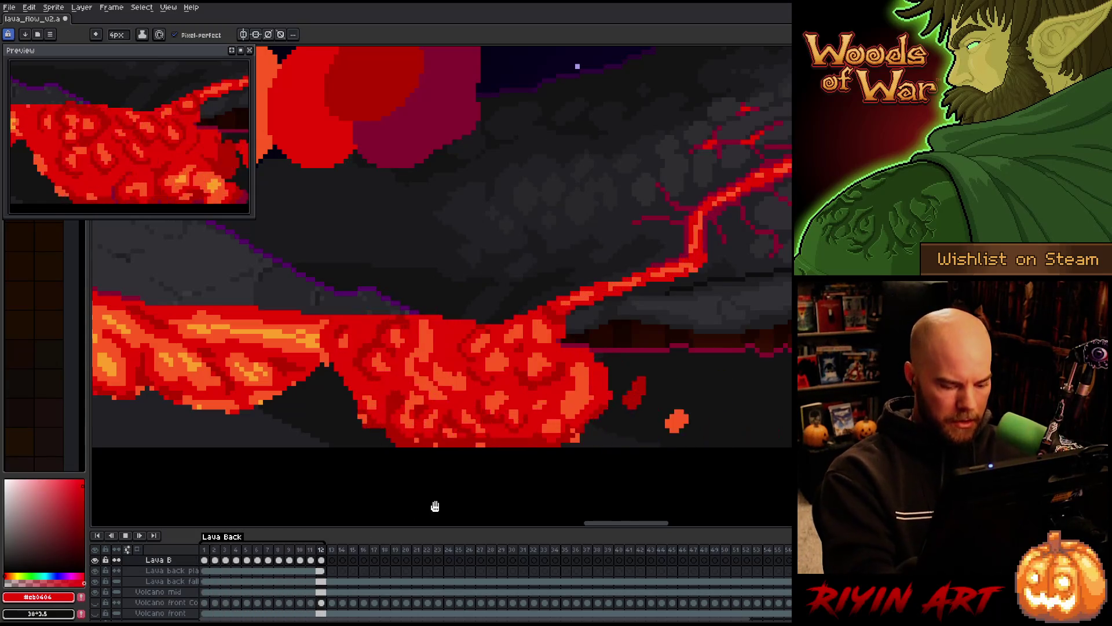
Stop playback at frame 1, sample the bright orange lava colour, and compare frames 1 and 2.
click(206, 561)
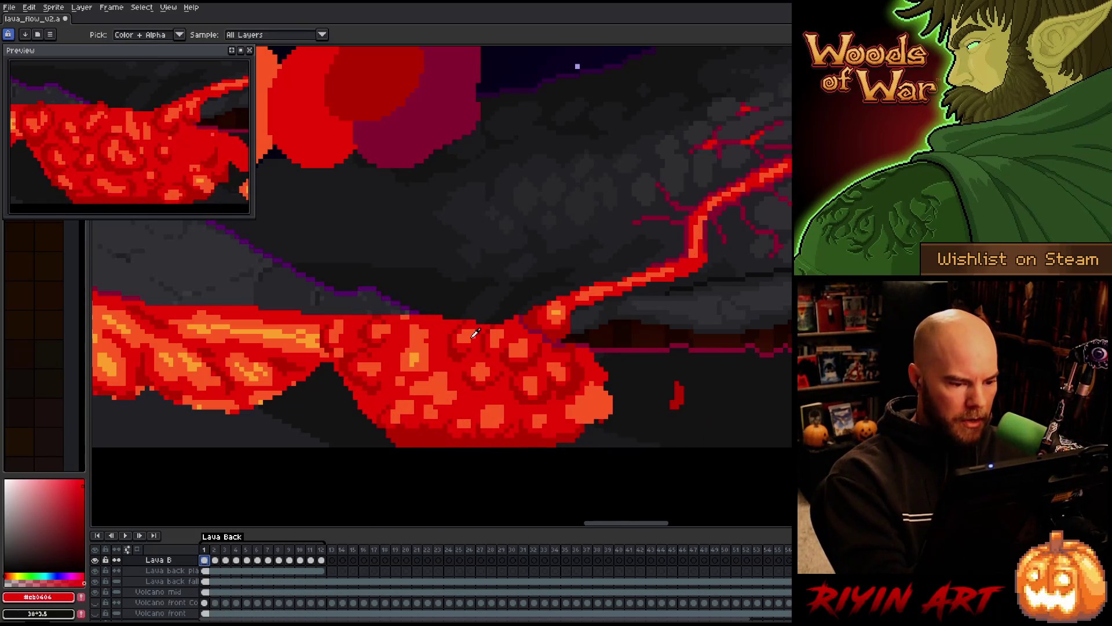
alt+click(415, 358)
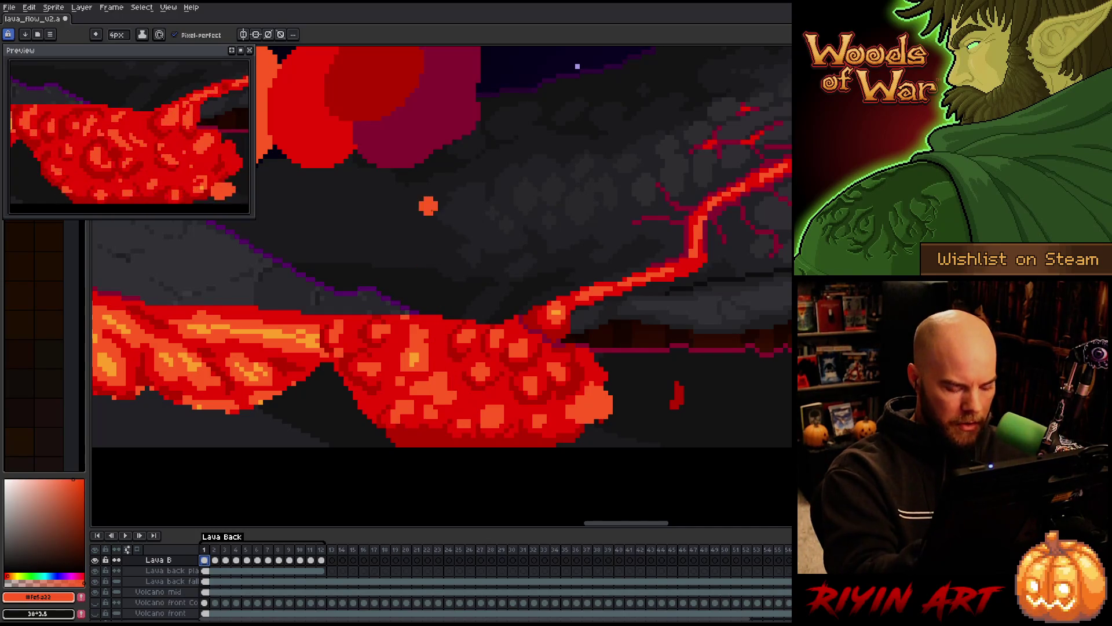
key(Right)
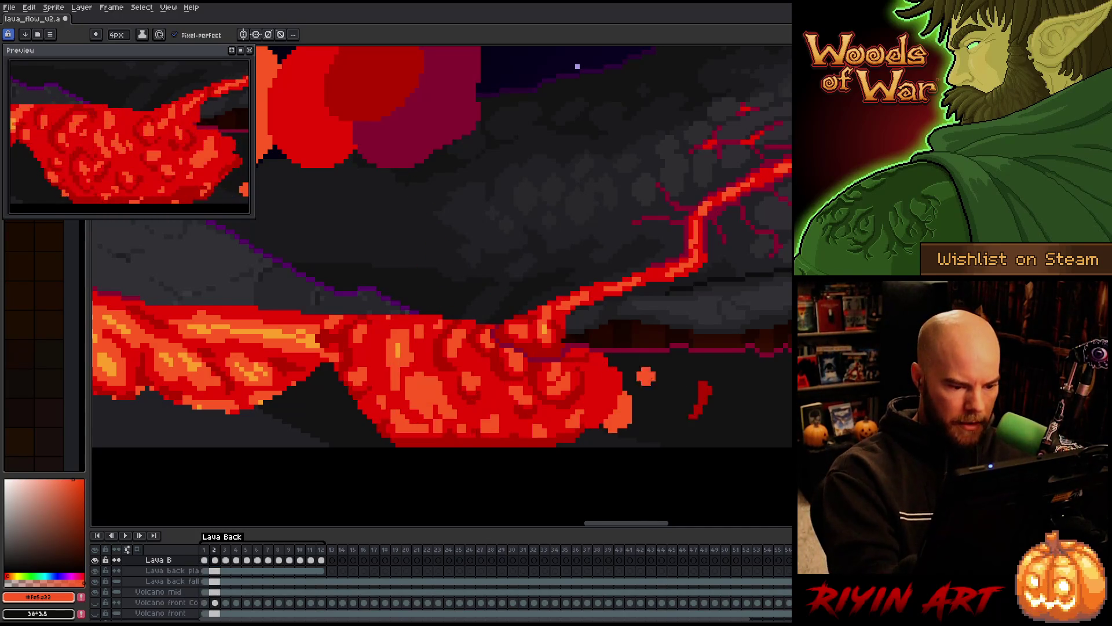
key(Left)
key(Right)
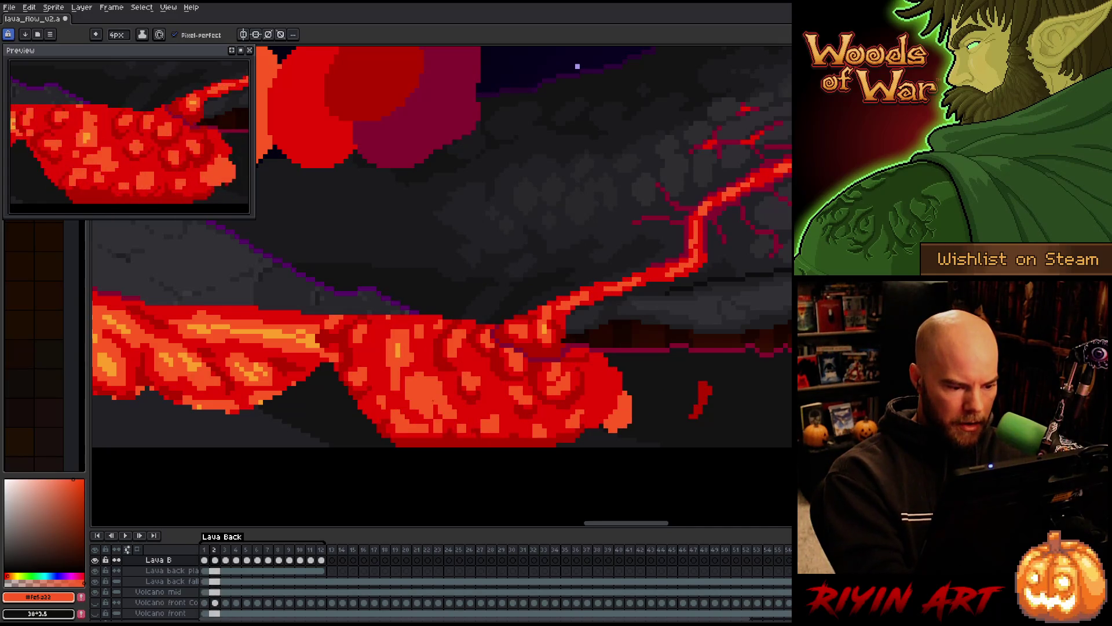
Step through lava frames 3 to 9, then play the loop.
key(Right)
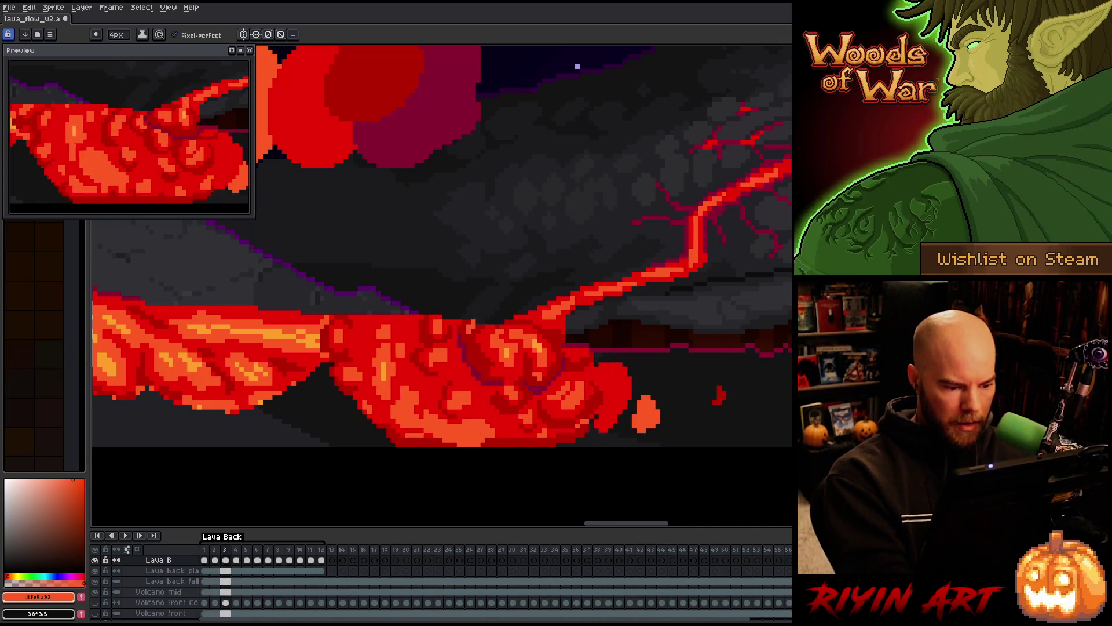
key(Right)
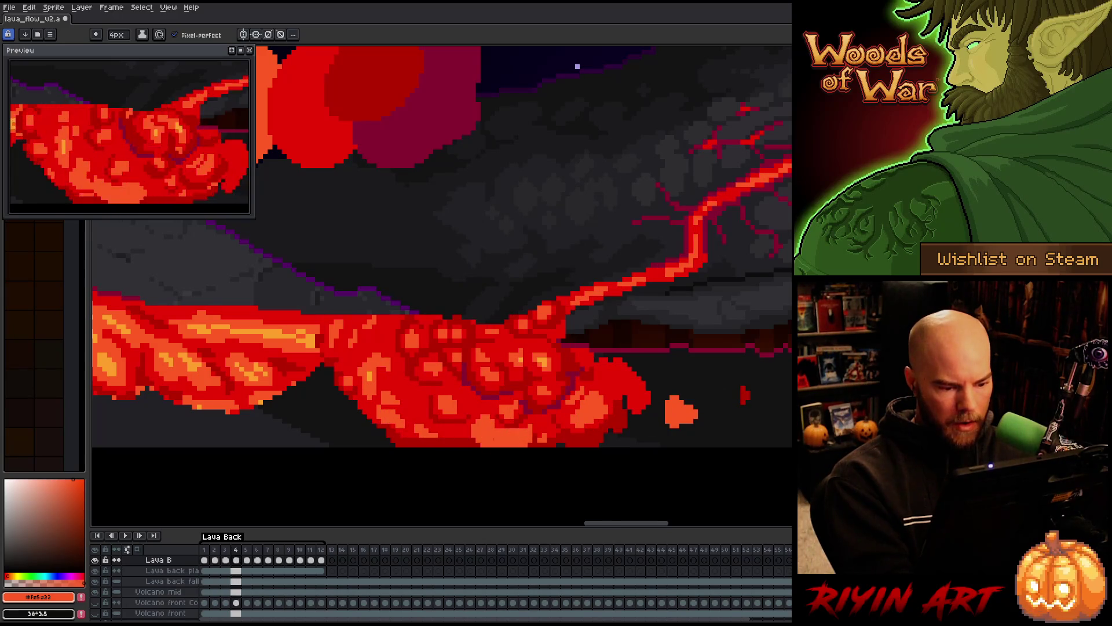
key(Right)
key(Right)
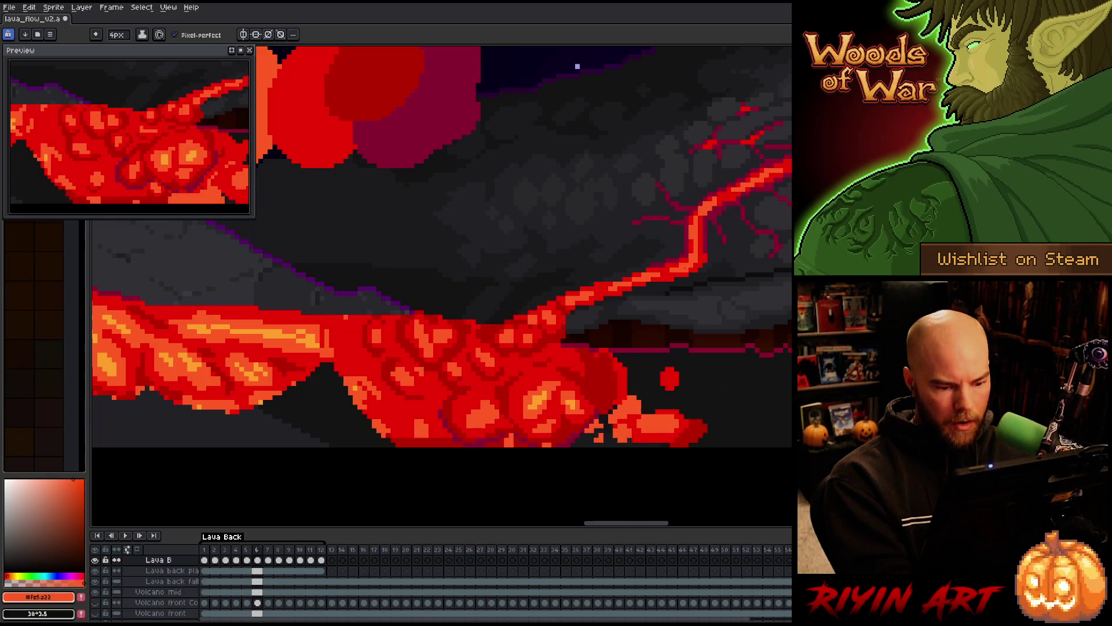
key(Right)
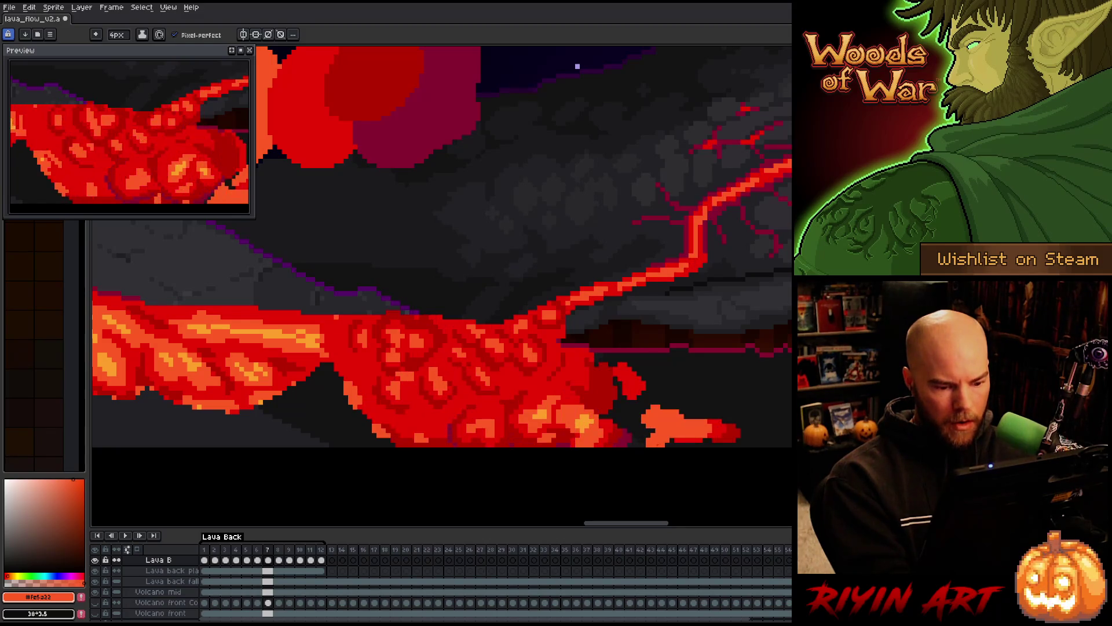
key(Right)
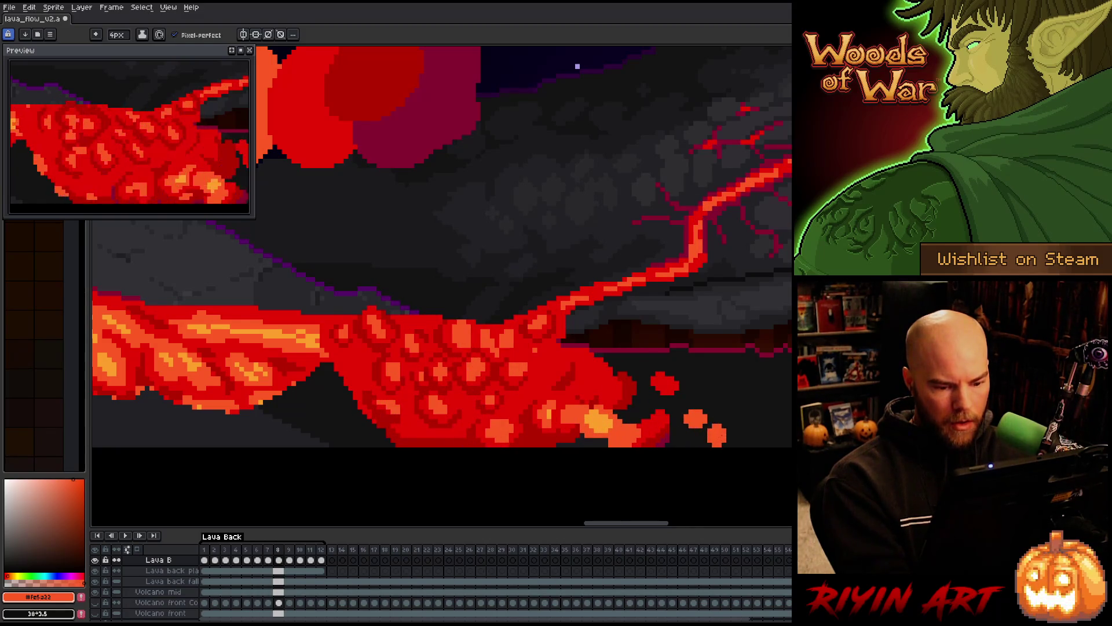
key(Right)
key(Right)
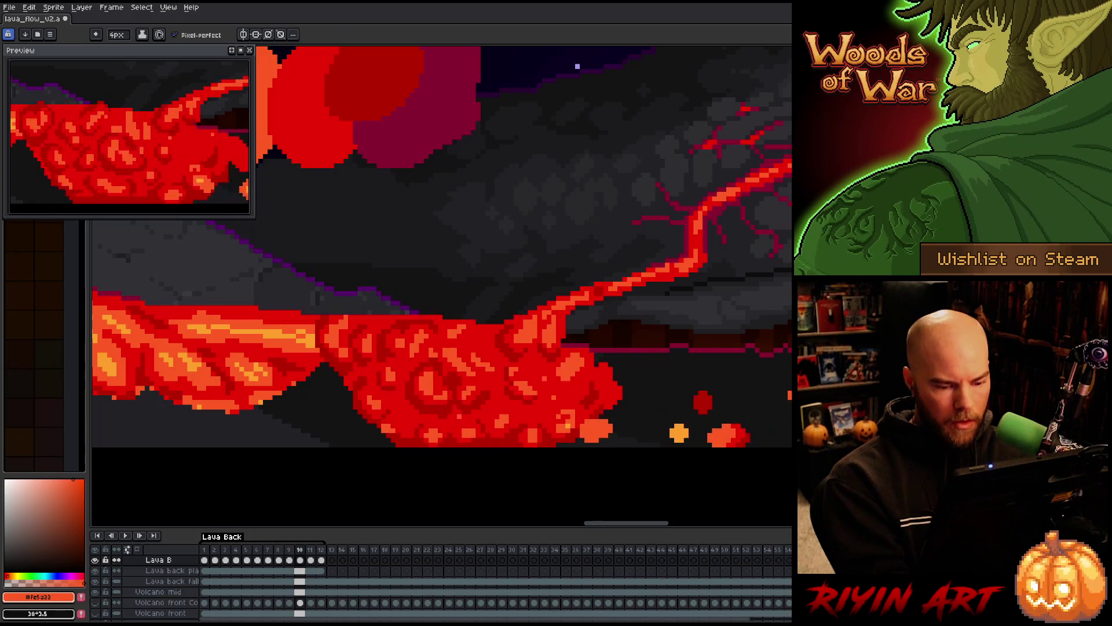
key(Return)
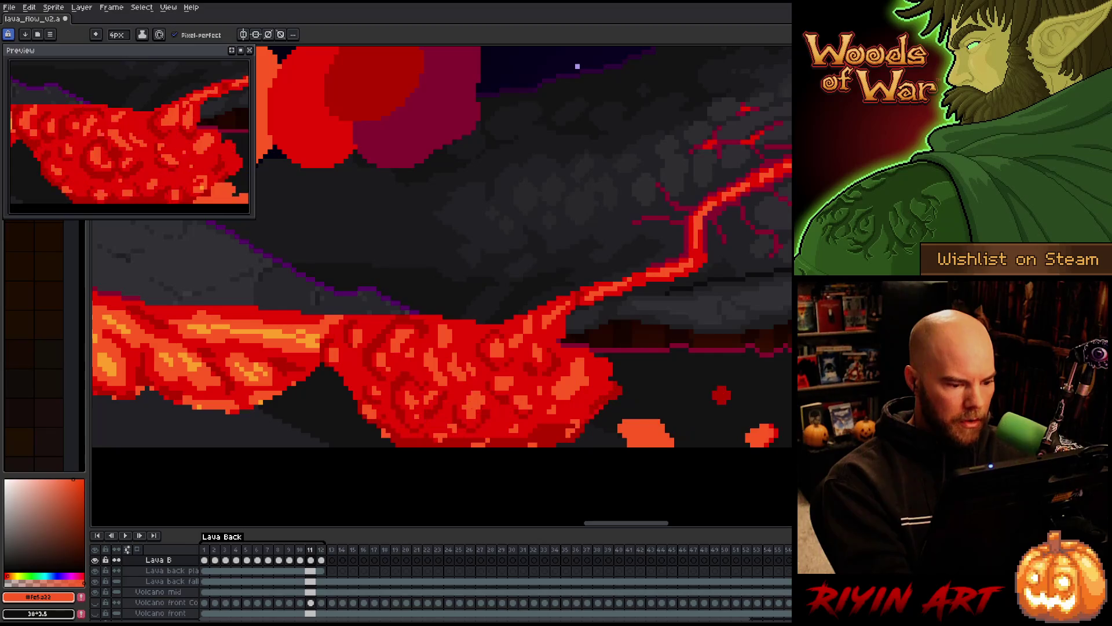
Paint an orange ember above the lava on frame 11 and compare it against frames 8 to 12.
click(603, 248)
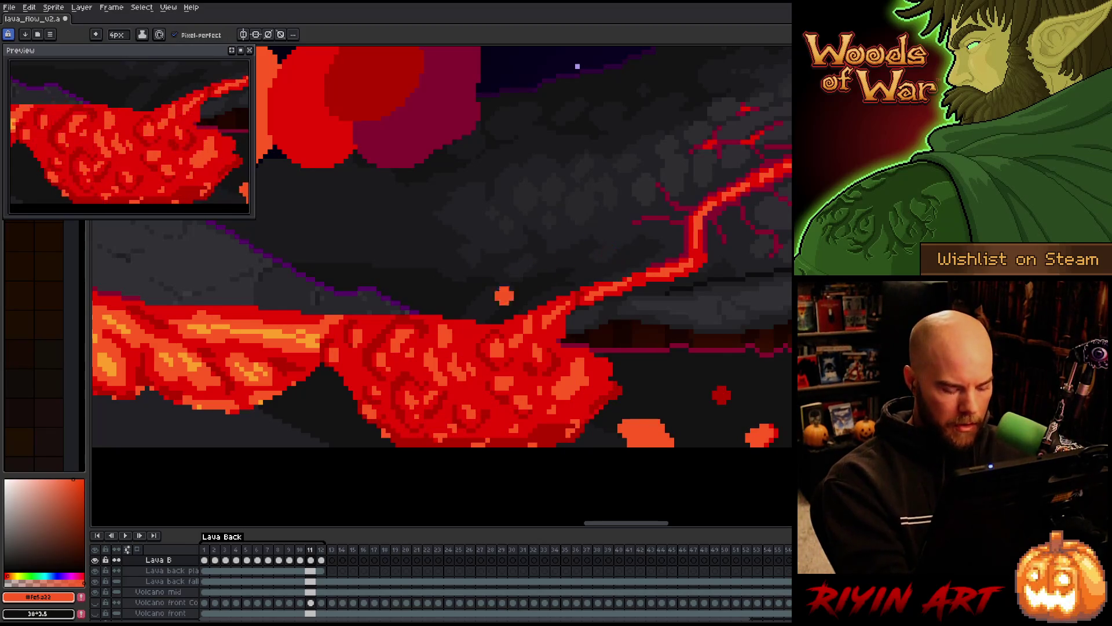
key(comma)
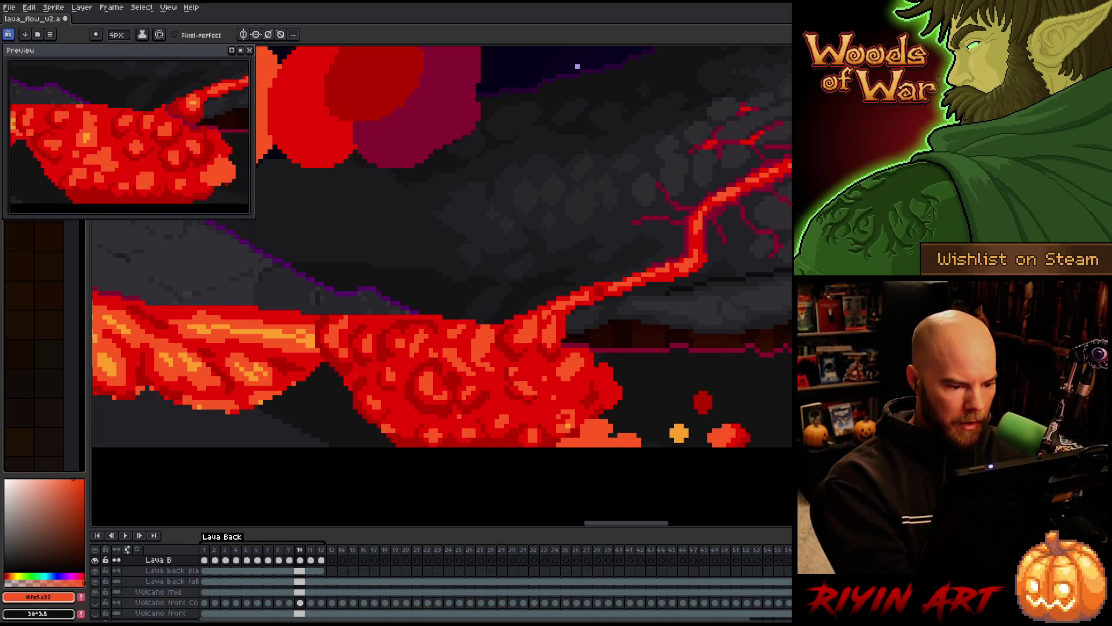
key(comma)
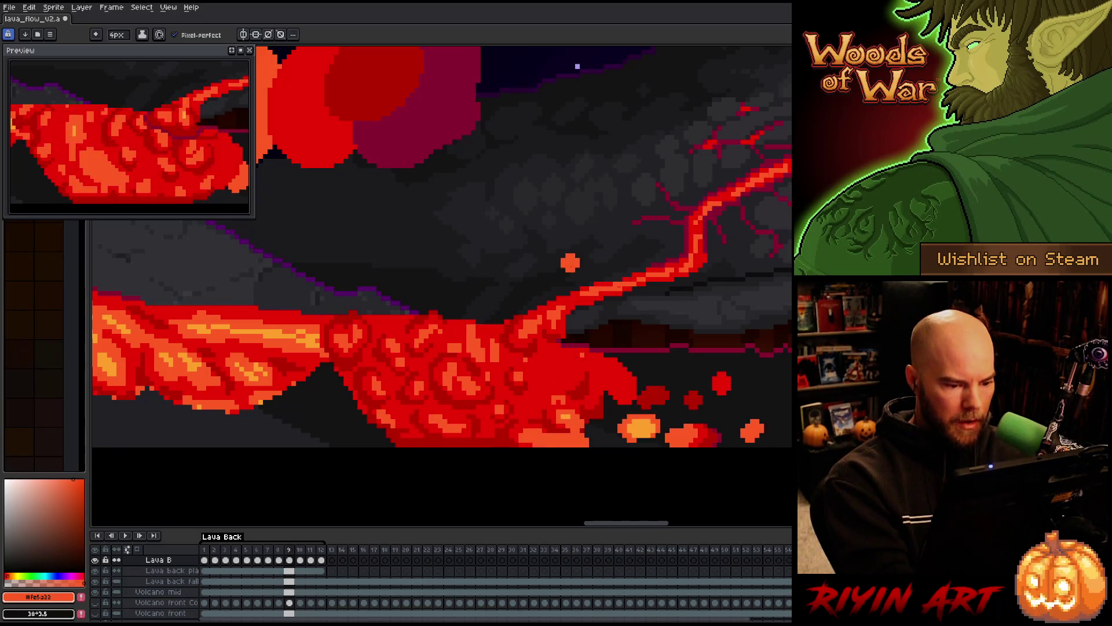
key(comma)
key(comma)
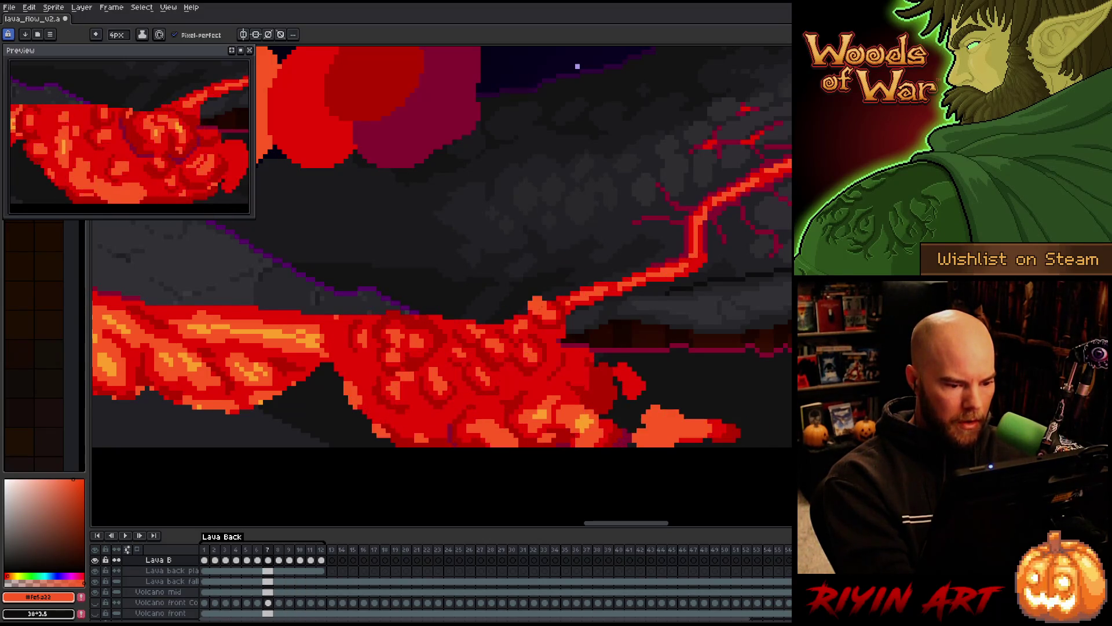
key(period)
key(period)
key(period)
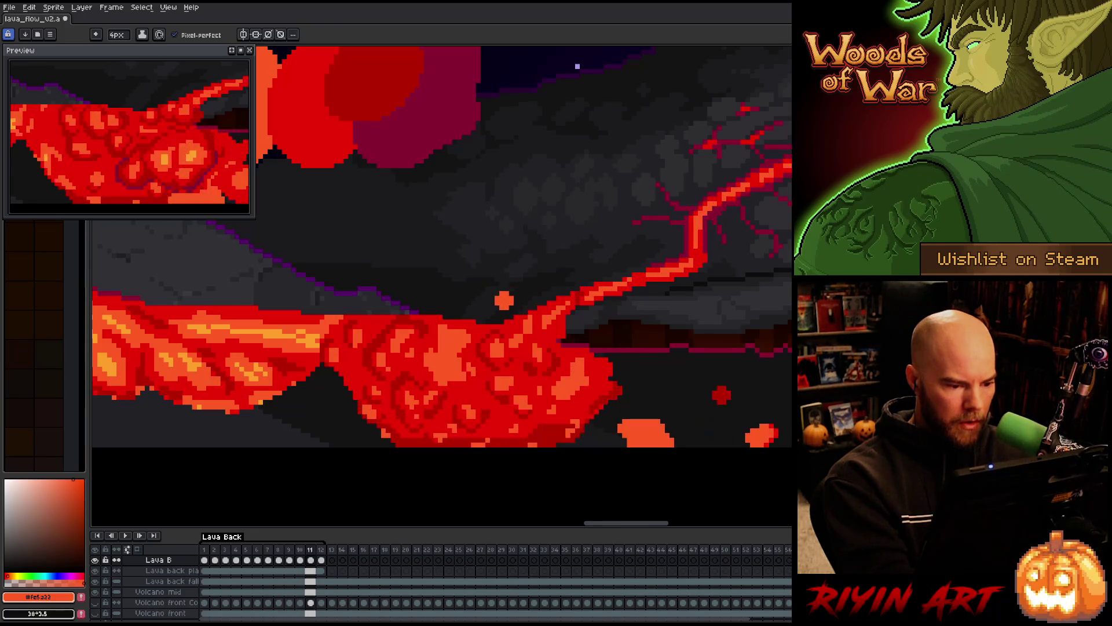
key(period)
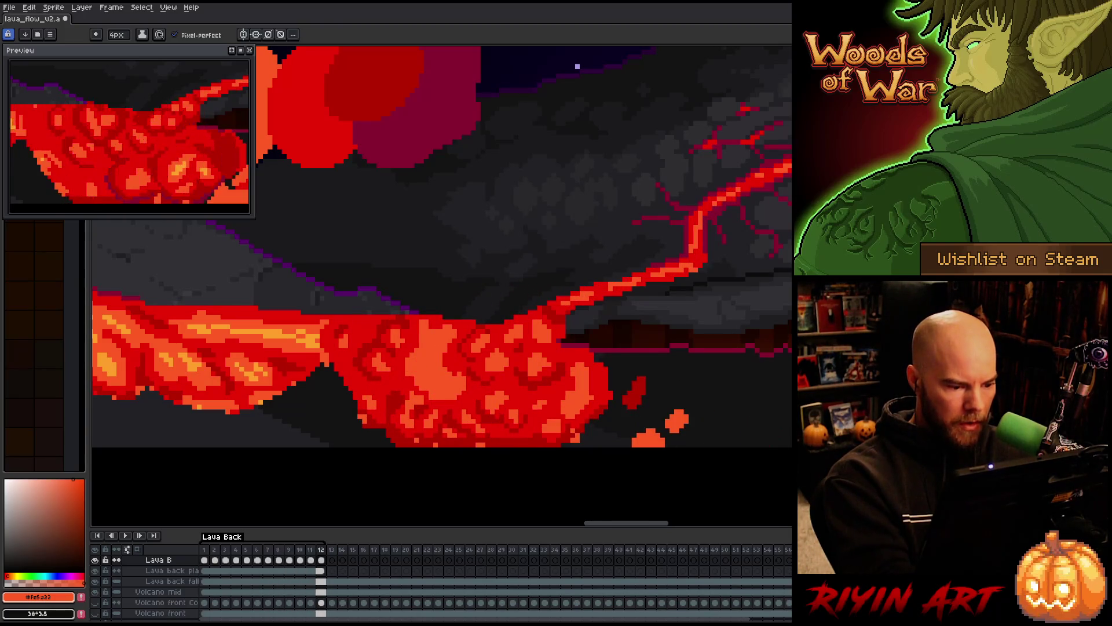
Jump to the loop start and review frames 1 through 4.
key(Home)
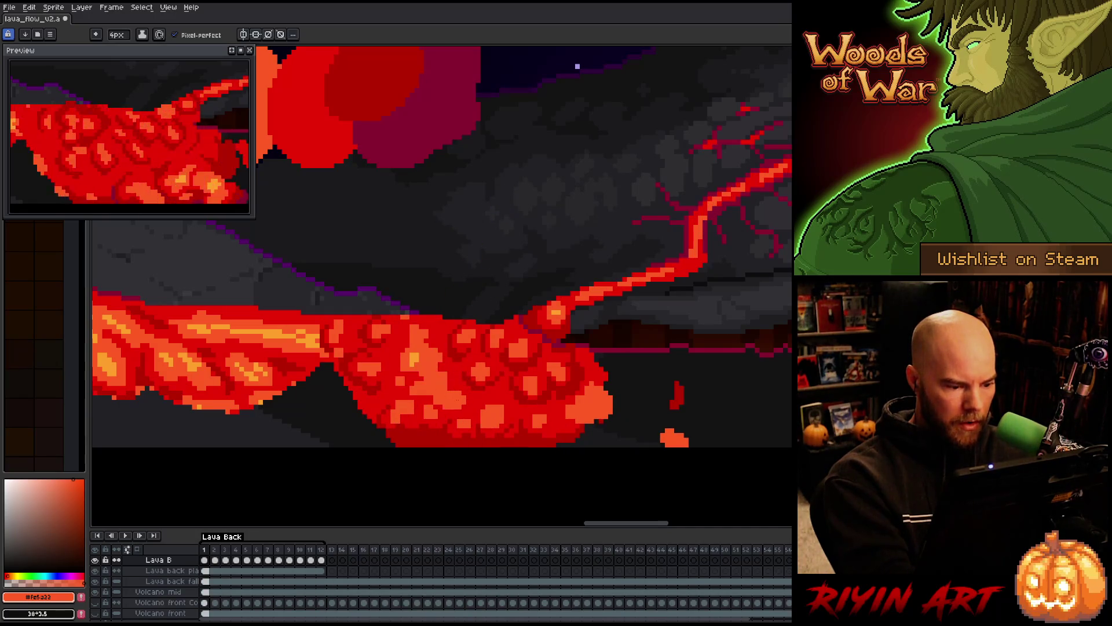
key(period)
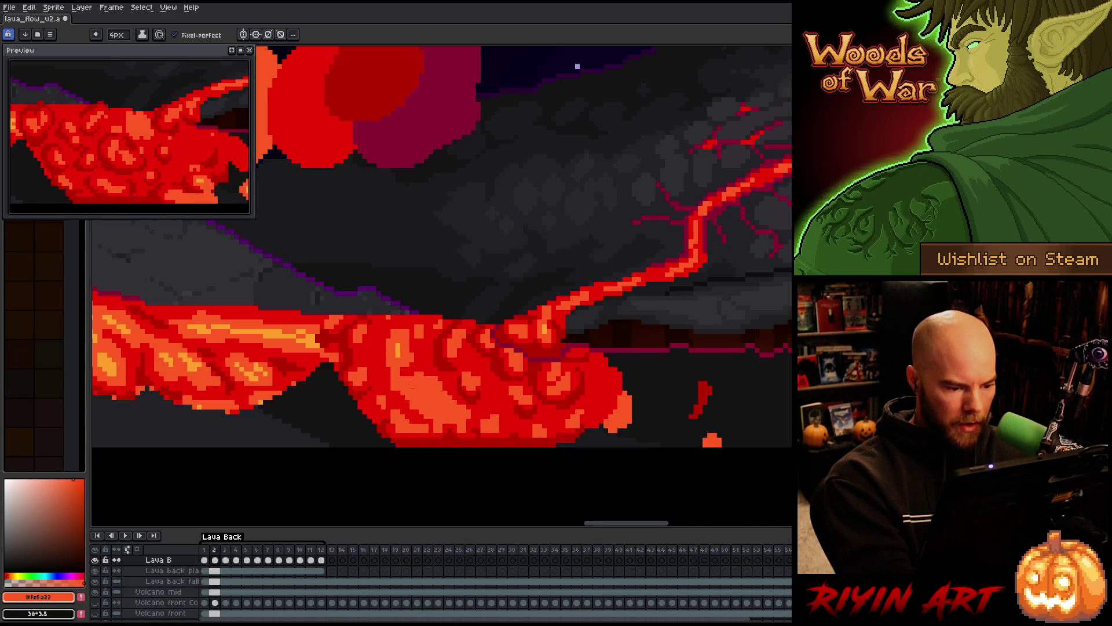
key(period)
key(Return)
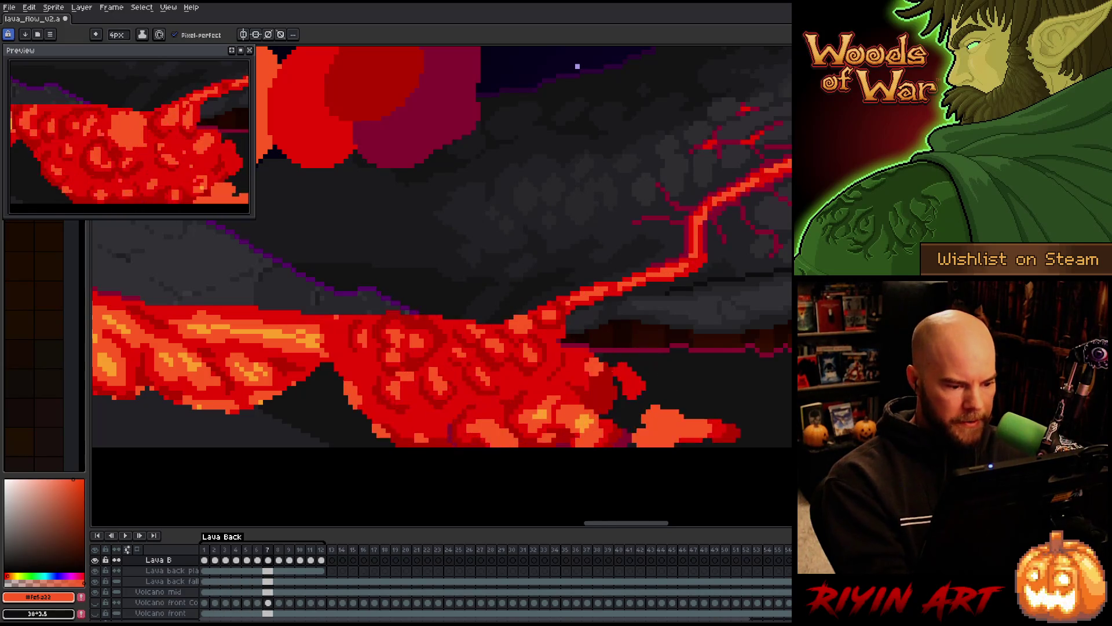
key(Return)
key(comma)
key(comma)
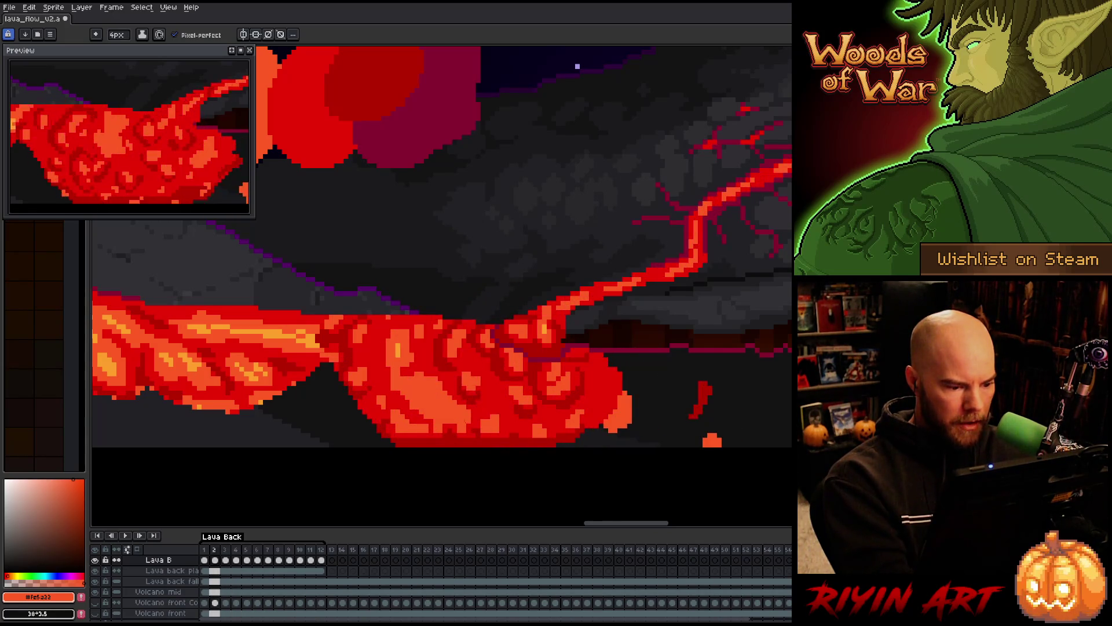
key(period)
key(period)
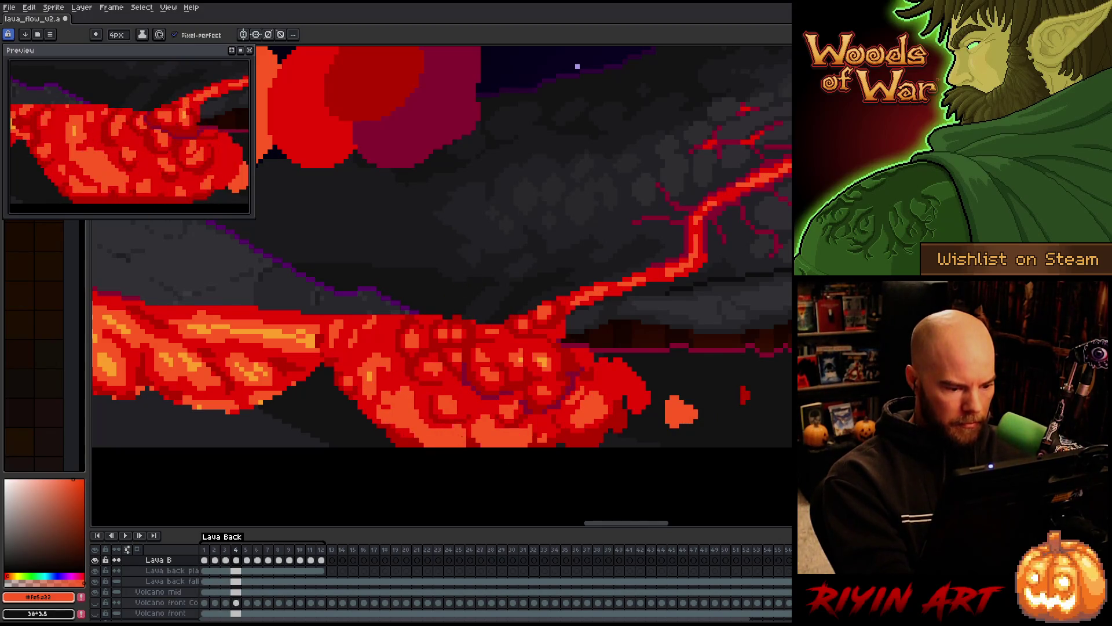
Step forward through frames 5 to 10, comparing adjacent frames.
key(comma)
key(period)
key(period)
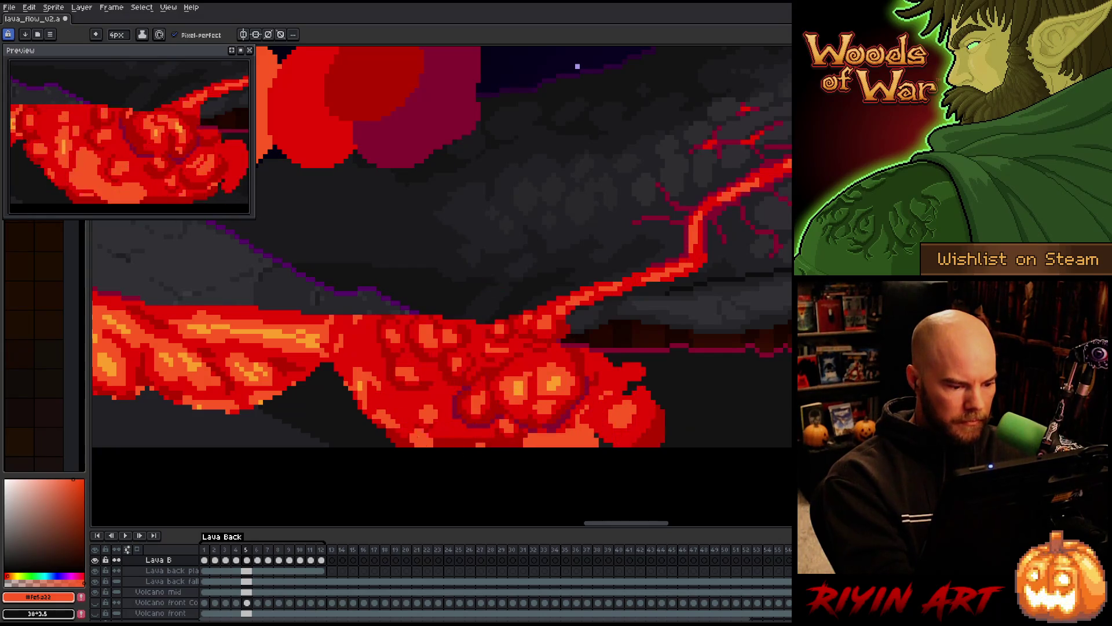
key(period)
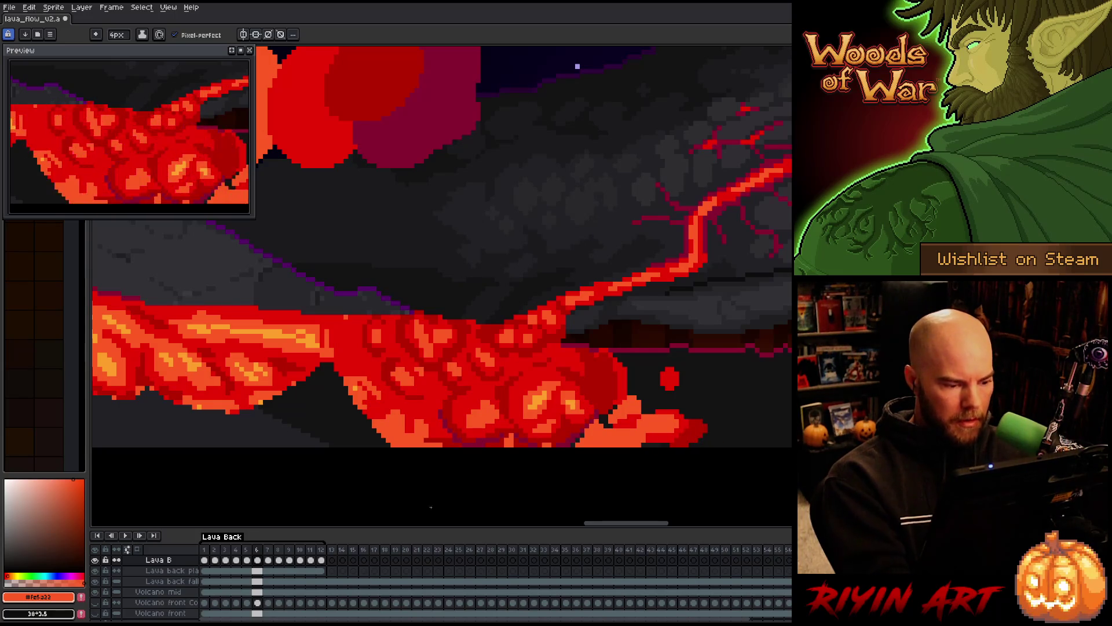
key(period)
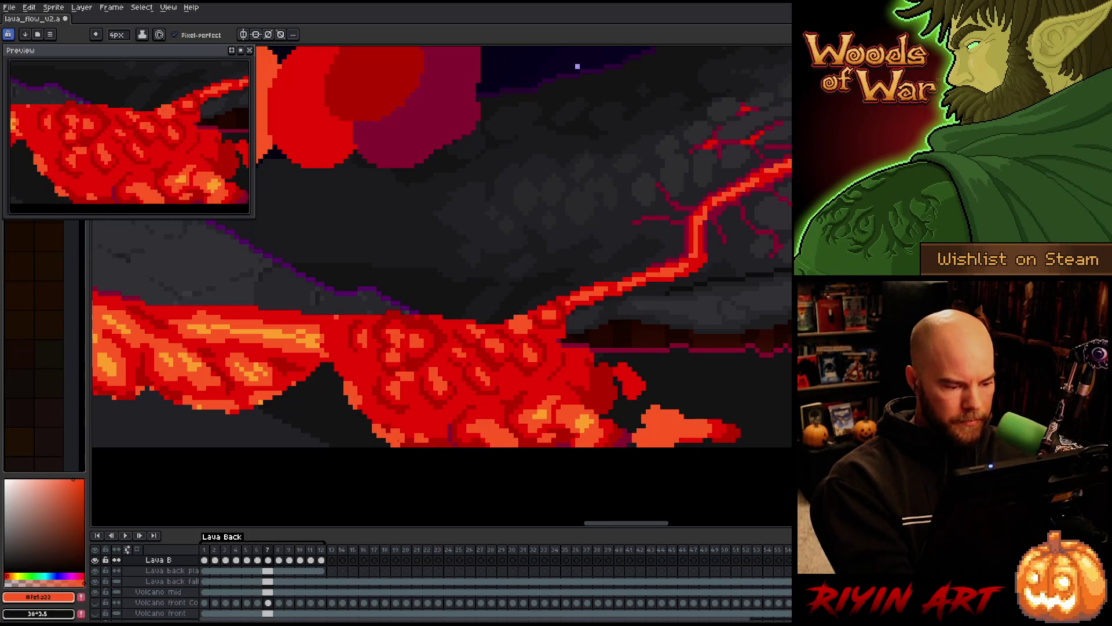
key(period)
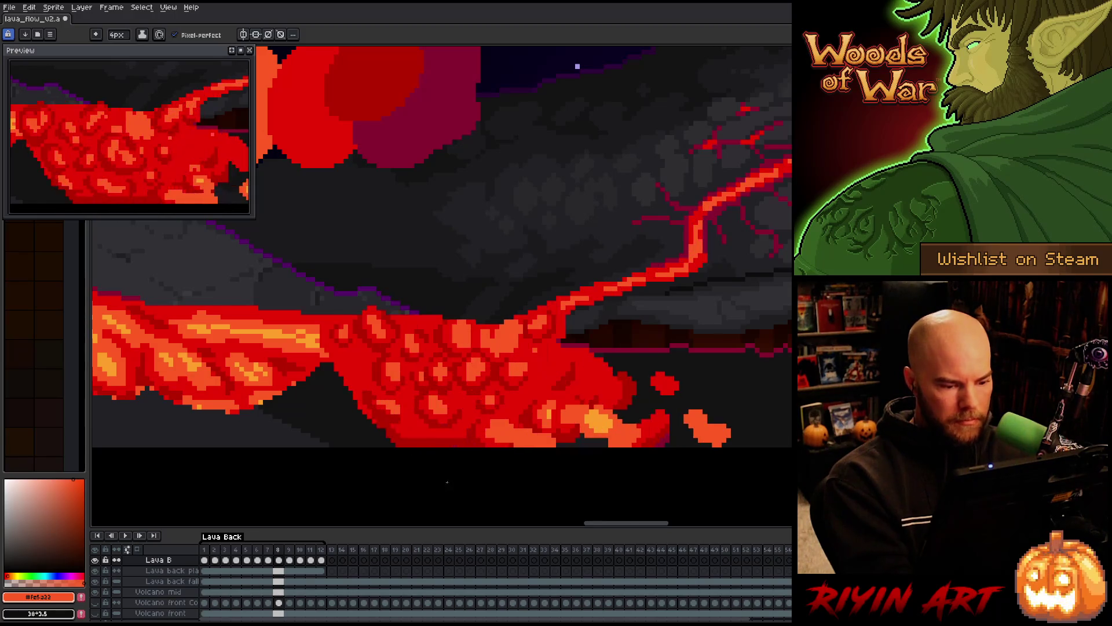
key(period)
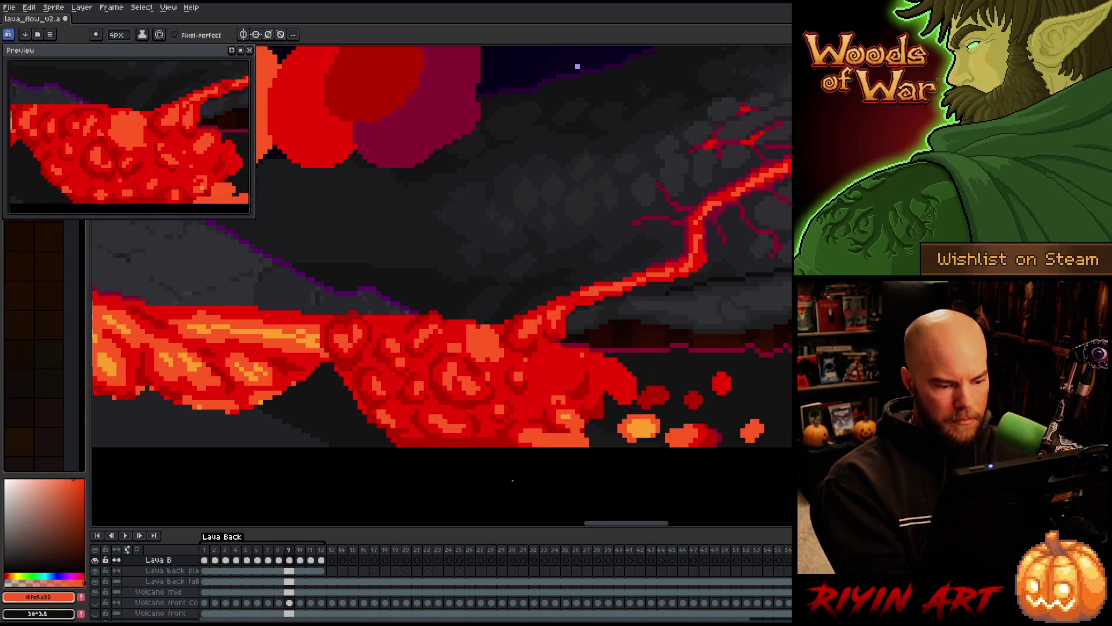
key(period)
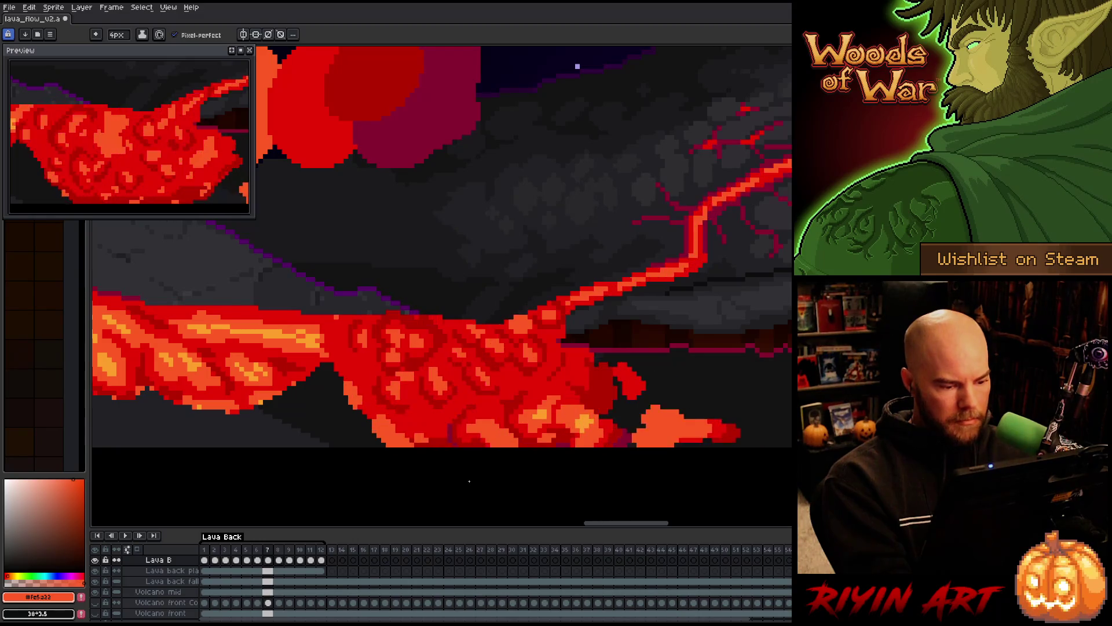
Flip between frames 8 and 9, then play the lava loop.
key(comma)
key(comma)
key(comma)
key(period)
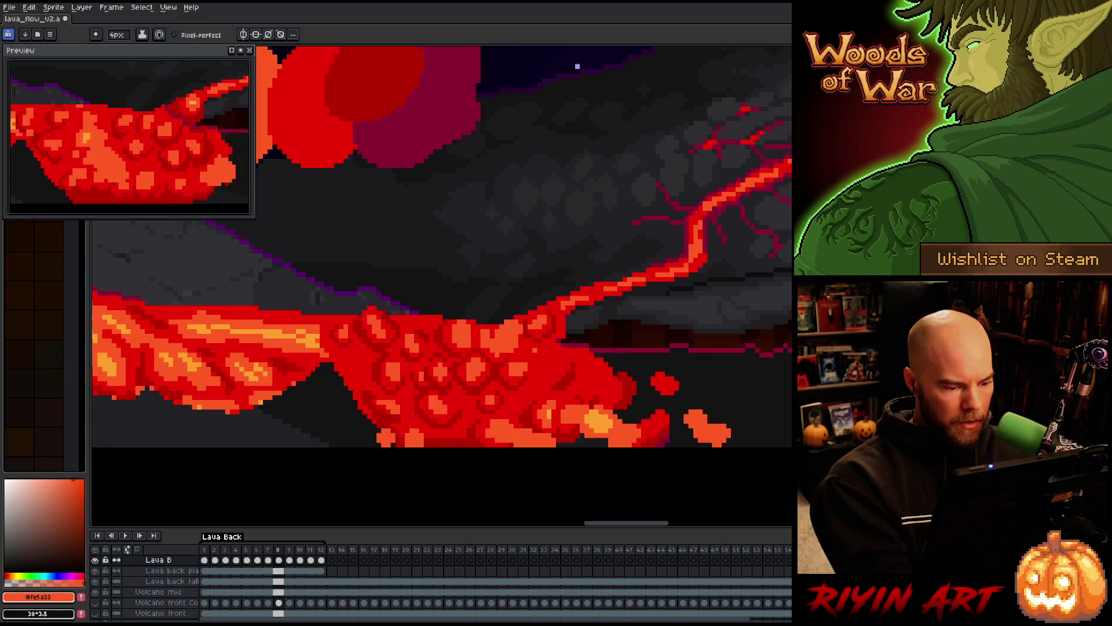
key(period)
key(period)
key(comma)
key(comma)
key(period)
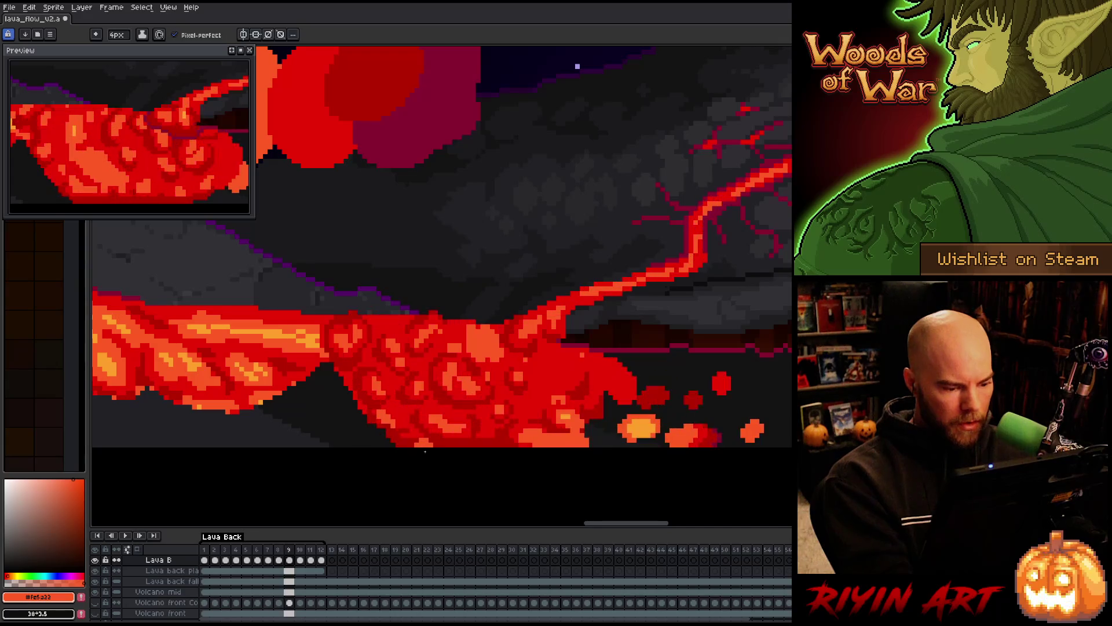
key(Return)
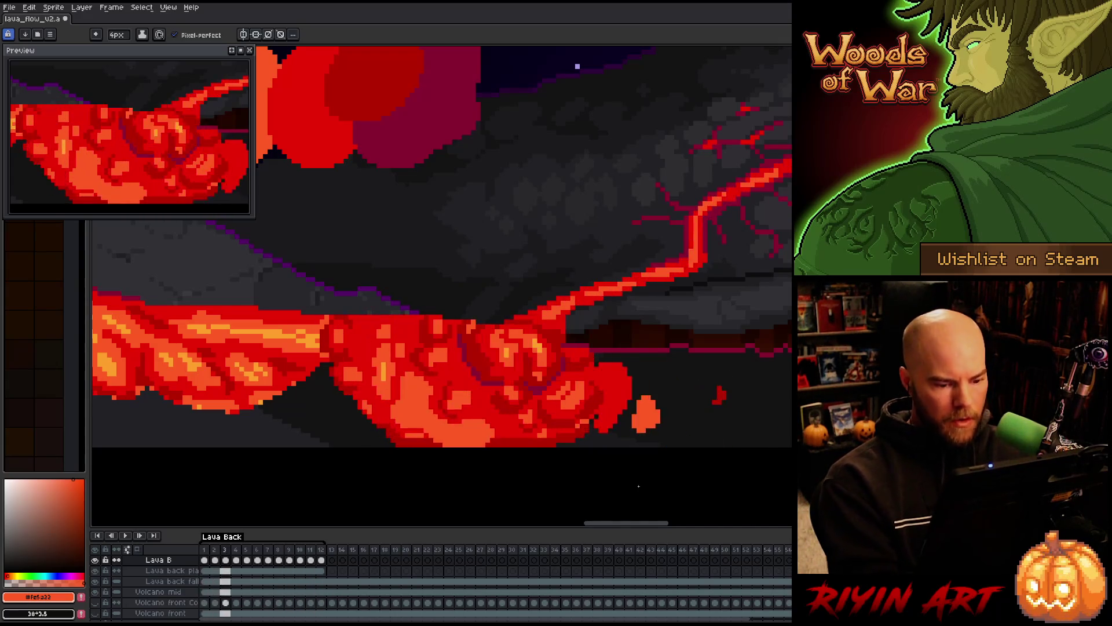
key(Return)
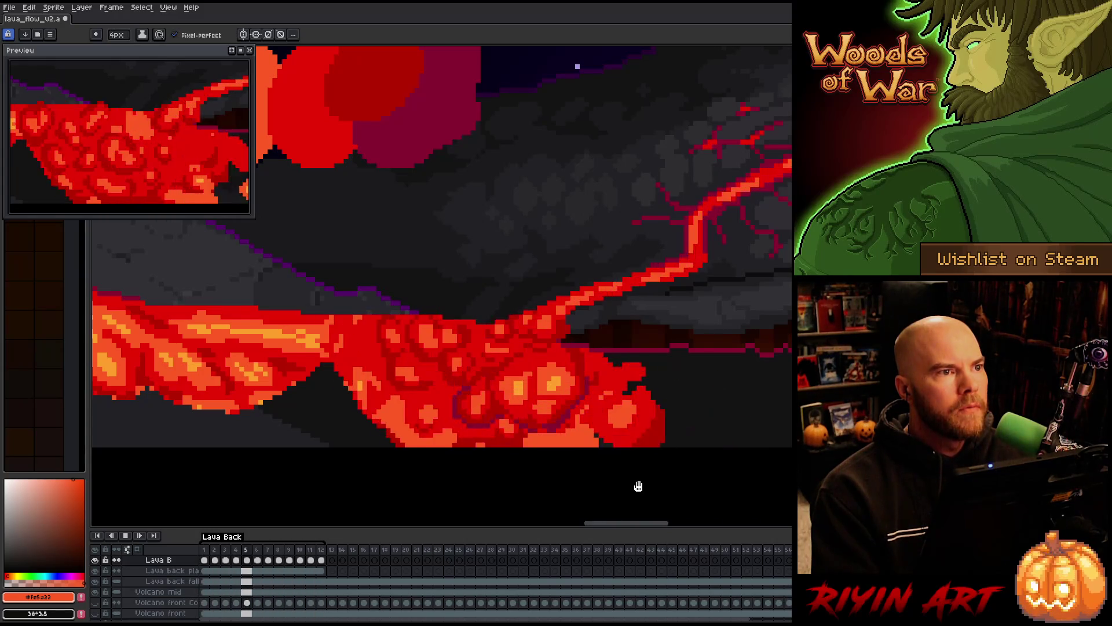
Stop playback and step through the lava frames up to frame 11.
key(Return)
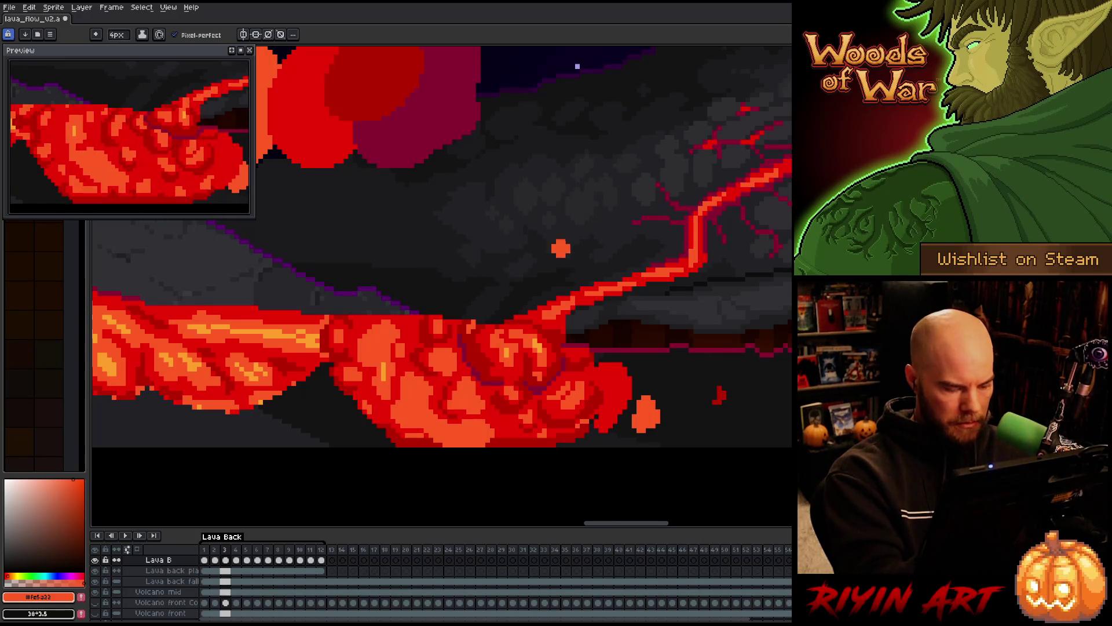
key(period)
key(comma)
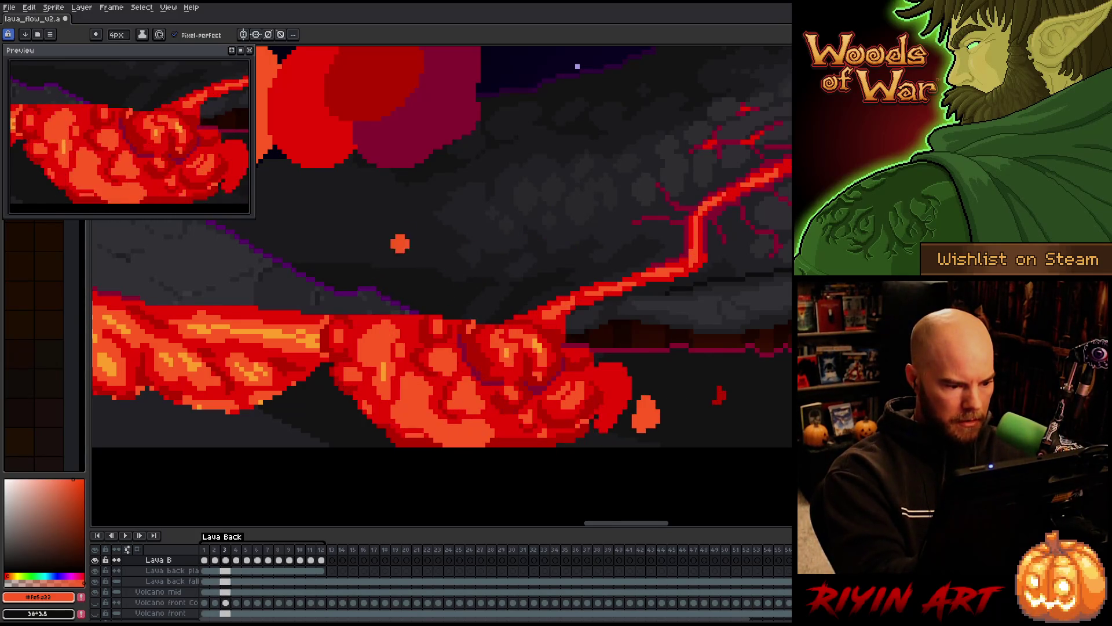
key(period)
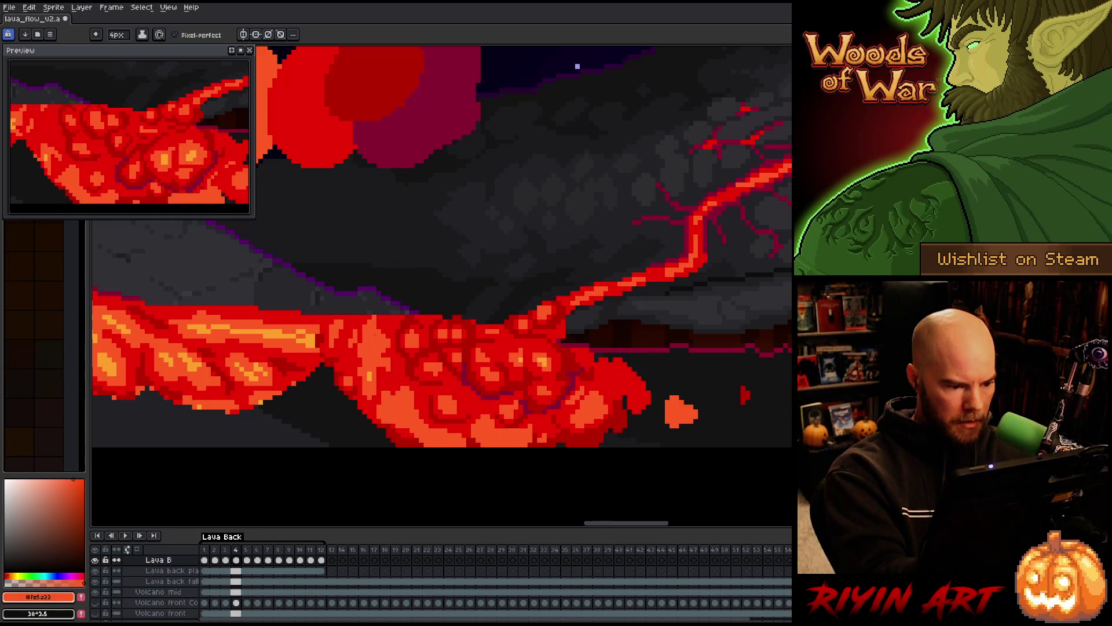
key(period)
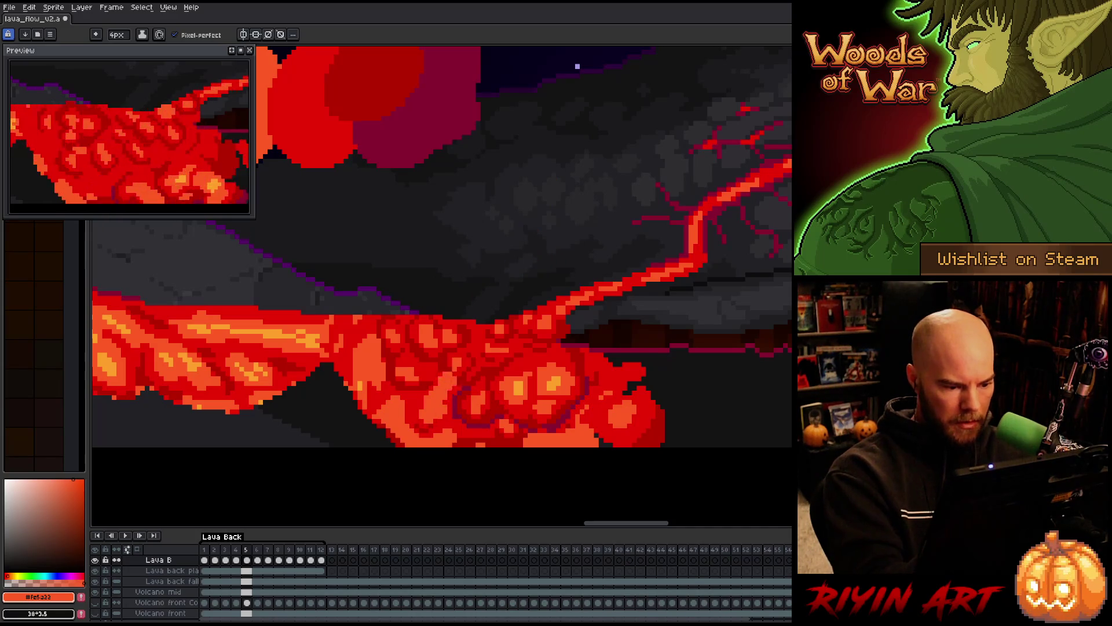
key(period)
key(period)
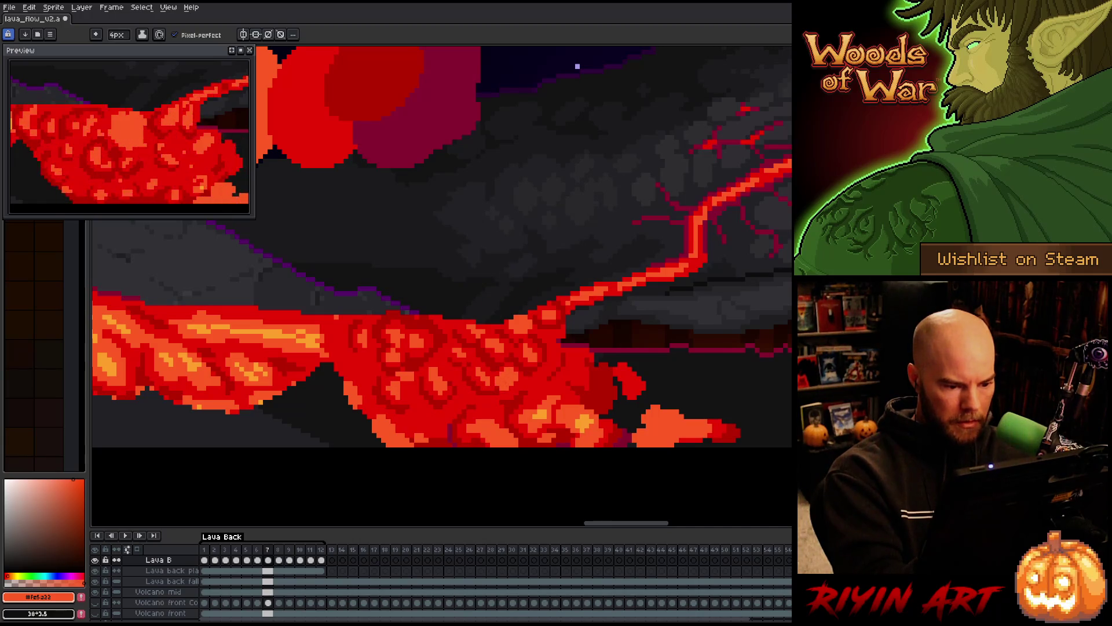
key(period)
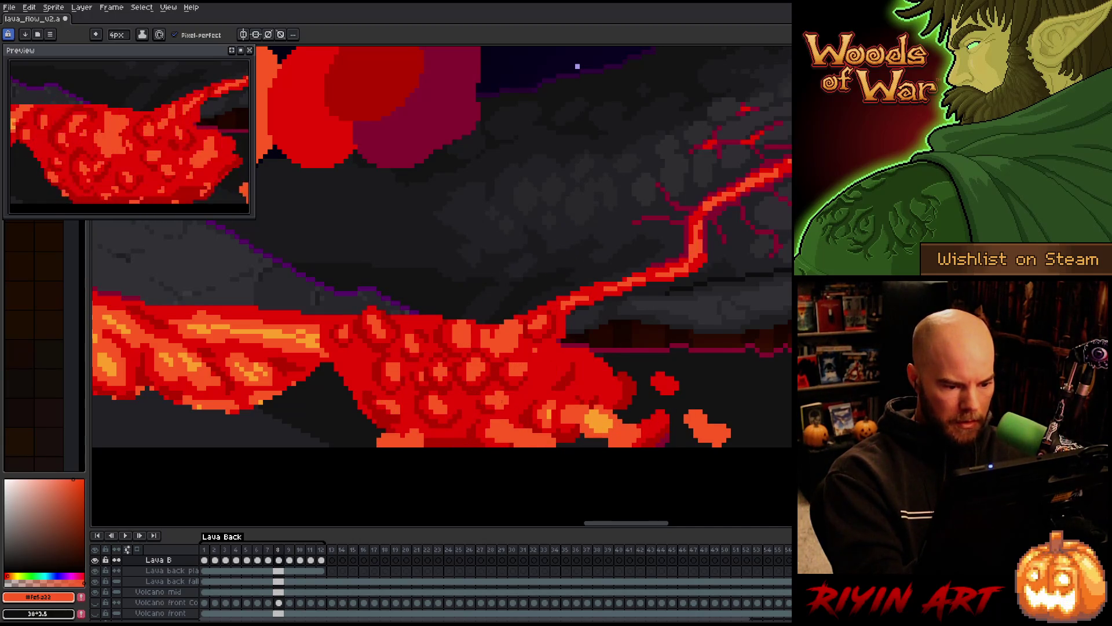
key(period)
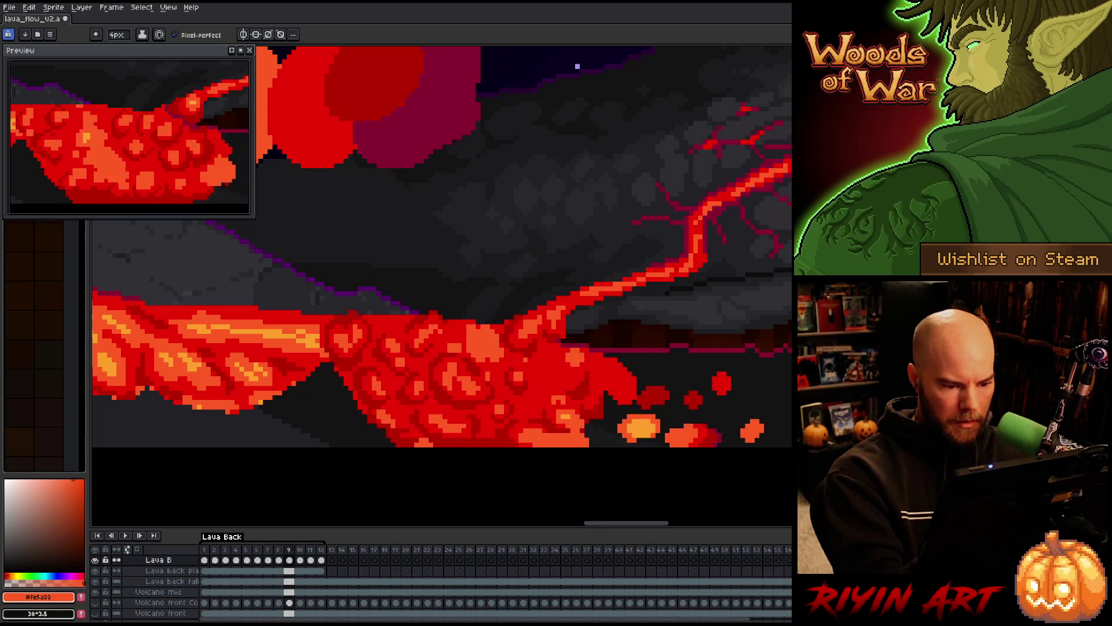
key(period)
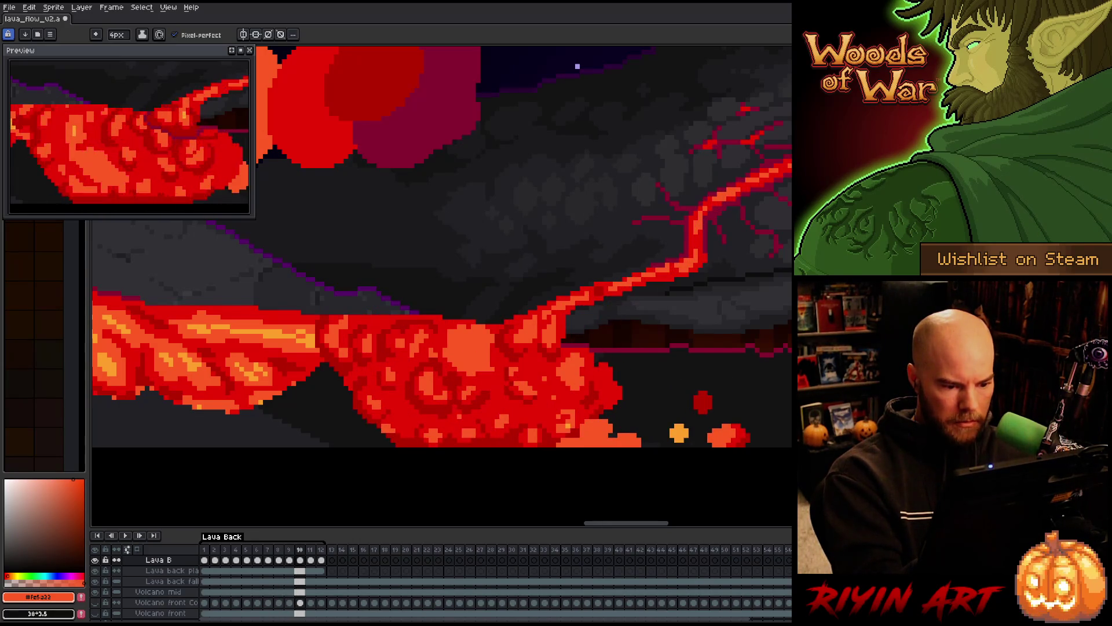
key(period)
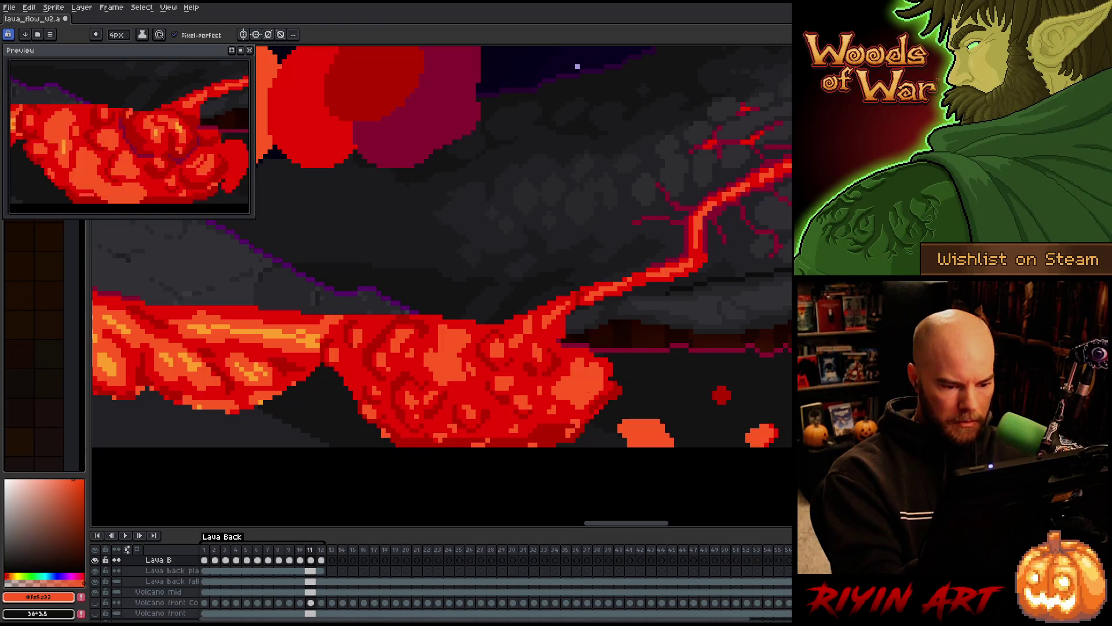
Check frames 10, 12 and 1 through 6, then replay the loop.
key(comma)
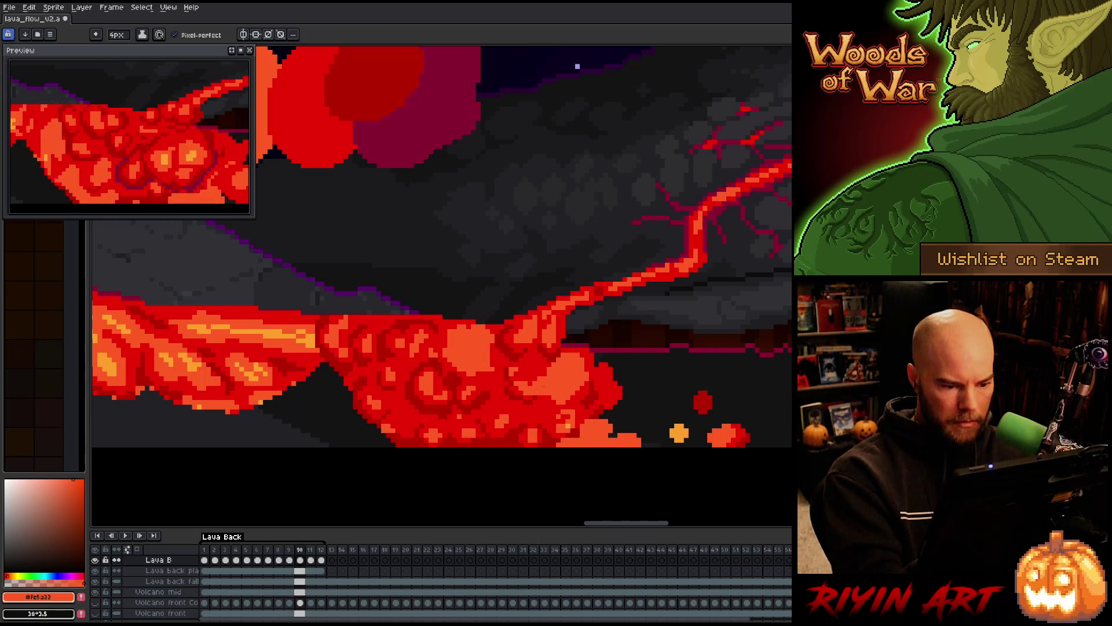
key(period)
key(period)
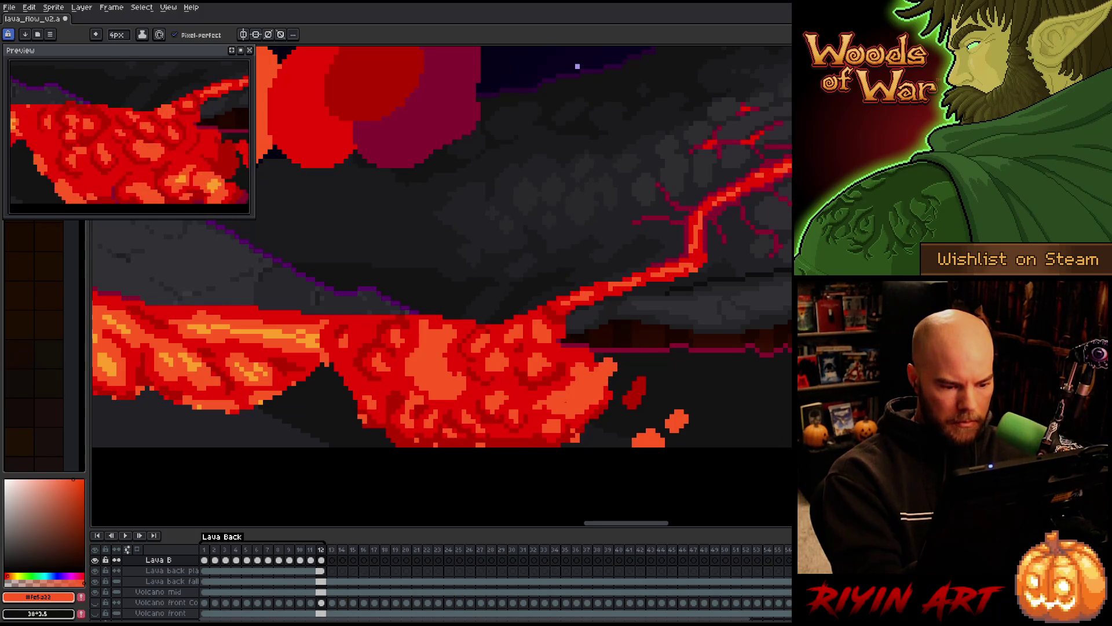
key(period)
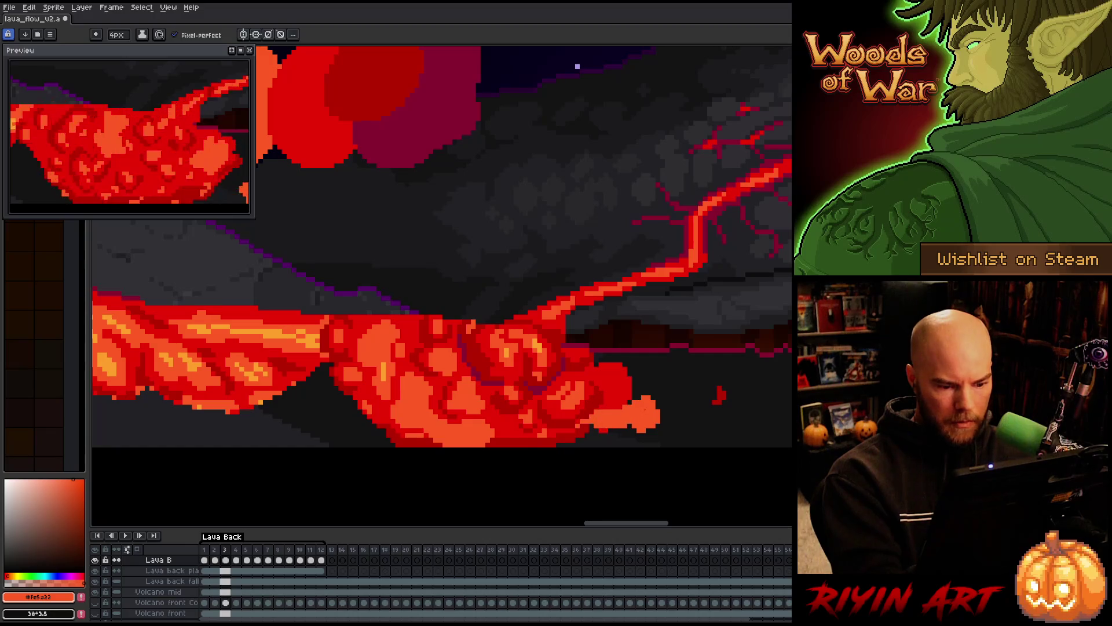
key(Right)
key(Right)
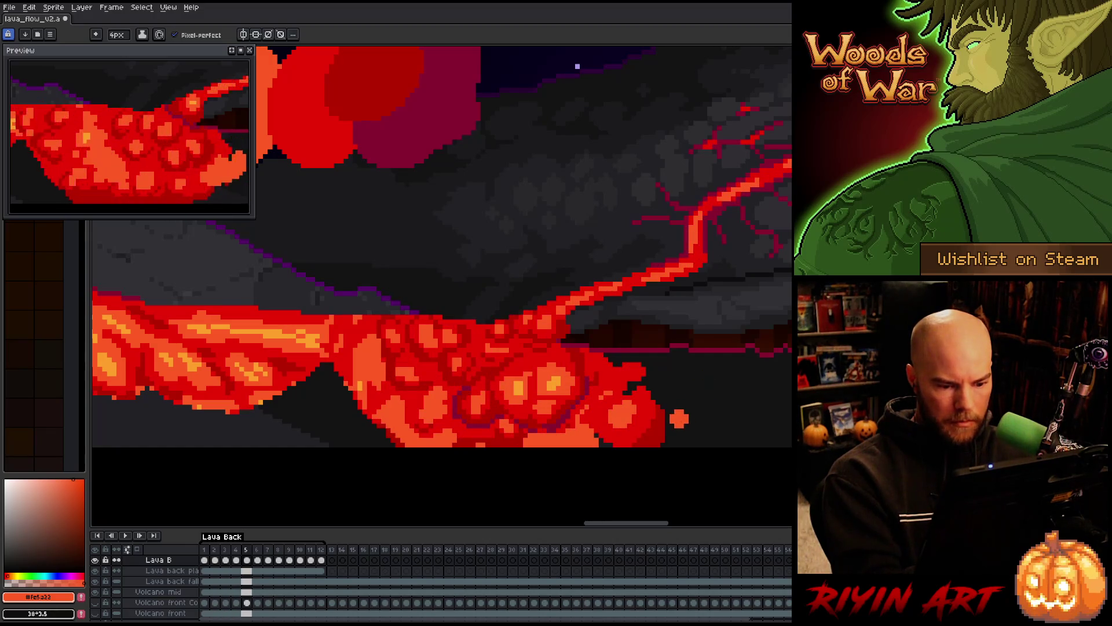
key(Right)
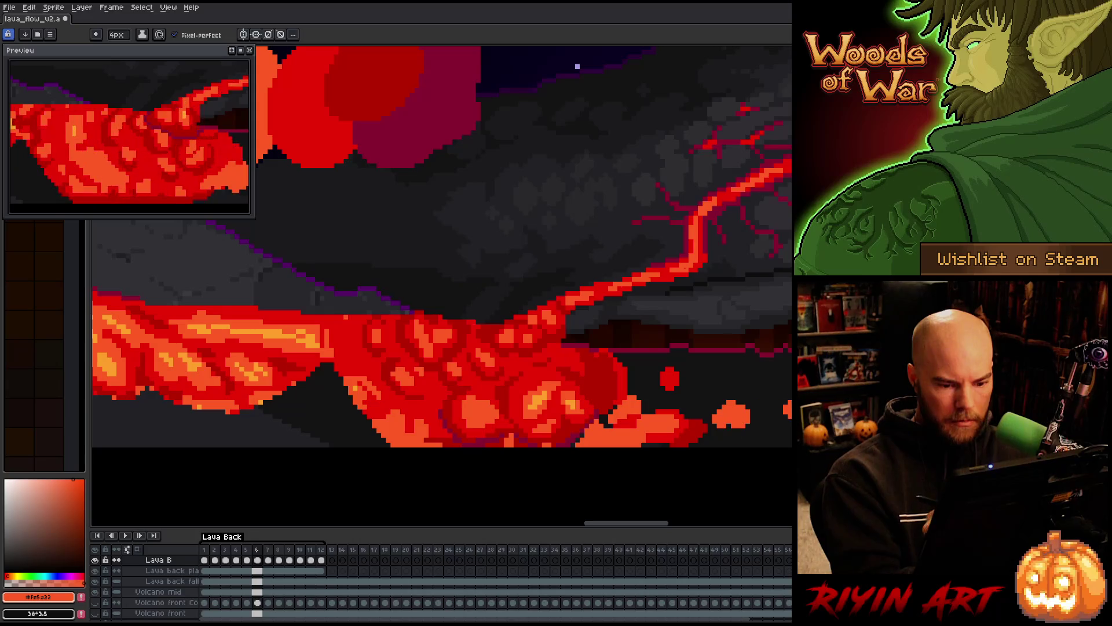
key(Right)
key(Right)
key(Return)
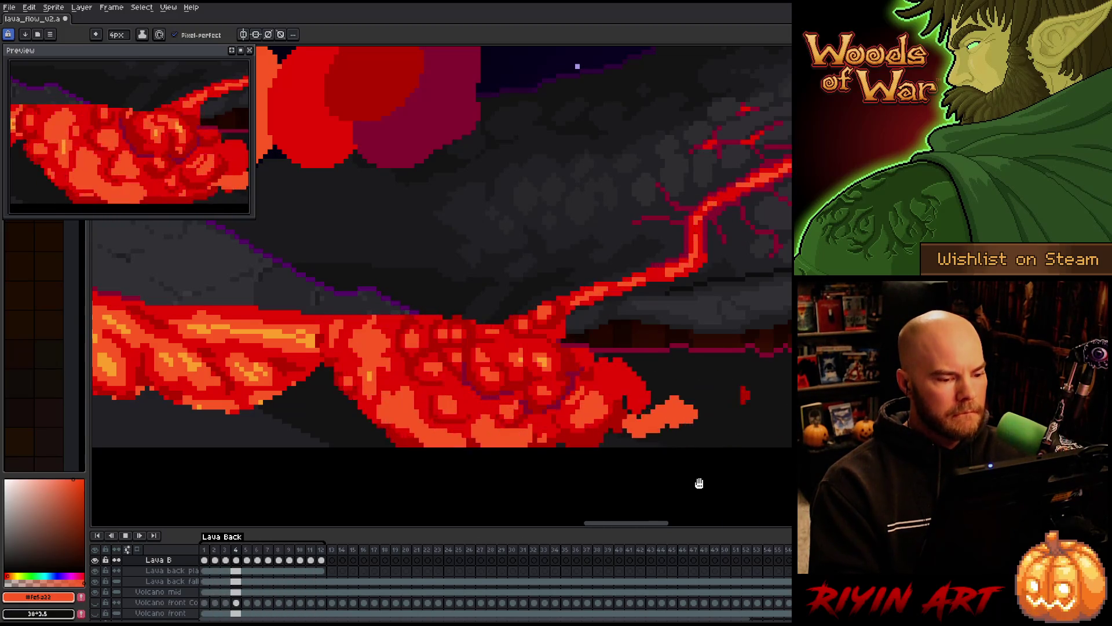
Eyedrop the lava's bright orange as the drawing colour, return to the Pencil, and resume playback.
key(Return)
key(i)
click(522, 385)
key(b)
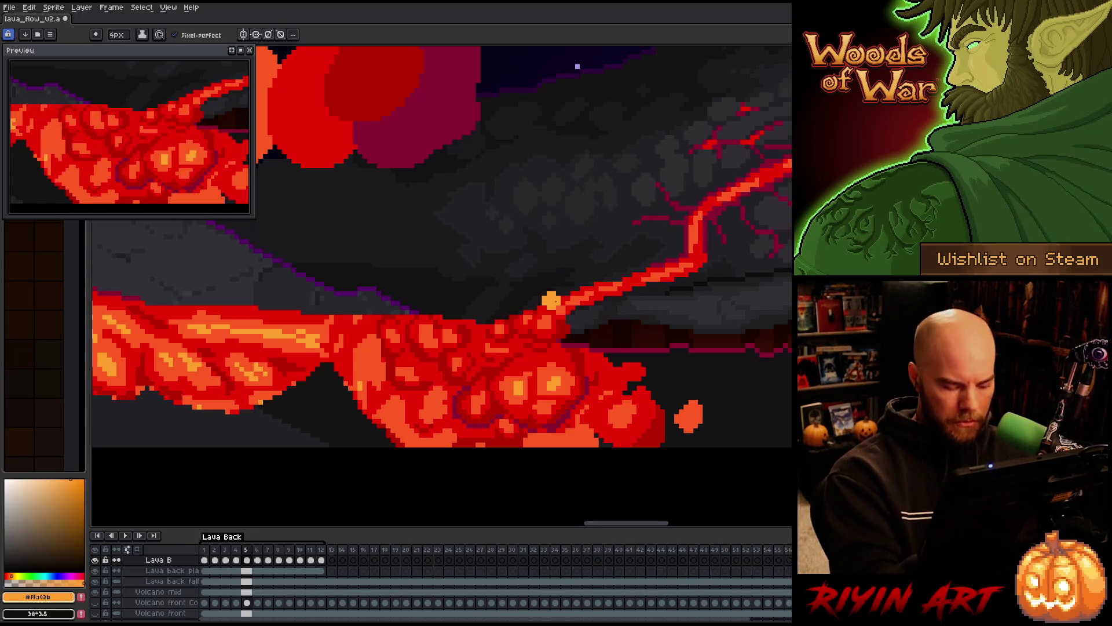
key(Return)
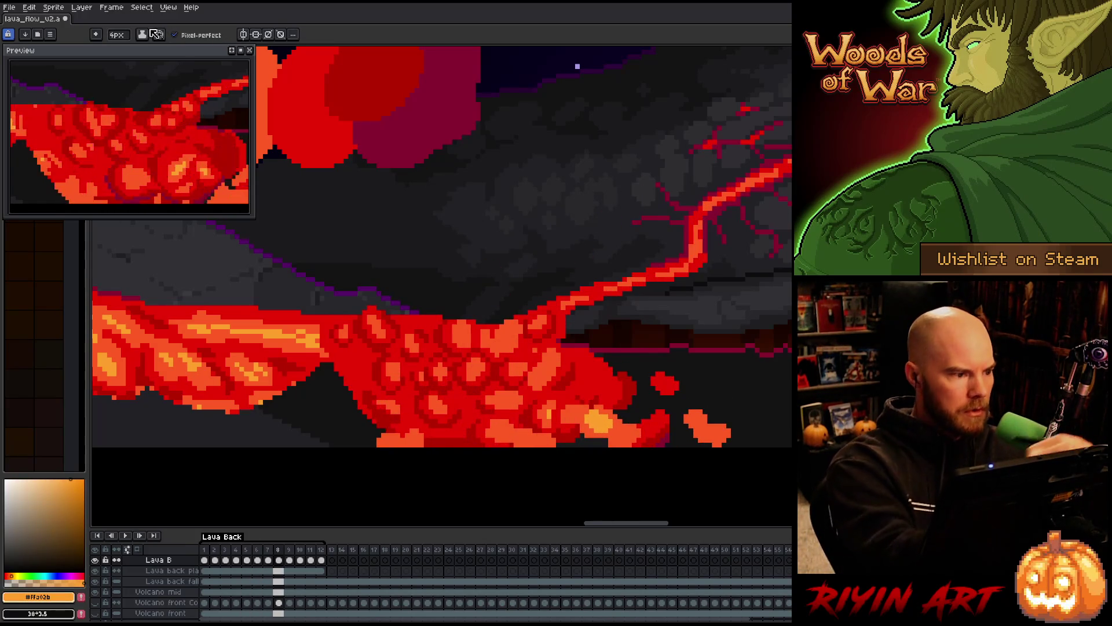
click(118, 34)
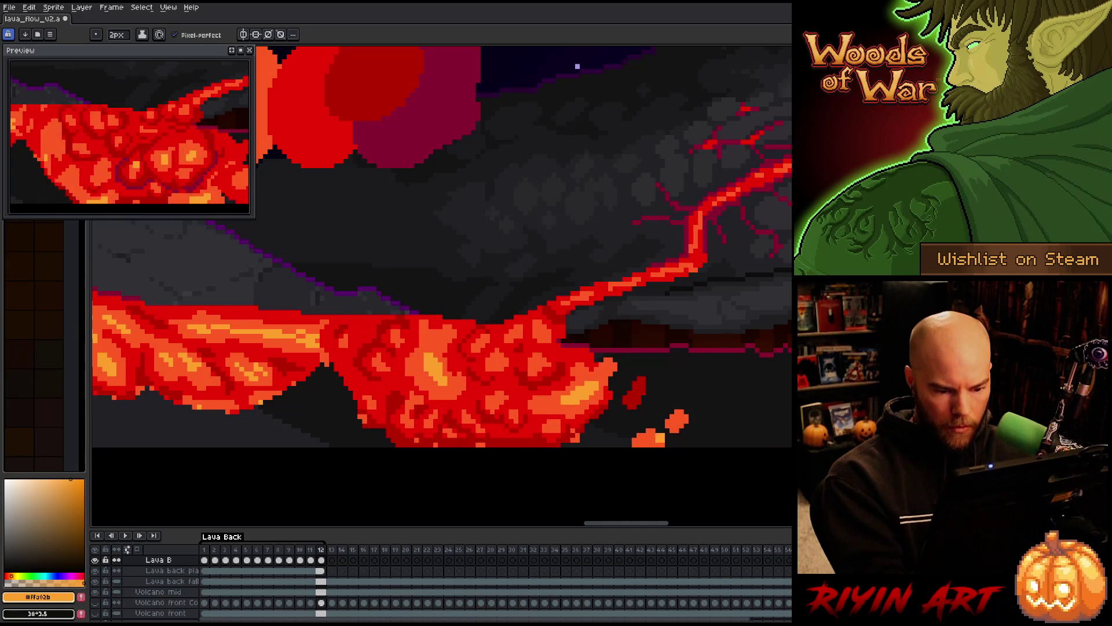
Replay the animation and unhide the Volcano front lava layer.
key(Return)
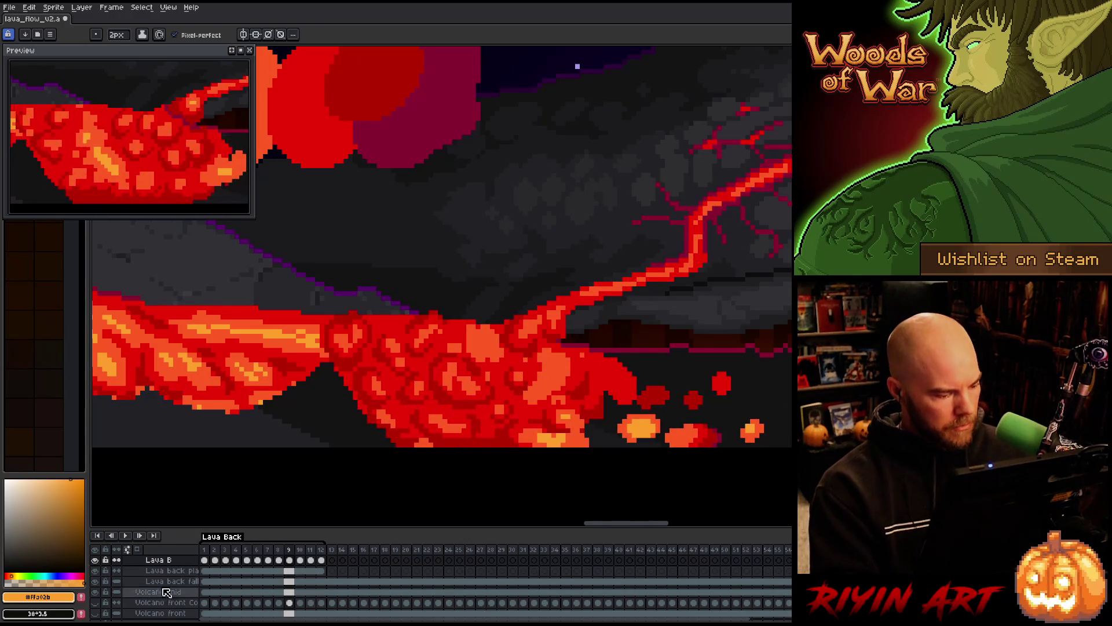
click(100, 603)
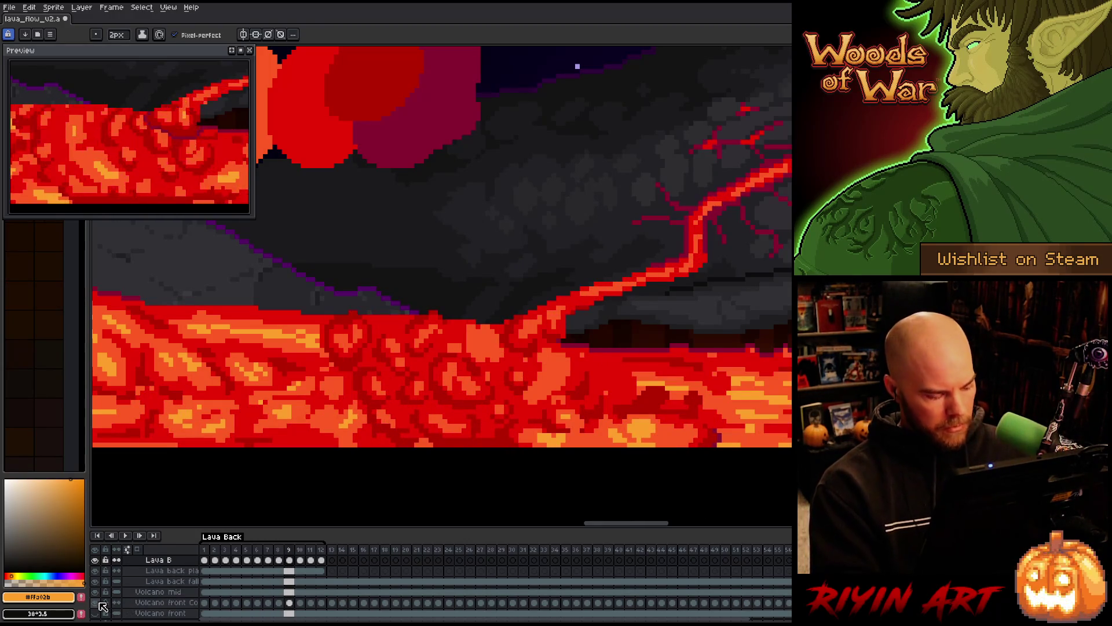
Play the animation while zooming out and panning across the whole volcano scene.
key(Return)
scroll(323, 377, down, 4)
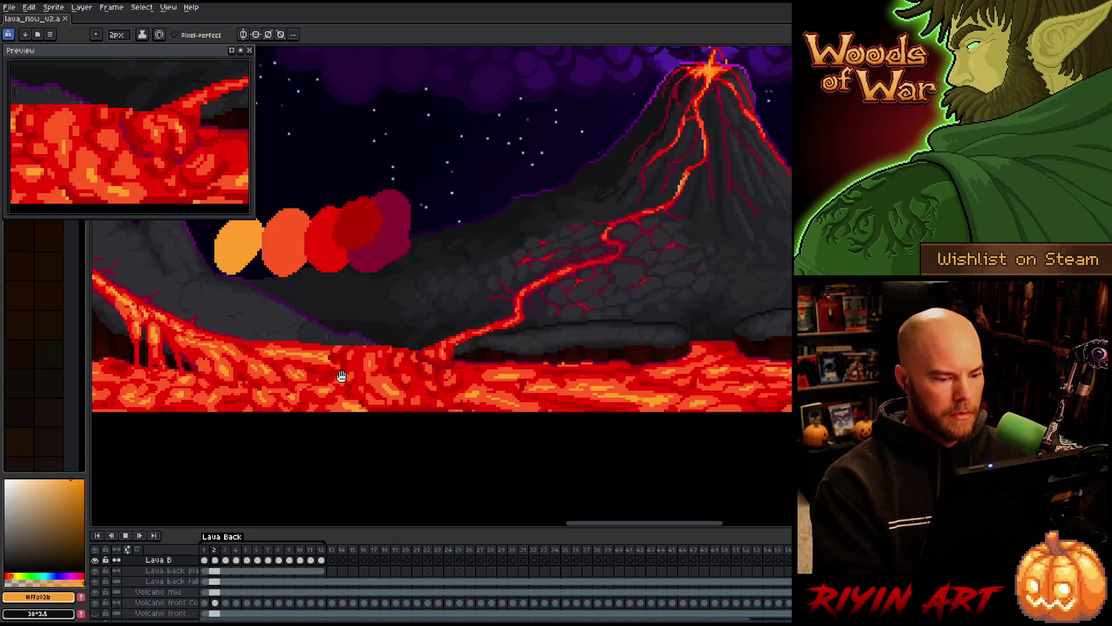
mouse_move(350, 447)
mouse_down()
mouse_move(613, 434)
mouse_move(594, 415)
mouse_up()
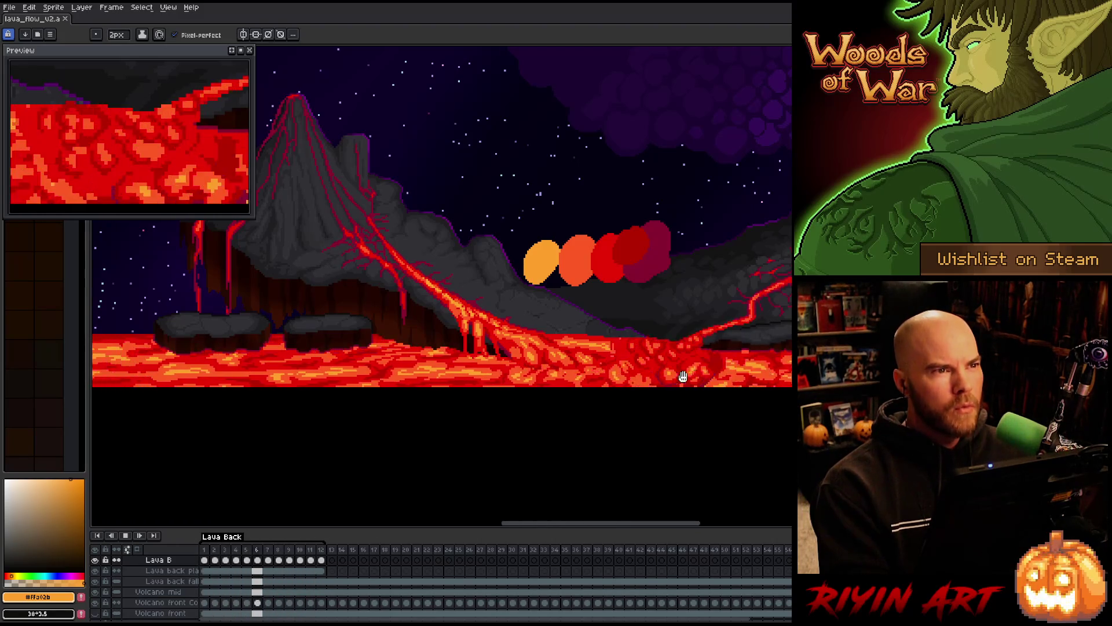
scroll(698, 374, up, 2)
scroll(541, 404, down, 1)
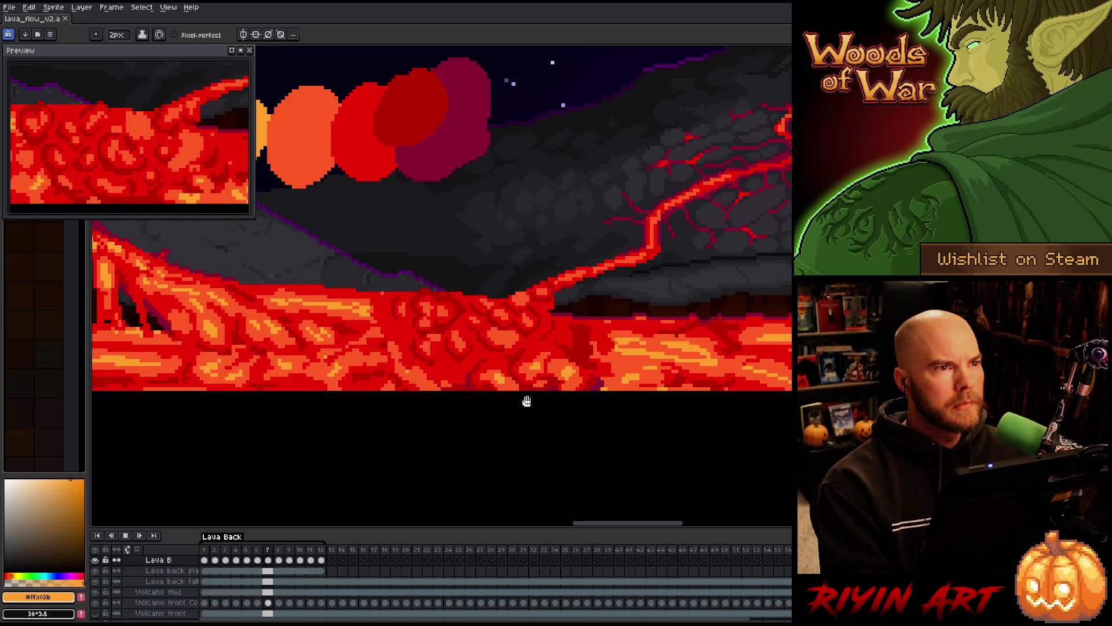
scroll(526, 397, down, 1)
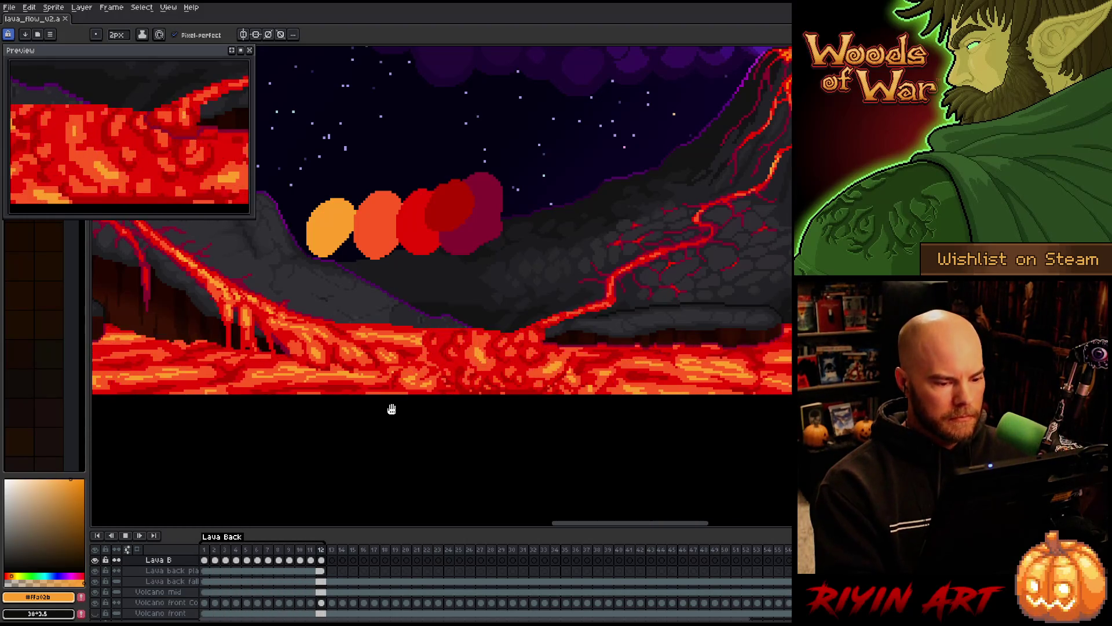
drag(405, 232, 591, 264)
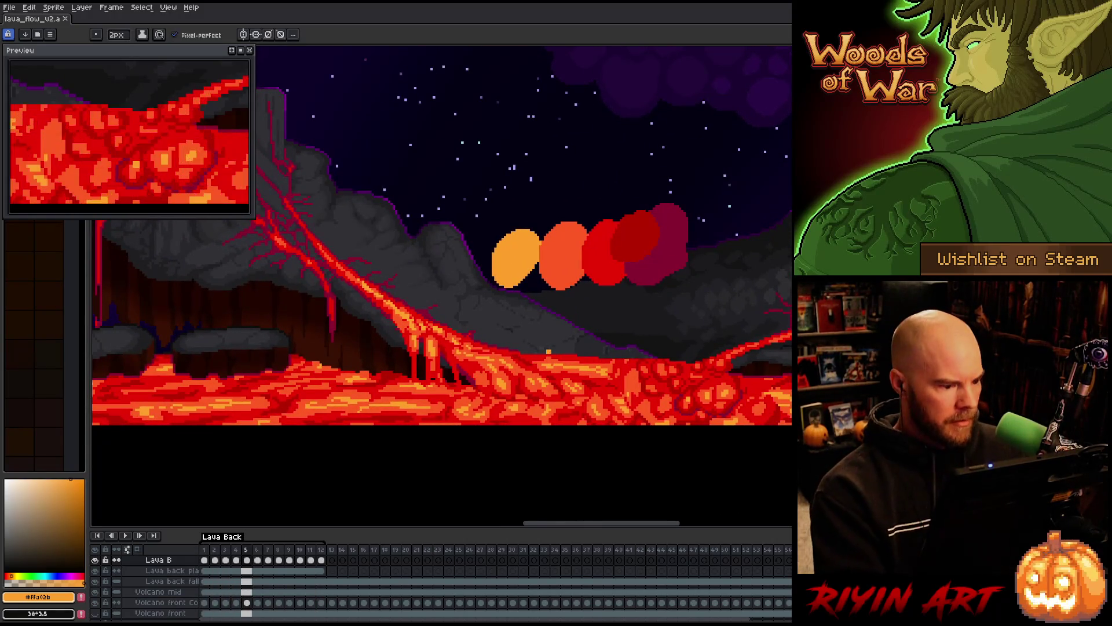
scroll(313, 575, up, 3)
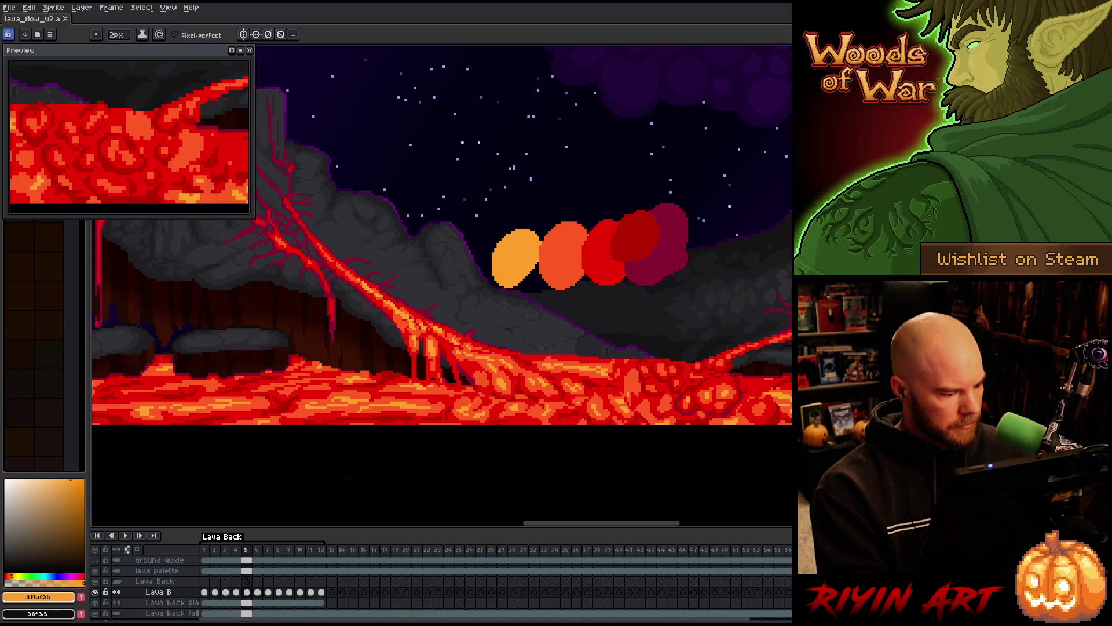
Collapse the Lava Back layer group and briefly play the animation.
scroll(278, 586, down, 2)
scroll(243, 588, up, 2)
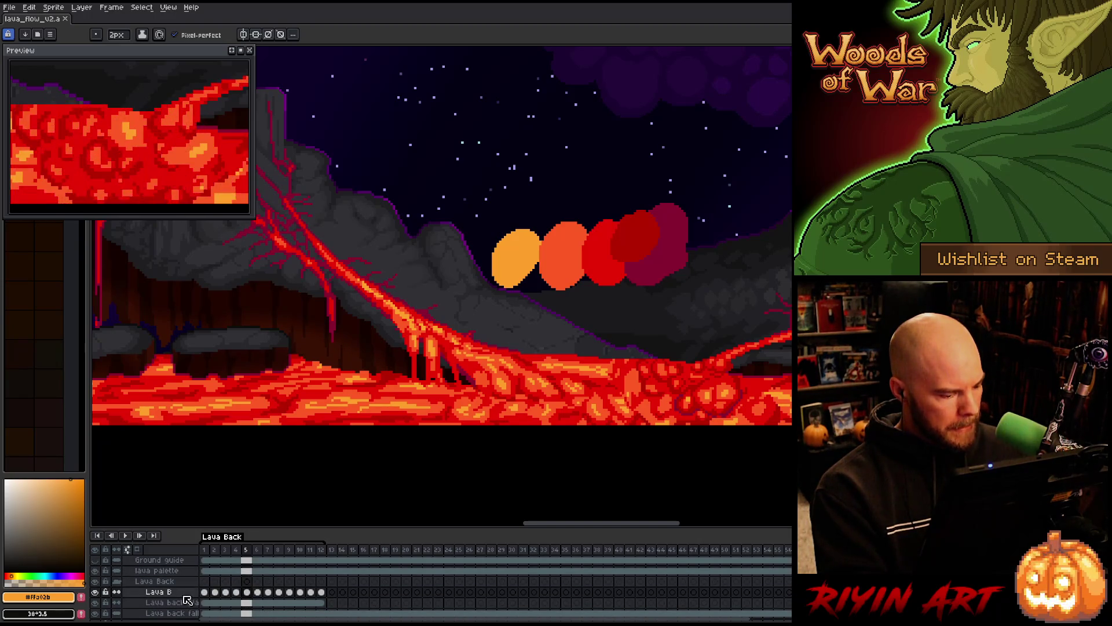
click(119, 582)
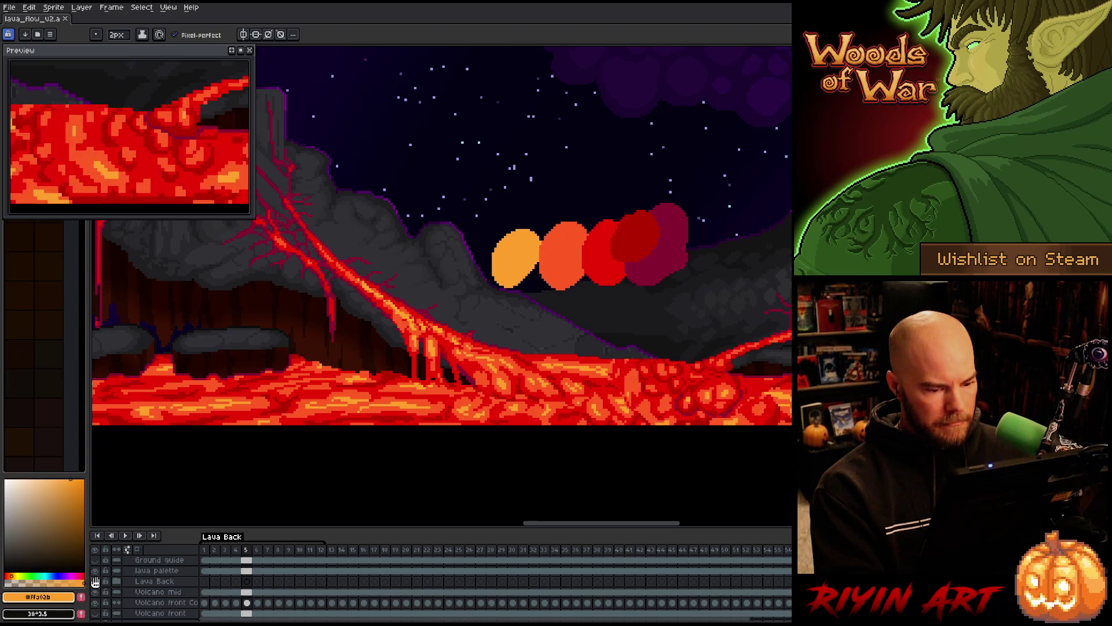
key(Return)
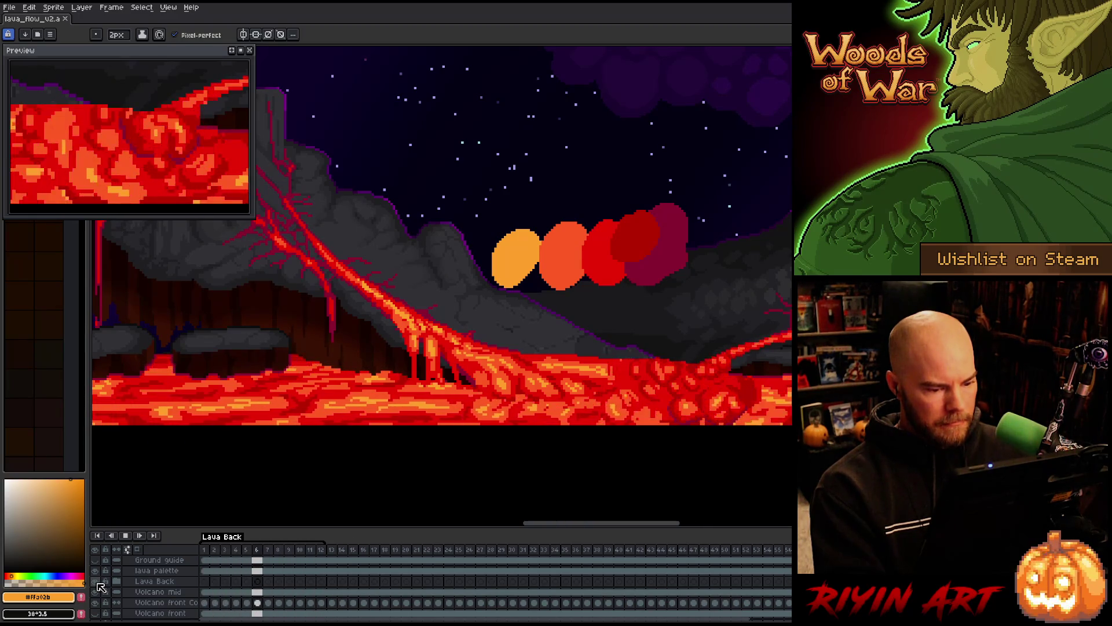
key(Return)
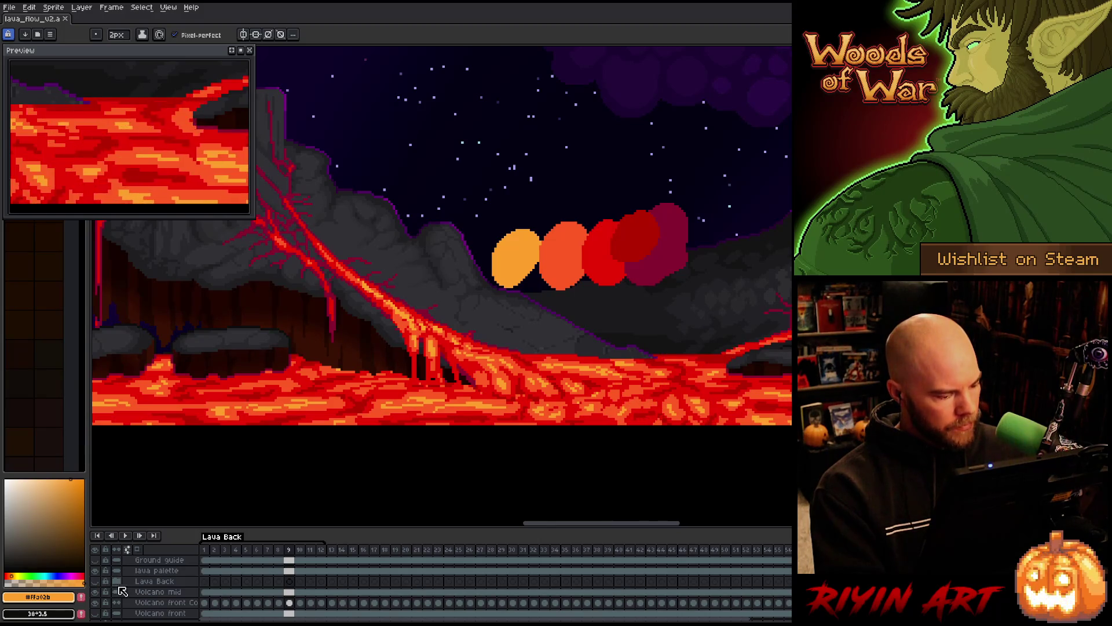
Toggle Volcano mid's visibility to compare, then replay the animation from frame 1.
scroll(124, 588, down, 2)
click(160, 572)
click(100, 572)
click(100, 572)
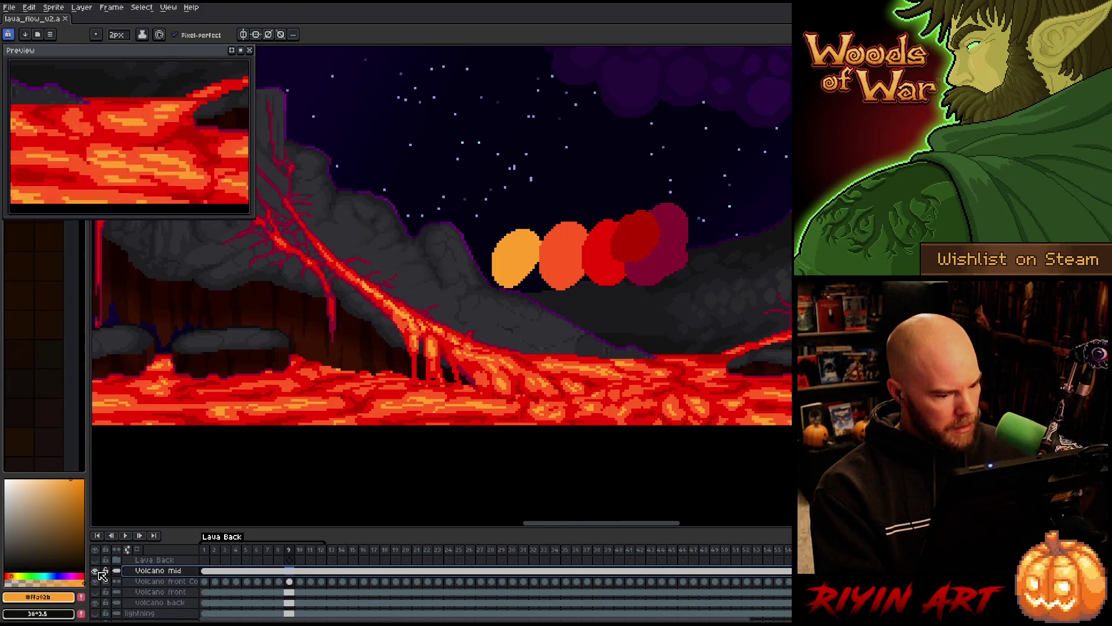
click(204, 572)
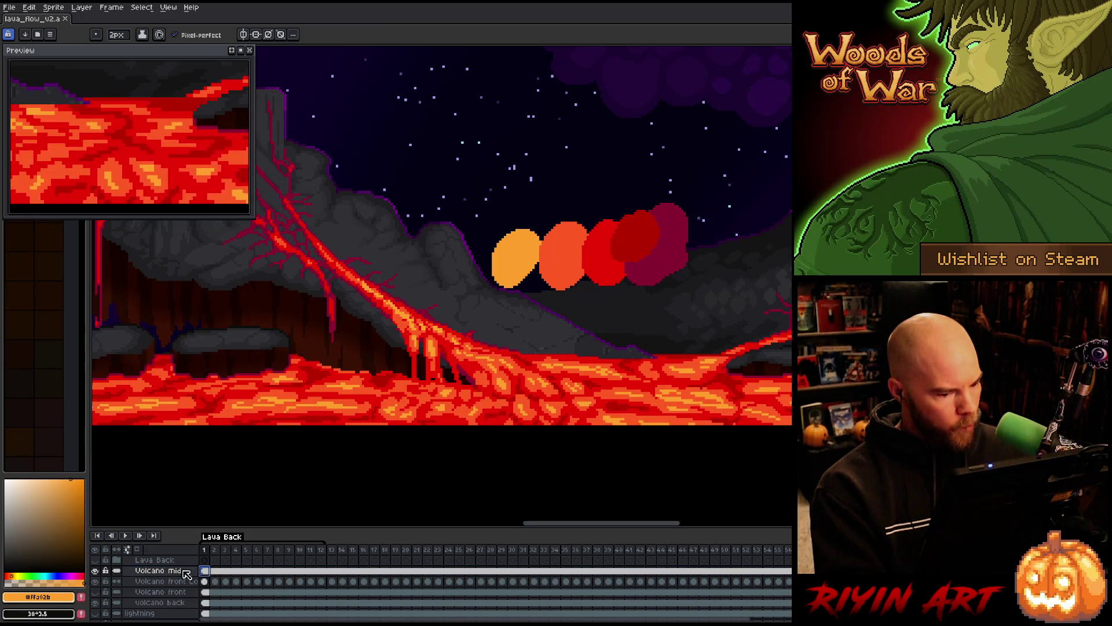
click(164, 581)
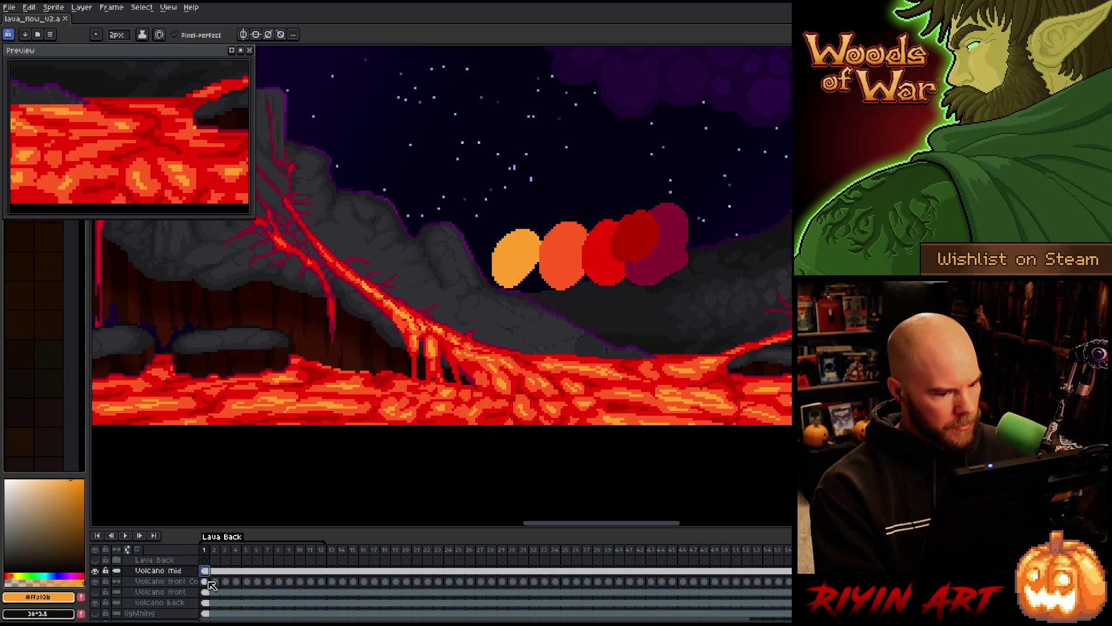
key(Return)
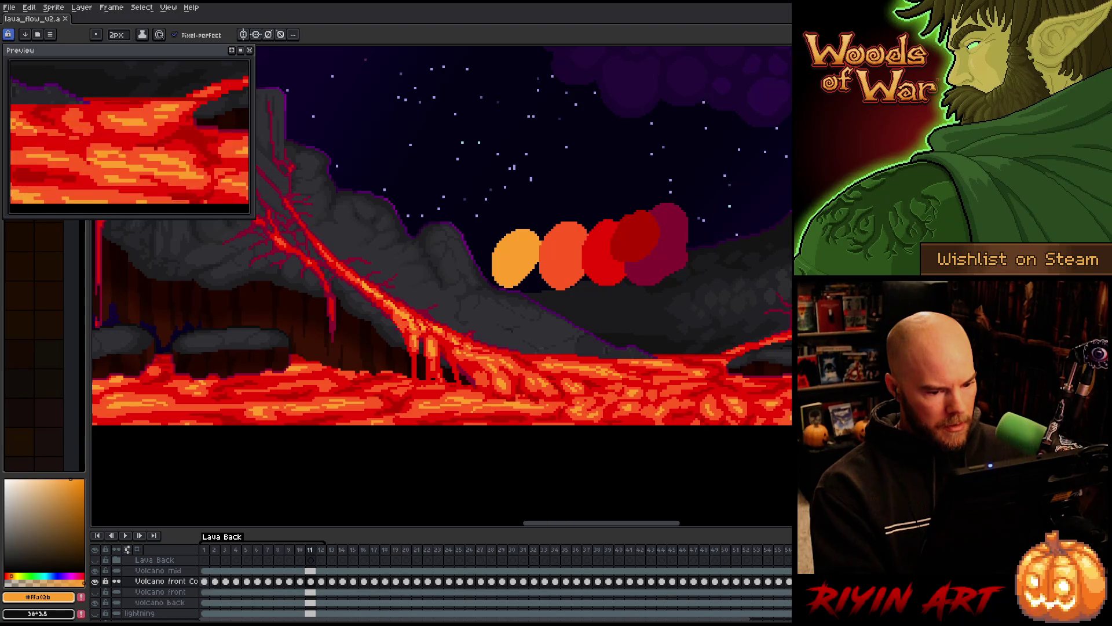
click(207, 581)
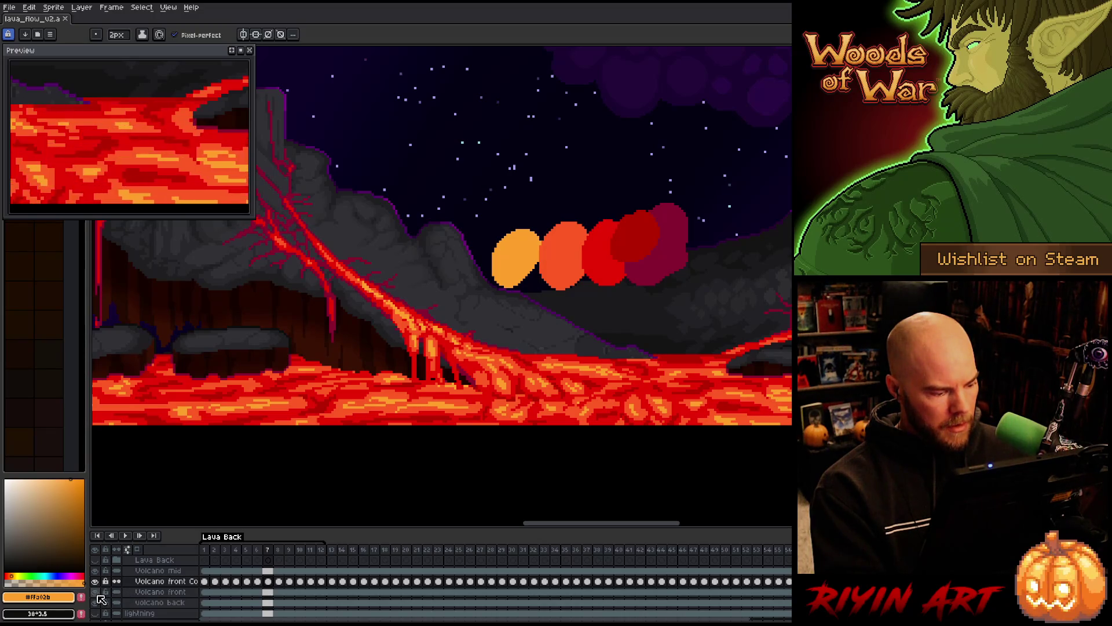
key(Return)
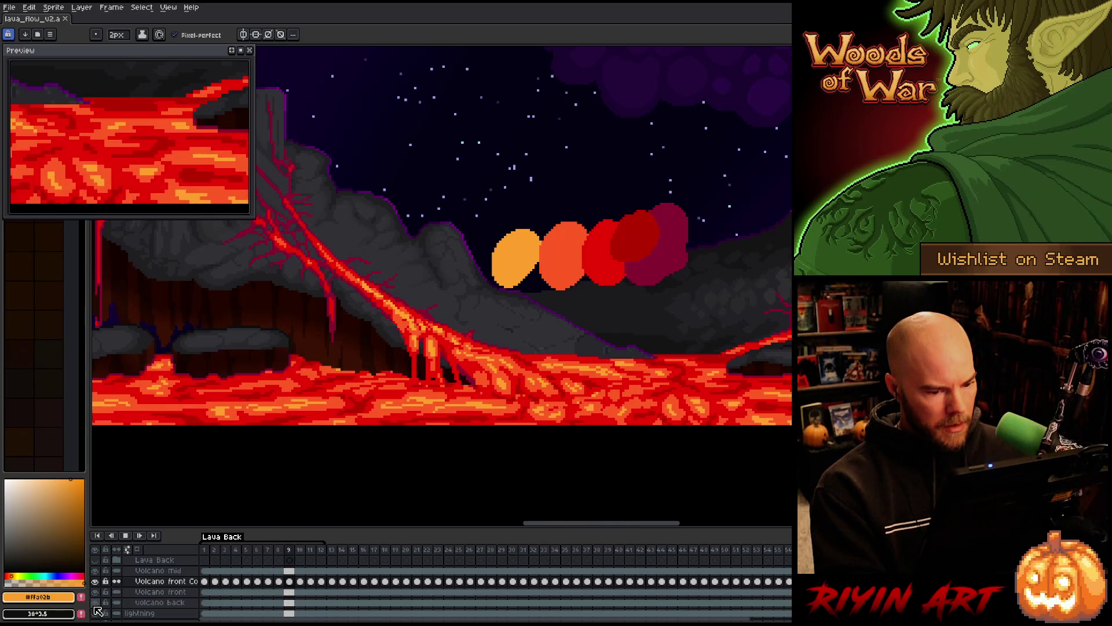
key(Return)
Reveal the redder swirling lava on the right and reselect the Volcano mid and front lava layers.
scroll(120, 604, down, 2)
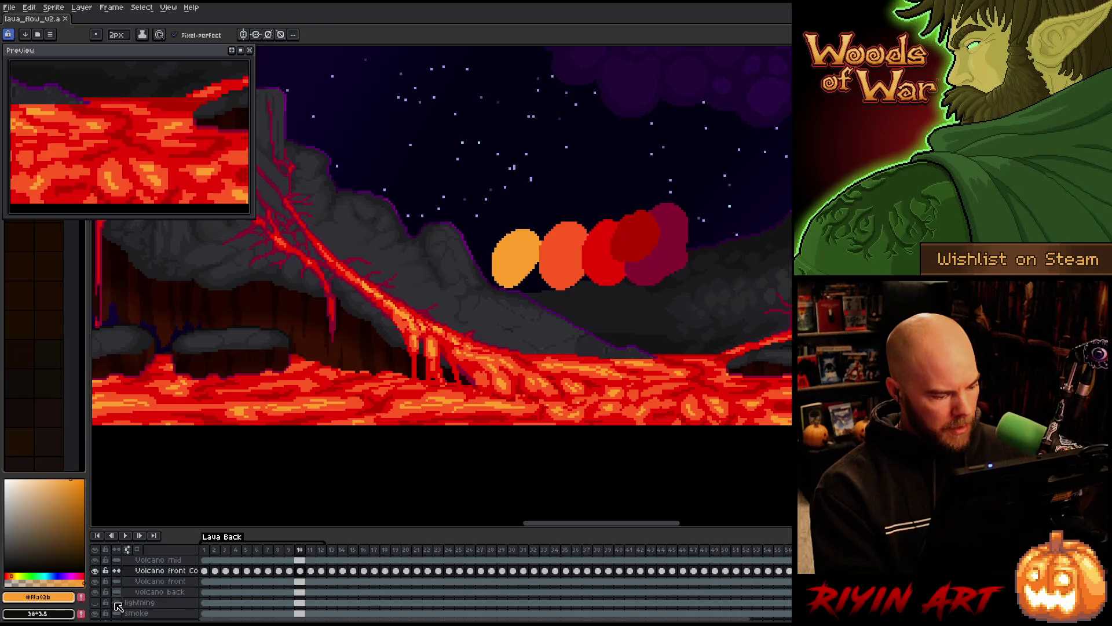
scroll(123, 594, up, 3)
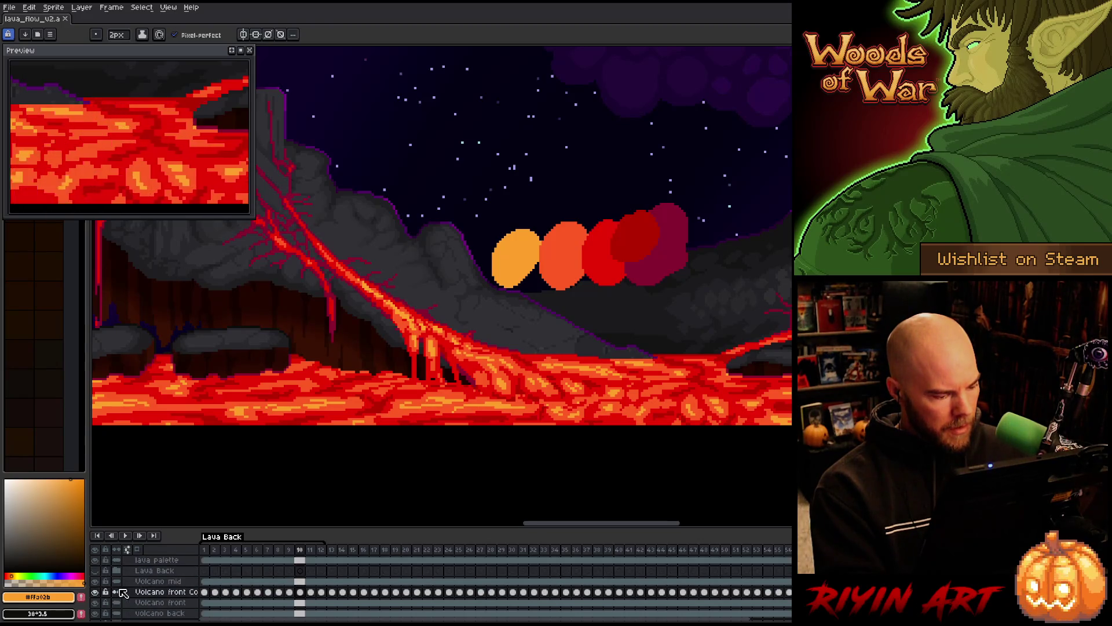
click(97, 579)
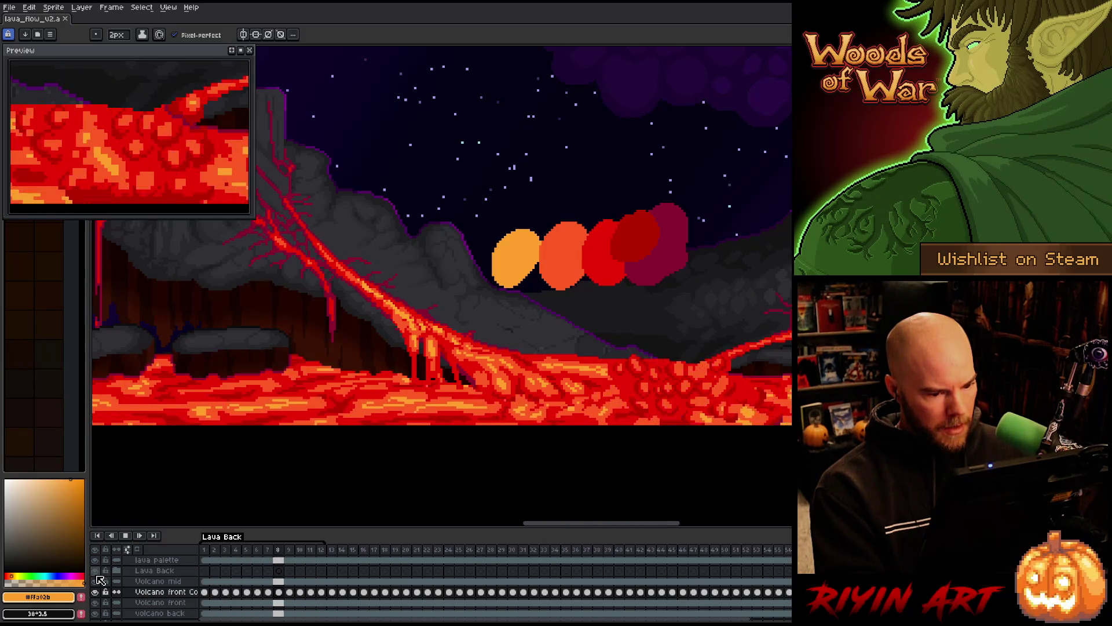
click(100, 579)
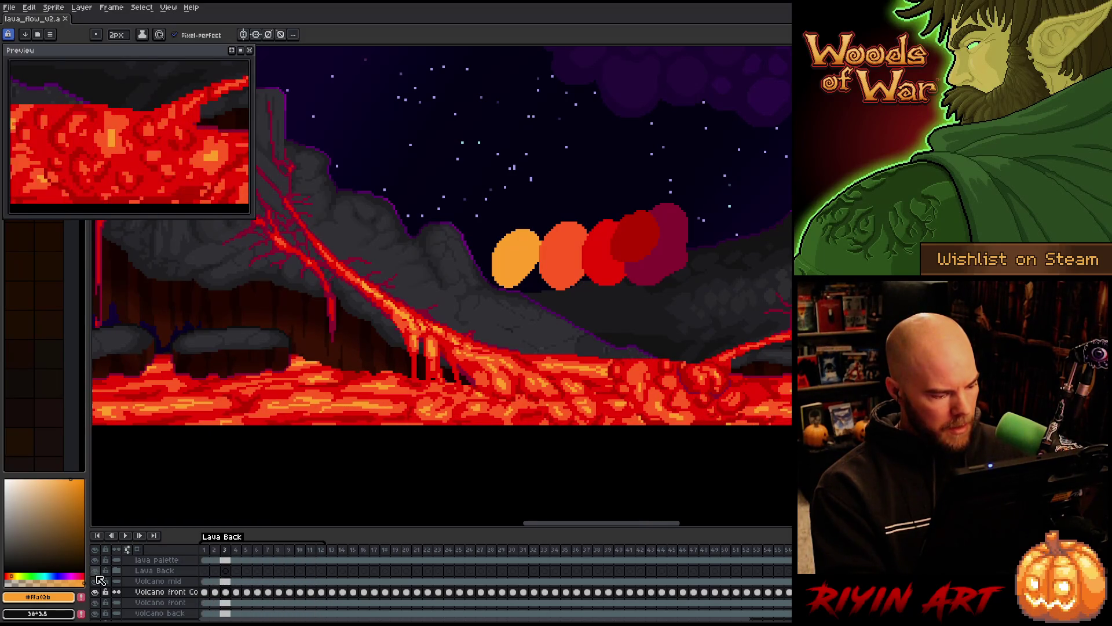
click(156, 586)
click(162, 592)
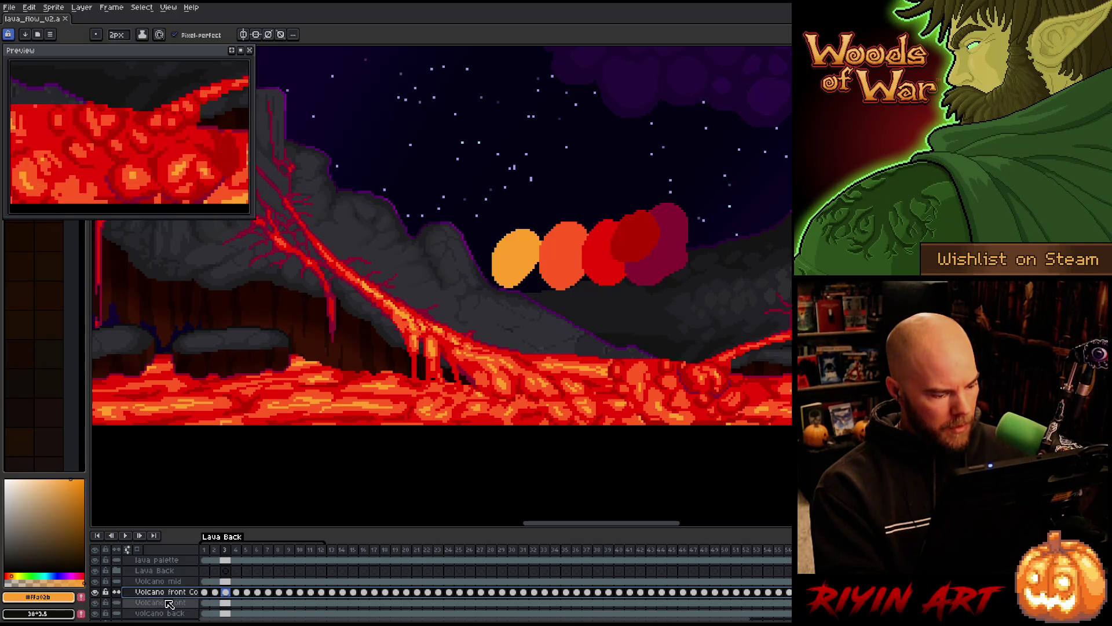
Check what Volcano mid covers by toggling it, then insert a new empty layer above it.
scroll(442, 289, up, 2)
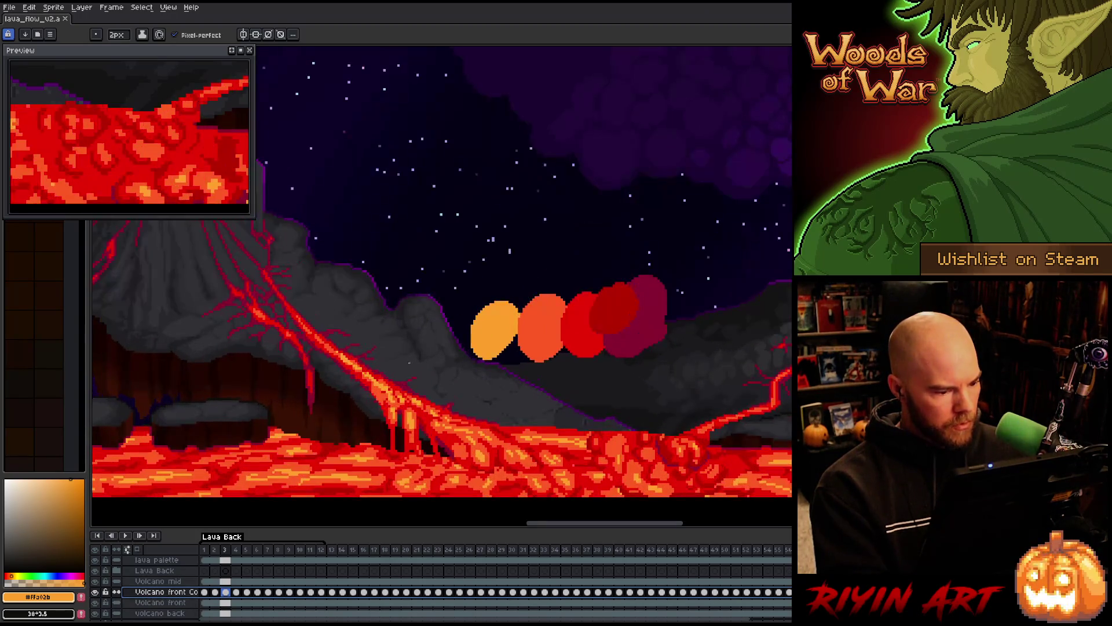
scroll(435, 413, up, 1)
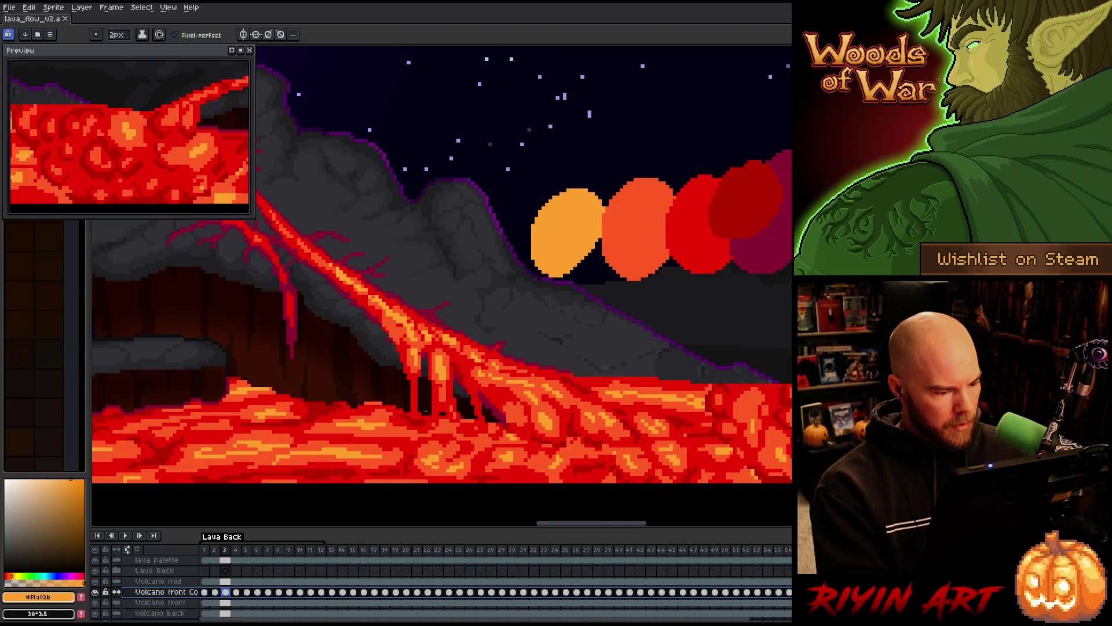
click(160, 583)
click(96, 582)
click(96, 581)
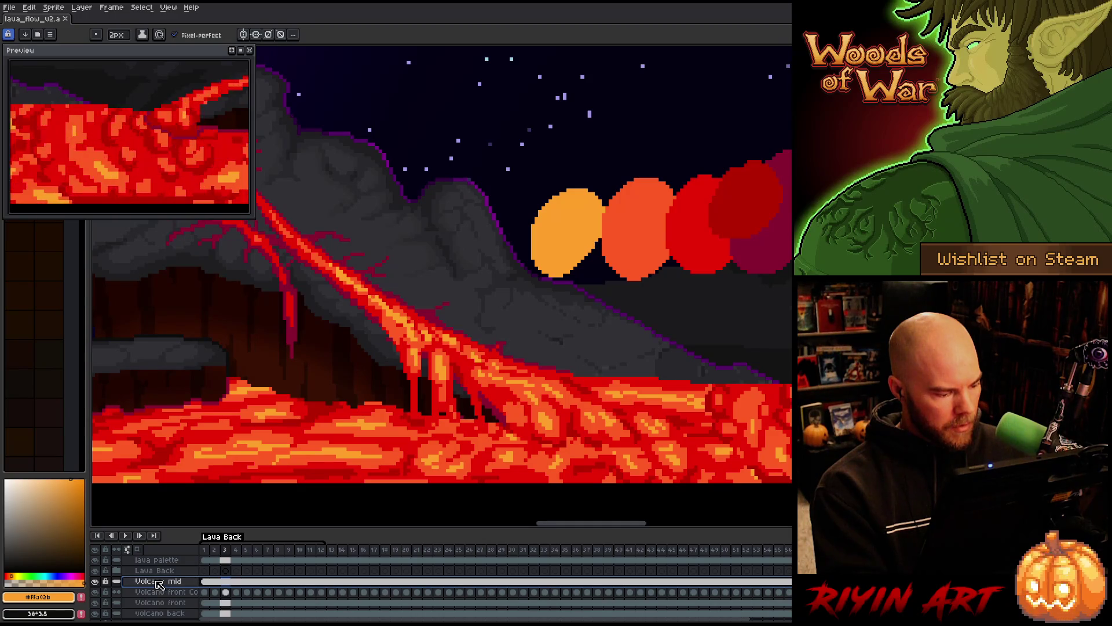
key(shift+n)
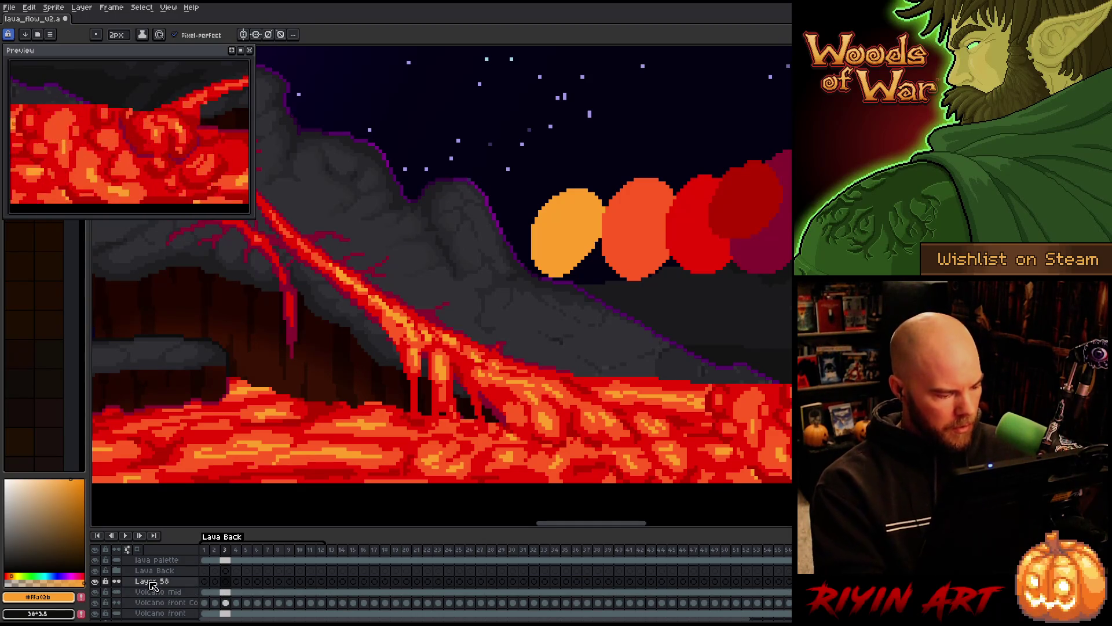
Rename the new layer 'lava m' and wrap it in a new group.
double_click(152, 581)
text(lava mid cover)
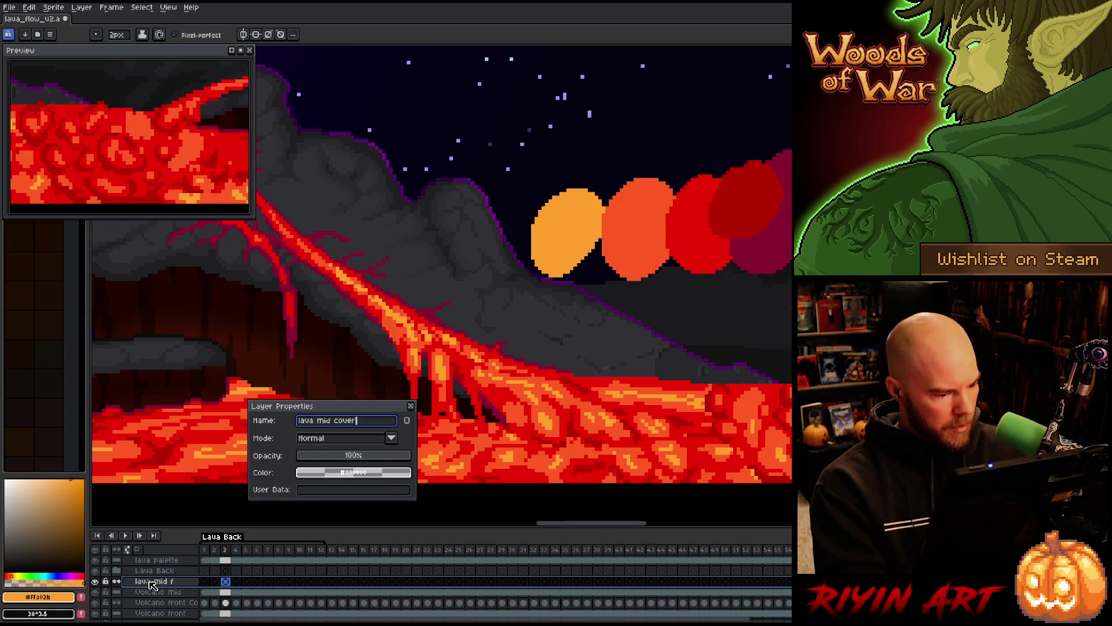
key(Return)
right_click(151, 584)
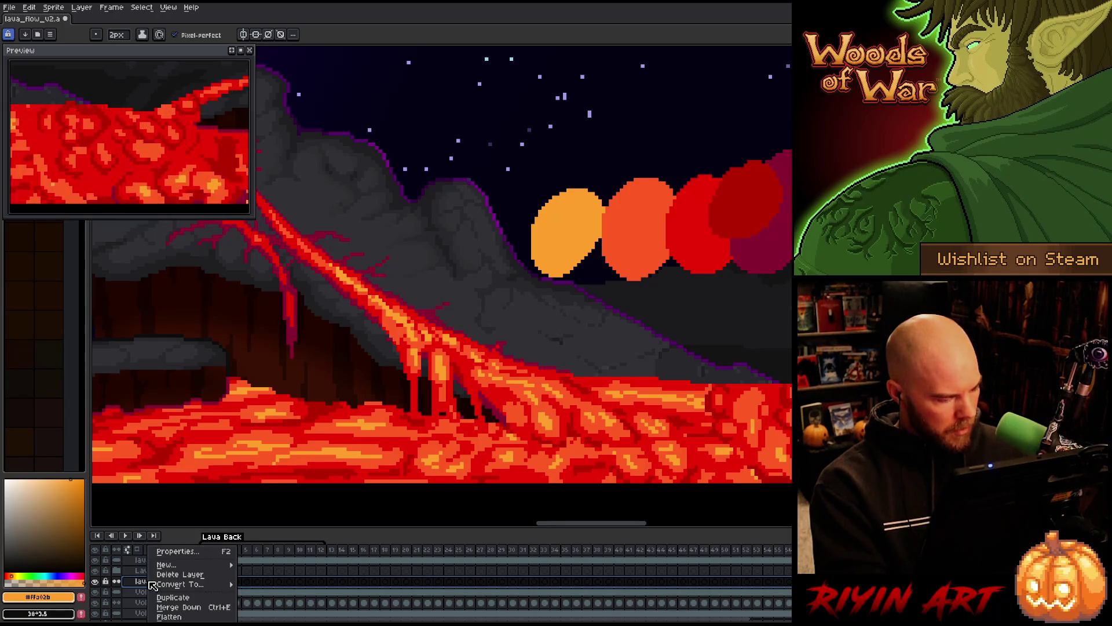
mouse_move(168, 564)
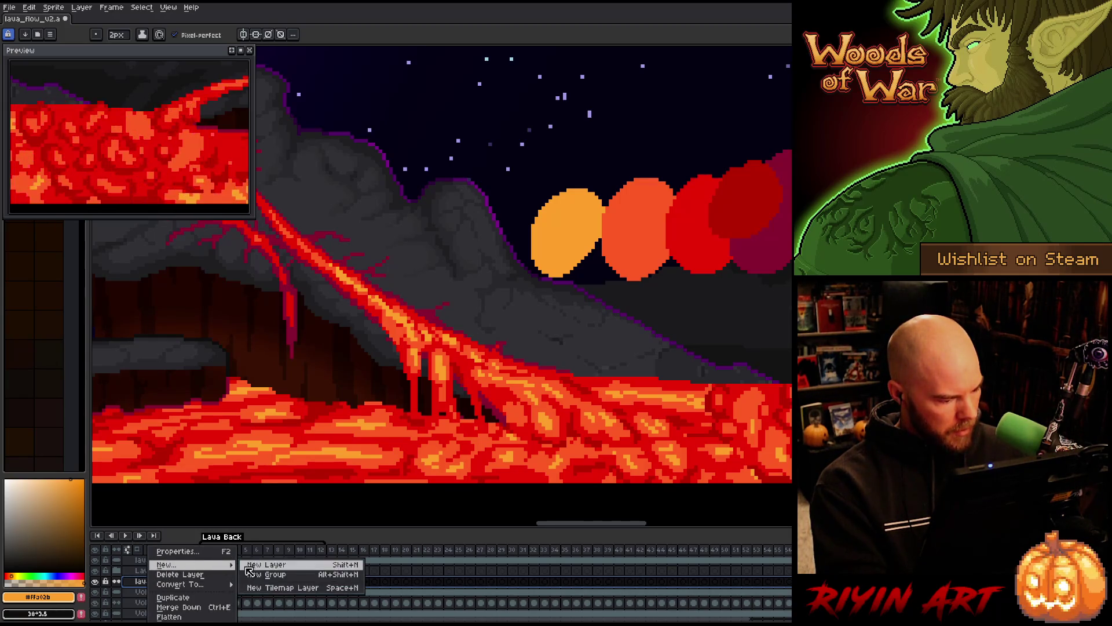
click(258, 575)
Name the group 'Lava mid' and select the lava mid cover layer.
double_click(162, 583)
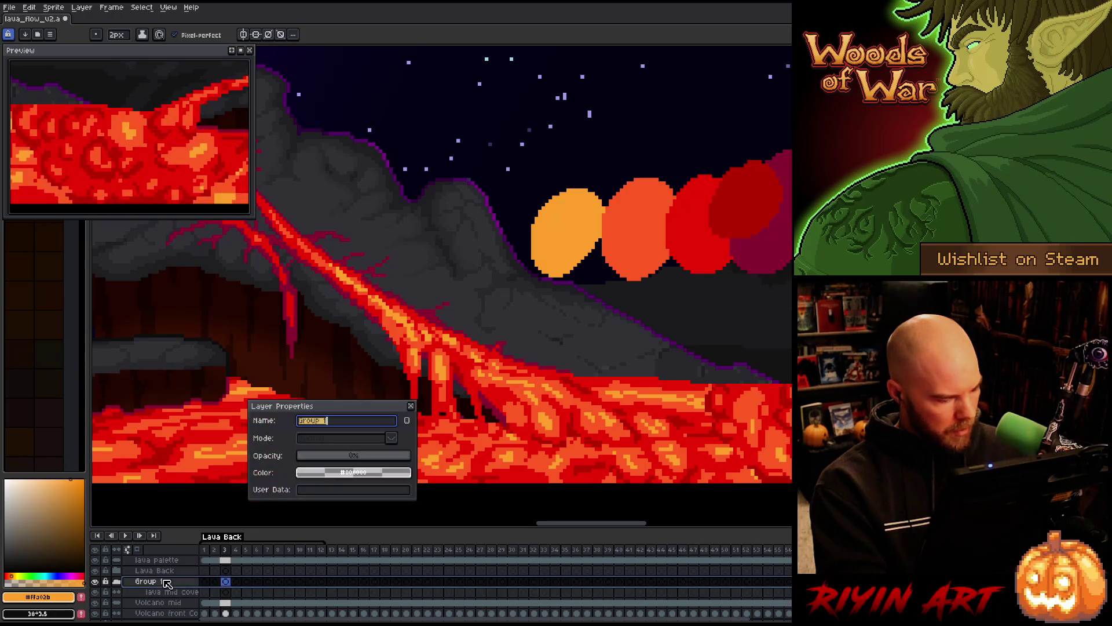
text(id)
key(Return)
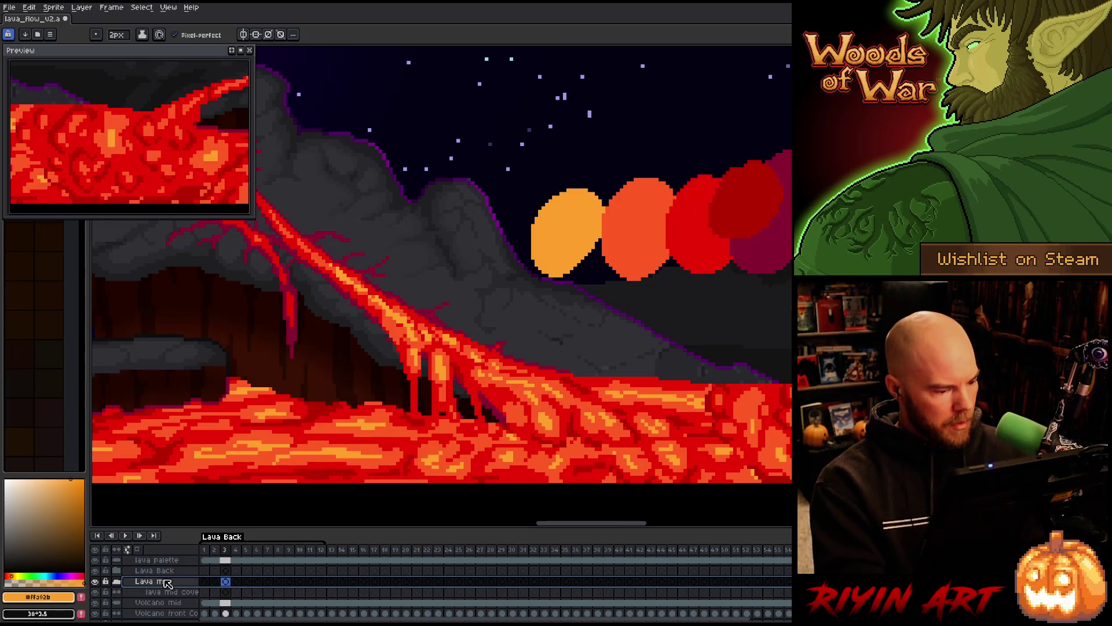
click(168, 592)
Add another layer inside the group named 'Lava mid flow'.
key(shift+n)
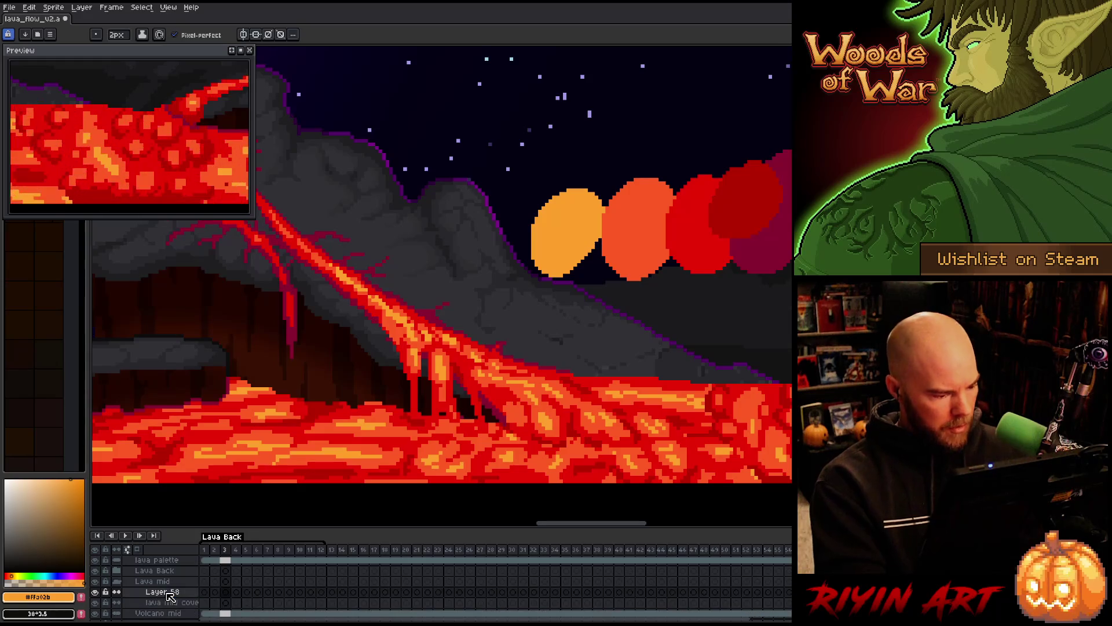
double_click(170, 593)
text(lava)
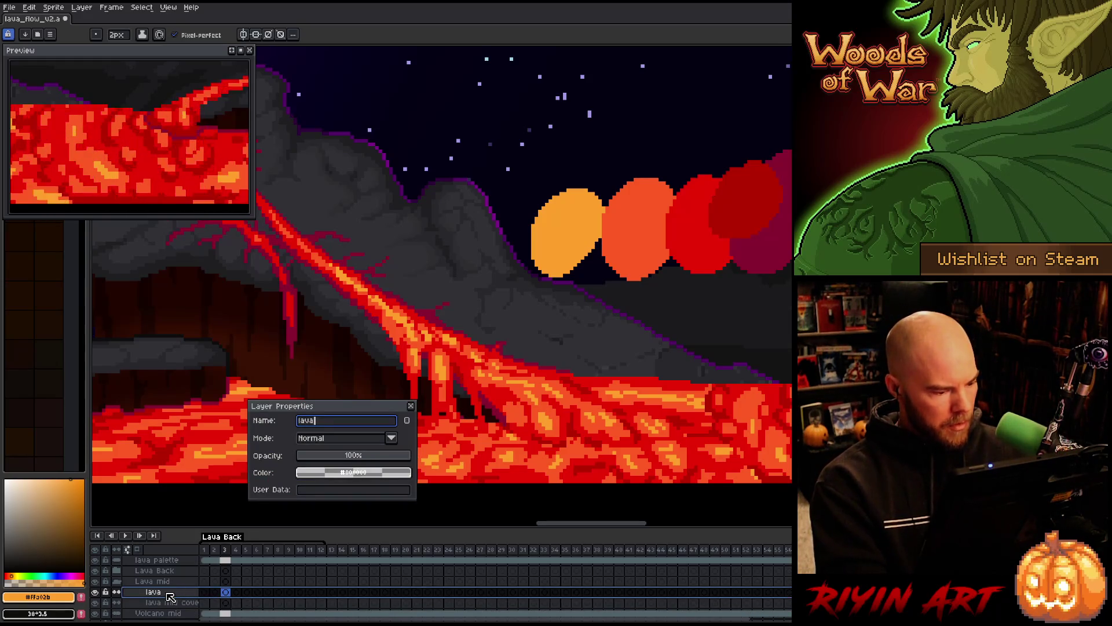
text(Lava )
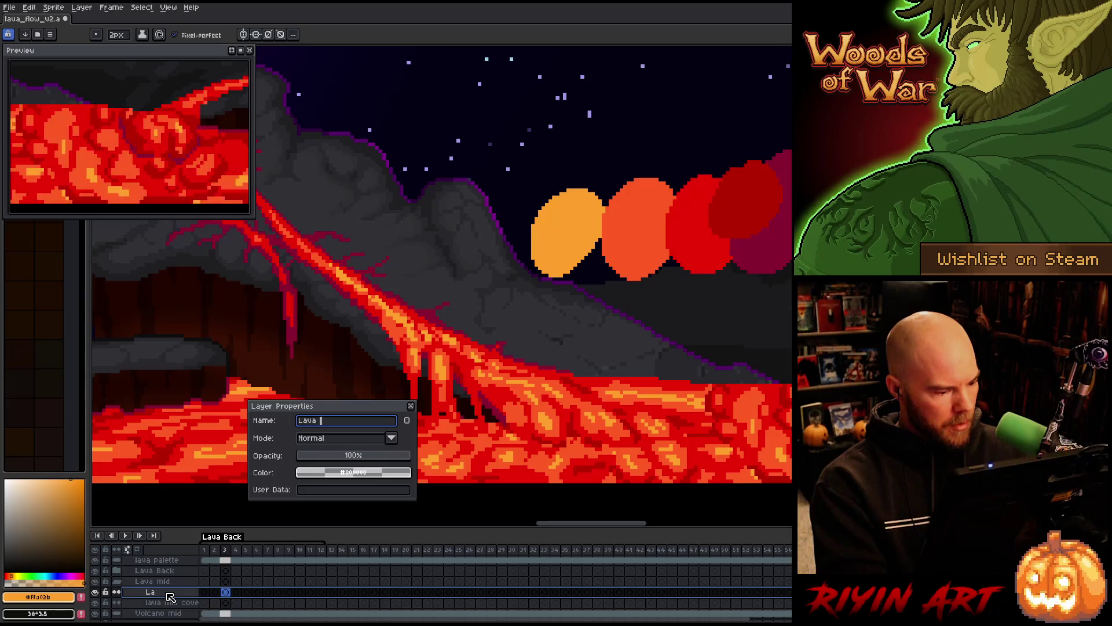
text(mid flow)
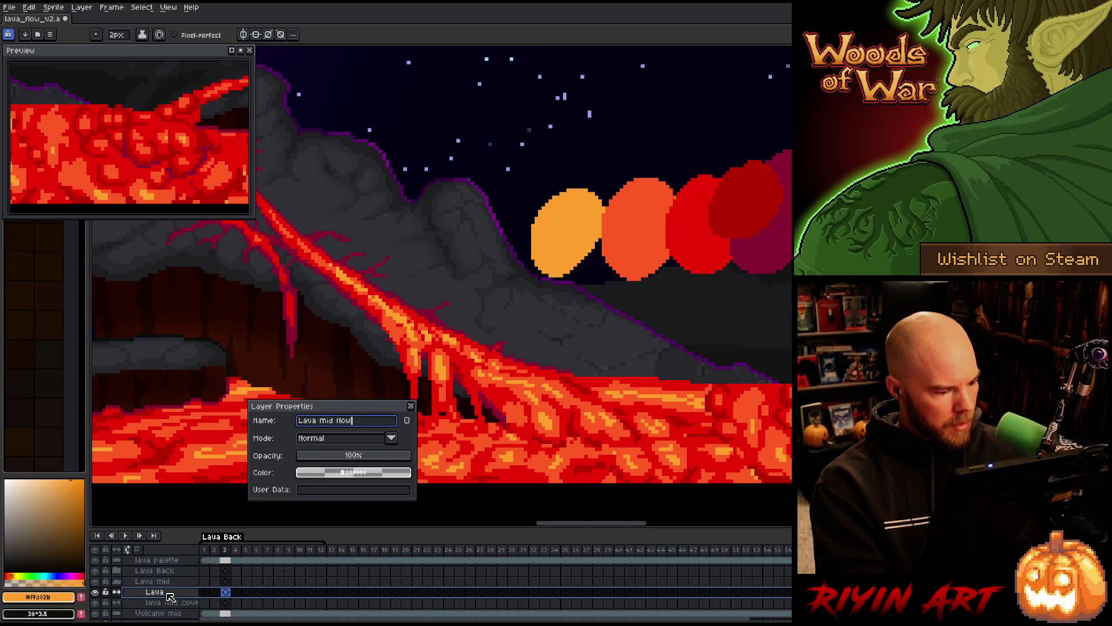
key(Return)
Rename the layer beneath to 'Lava mid cover'.
double_click(164, 603)
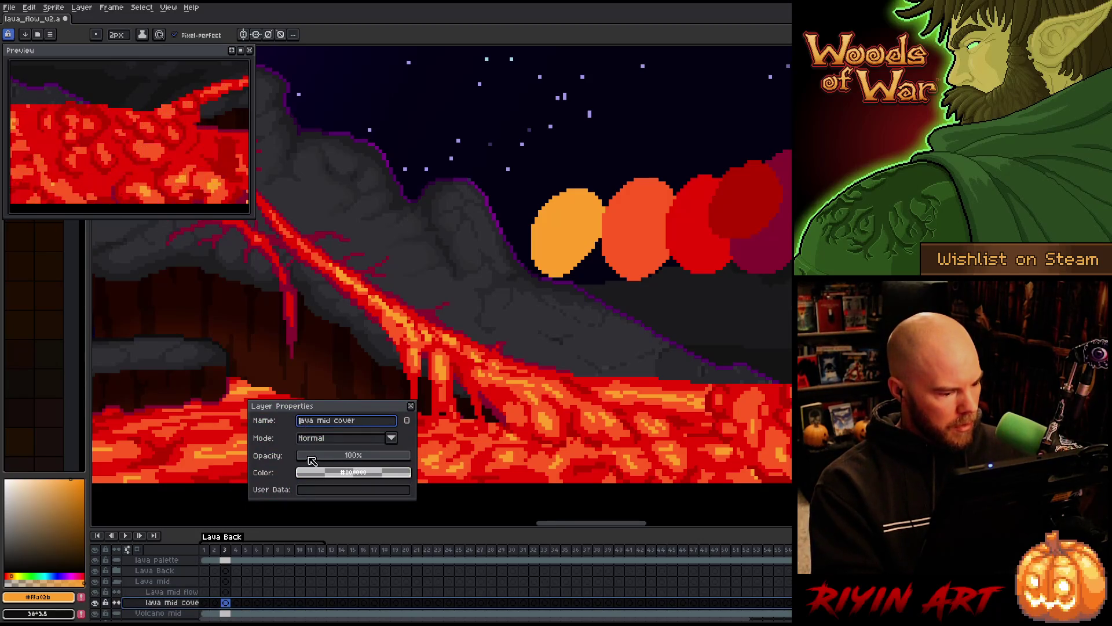
text(Lava mid cover)
key(Return)
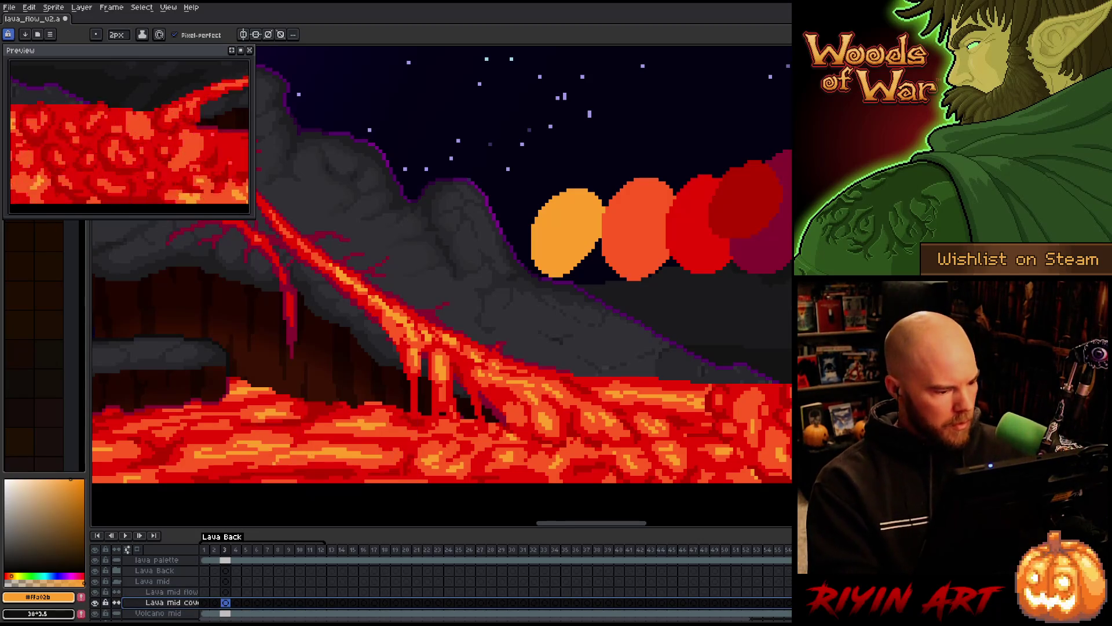
right_click(537, 284)
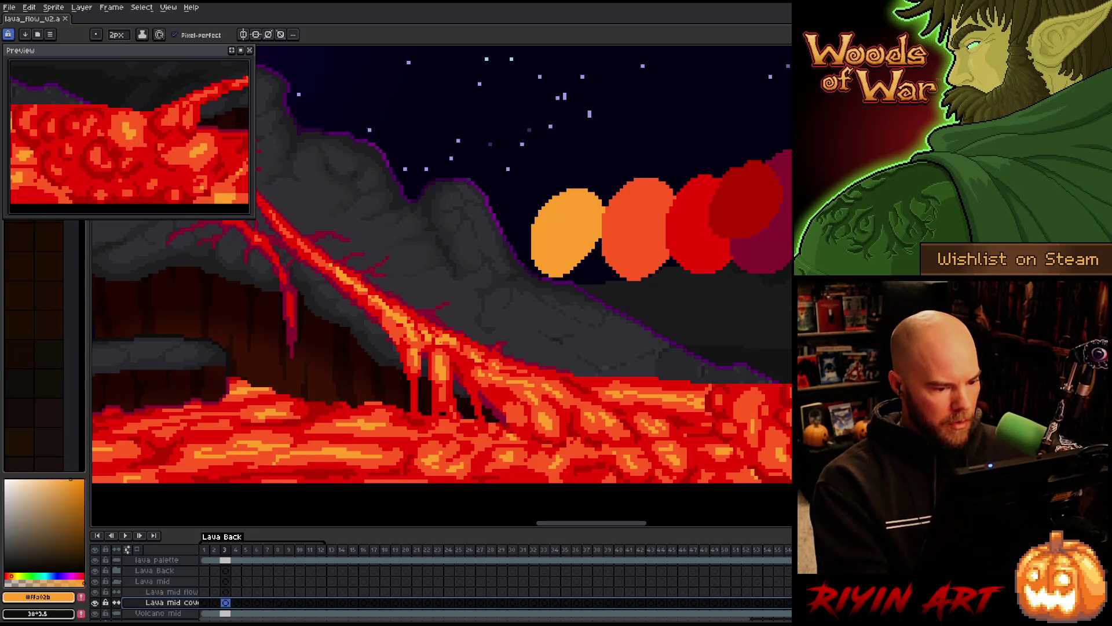
On frame 1 of Lava mid cover, sample a dark lava colour and paint dark pixels.
scroll(534, 332, down, 2)
scroll(534, 332, up, 1)
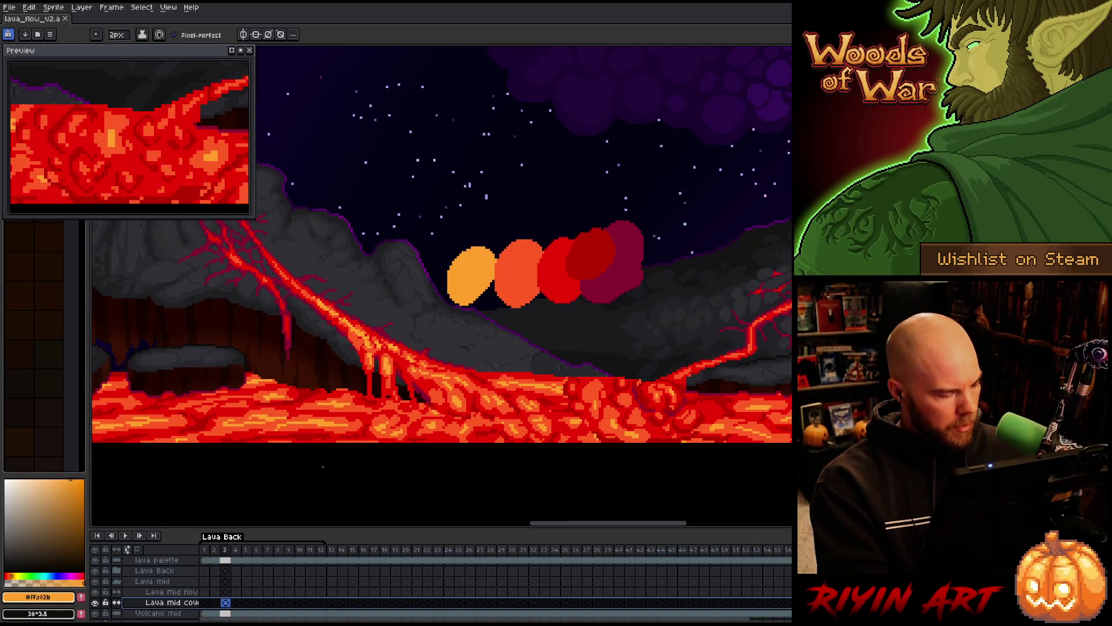
click(206, 603)
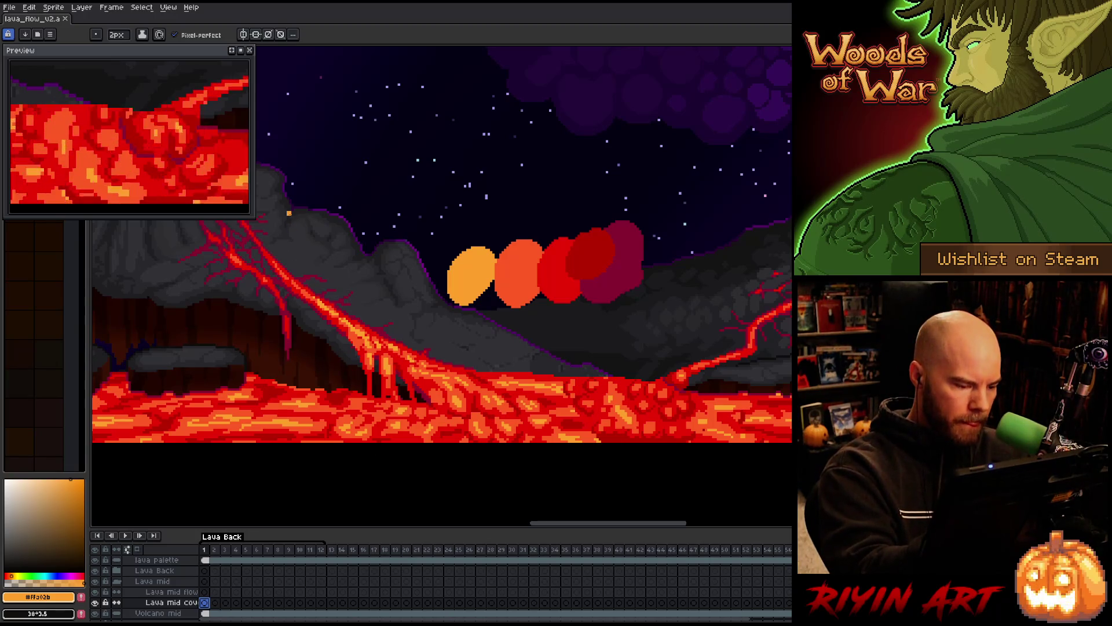
alt+click(366, 376)
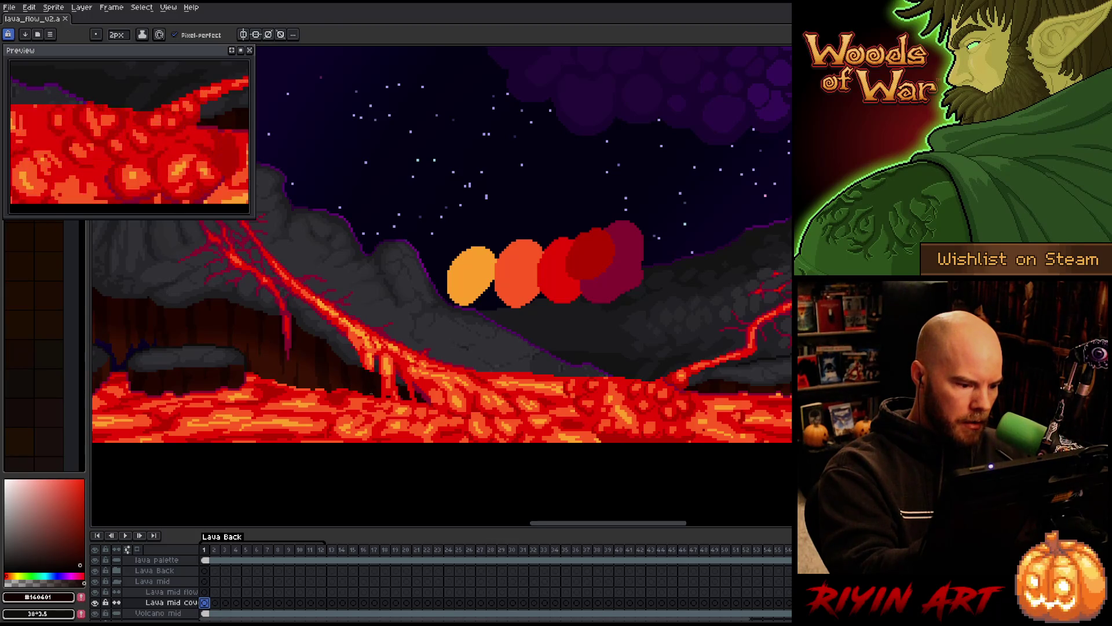
click(362, 351)
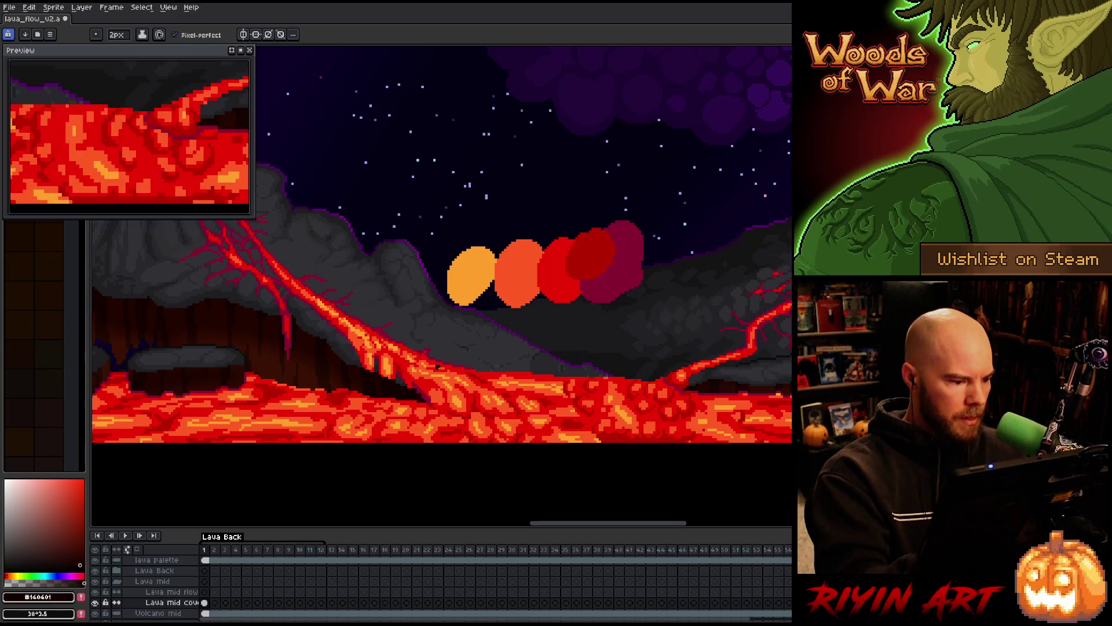
Eyedrop two dark browns from the volcano rock.
key(i)
alt+click(290, 355)
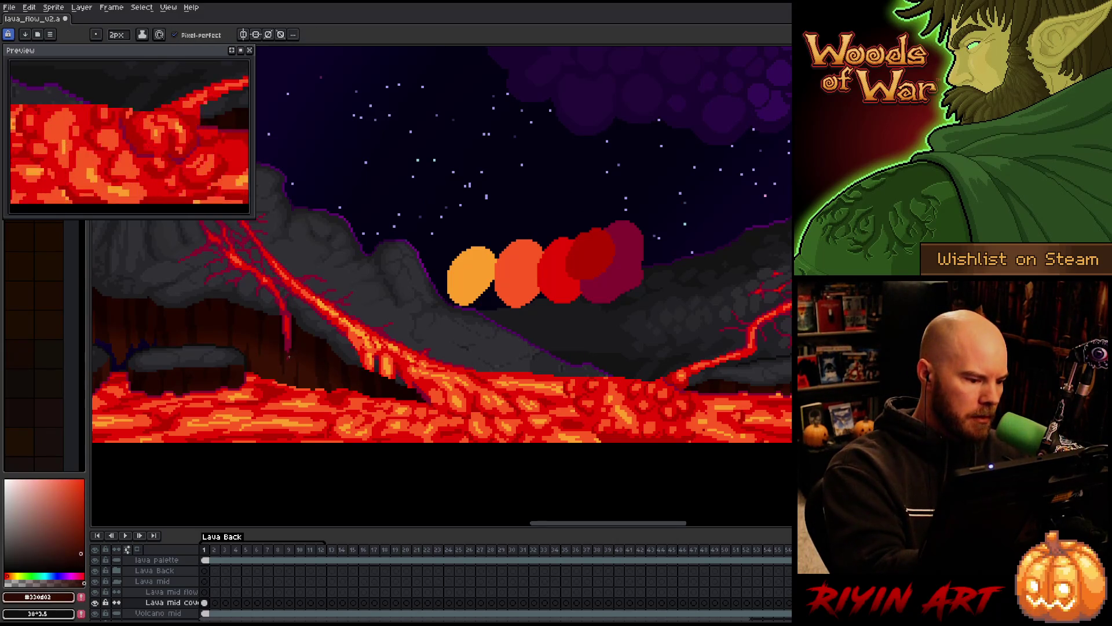
alt+click(282, 343)
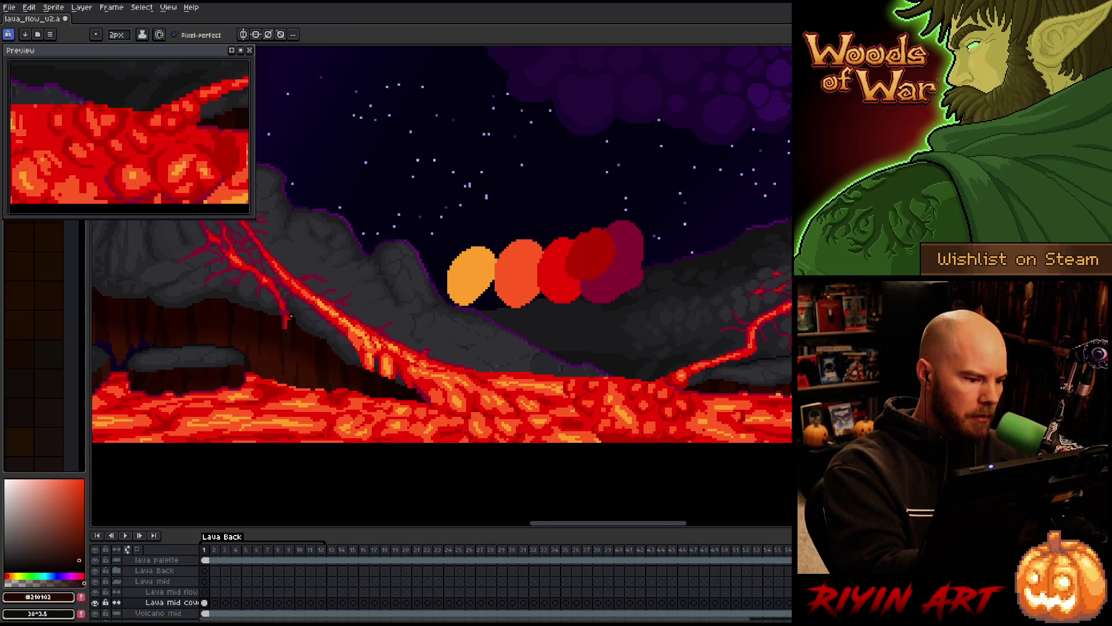
Centre the volcano and paint dark over a lava drip on the Volcano mid layer.
mouse_move(450, 307)
mouse_down()
mouse_move(628, 307)
mouse_move(722, 326)
mouse_up()
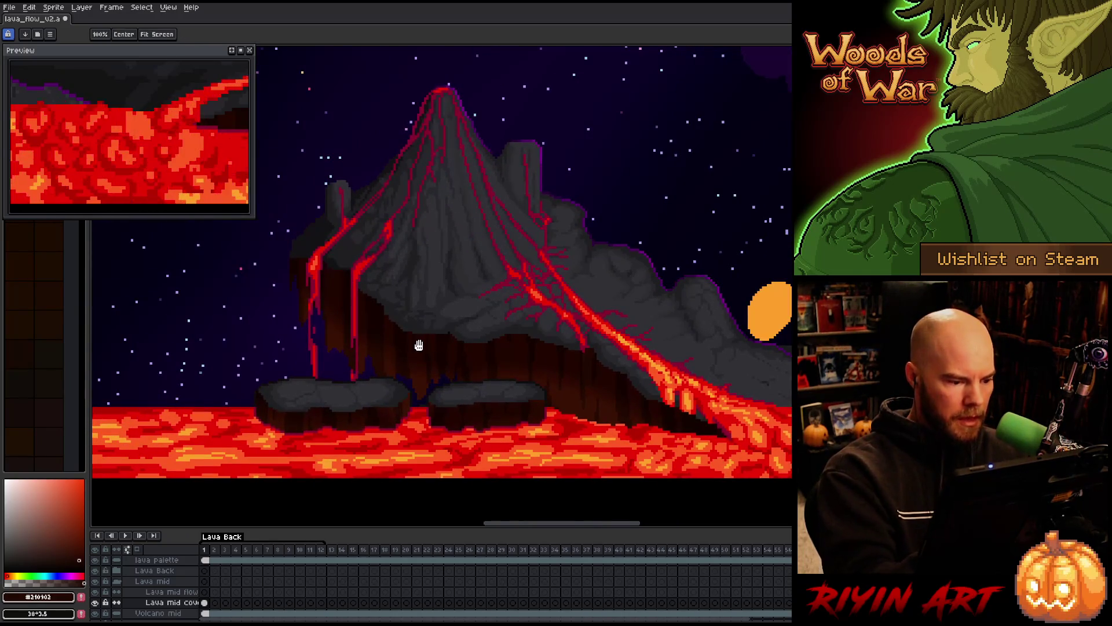
drag(371, 376, 437, 399)
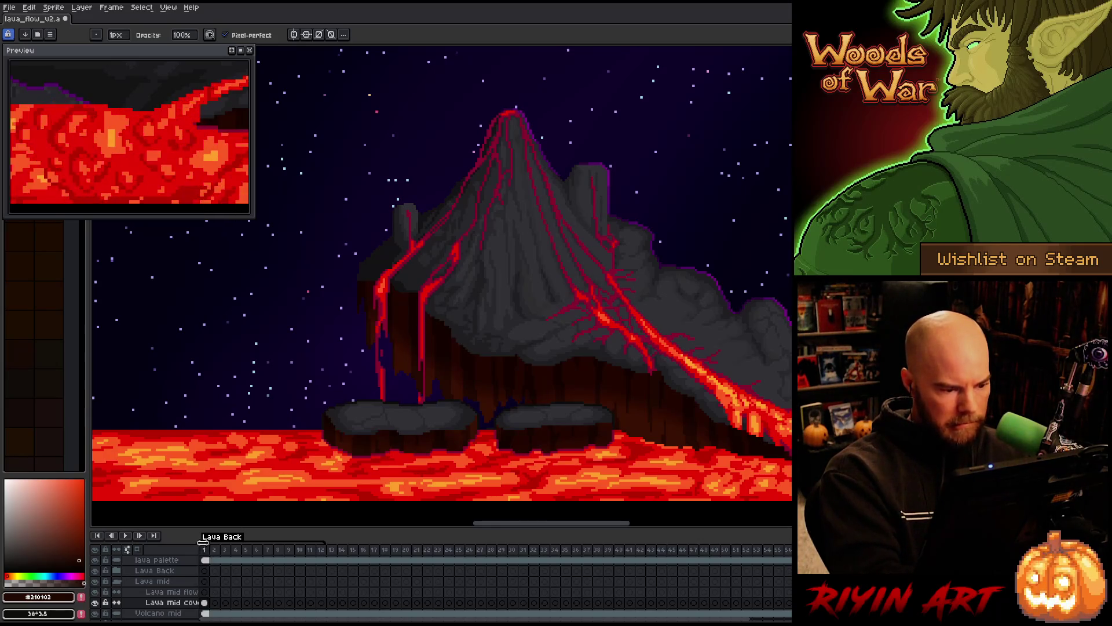
click(204, 613)
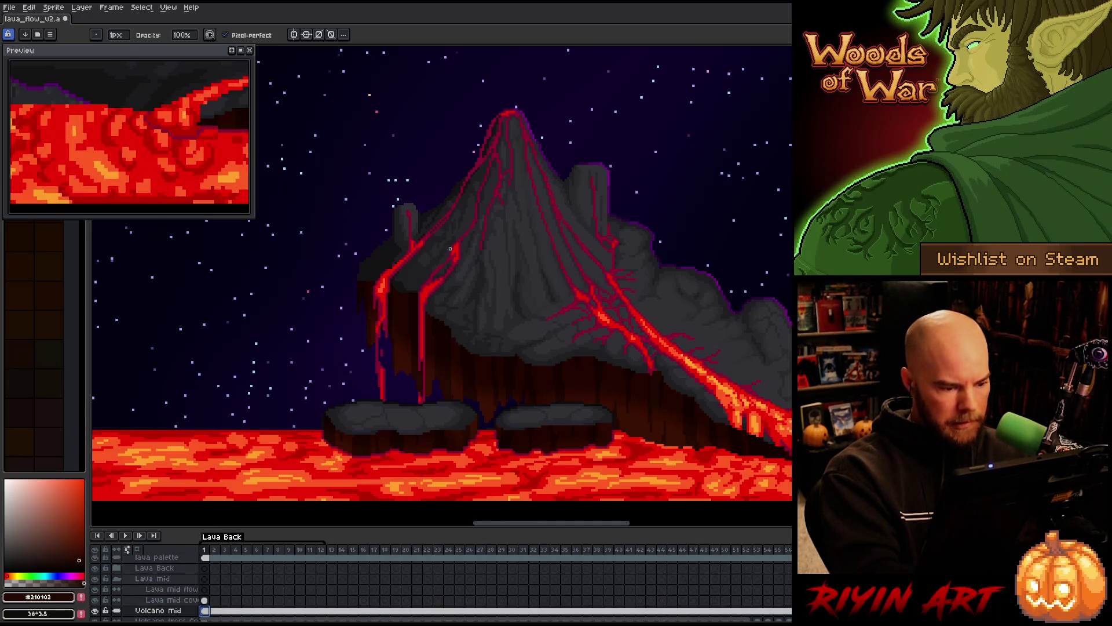
click(428, 391)
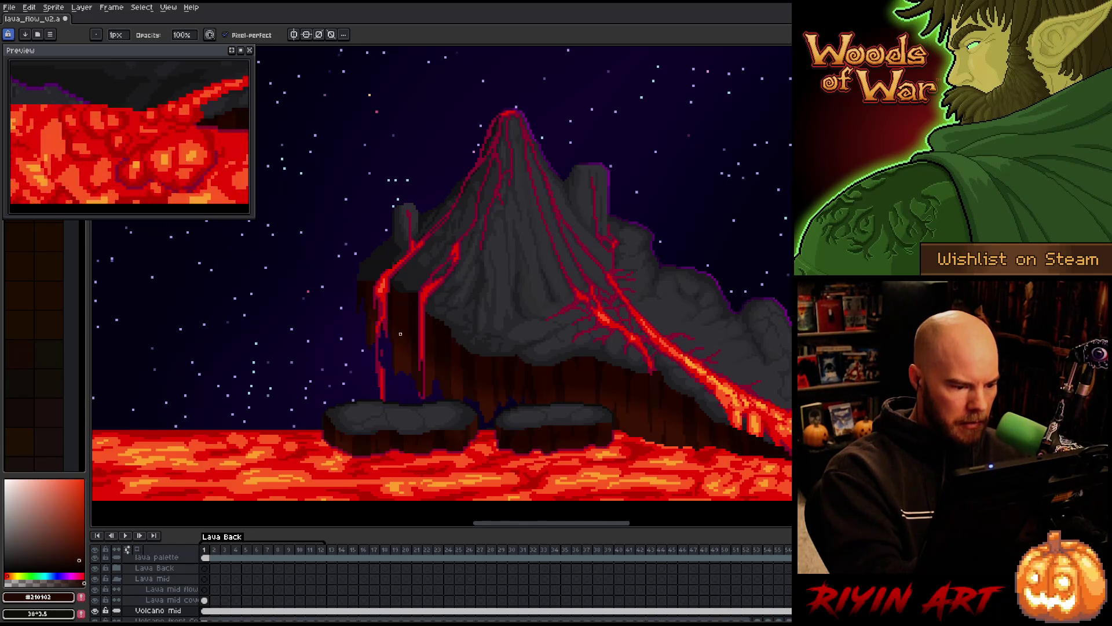
drag(386, 397, 377, 369)
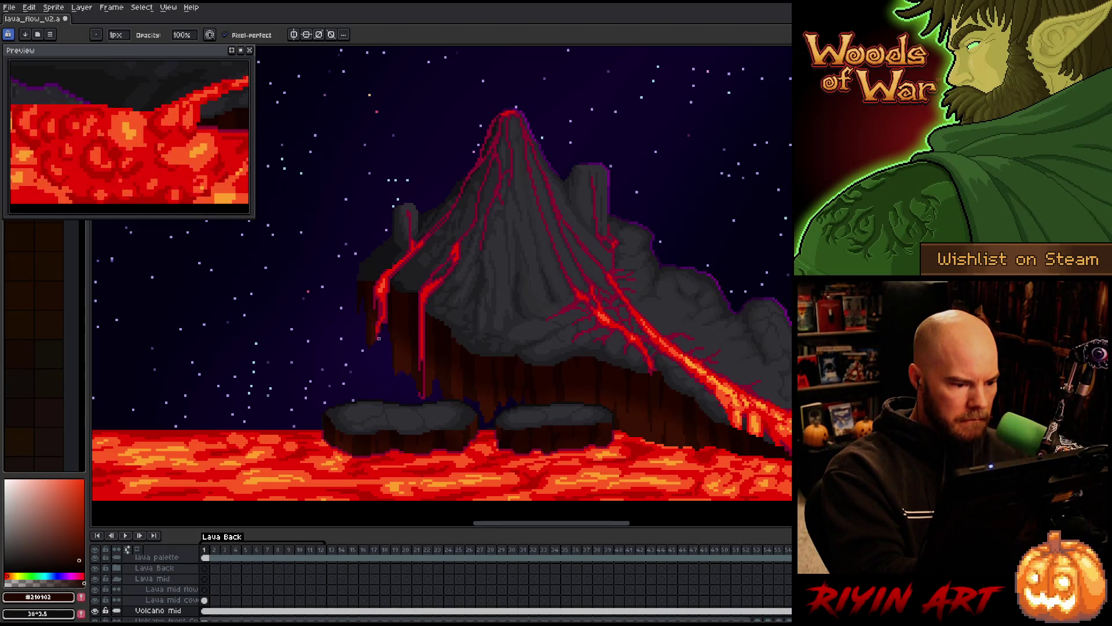
On the Lava mid cov layer, cover the vertical red drip with dark brown from the cliff.
key(Up)
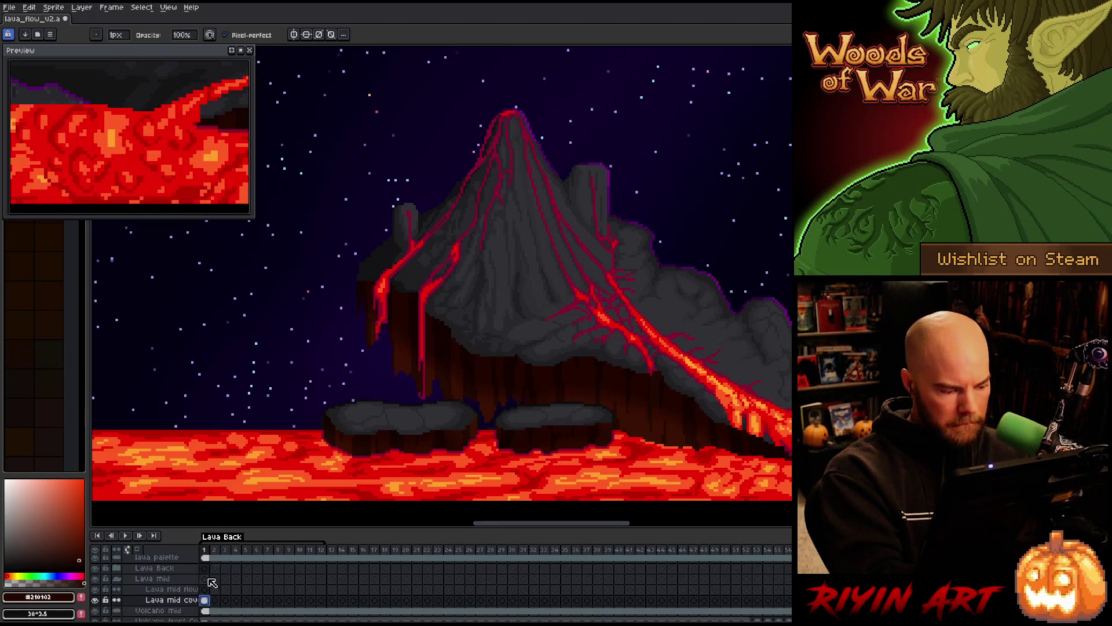
key(i)
click(424, 394)
key(b)
mouse_move(424, 394)
mouse_down()
mouse_move(423, 334)
mouse_move(420, 344)
mouse_up()
drag(419, 323, 419, 343)
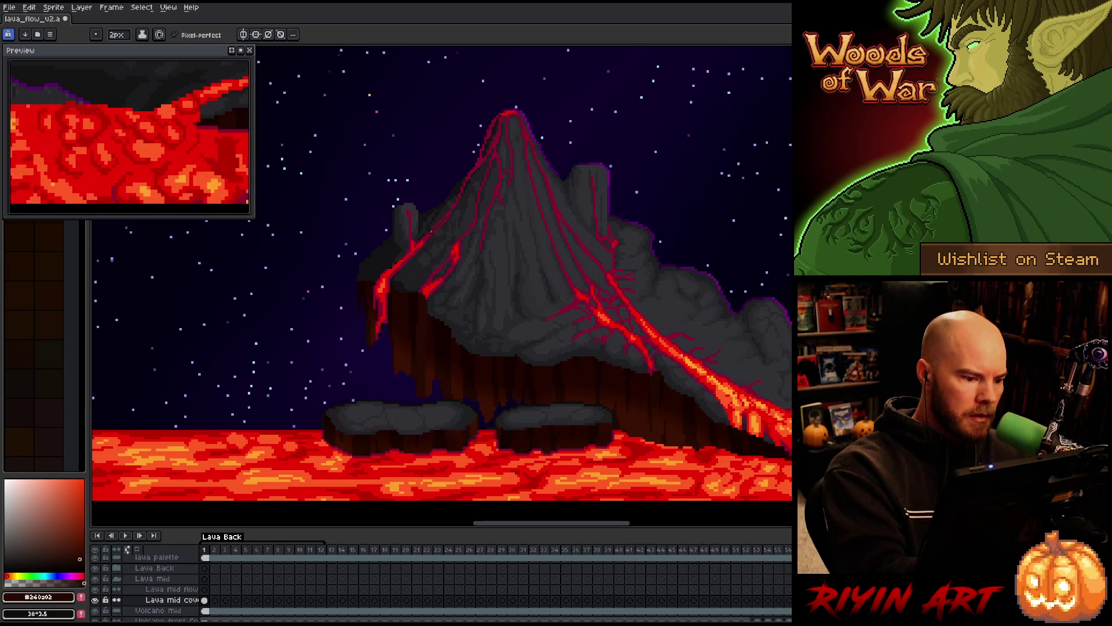
Darken the red drip near the cliff top, then sample a deep maroon-brown from the cliff.
alt+click(377, 326)
drag(377, 333, 381, 325)
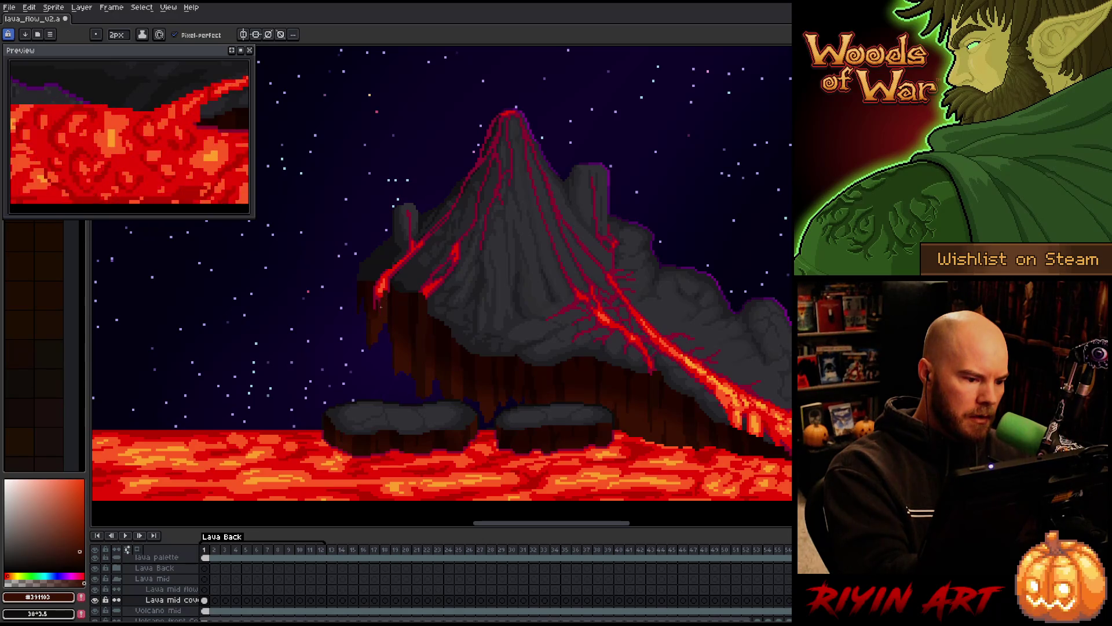
alt+click(377, 313)
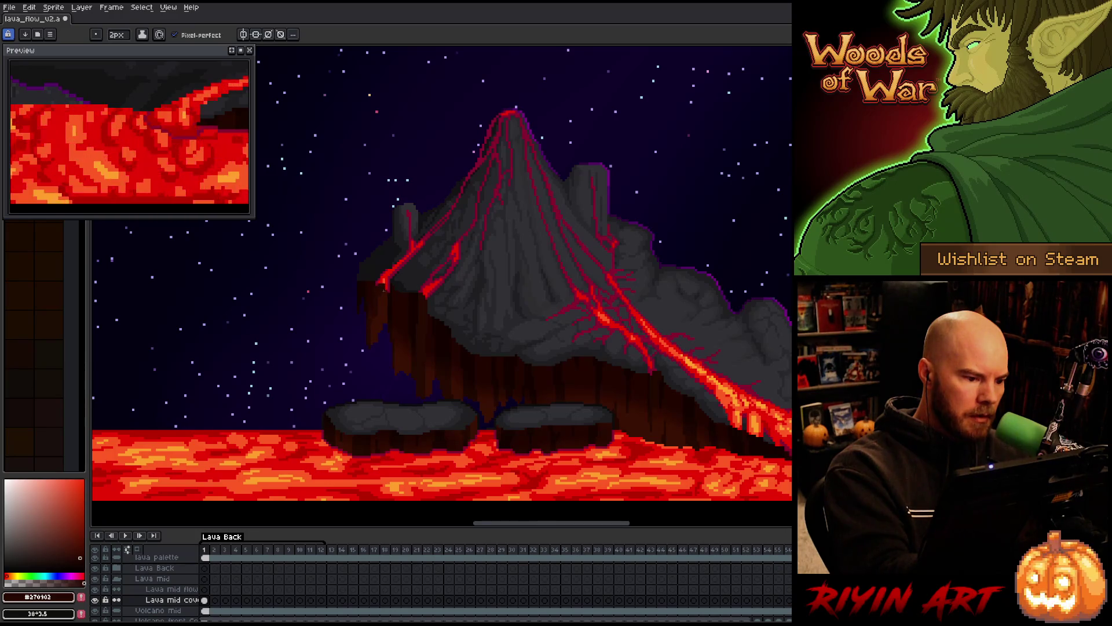
alt+click(389, 288)
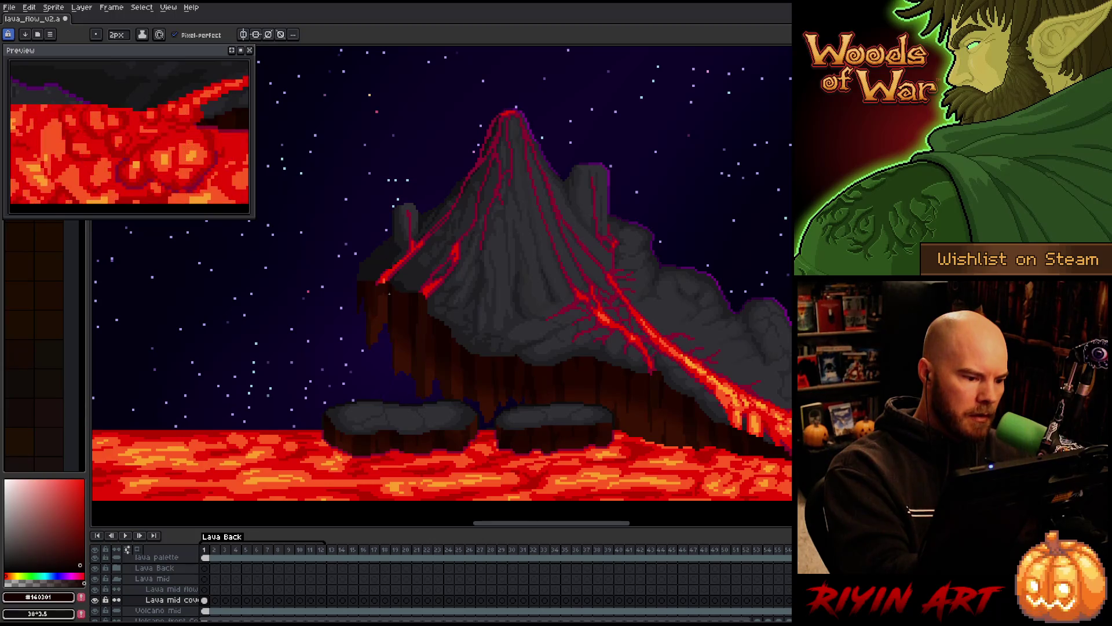
alt+click(386, 287)
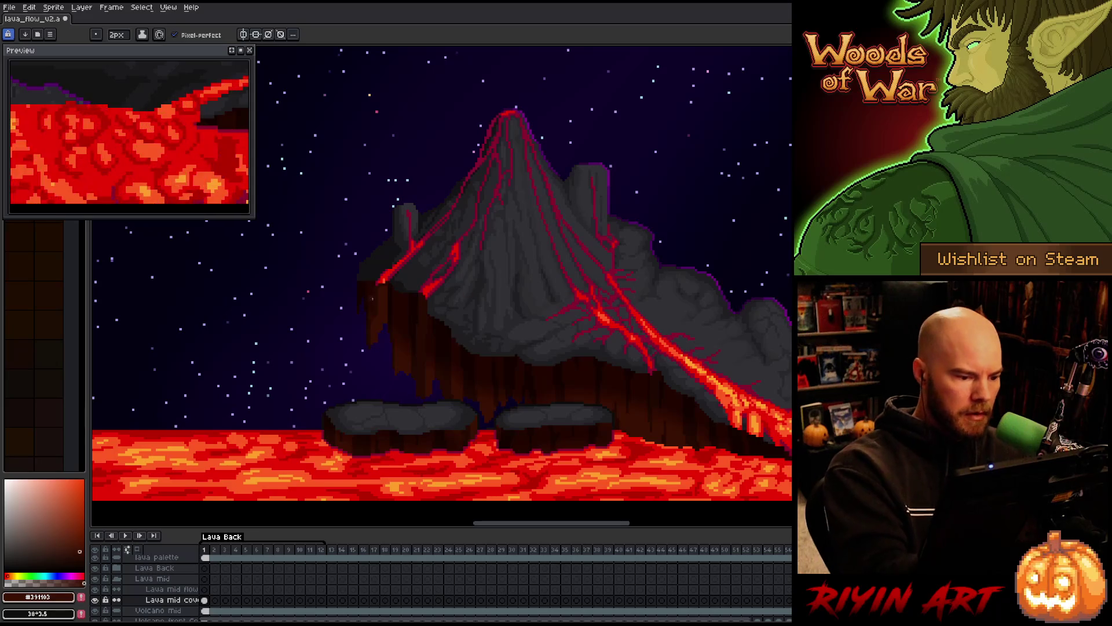
key(b)
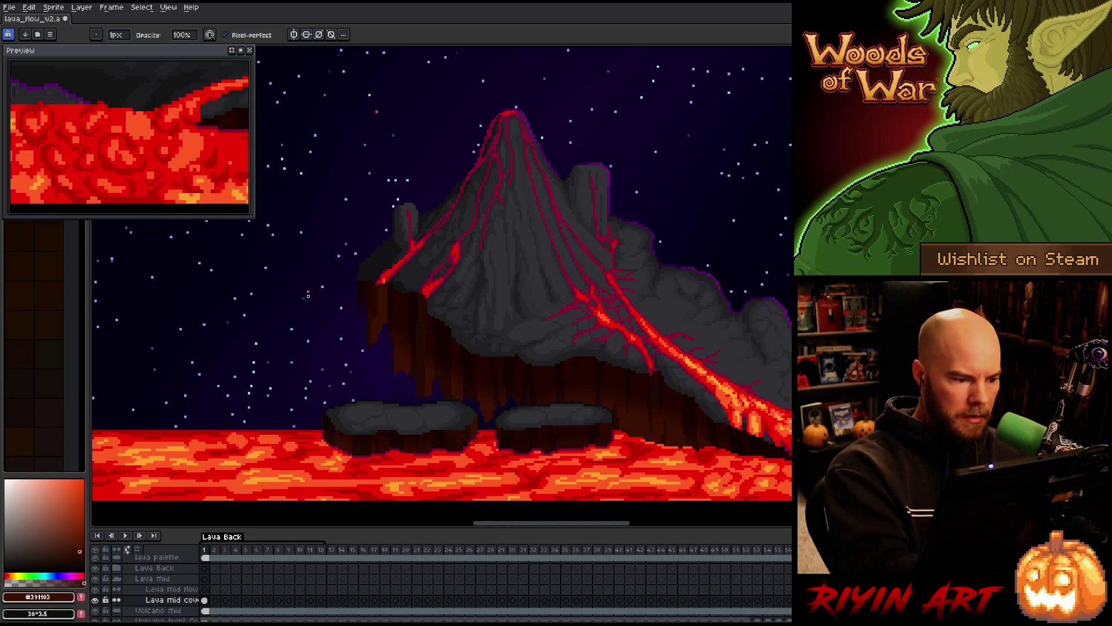
scroll(625, 292, up, 3)
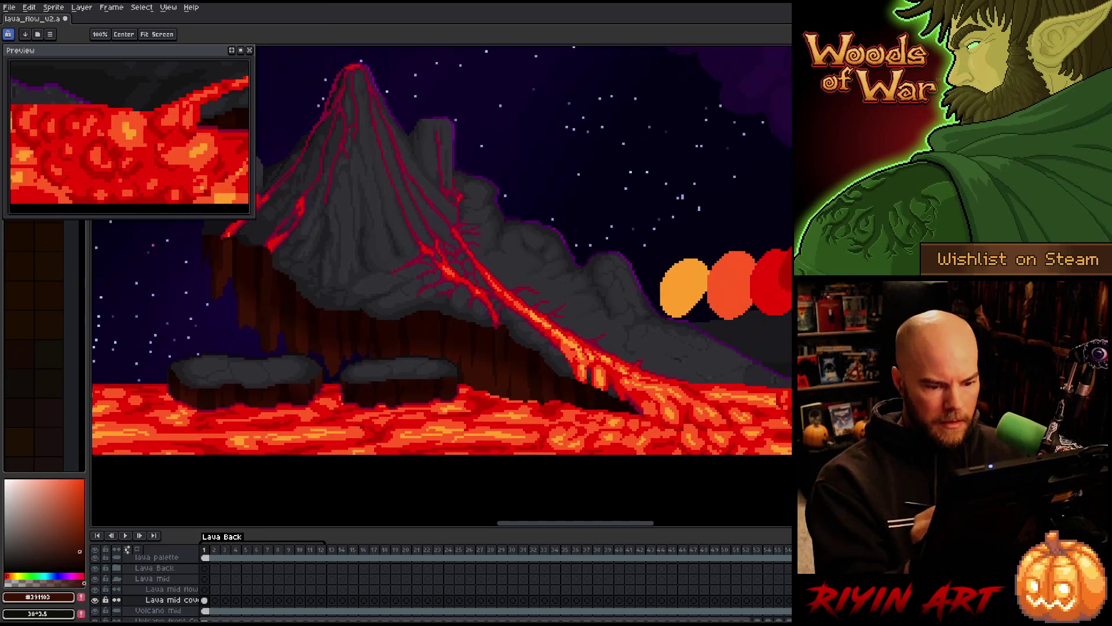
Link the Lava mid cov cels across frames 1–12, then select frame 1 of Lava mid flow.
drag(625, 292, 587, 315)
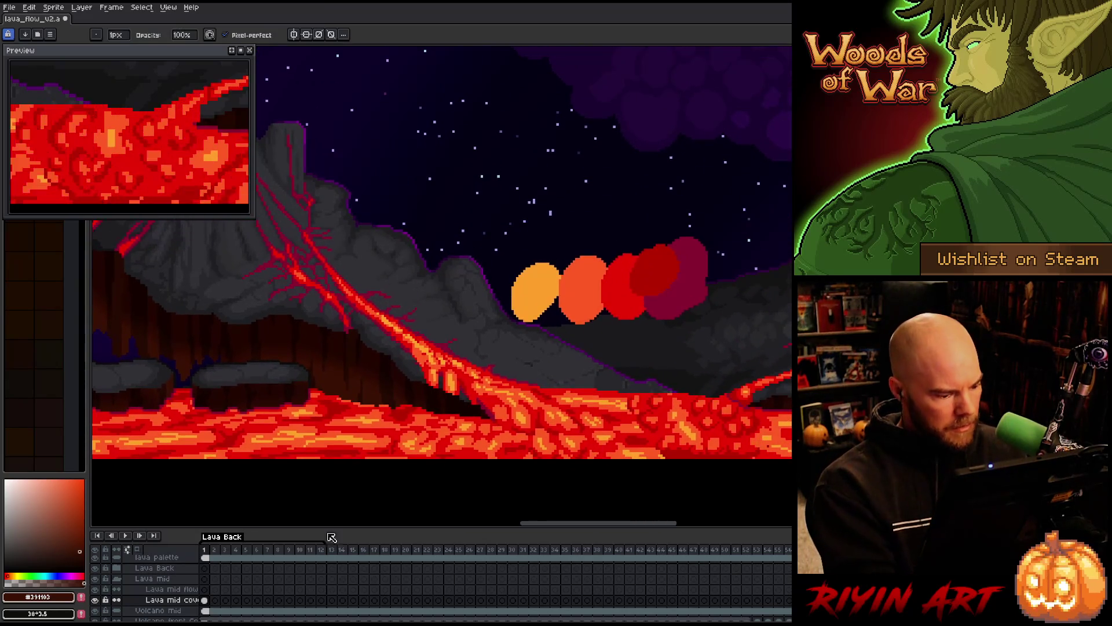
click(206, 600)
drag(208, 604, 323, 606)
right_click(322, 607)
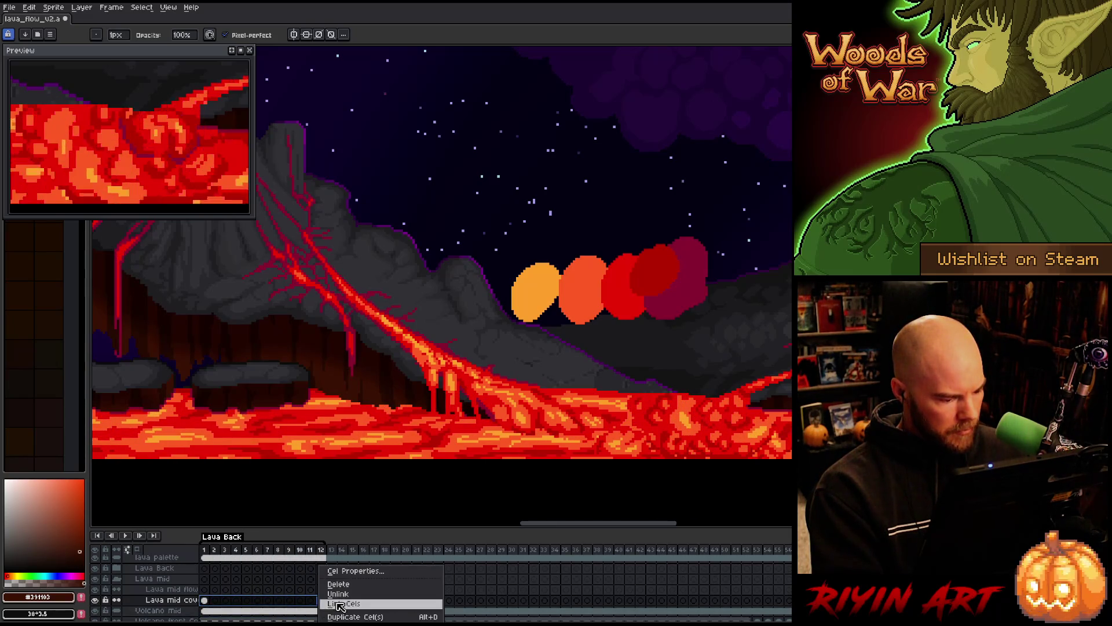
click(341, 606)
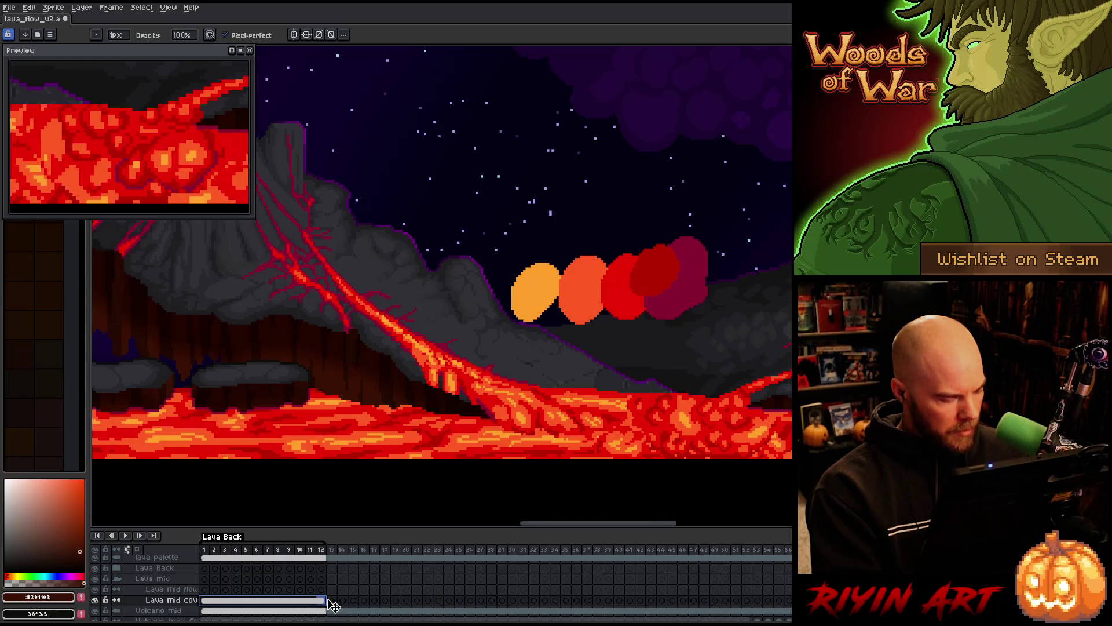
click(205, 589)
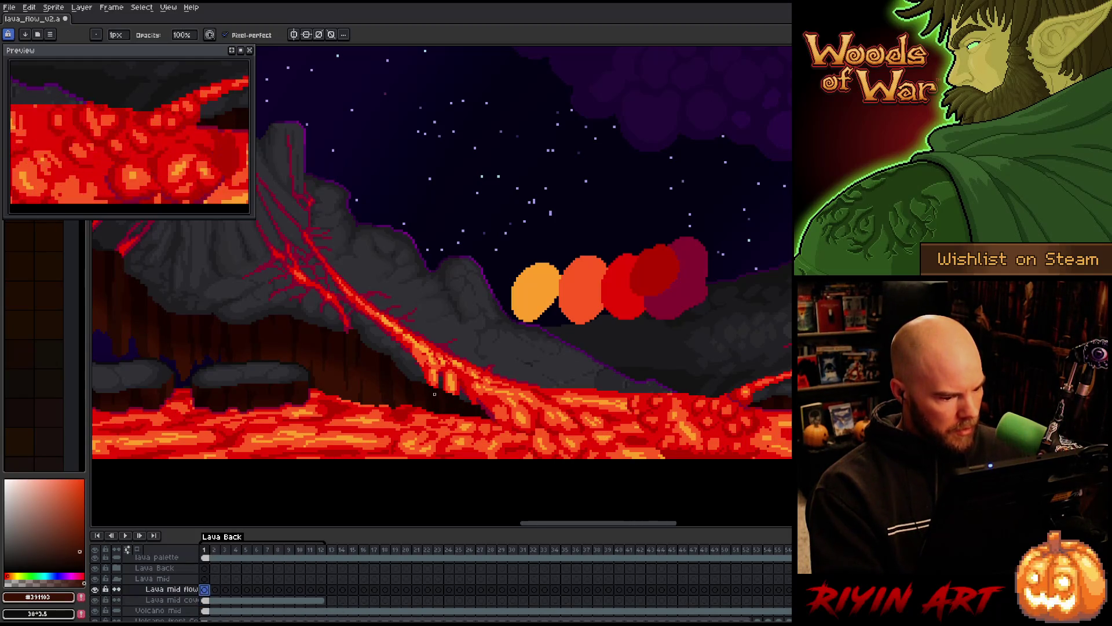
scroll(552, 407, down, 2)
scroll(552, 408, up, 2)
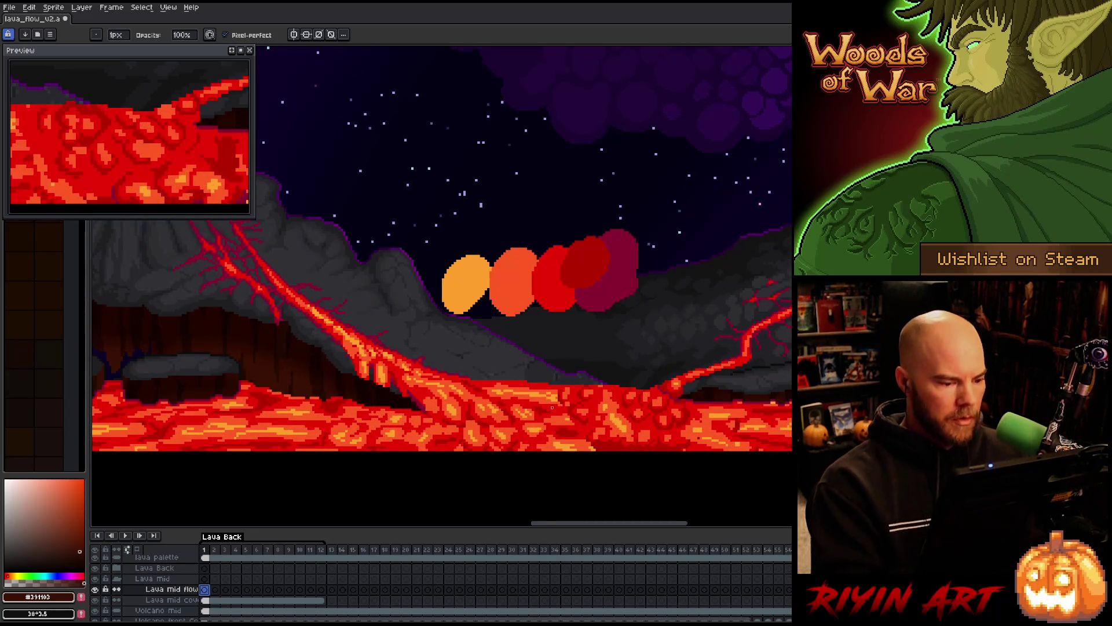
Paint the lava stream solid #cb0404 red, then select Lava mid flow cels 1–12.
alt+click(522, 381)
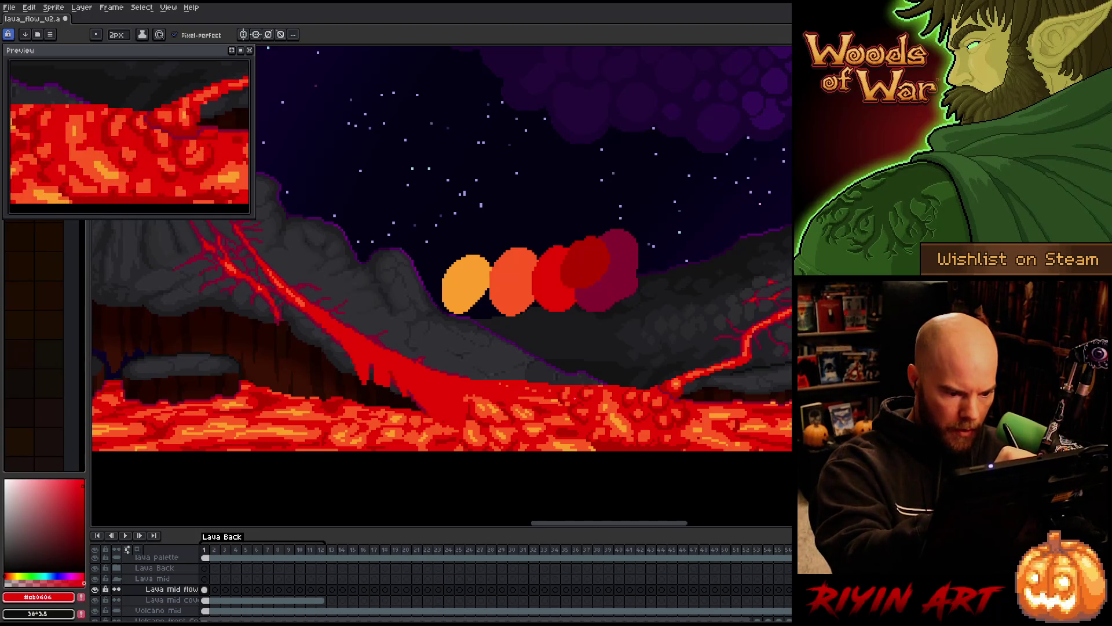
mouse_move(499, 383)
mouse_down()
mouse_move(559, 404)
mouse_move(457, 400)
mouse_move(473, 422)
mouse_move(501, 432)
mouse_move(478, 412)
mouse_move(576, 431)
mouse_up()
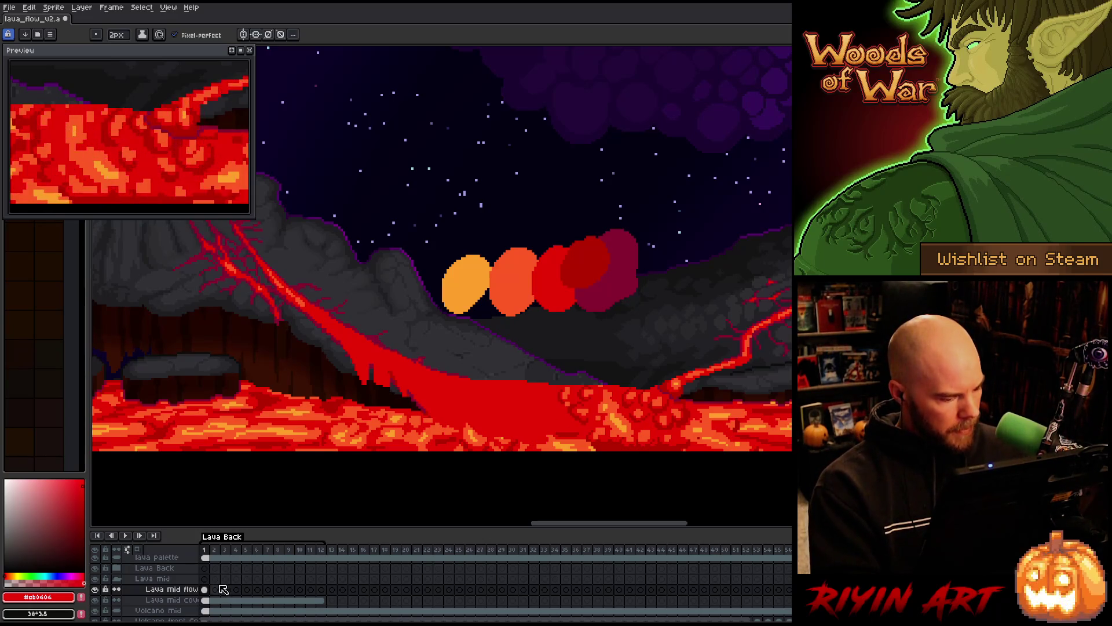
drag(204, 589, 325, 595)
Link the Lava mid flow cels across frames 1–12 and preview the animation.
right_click(325, 595)
click(339, 606)
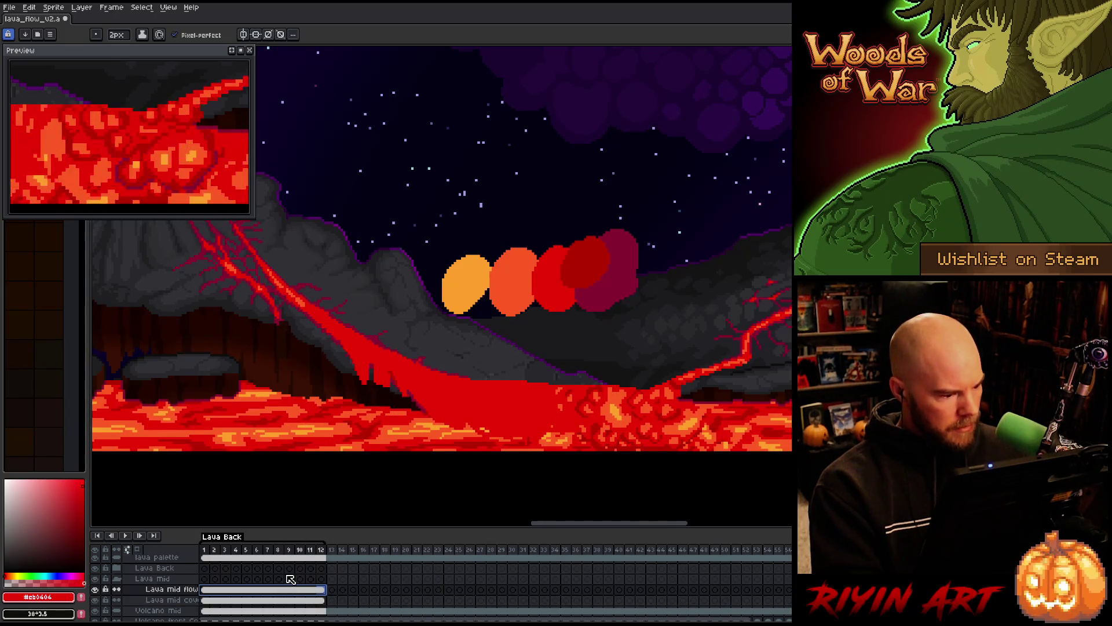
key(Return)
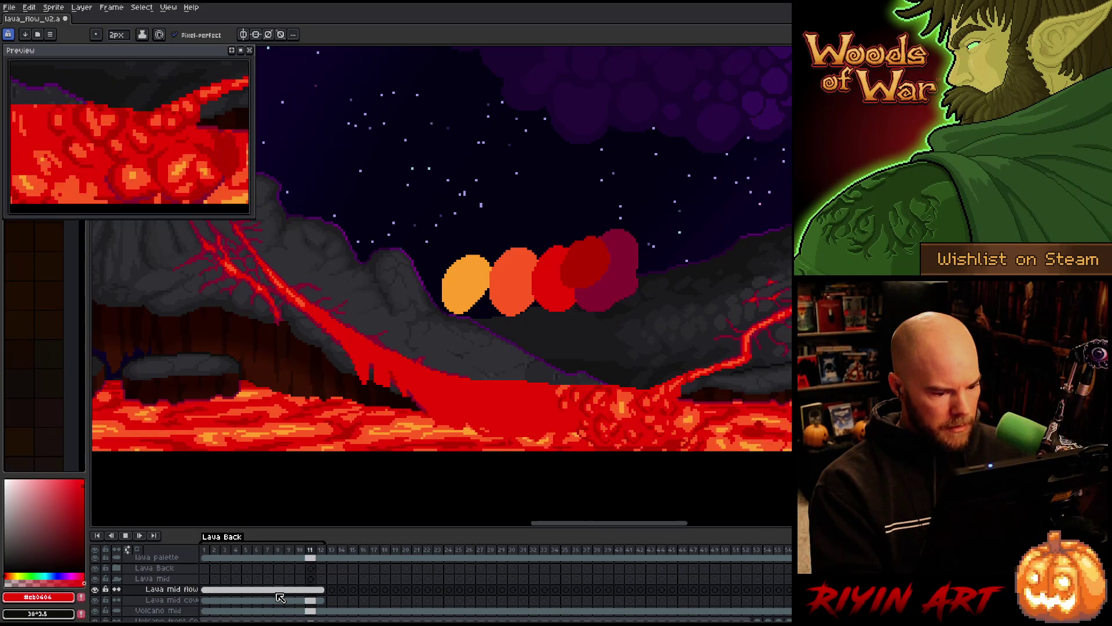
key(Return)
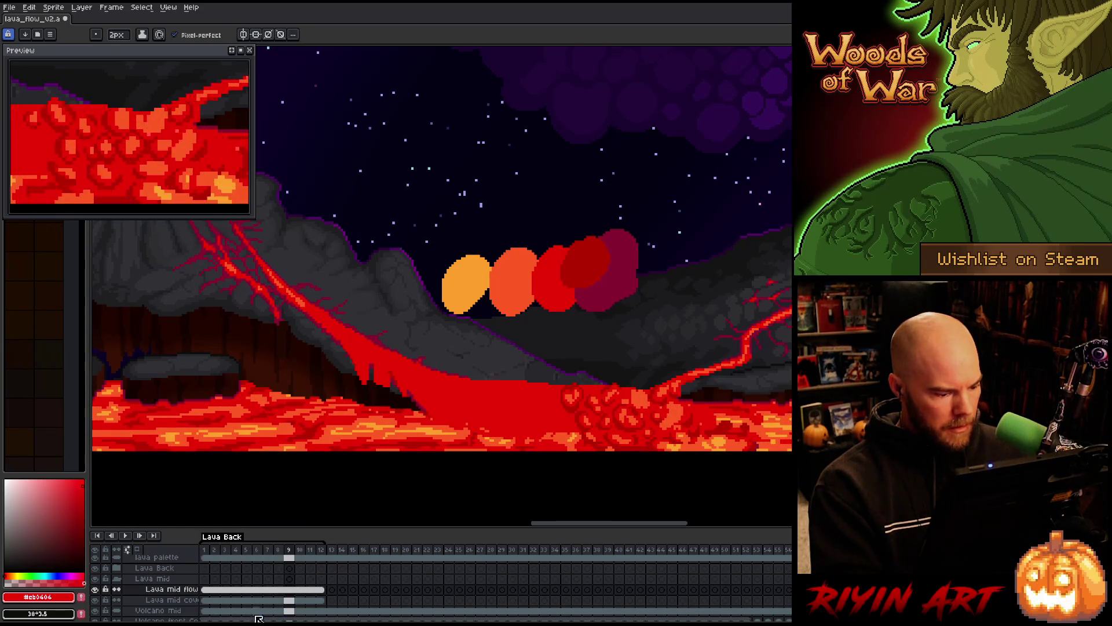
Check frame 7 with the lava flow layer soloed, then add a new layer above Lava Back.
click(268, 590)
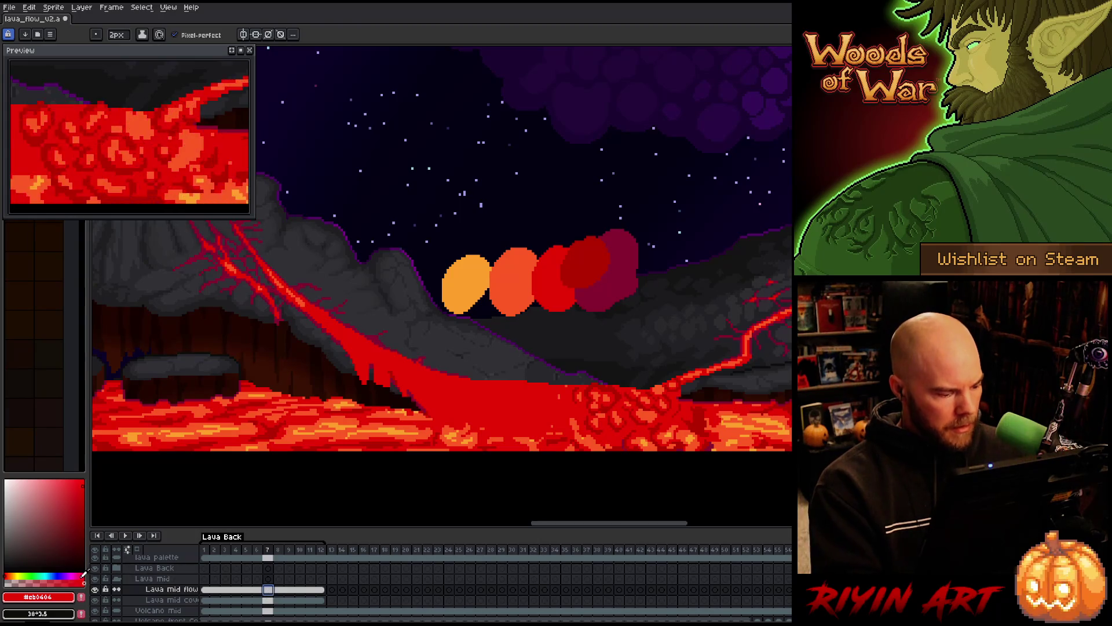
alt+click(95, 589)
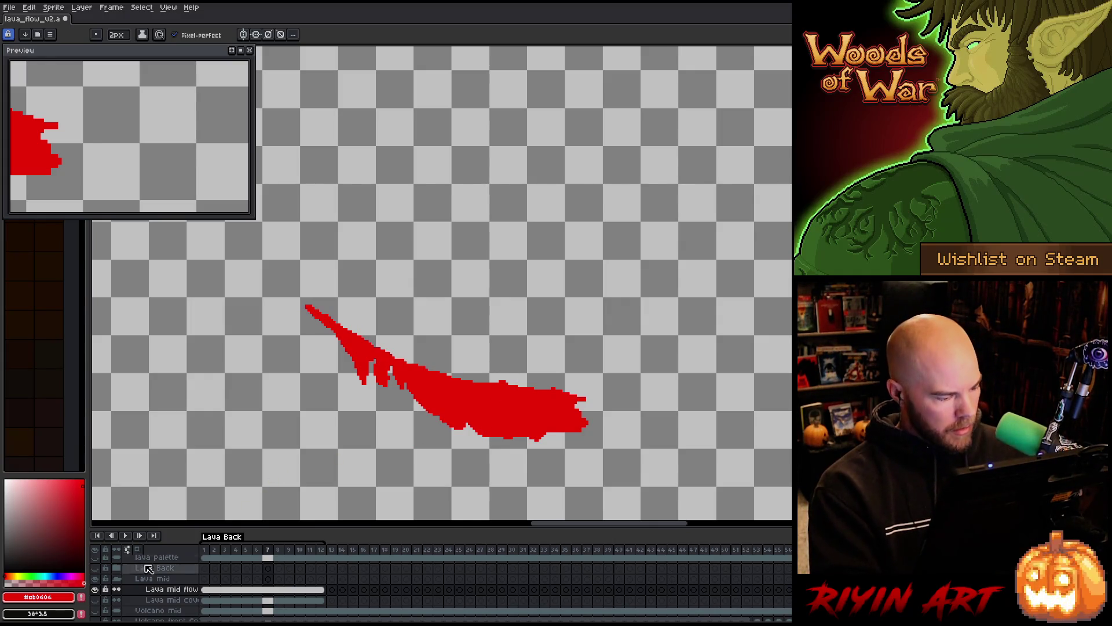
alt+click(96, 590)
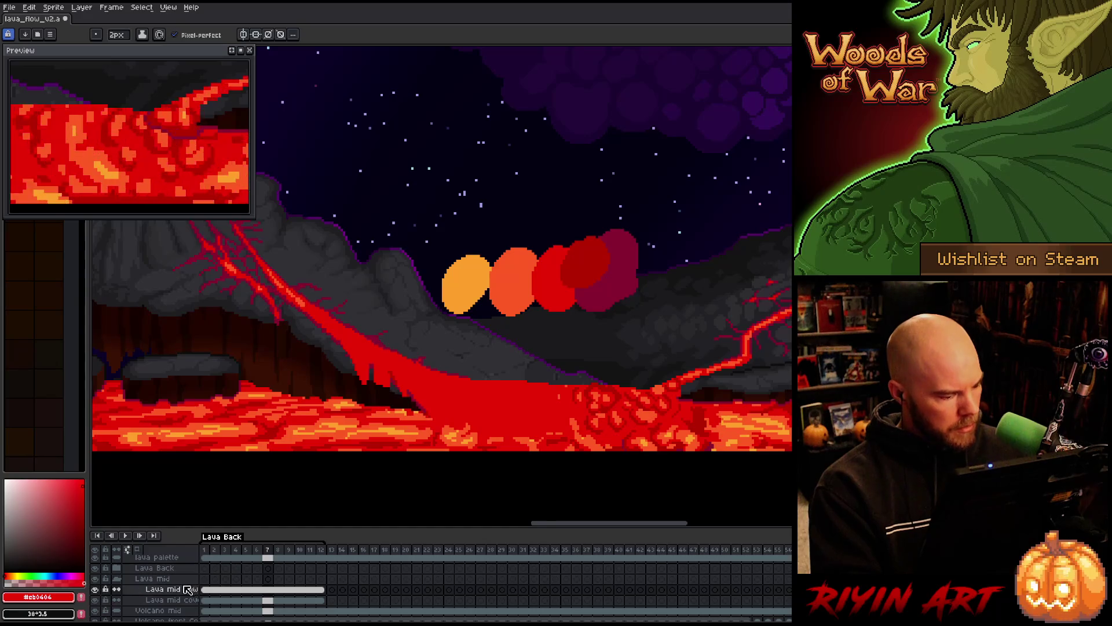
scroll(167, 591, up, 3)
click(158, 602)
key(shift+n)
Rename the new layer to 'Lava front flow'.
double_click(155, 602)
text(Lava front flow)
key(Return)
In frame 1, paint lighter orange highlights across the red lava front flow.
key(h)
mouse_move(397, 485)
mouse_down()
mouse_move(407, 457)
mouse_move(479, 417)
mouse_up()
click(205, 600)
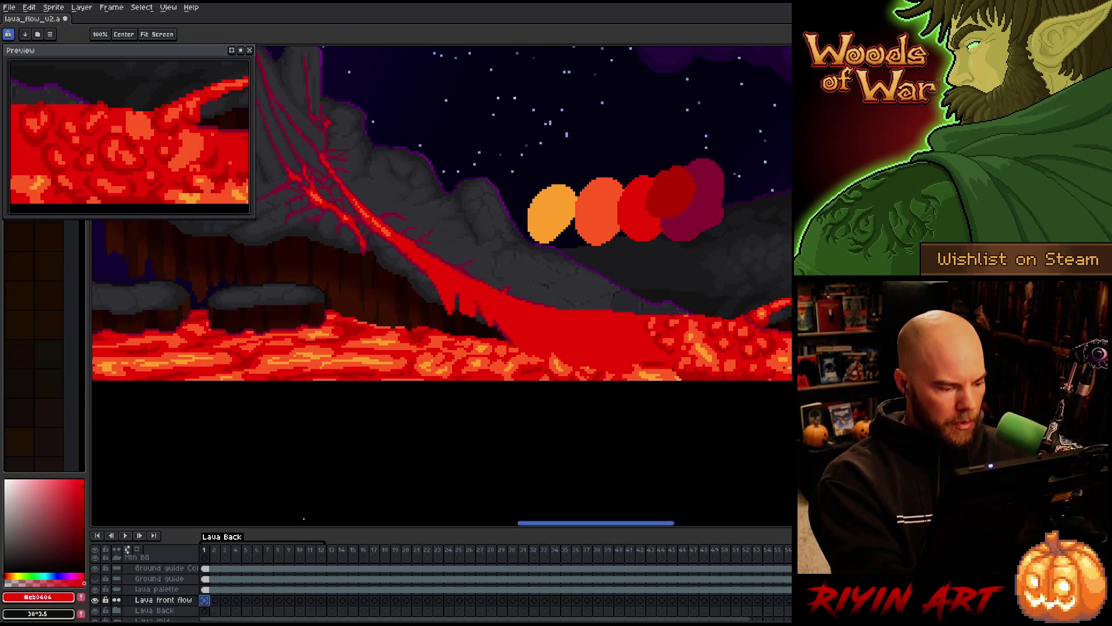
key(b)
drag(603, 270, 618, 284)
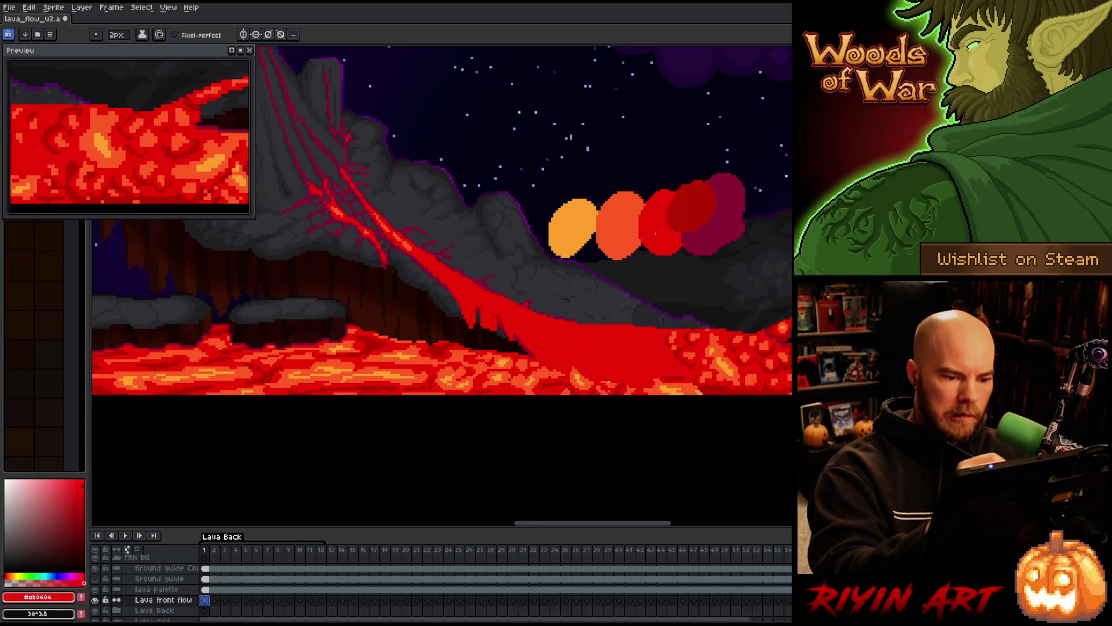
alt+click(623, 224)
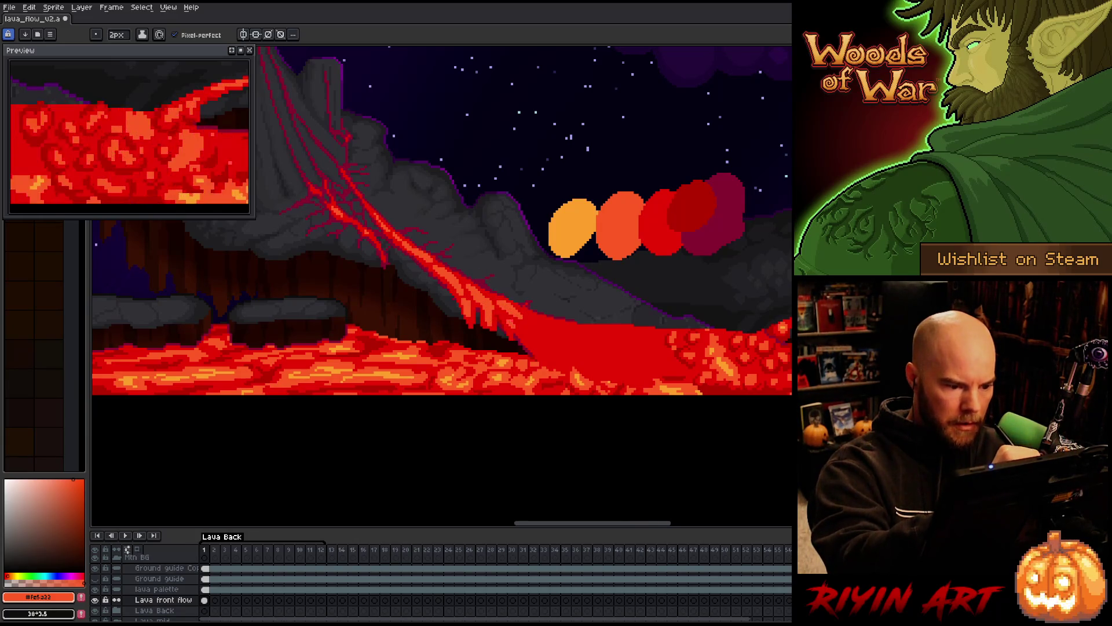
mouse_move(522, 319)
mouse_down()
mouse_move(553, 342)
mouse_move(543, 340)
mouse_move(605, 345)
mouse_move(567, 334)
mouse_move(548, 359)
mouse_up()
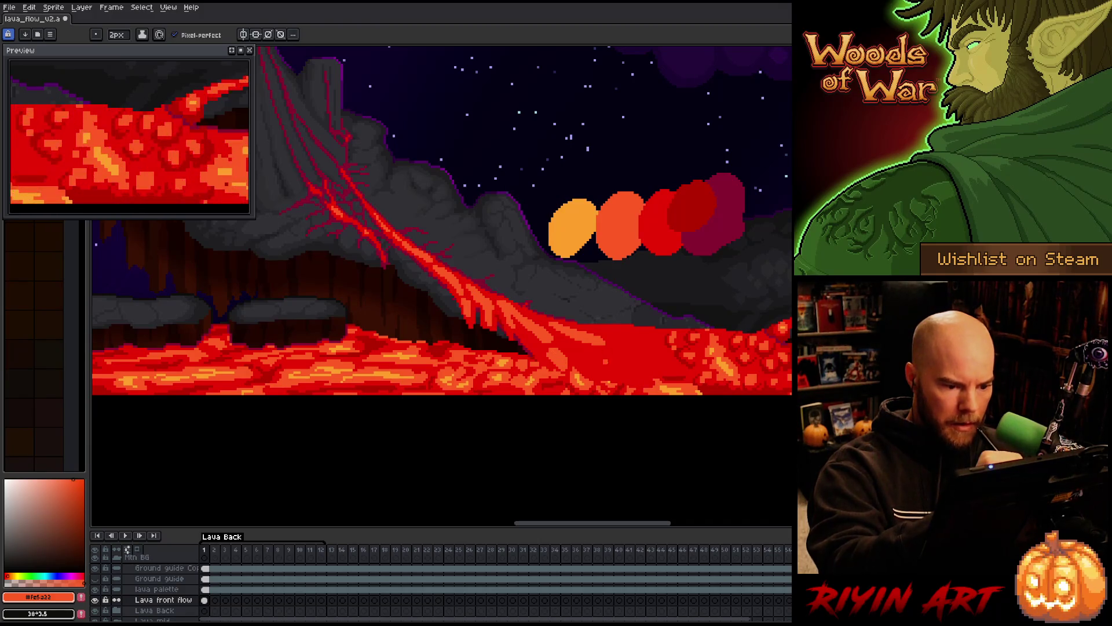
alt+click(584, 360)
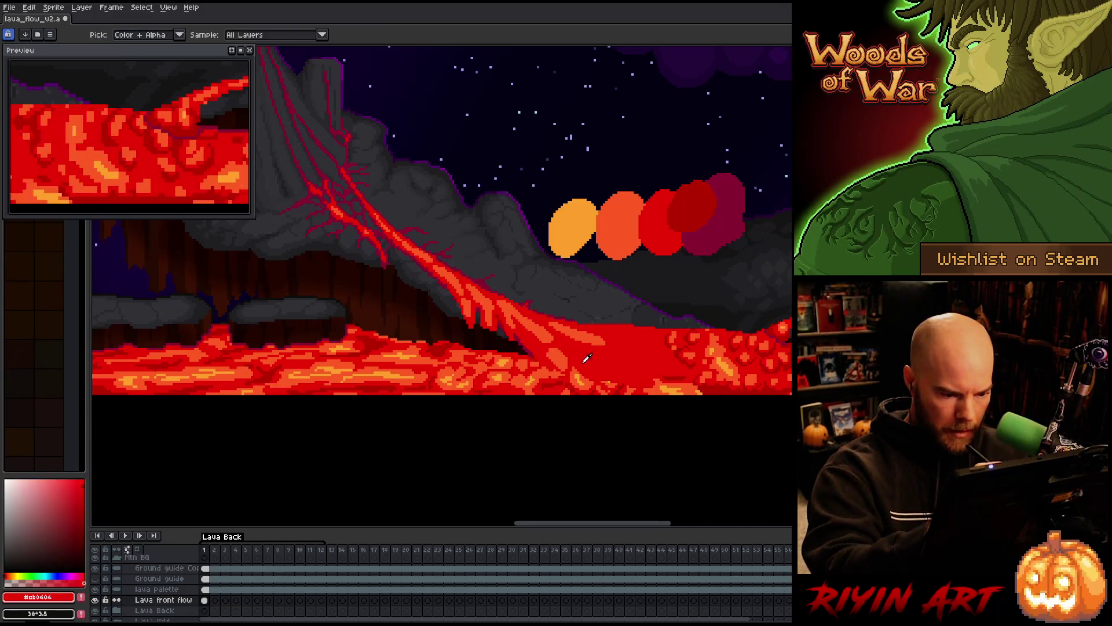
alt+click(559, 348)
mouse_move(584, 352)
mouse_down()
mouse_move(630, 375)
mouse_move(620, 344)
mouse_move(632, 354)
mouse_move(638, 343)
mouse_move(629, 339)
mouse_move(702, 343)
mouse_move(679, 366)
mouse_move(694, 375)
mouse_up()
mouse_move(663, 358)
mouse_down()
mouse_move(680, 366)
mouse_move(672, 375)
mouse_up()
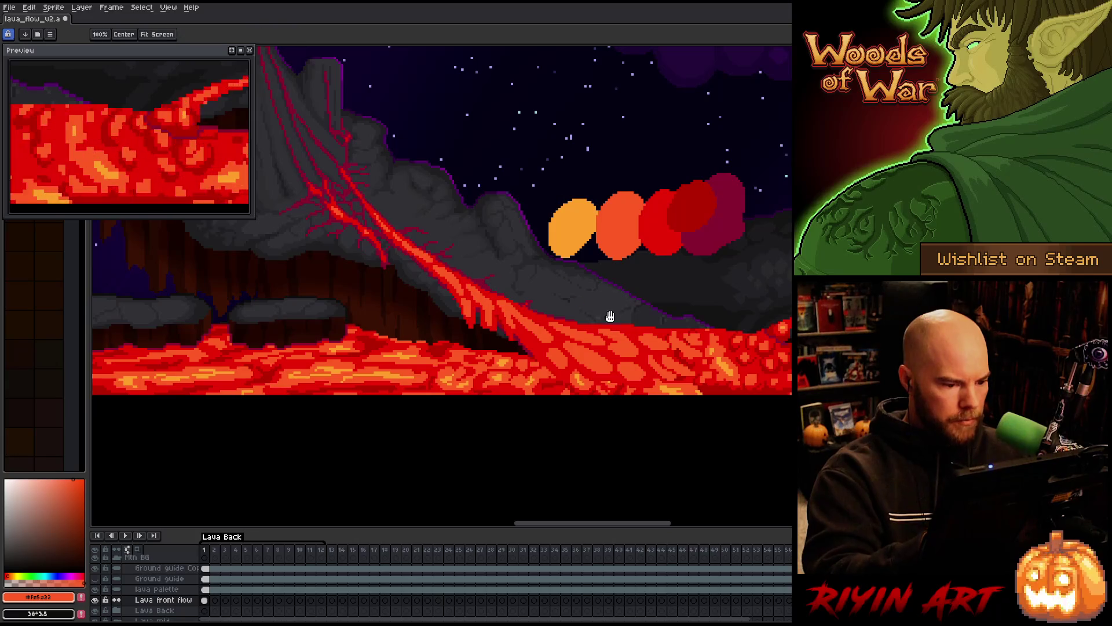
With a 1px brush, darken the lava drip pixels in dark red #cb0404, then add frame 2.
drag(608, 318, 559, 293)
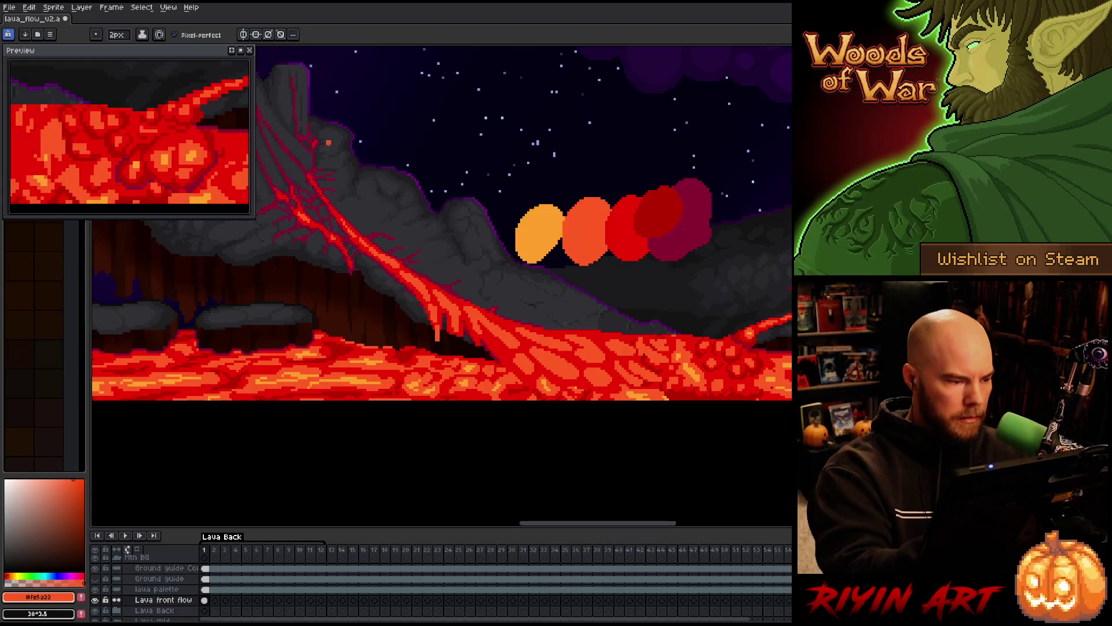
click(116, 34)
text(1)
key(Return)
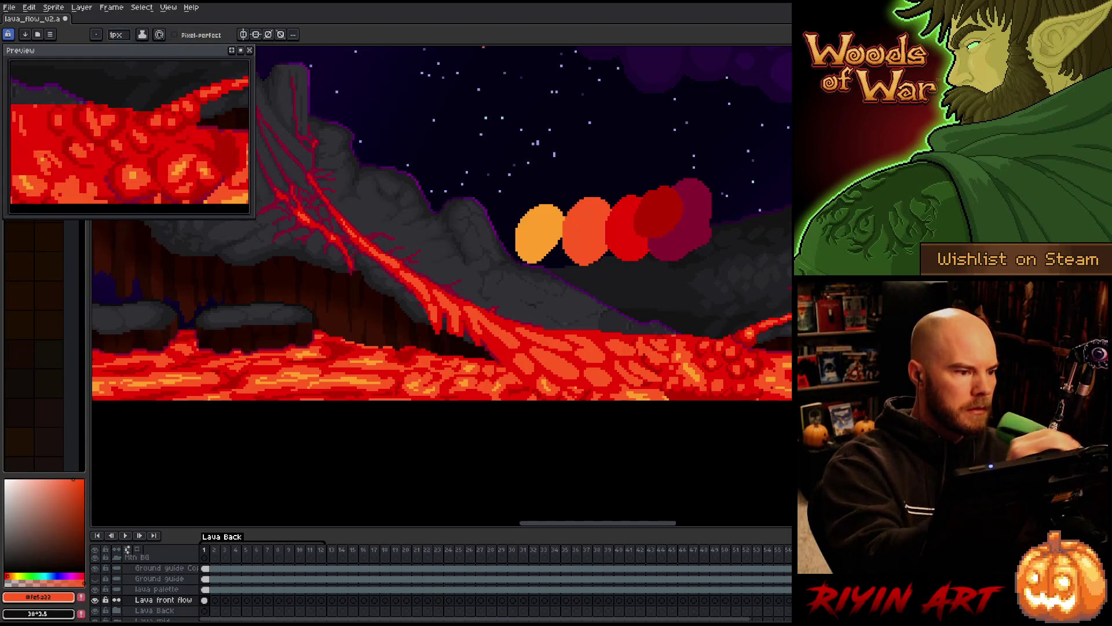
drag(440, 324, 435, 346)
alt+click(437, 341)
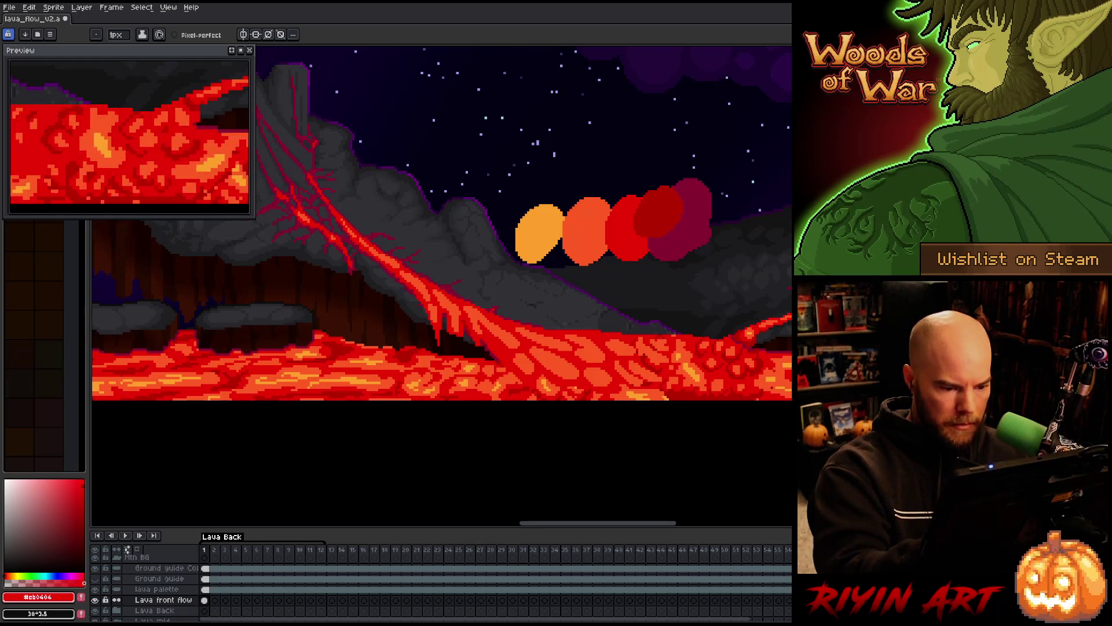
key(alt+n)
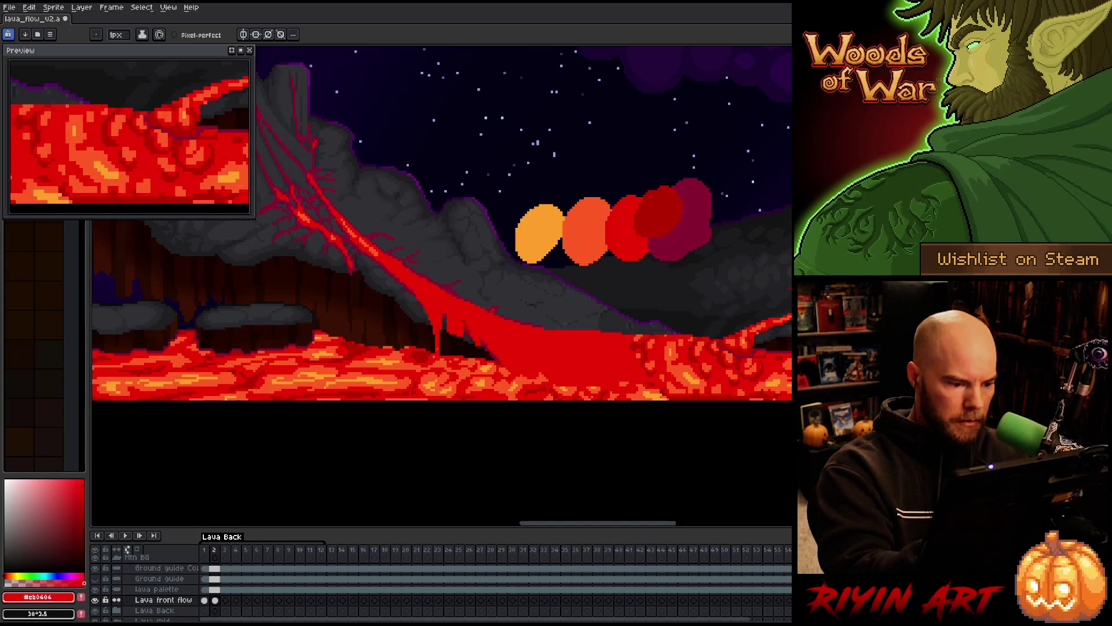
Add frame 3 and step through frames 4–9, switching between Pencil and Eraser.
key(alt+n)
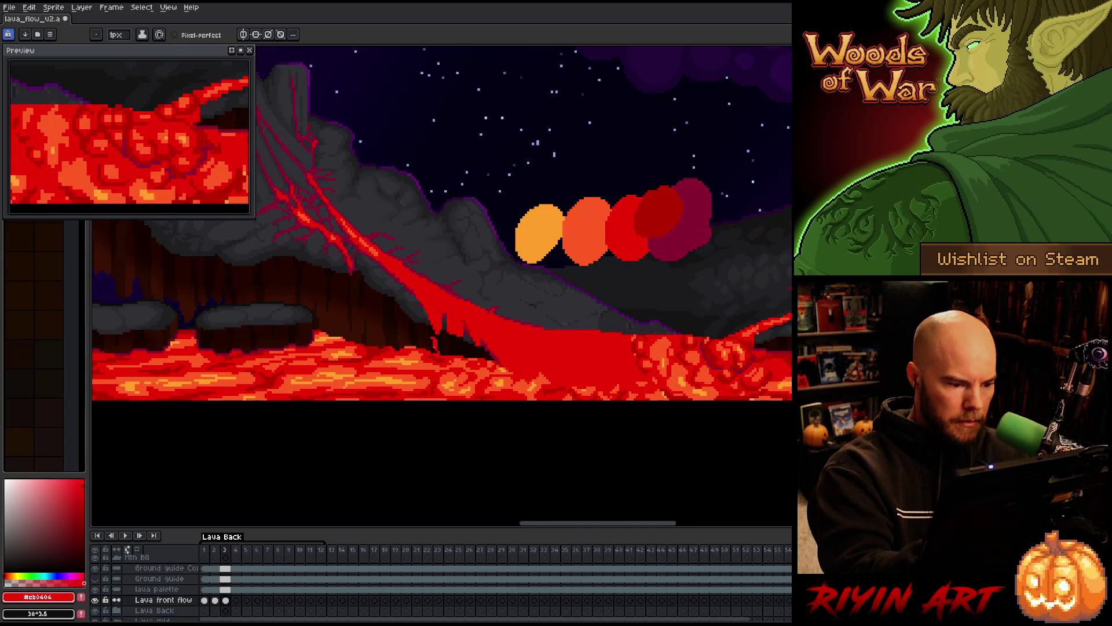
key(b)
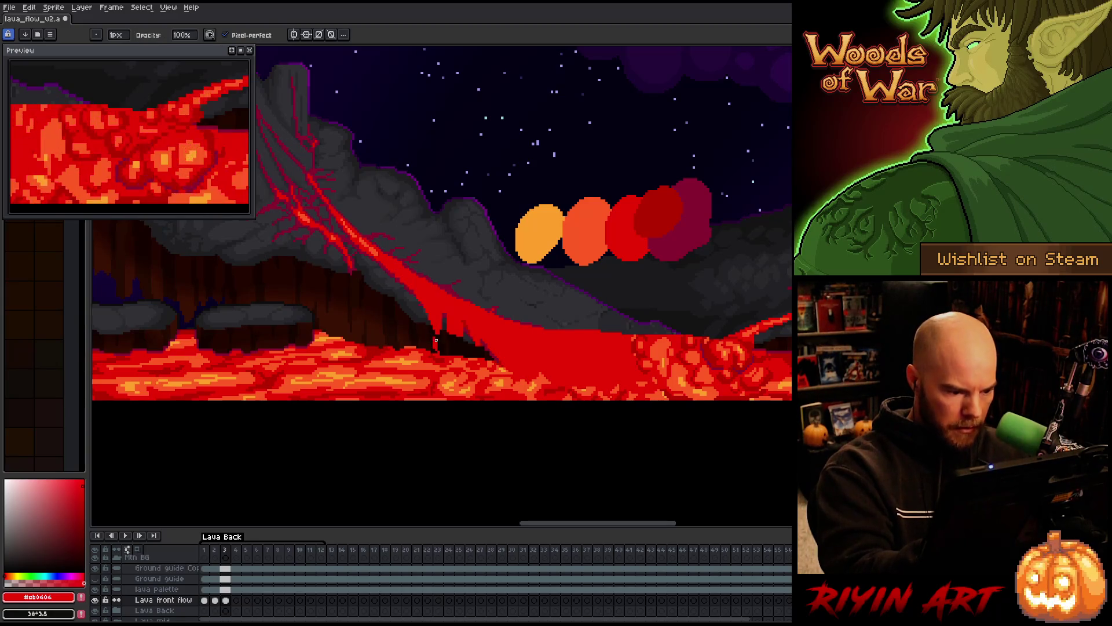
key(e)
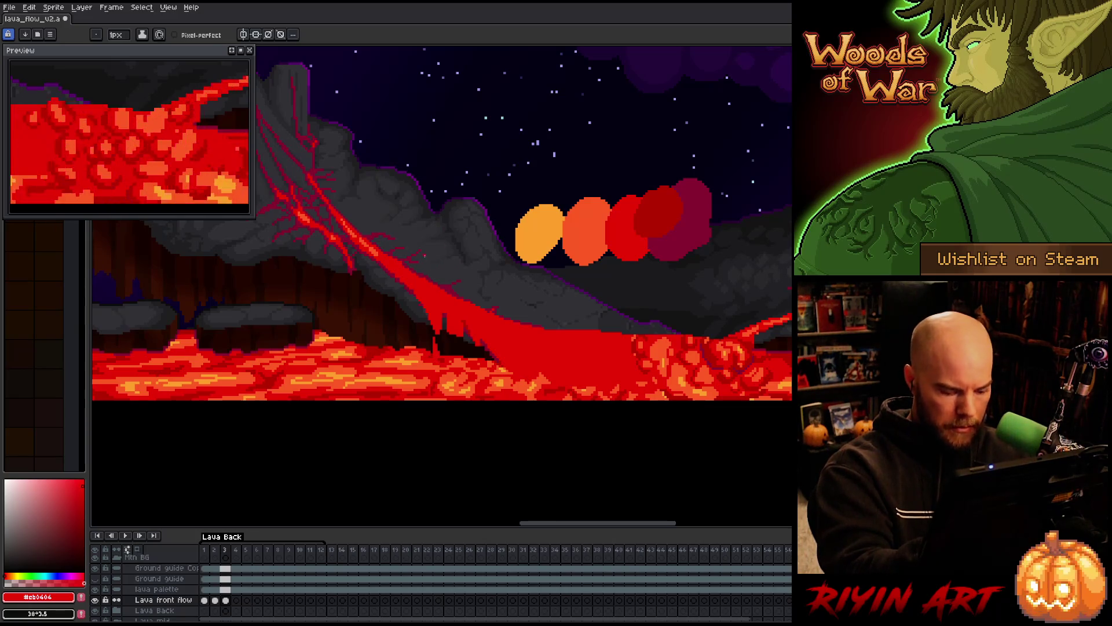
key(period)
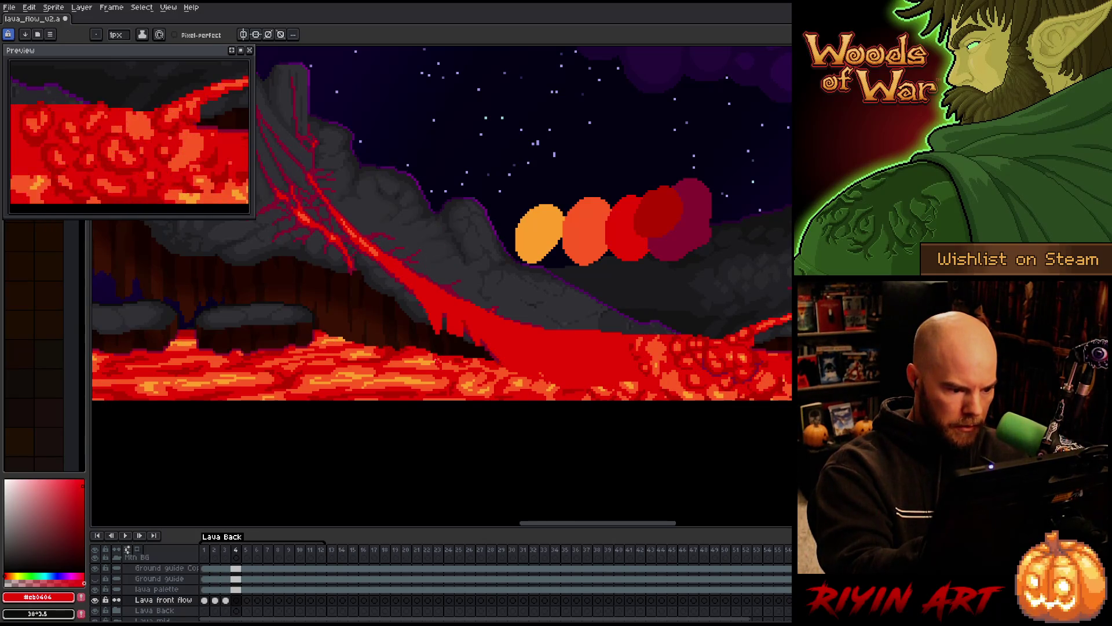
key(period)
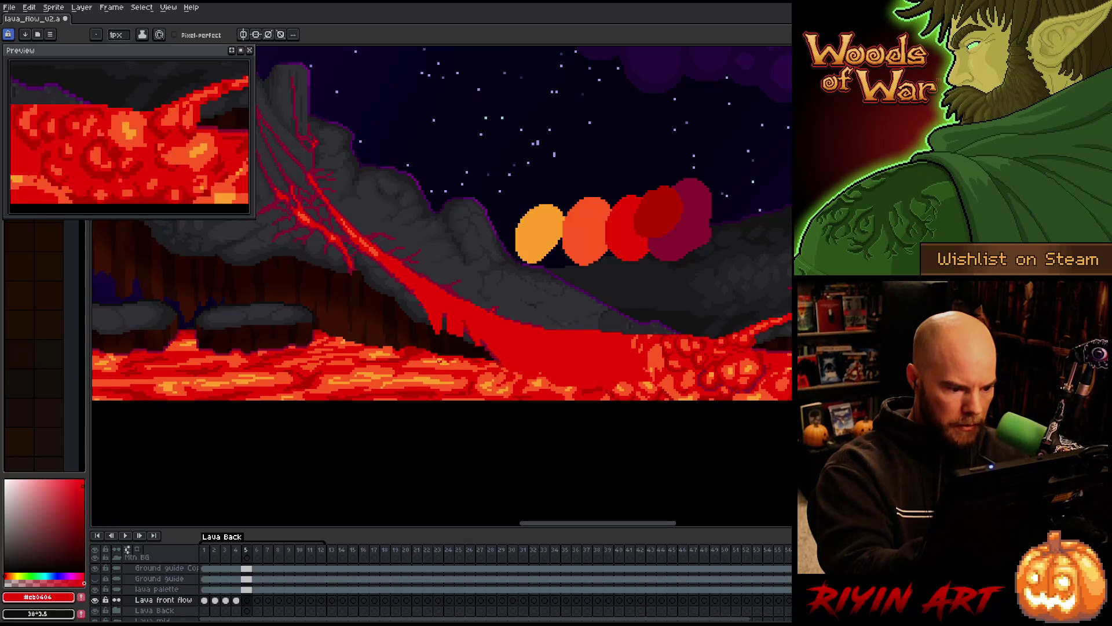
key(period)
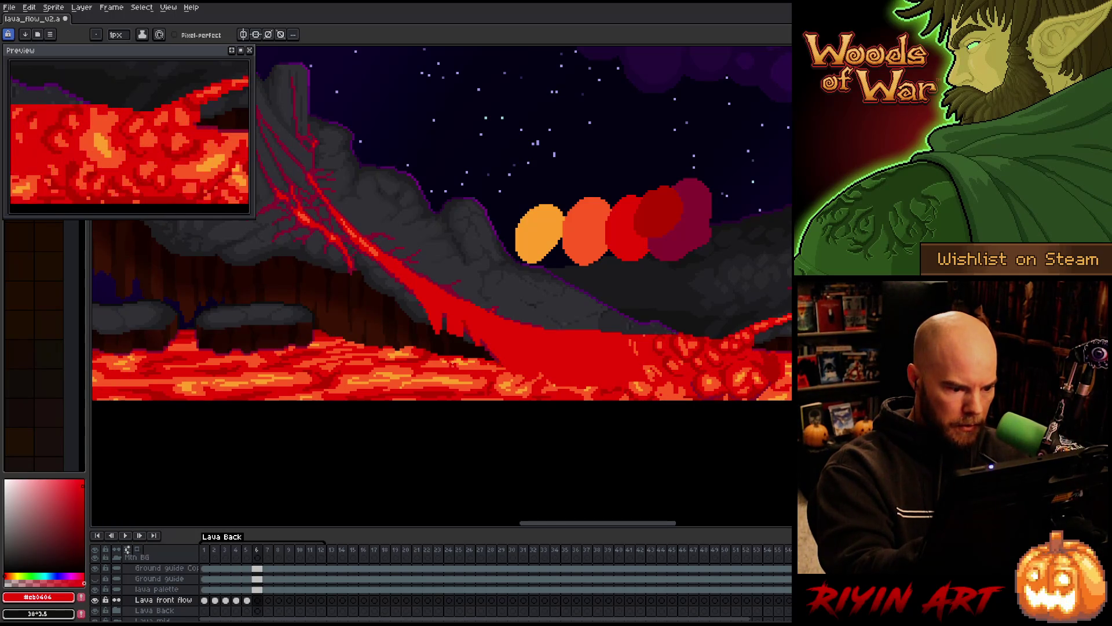
key(period)
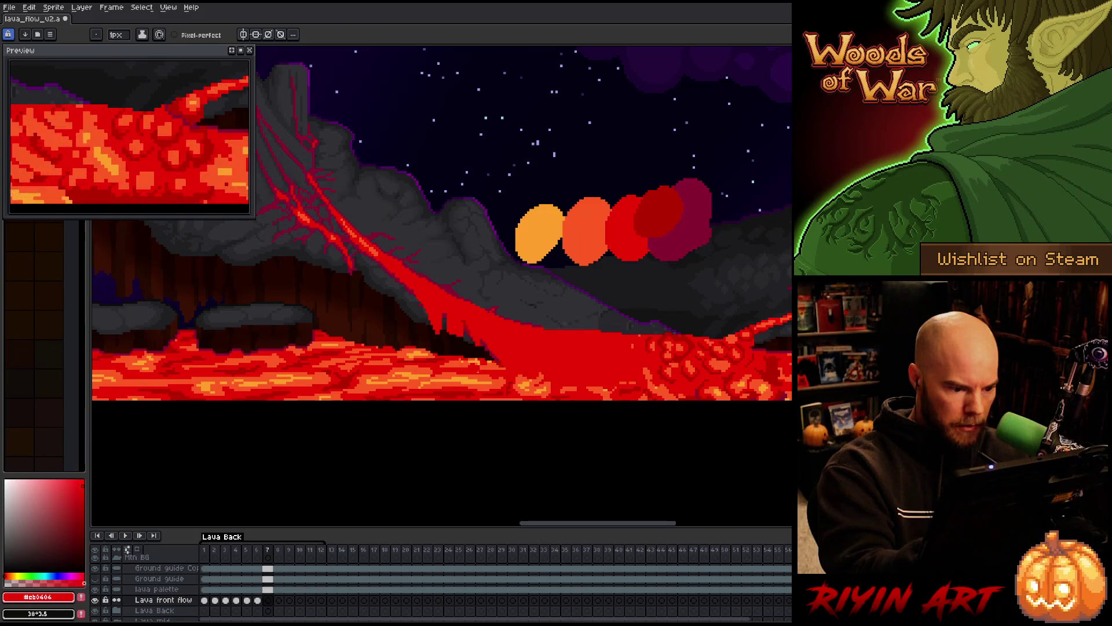
key(period)
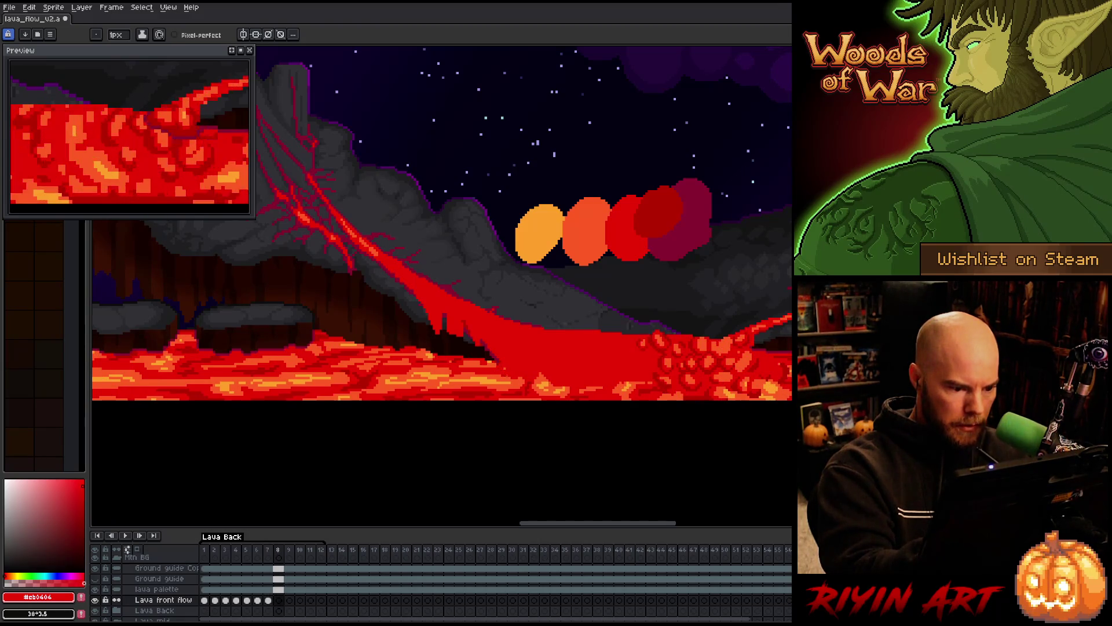
key(period)
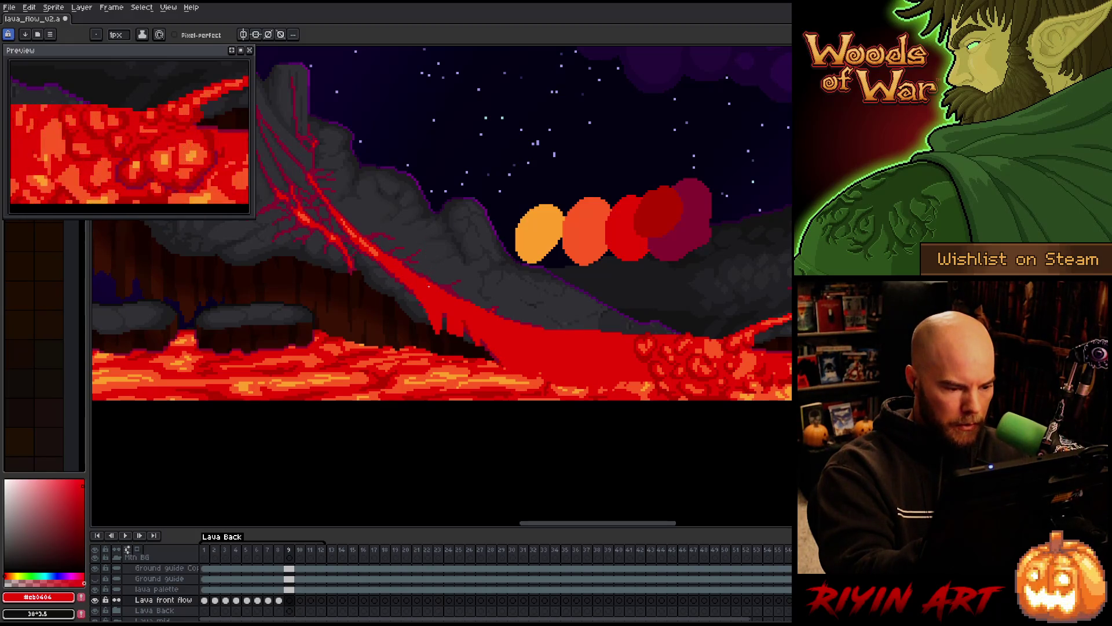
Step from the start to frame 12, adding Lava front flow cels at frames 9 and 11, then play.
key(Home)
key(period)
key(period)
key(period)
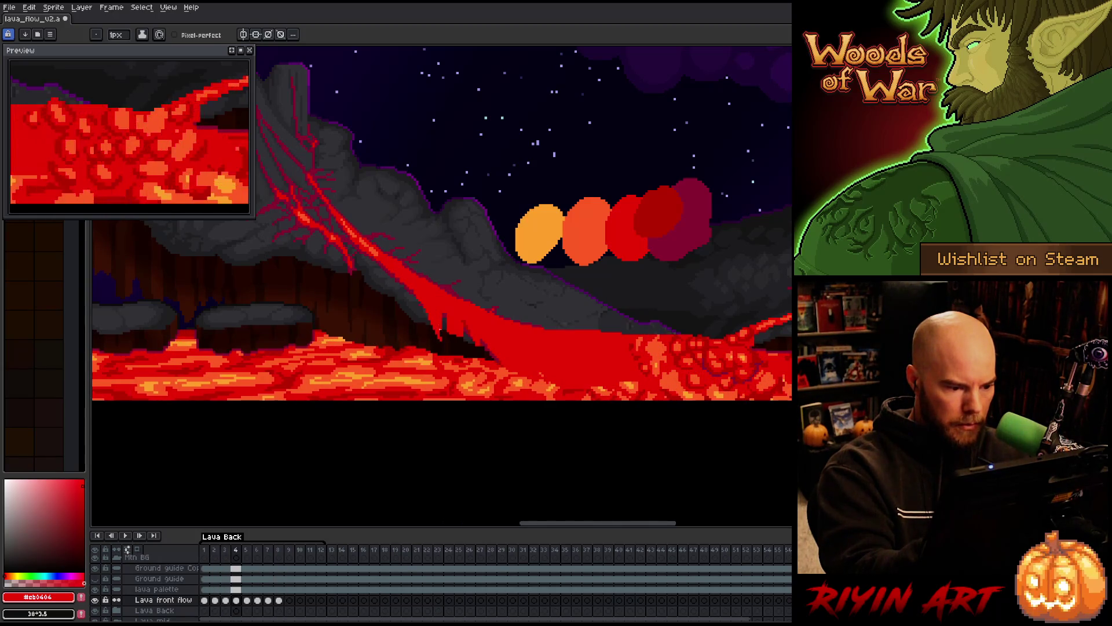
key(period)
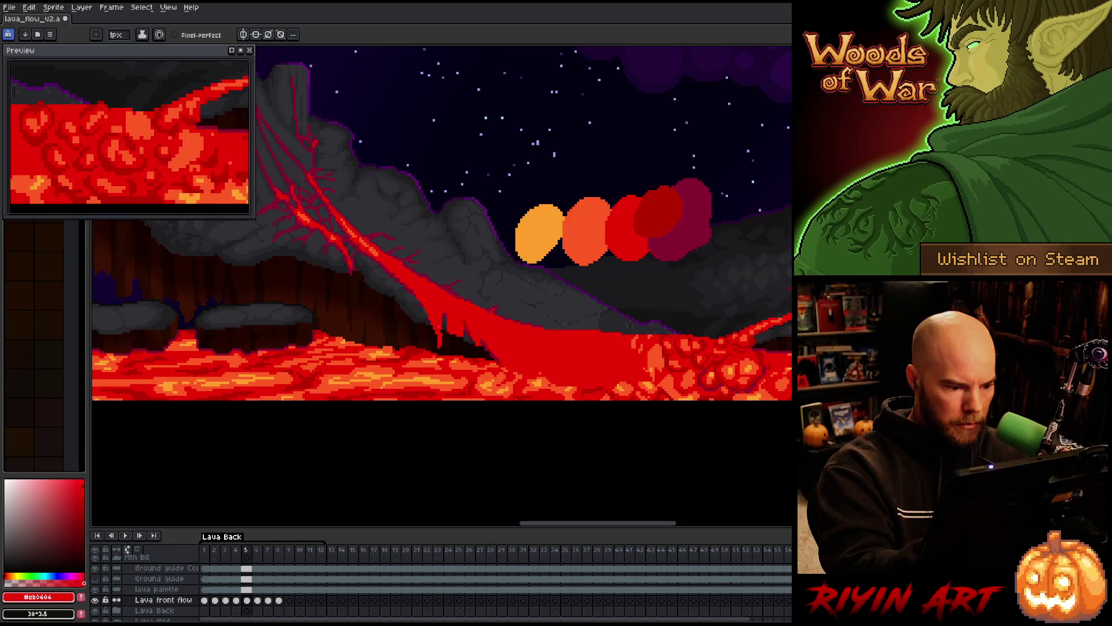
key(period)
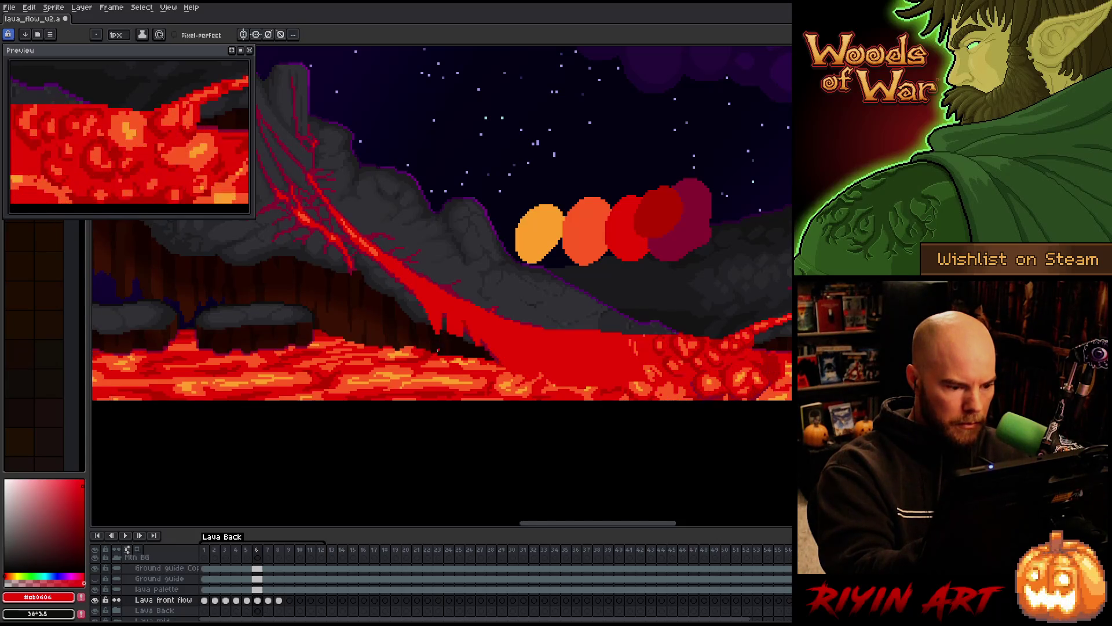
key(period)
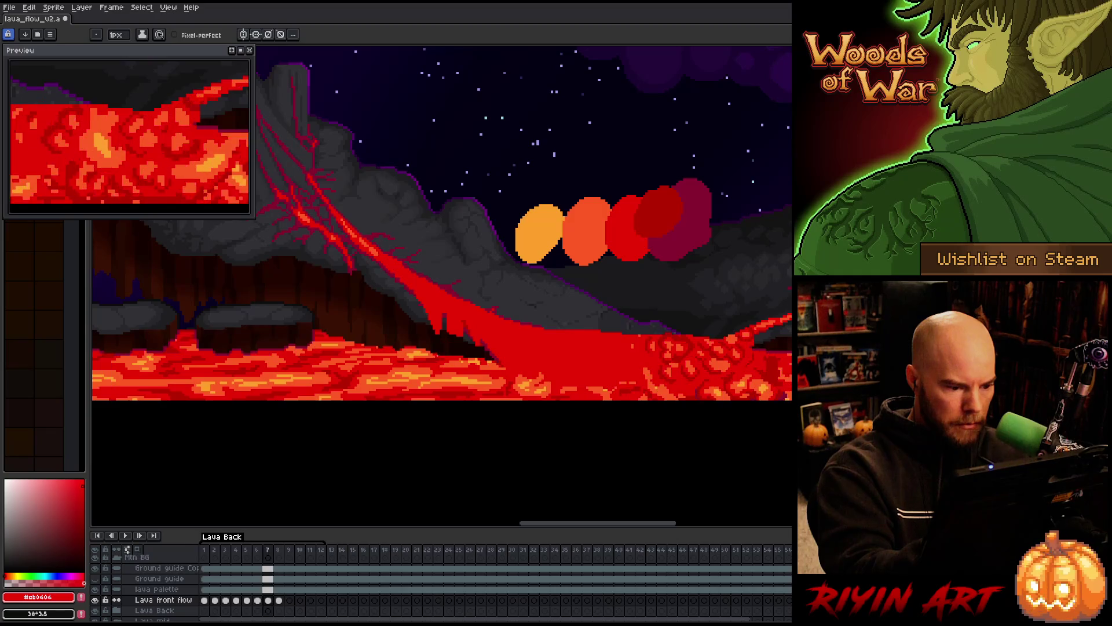
key(period)
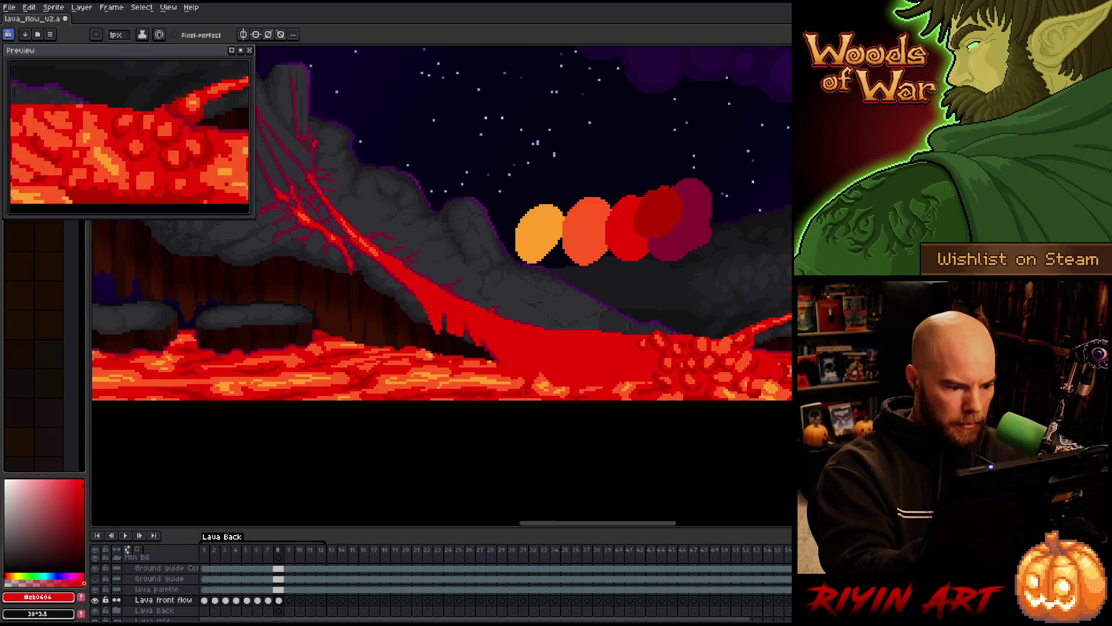
key(alt+n)
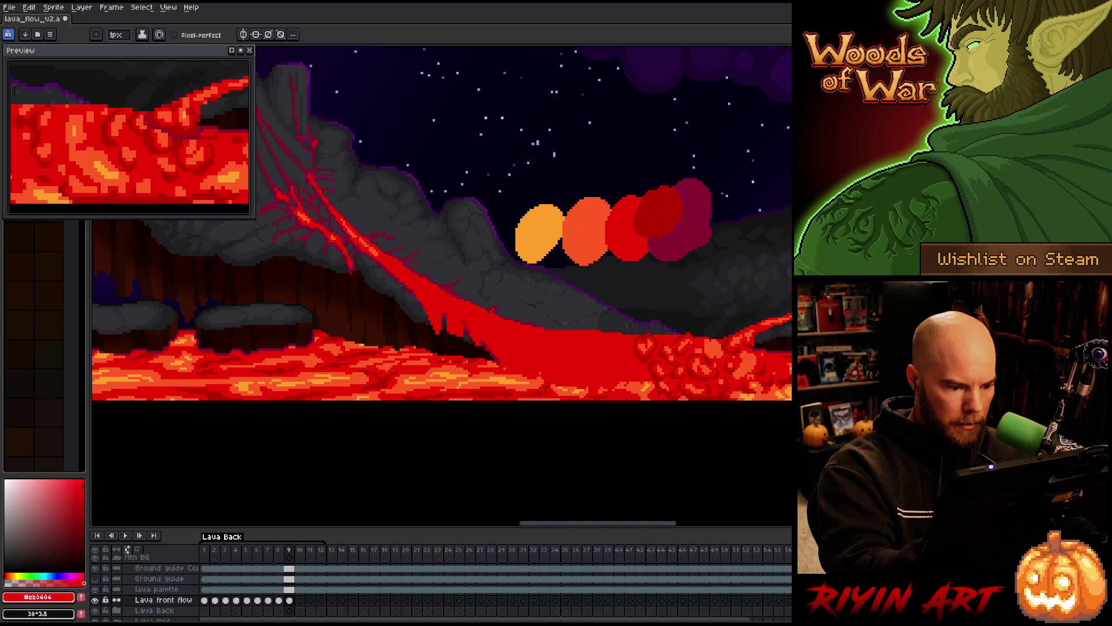
key(period)
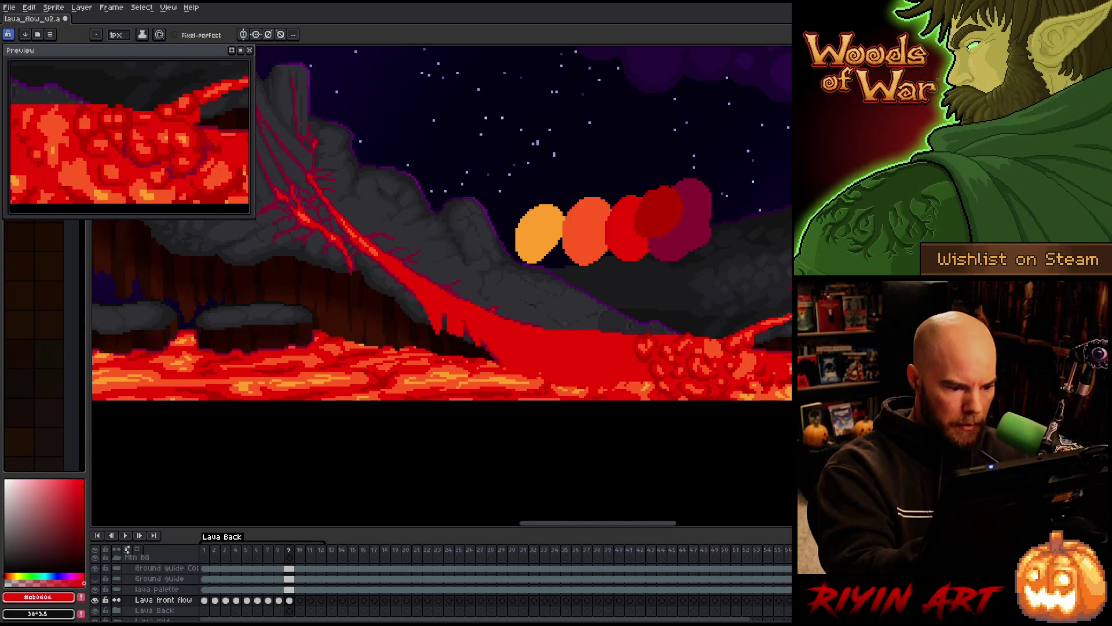
key(period)
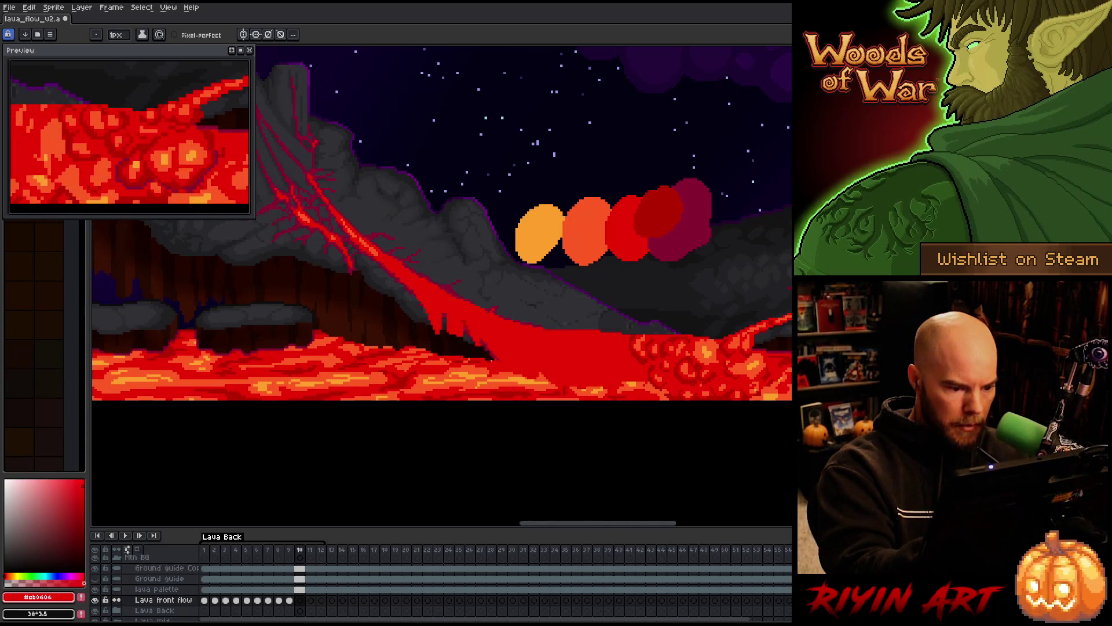
key(alt+n)
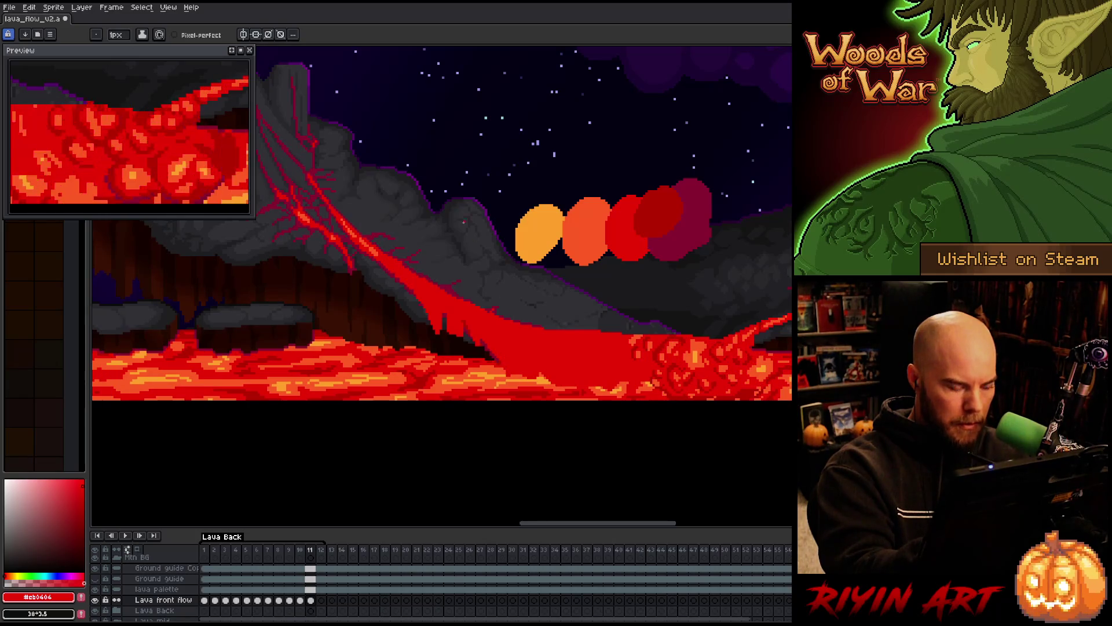
key(period)
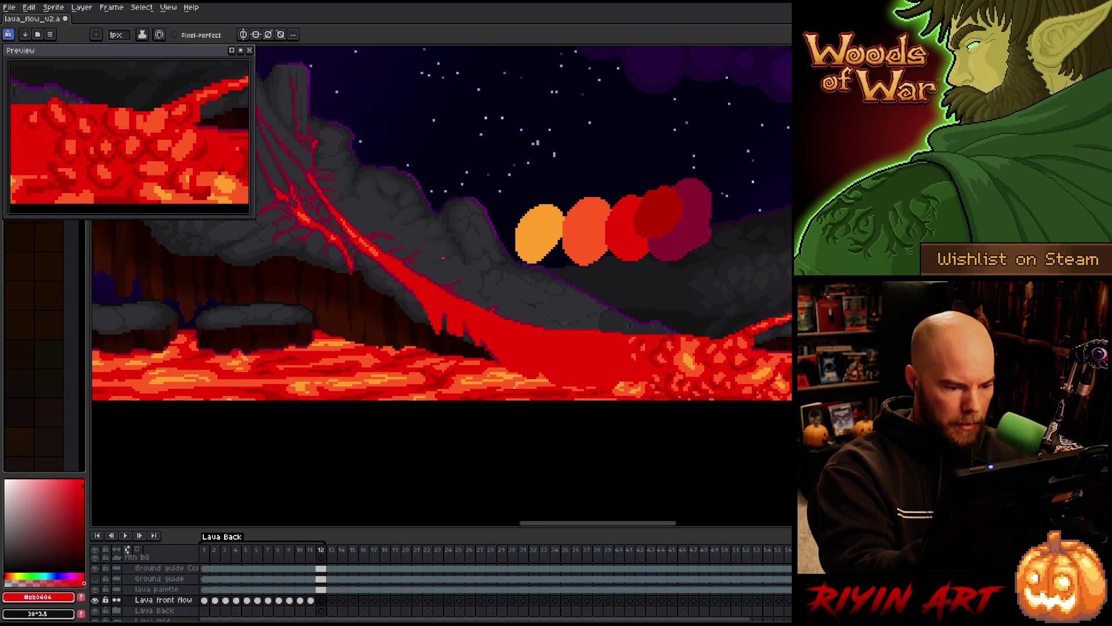
key(Return)
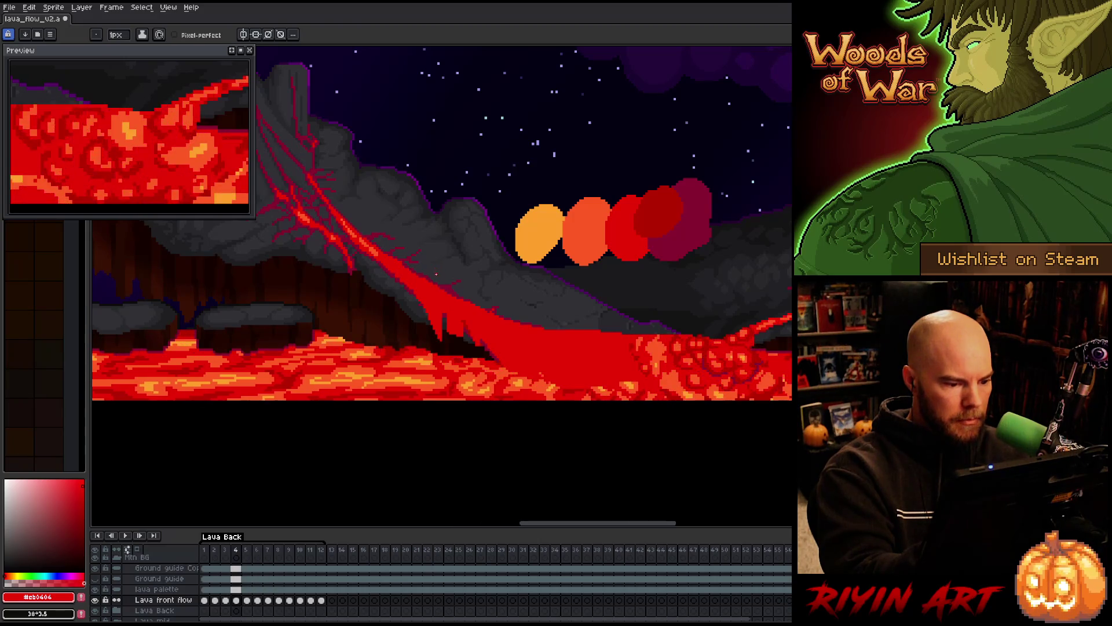
Flip between neighbouring frames through frame 12 and round to frame 3, comparing the lava front.
key(b)
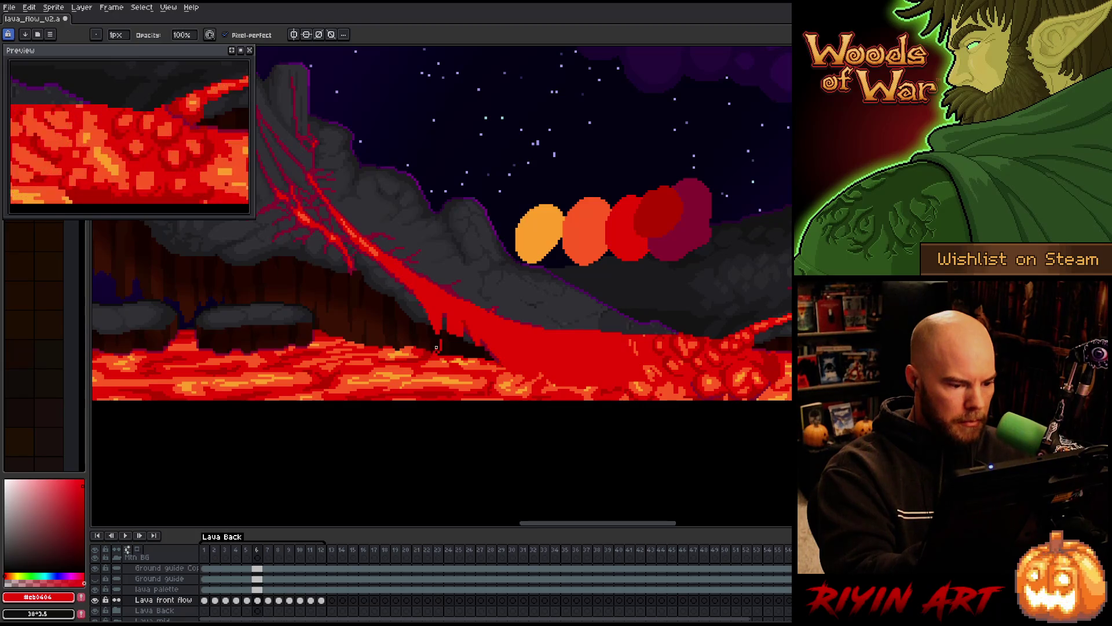
key(comma)
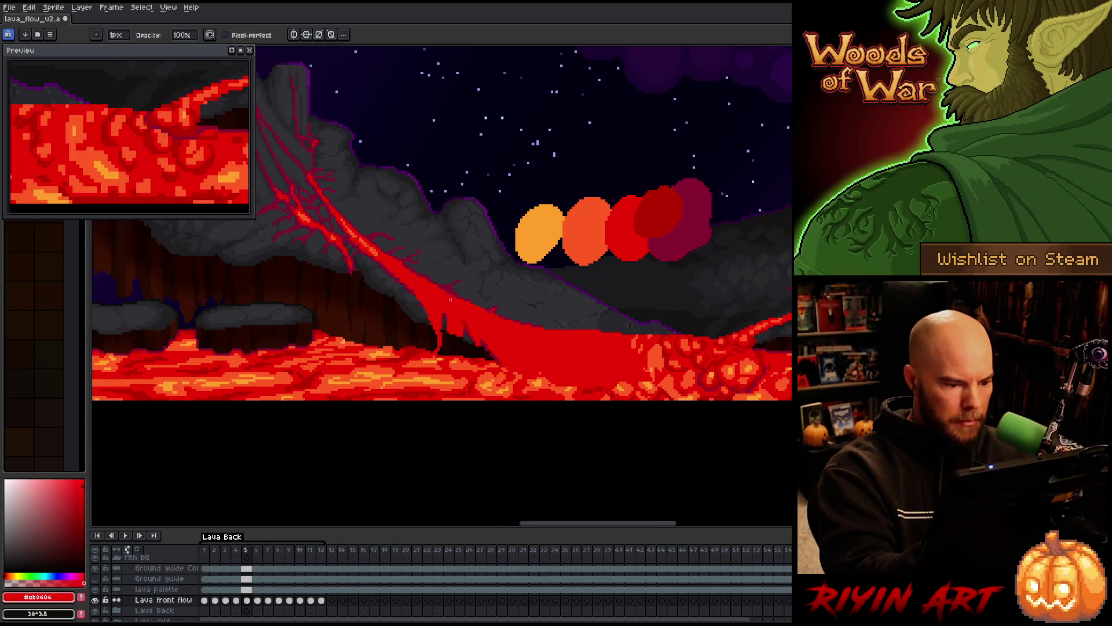
key(comma)
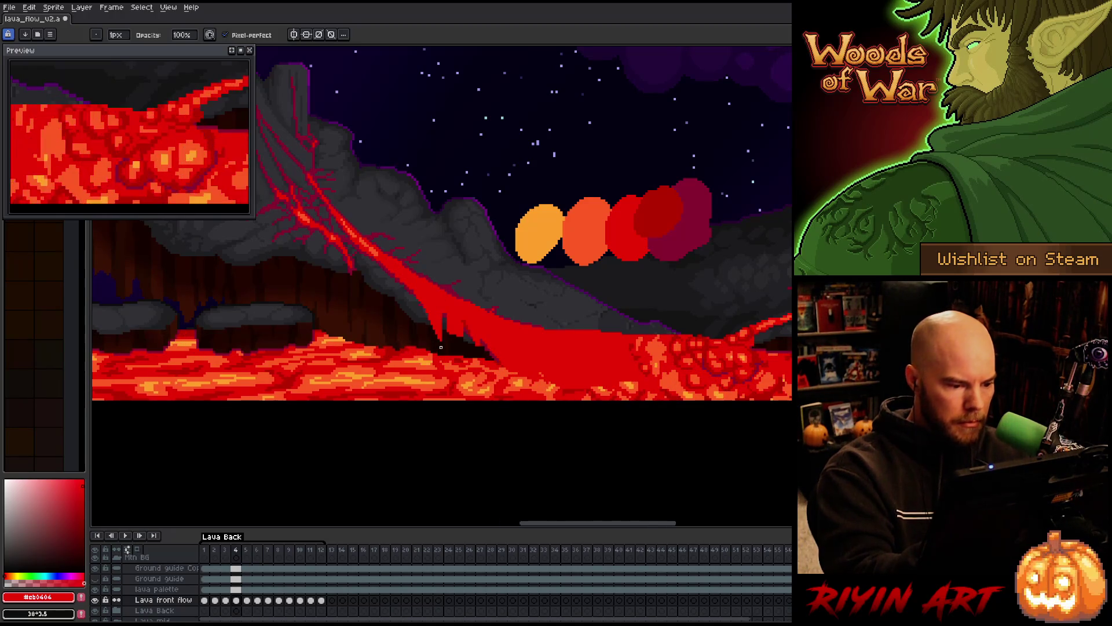
key(e)
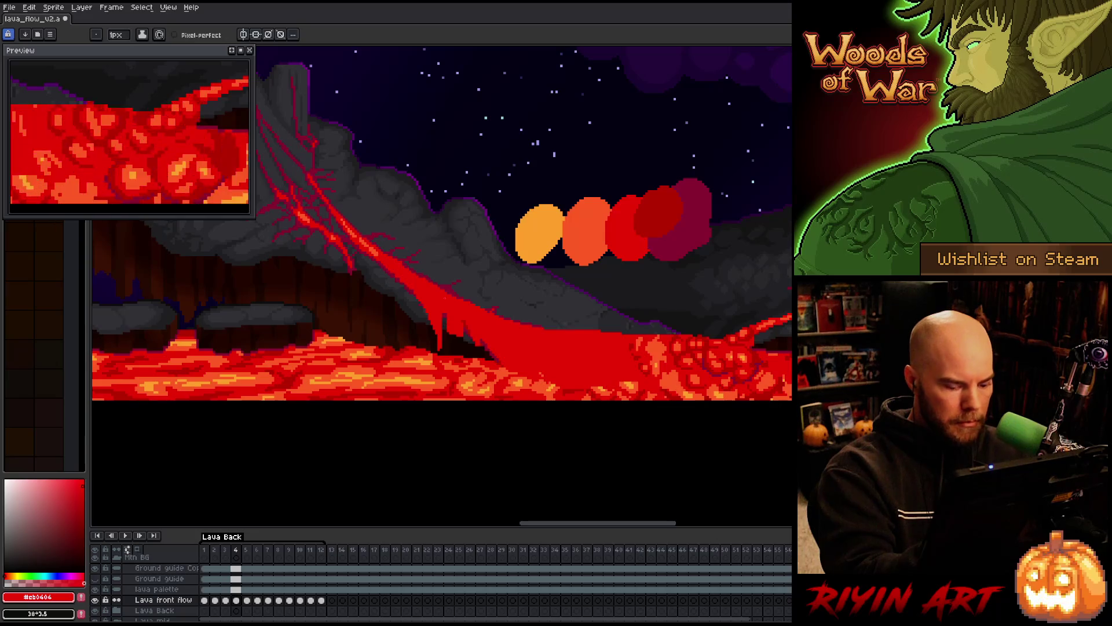
key(comma)
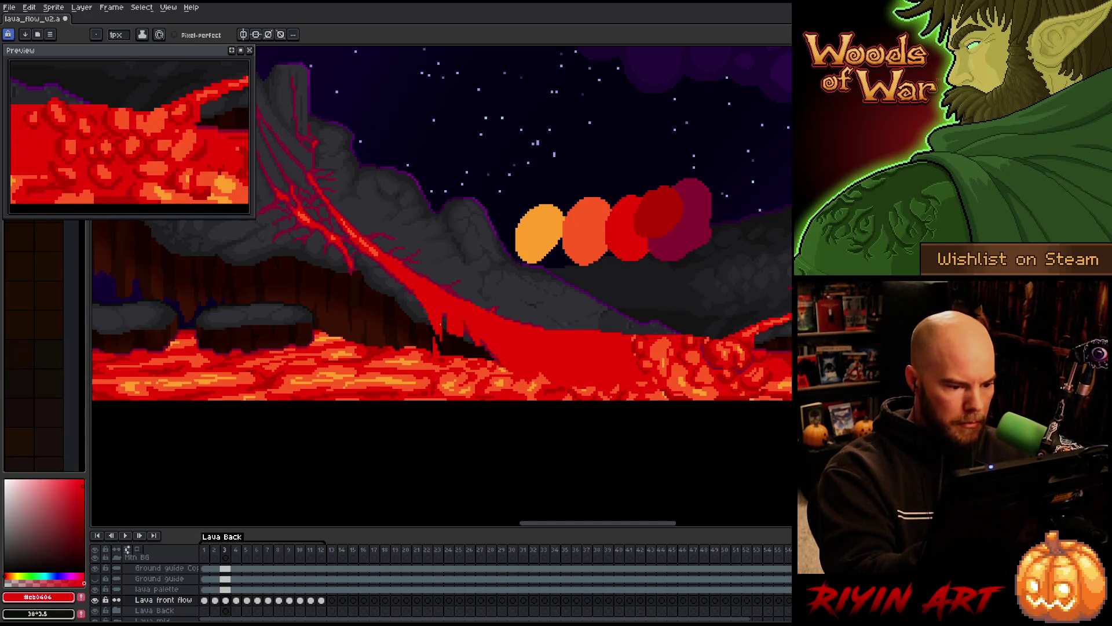
key(comma)
key(period)
key(comma)
key(period)
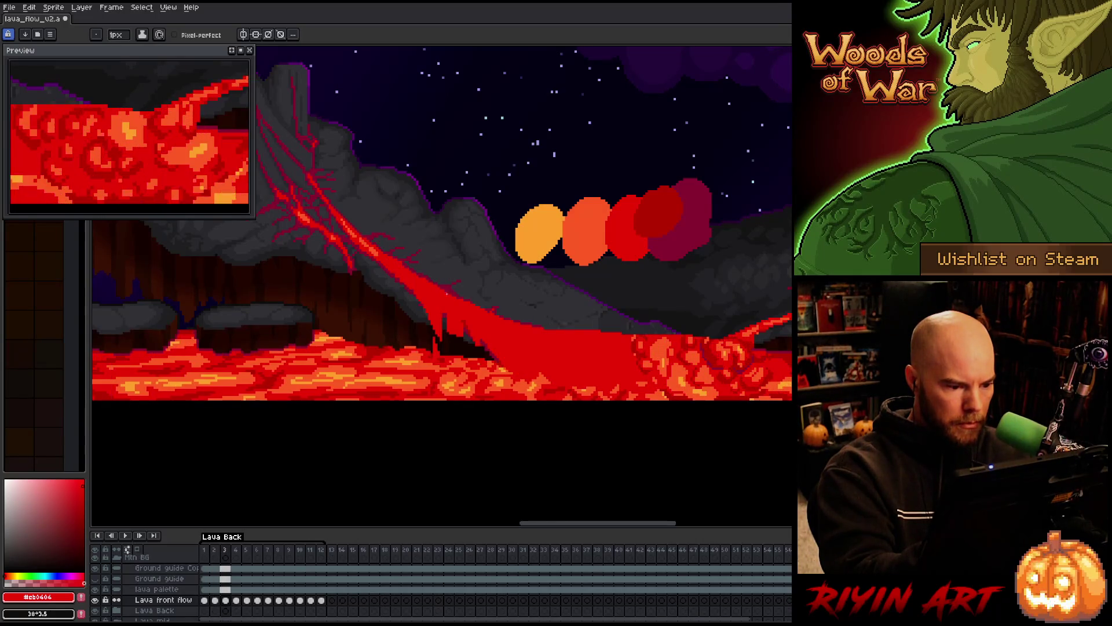
key(period)
key(period)
key(period)
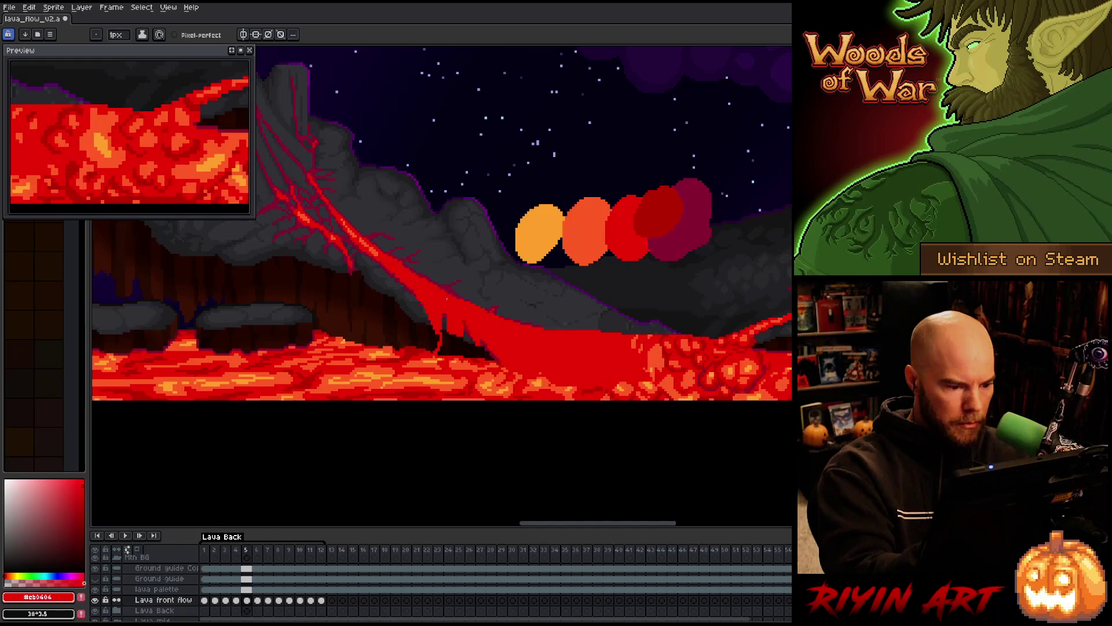
key(period)
key(comma)
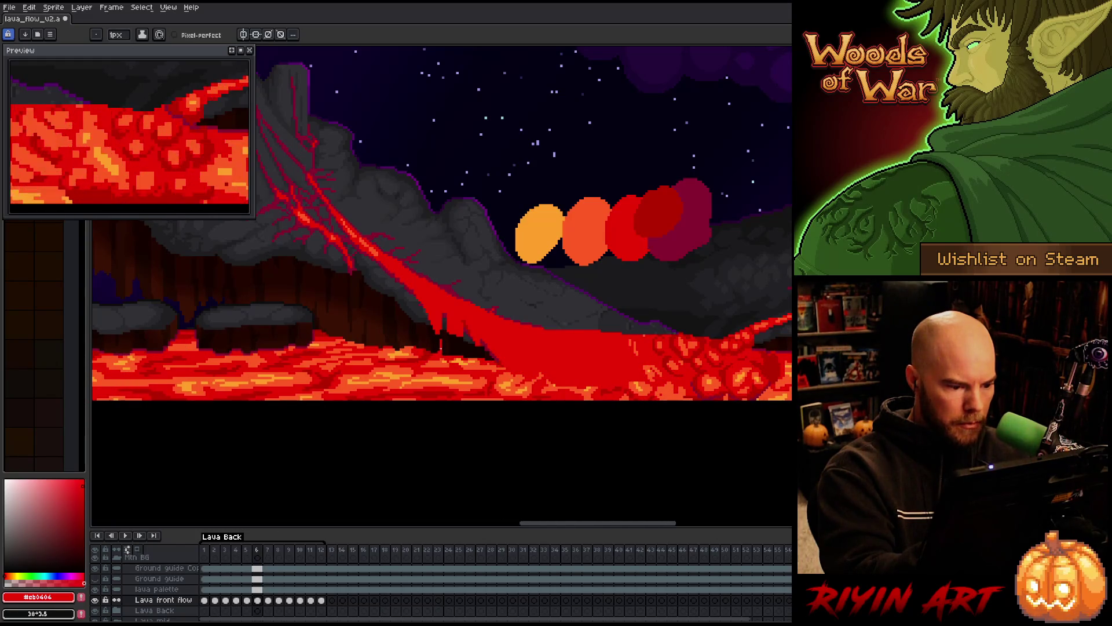
key(period)
key(comma)
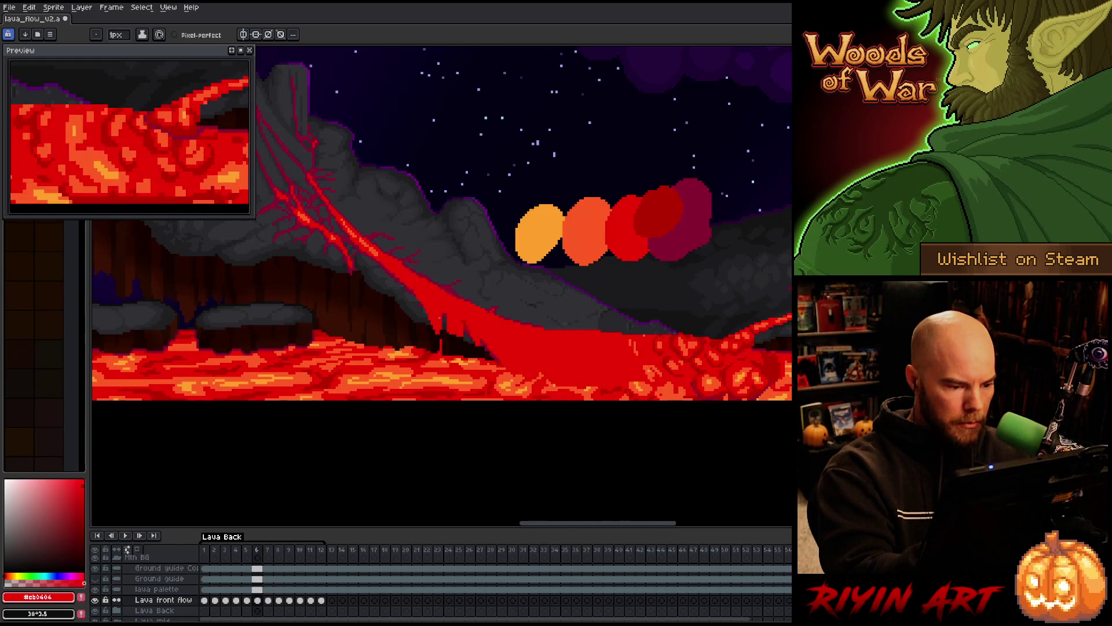
key(period)
key(period)
key(period)
key(comma)
key(period)
key(period)
key(comma)
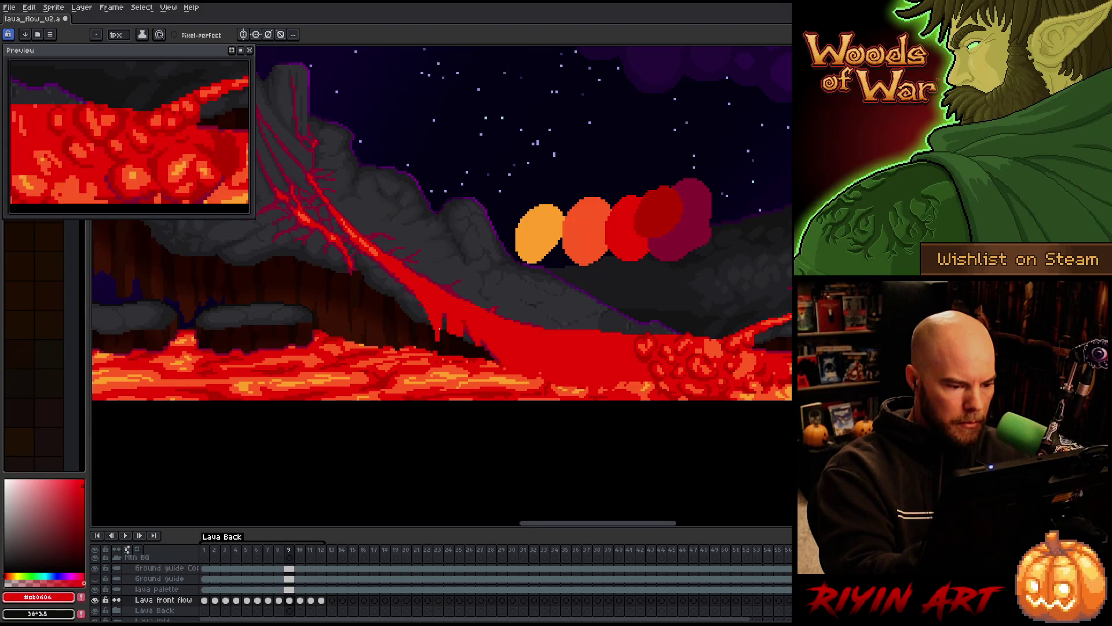
key(period)
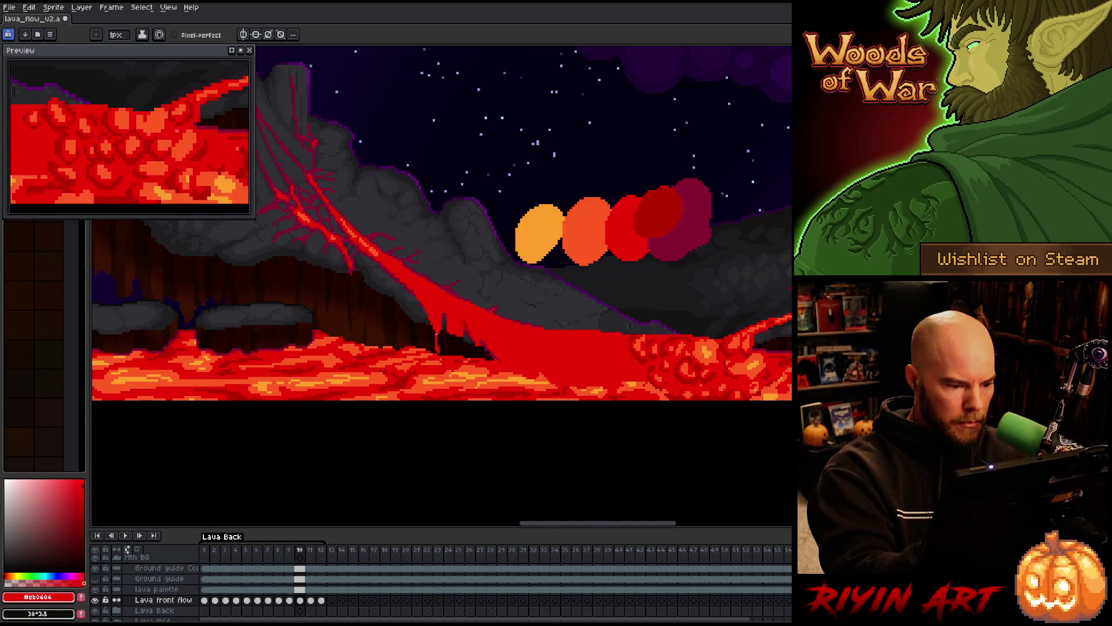
key(period)
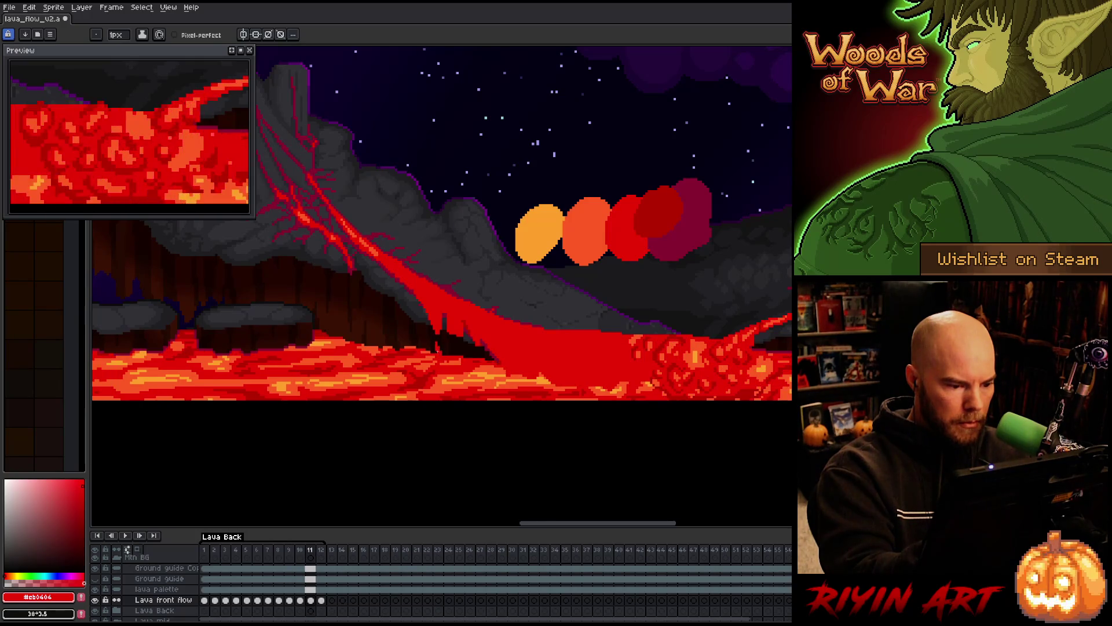
key(period)
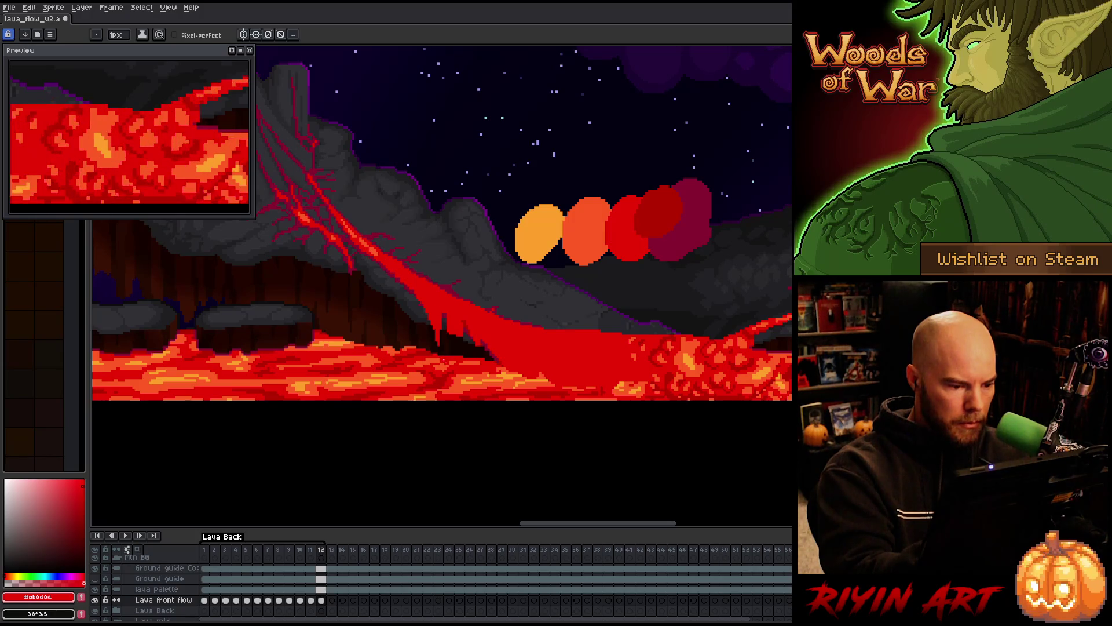
key(period)
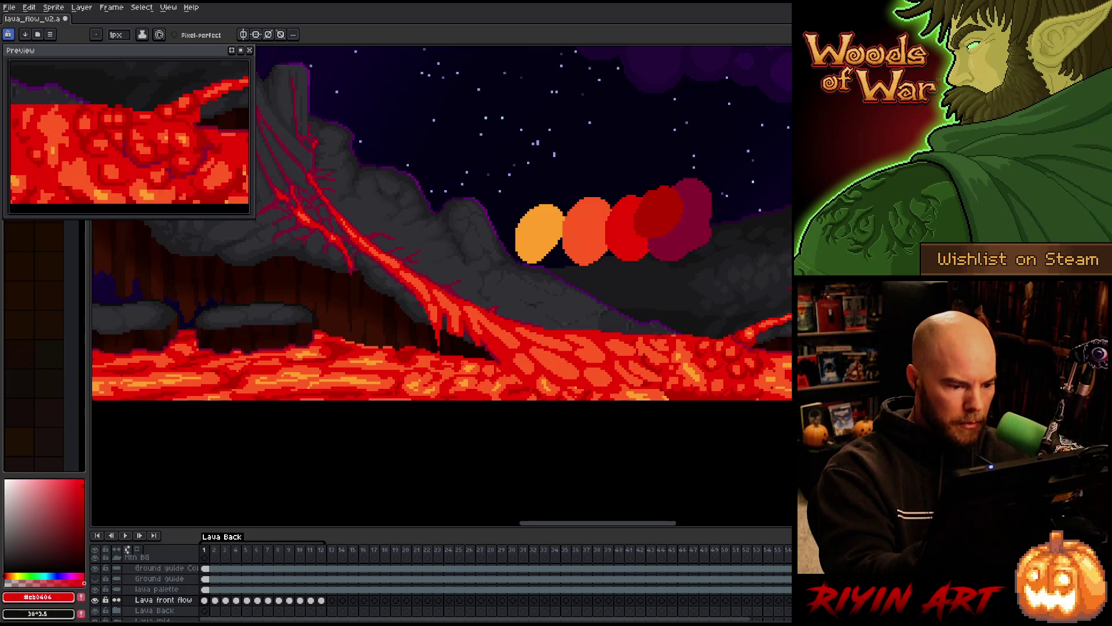
key(period)
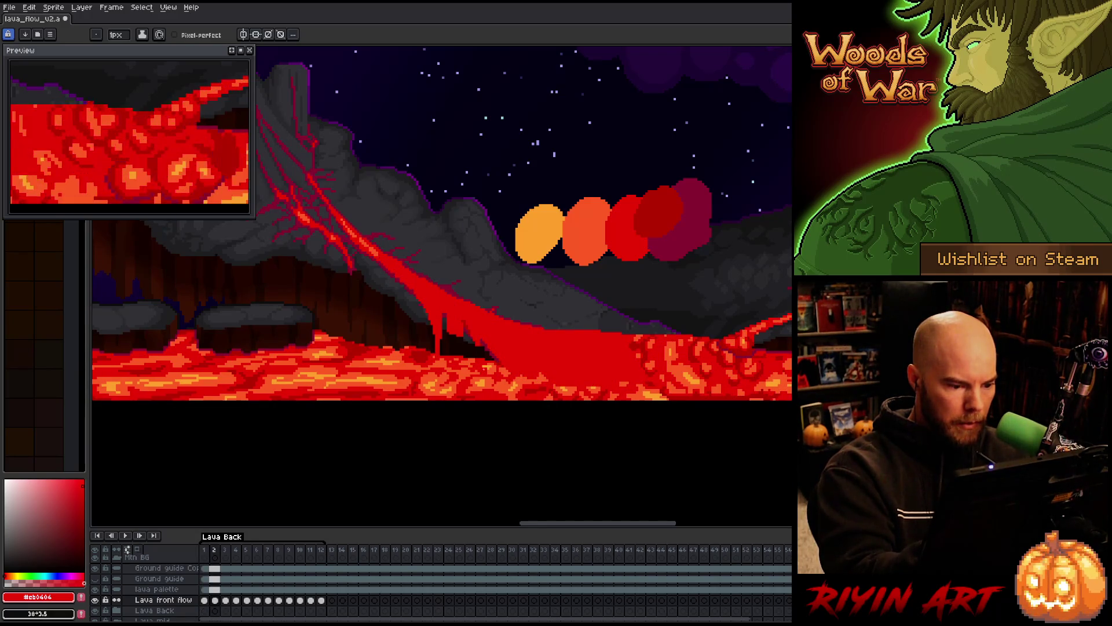
key(period)
key(period)
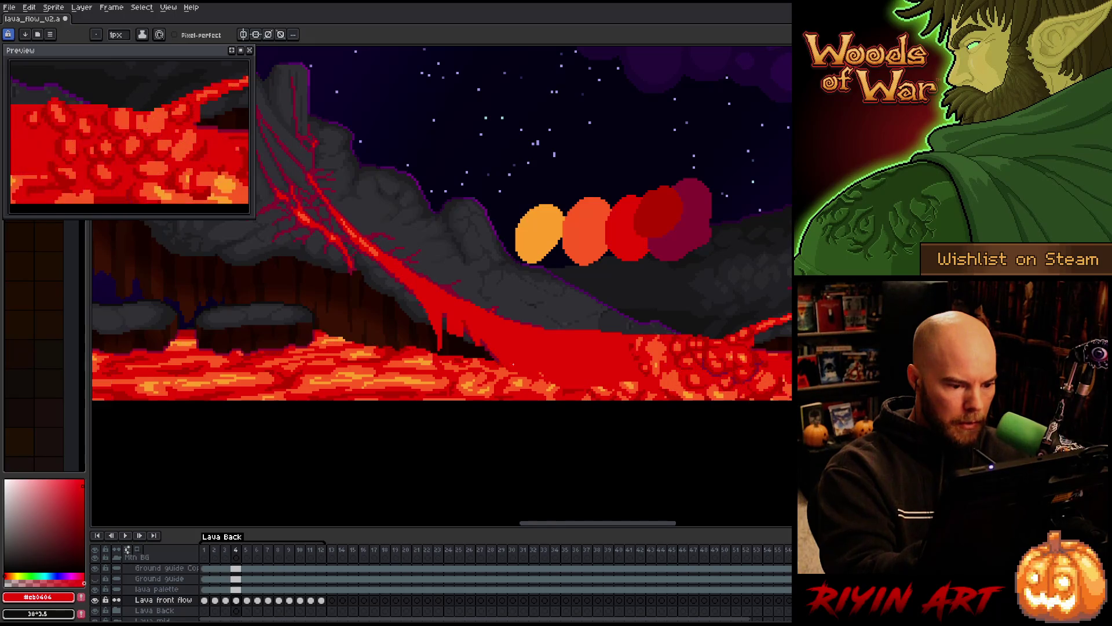
Play and stop the loop, then shift the Preview panel to show the whole volcano scene.
key(Return)
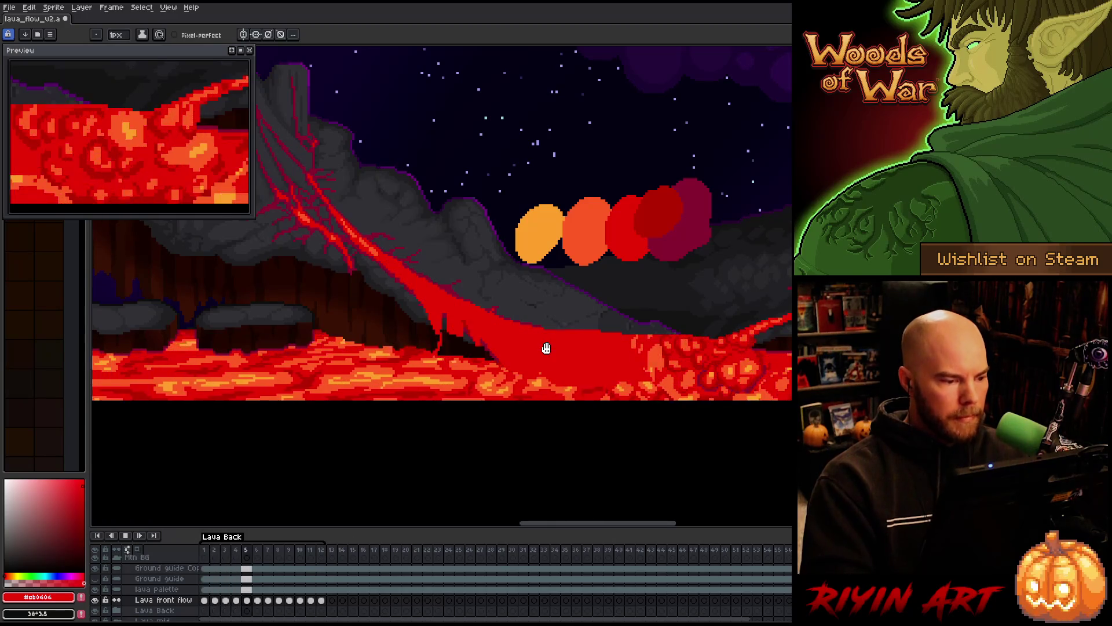
key(Return)
mouse_move(127, 64)
mouse_down()
mouse_move(149, 109)
mouse_move(223, 165)
mouse_up()
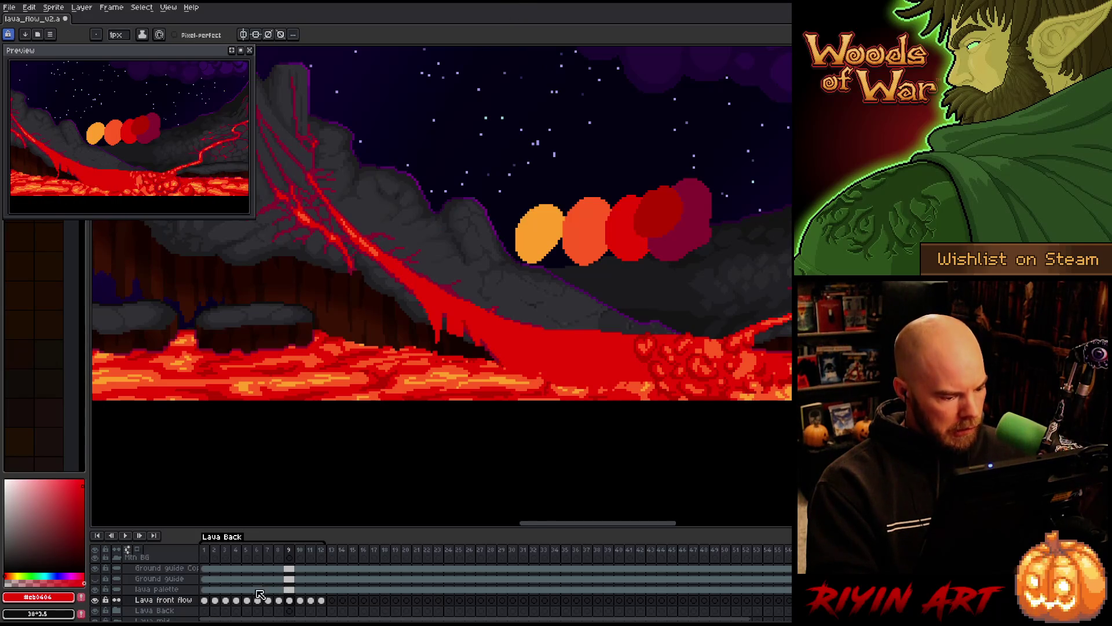
Select frame 9 of Lava front flow, save the file, and play the loop through.
click(291, 602)
key(ctrl+s)
key(Return)
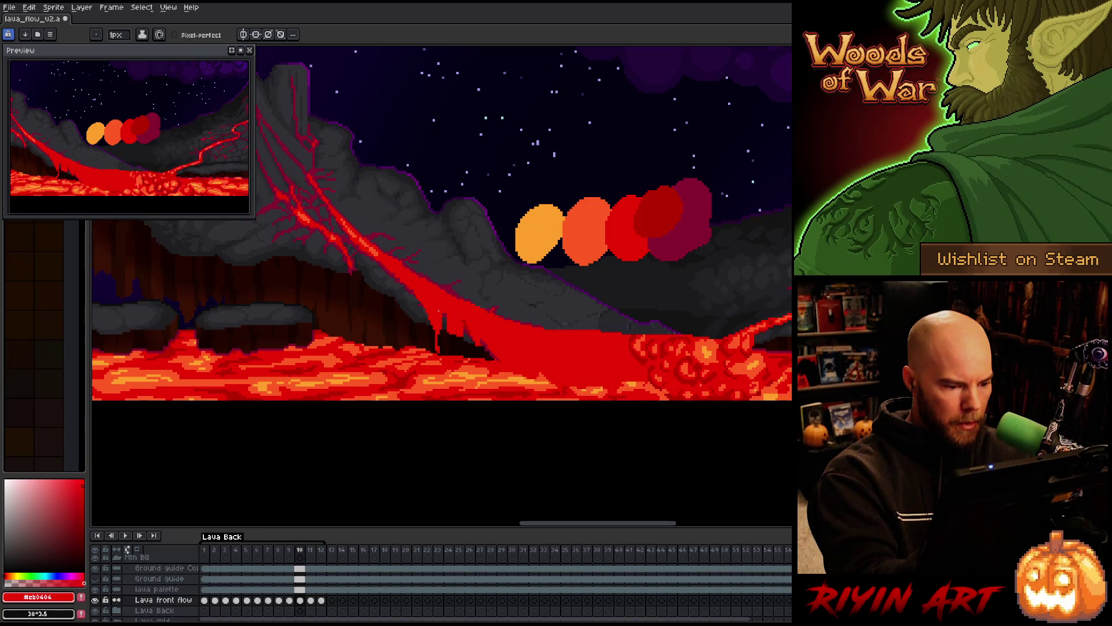
key(Return)
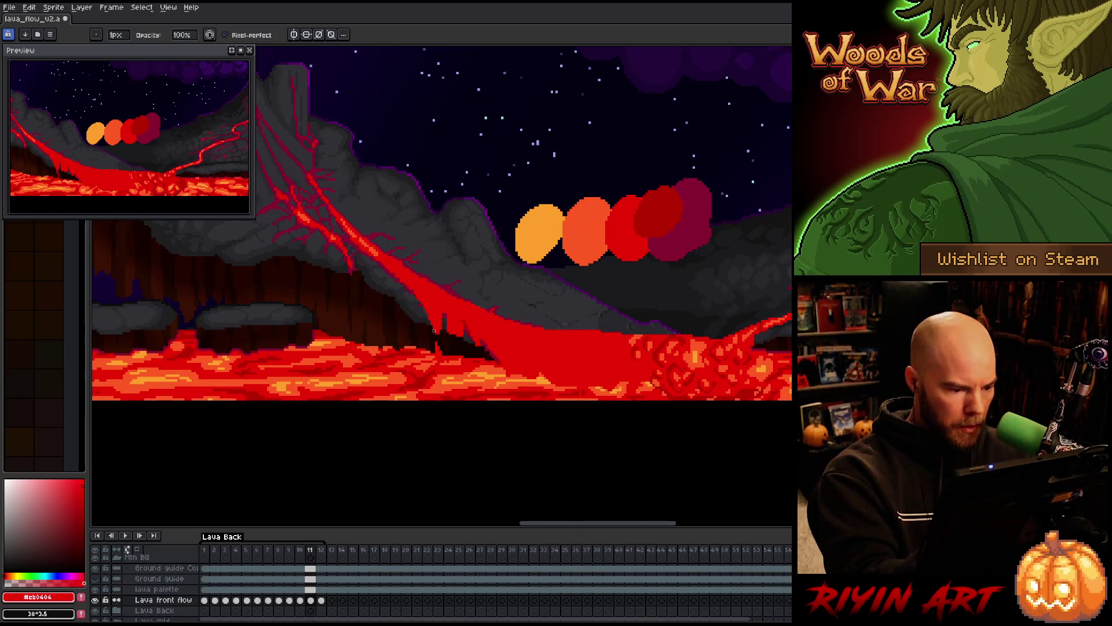
key(e)
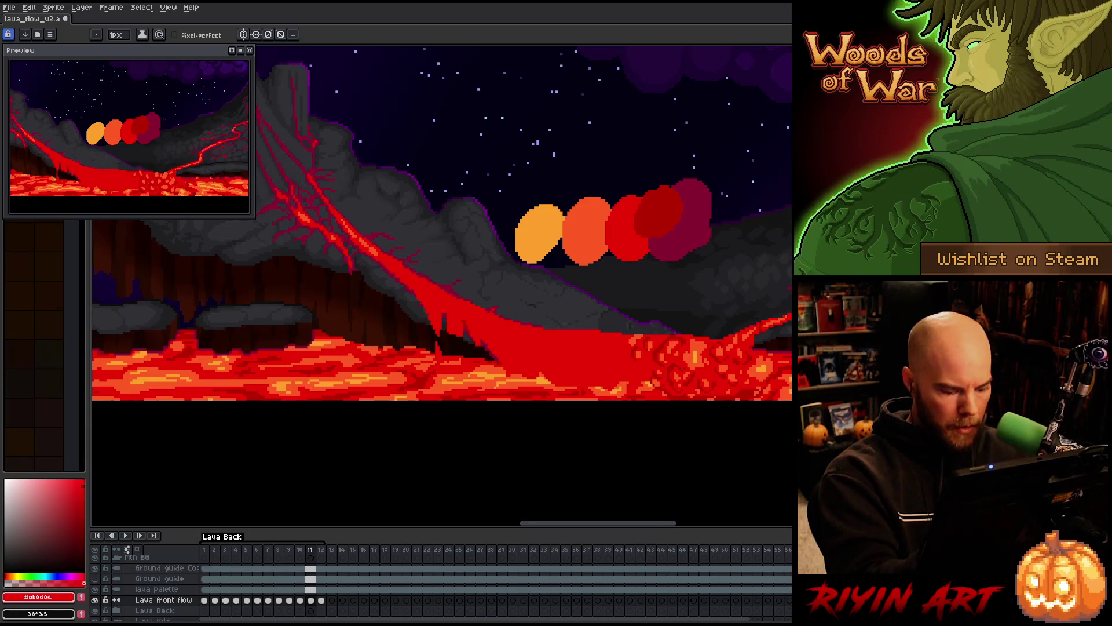
key(Return)
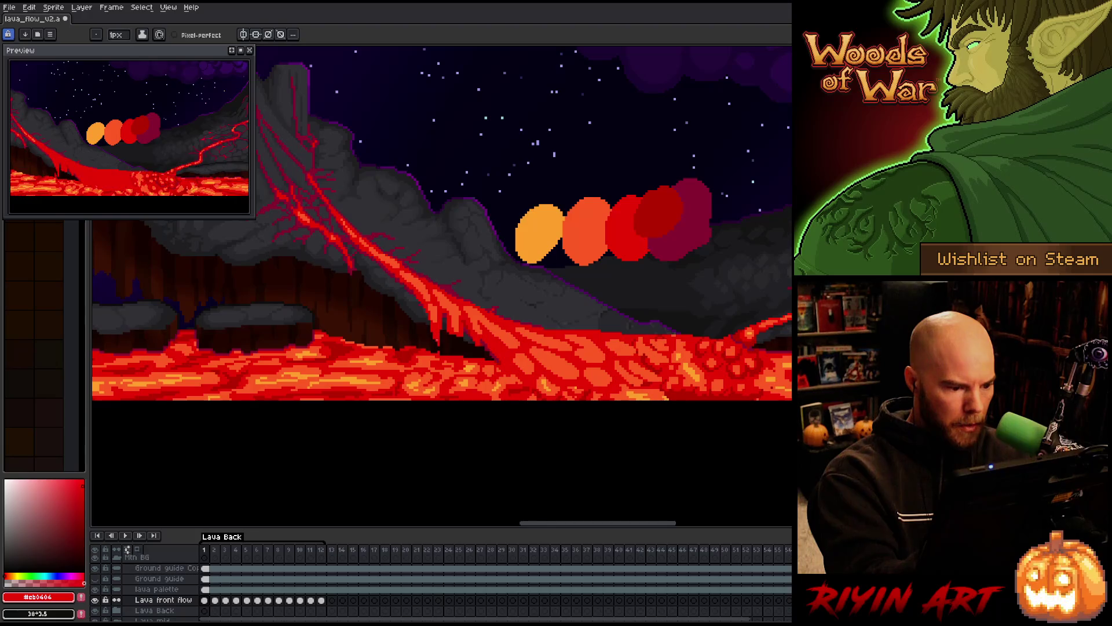
key(b)
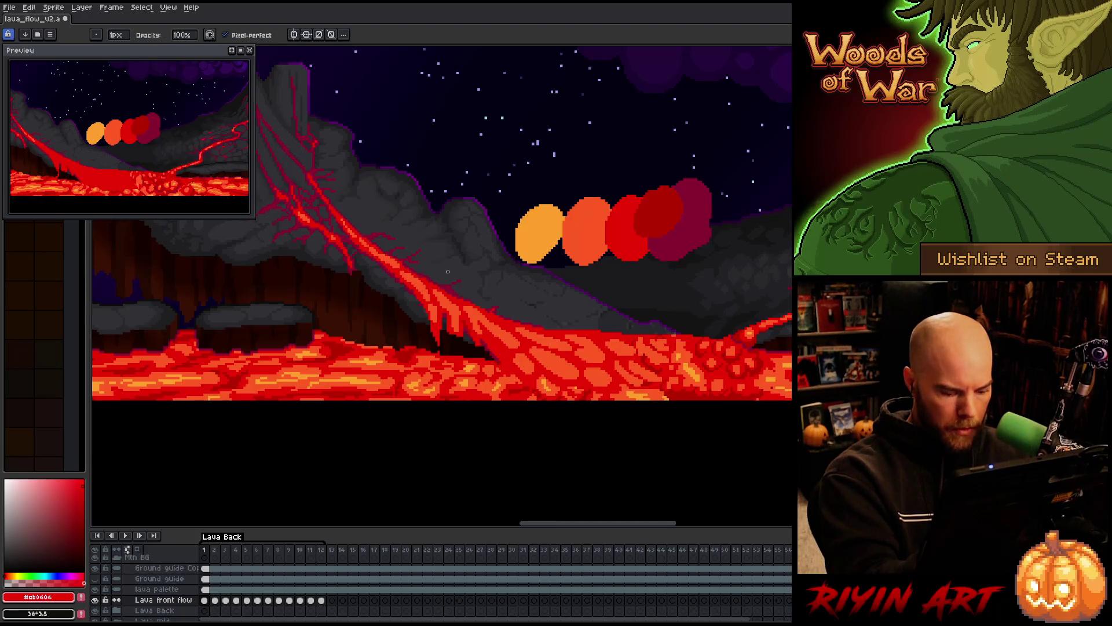
key(e)
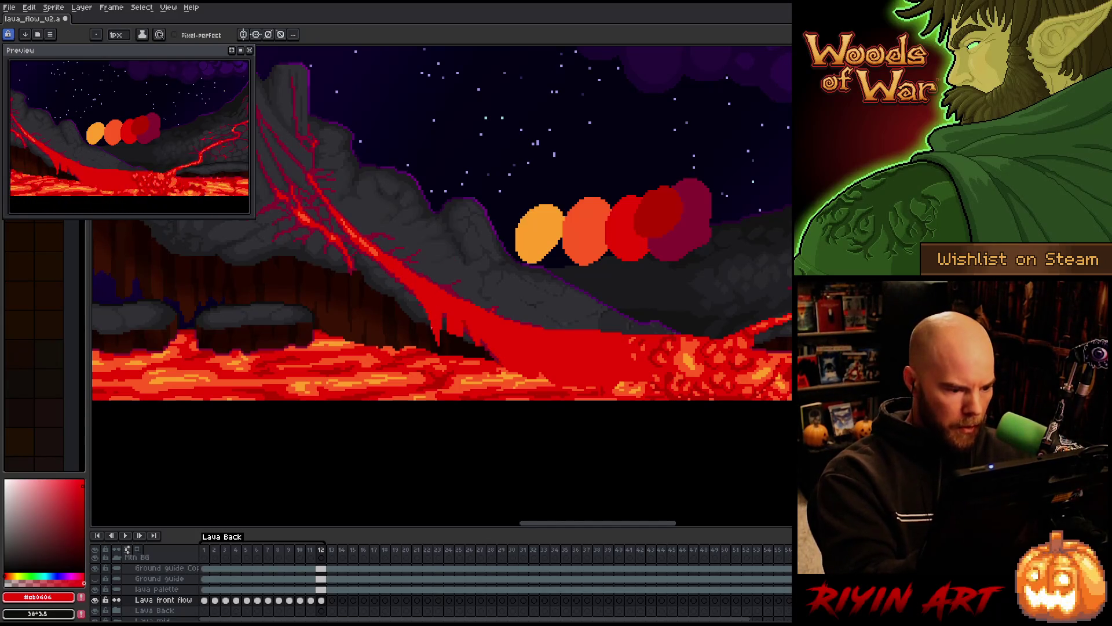
key(Left)
key(Right)
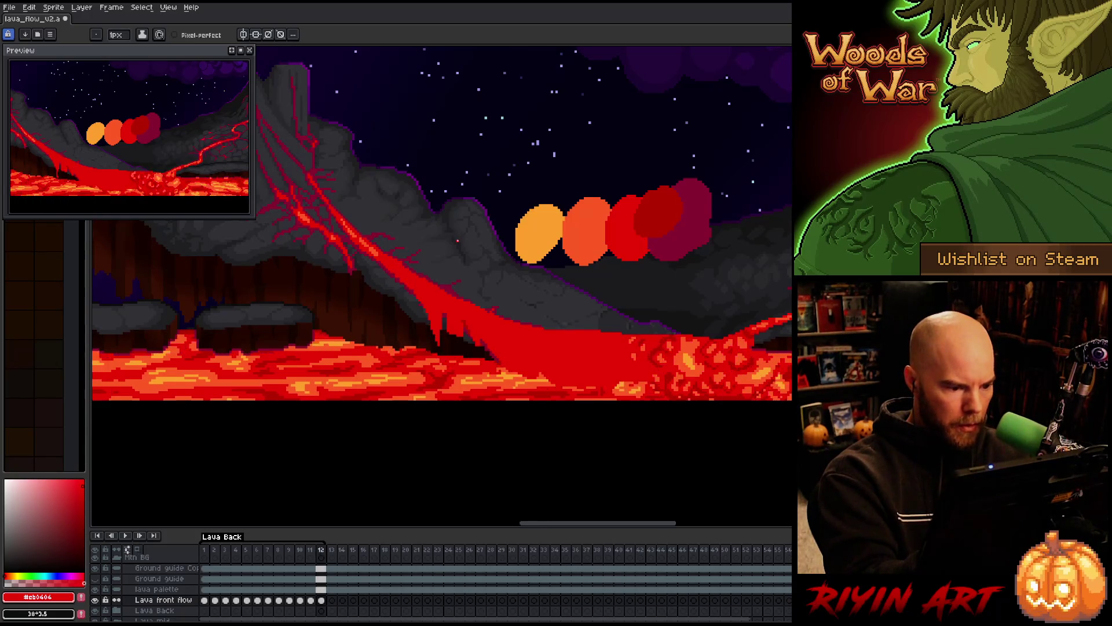
key(Home)
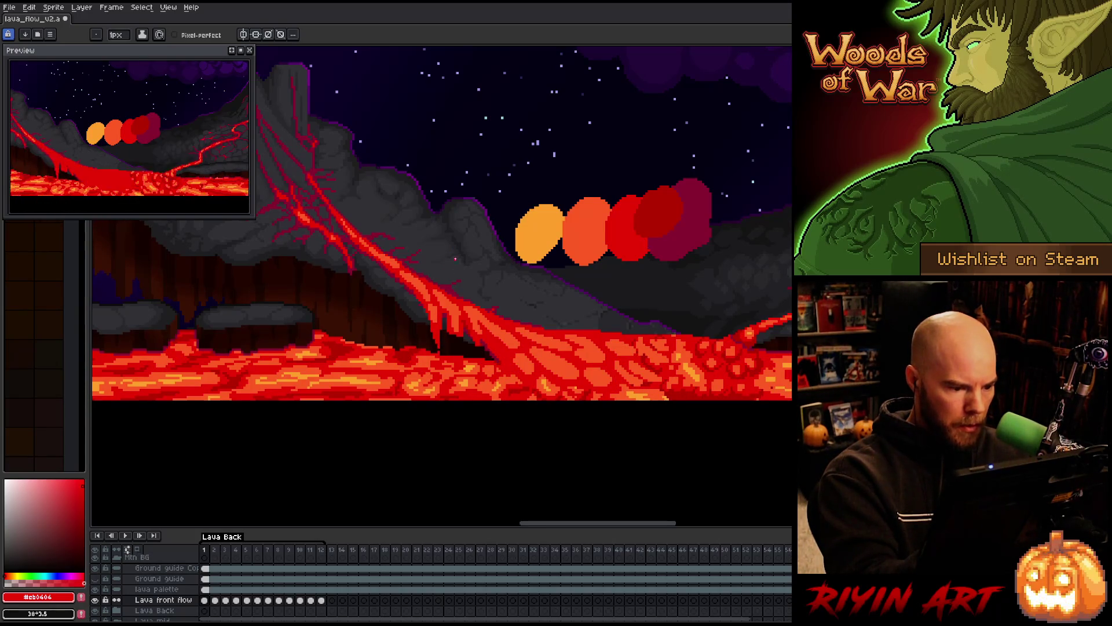
key(Return)
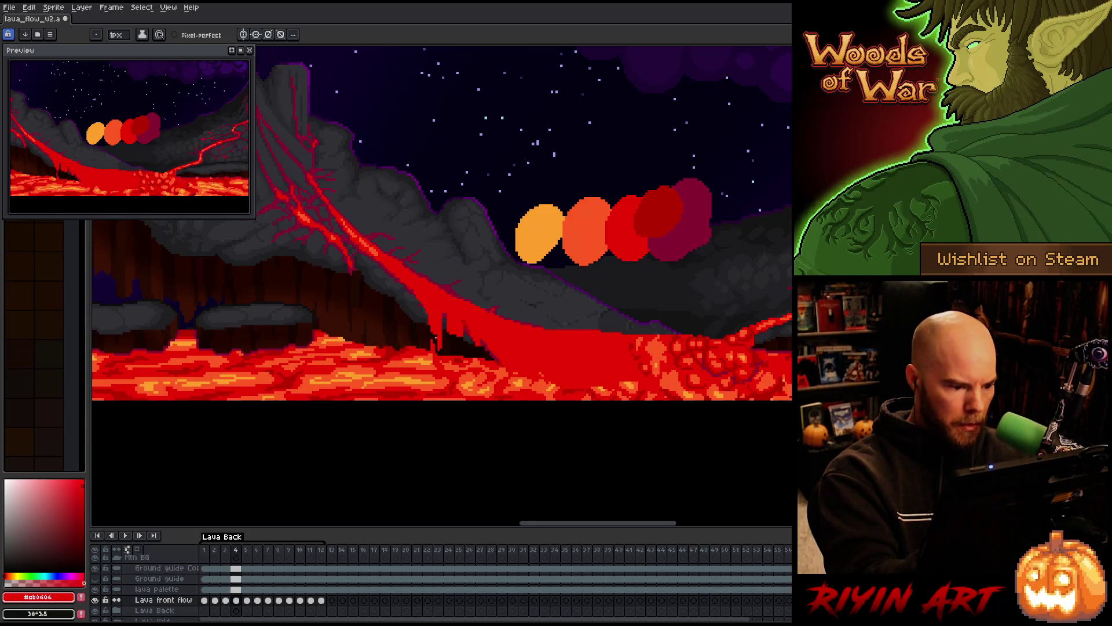
key(Right)
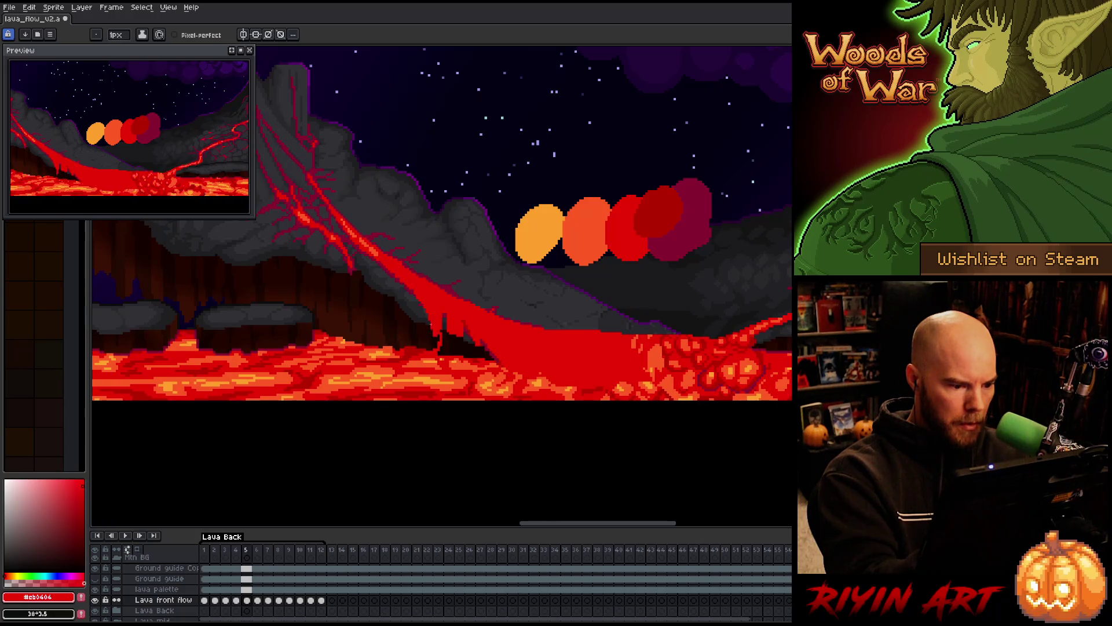
key(Right)
key(Right)
key(Right)
key(Right)
key(Right)
key(Right)
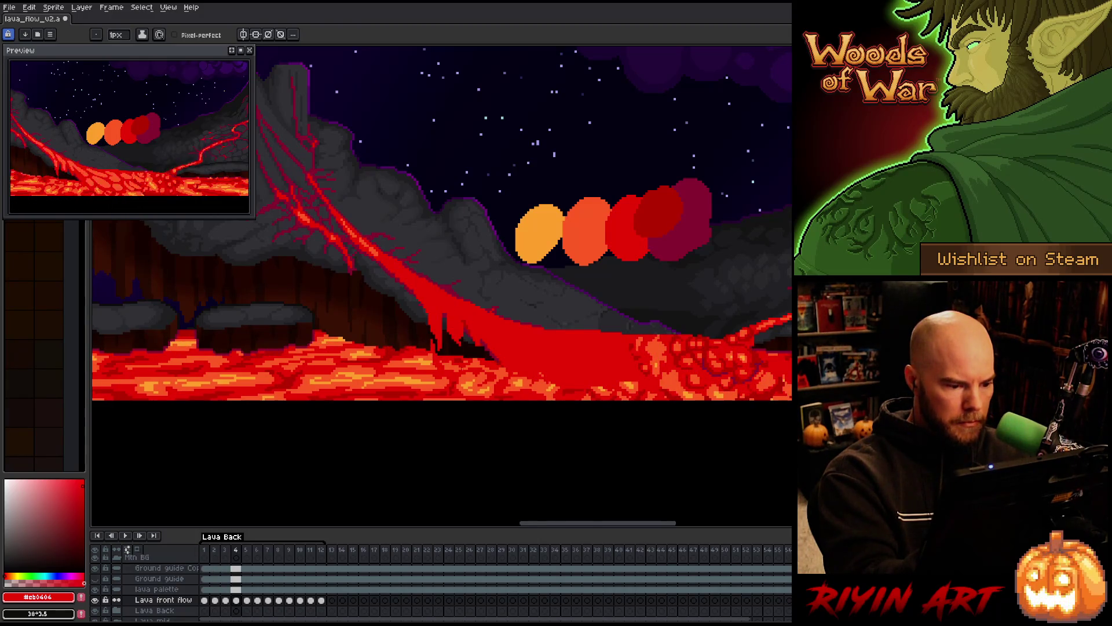
key(Right)
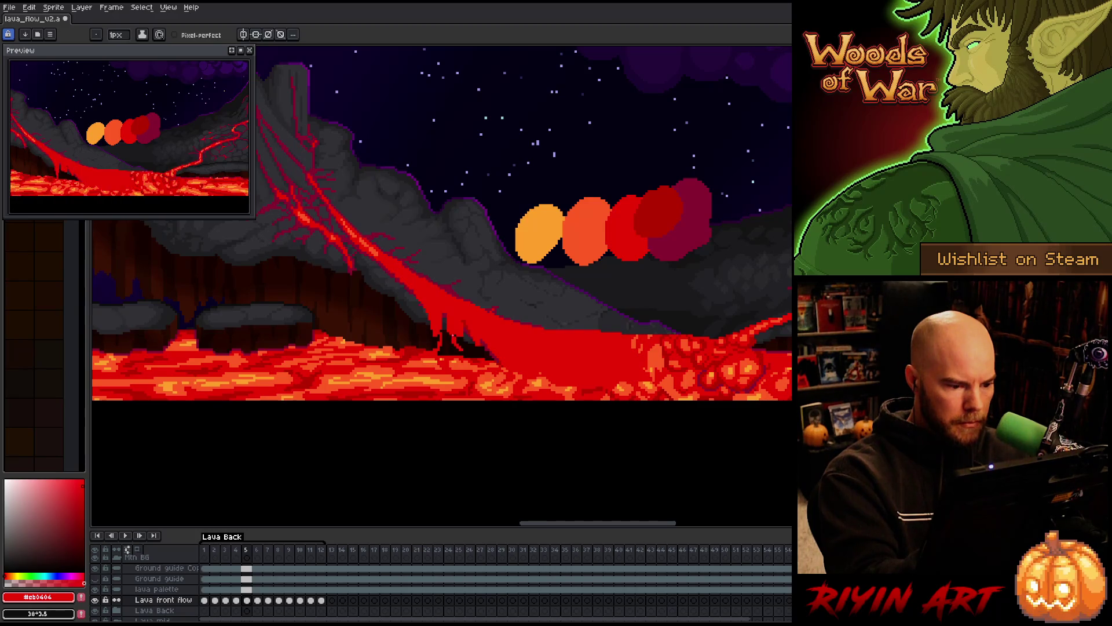
key(Right)
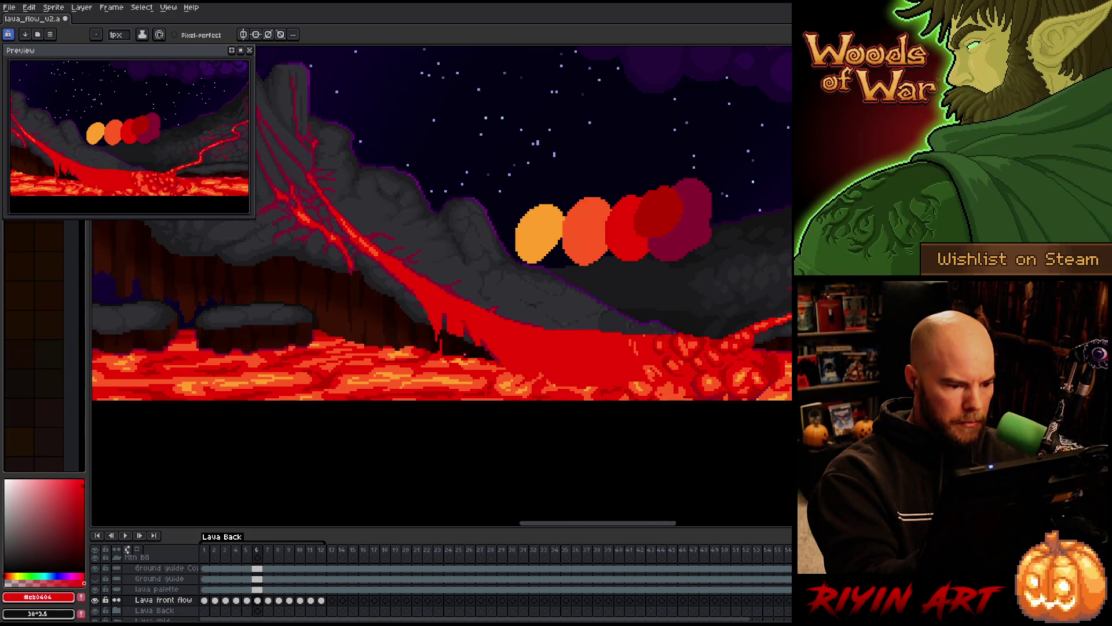
key(Right)
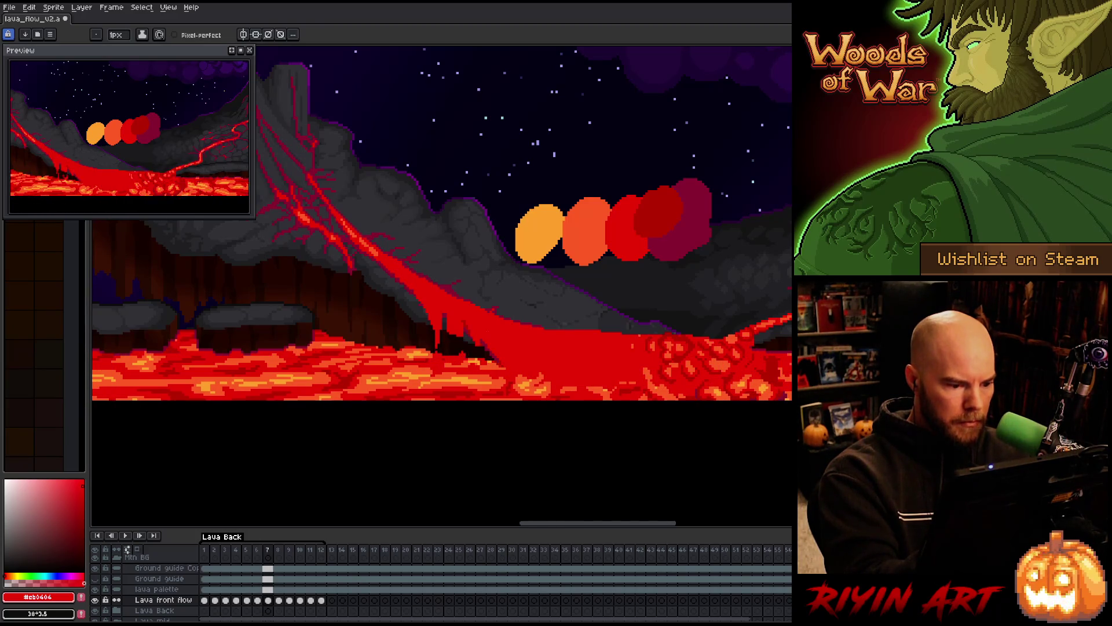
key(Right)
key(Right)
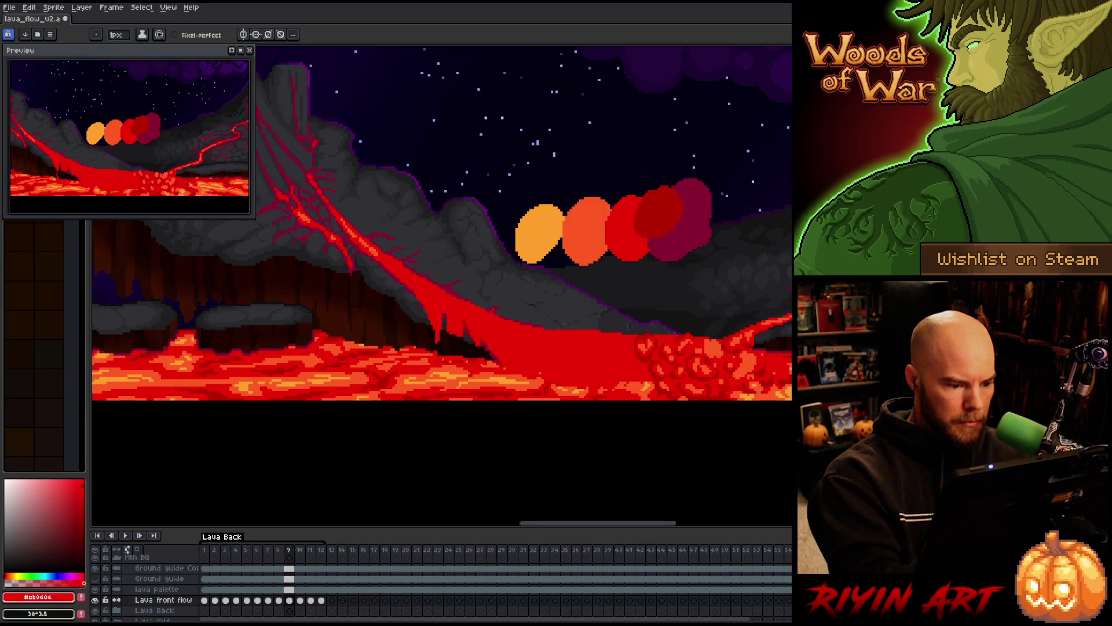
key(Right)
key(Right)
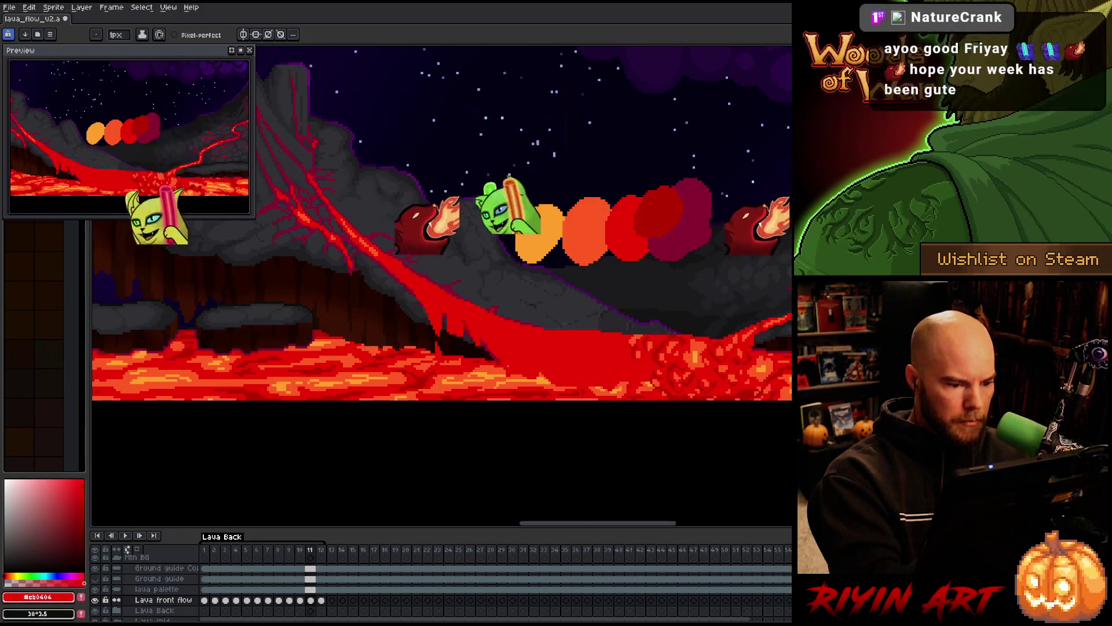
key(Right)
key(Right)
key(Right)
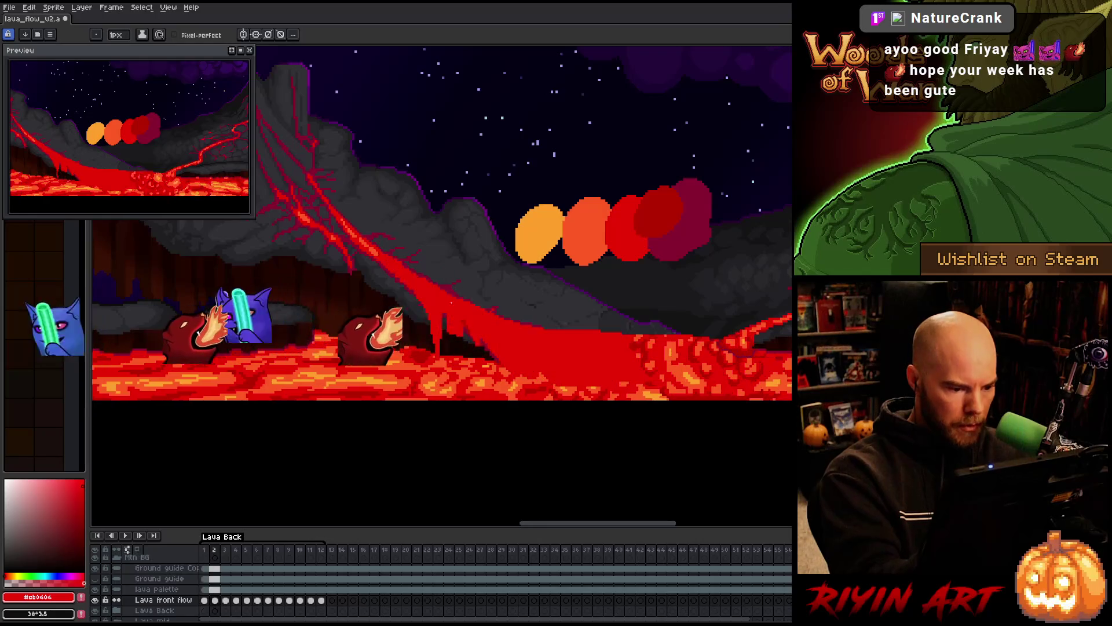
Step through the Lava front flow frames one by one, wrapping past frame 12, then play the loop.
key(Right)
key(Right)
key(Right)
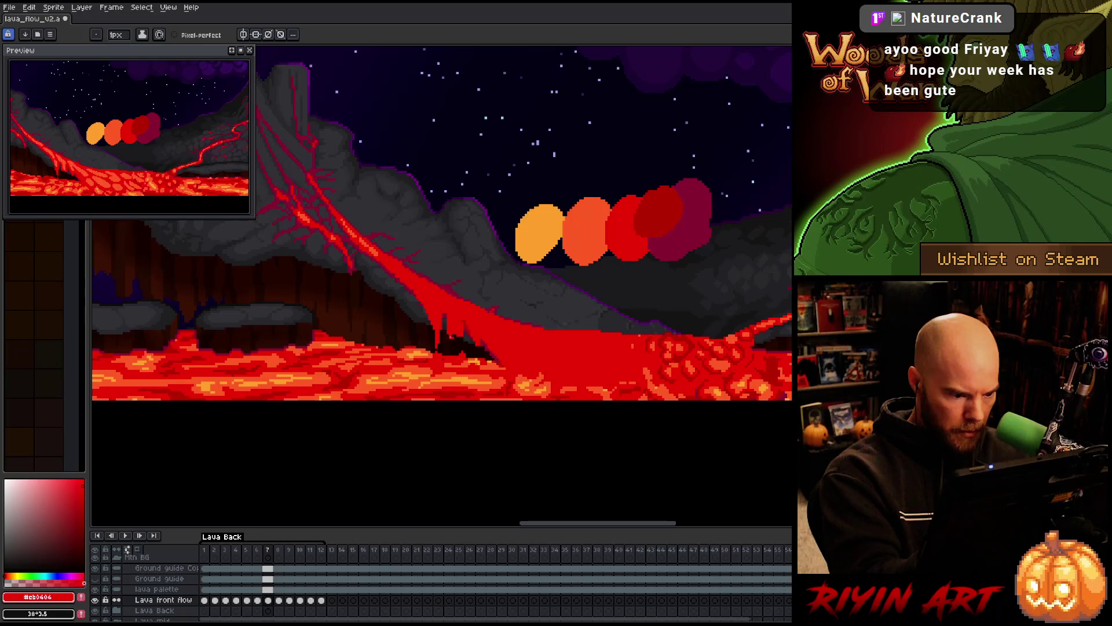
key(Right)
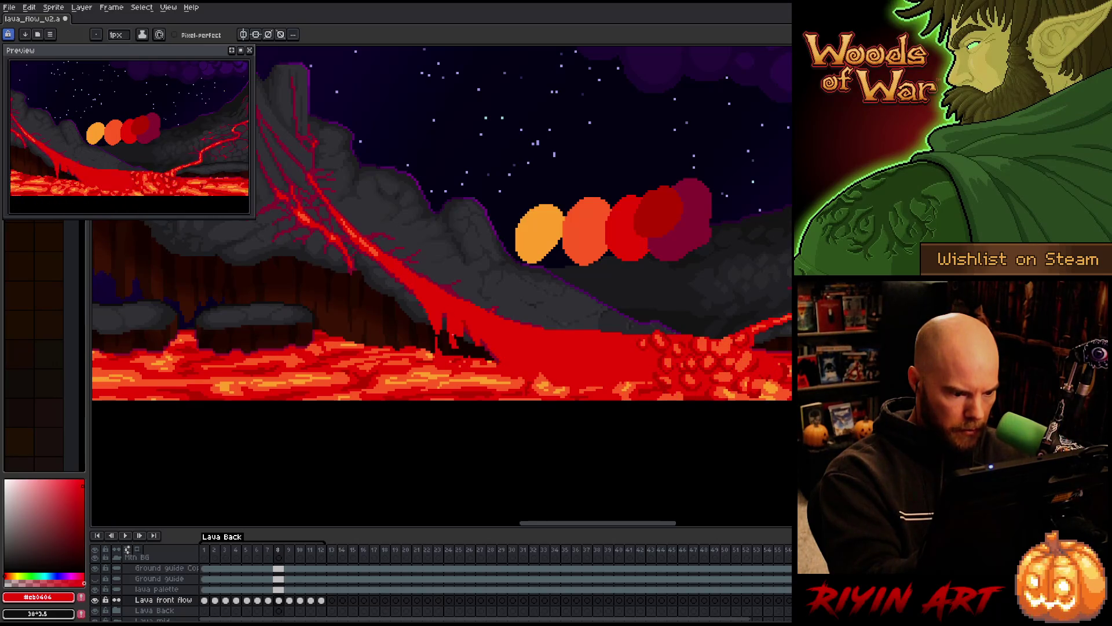
key(Right)
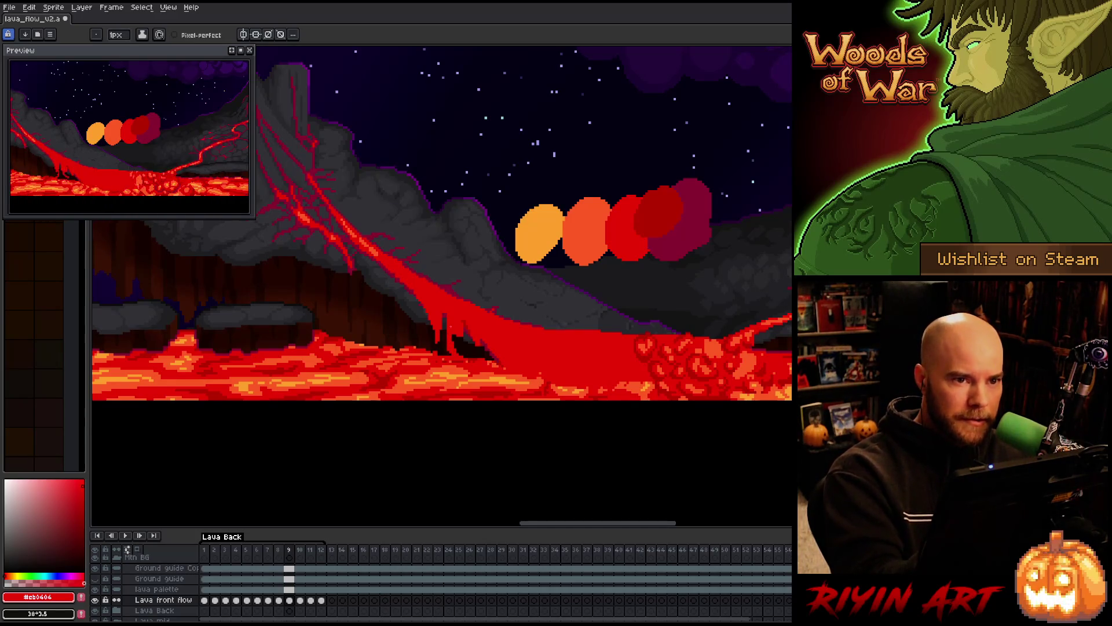
key(Right)
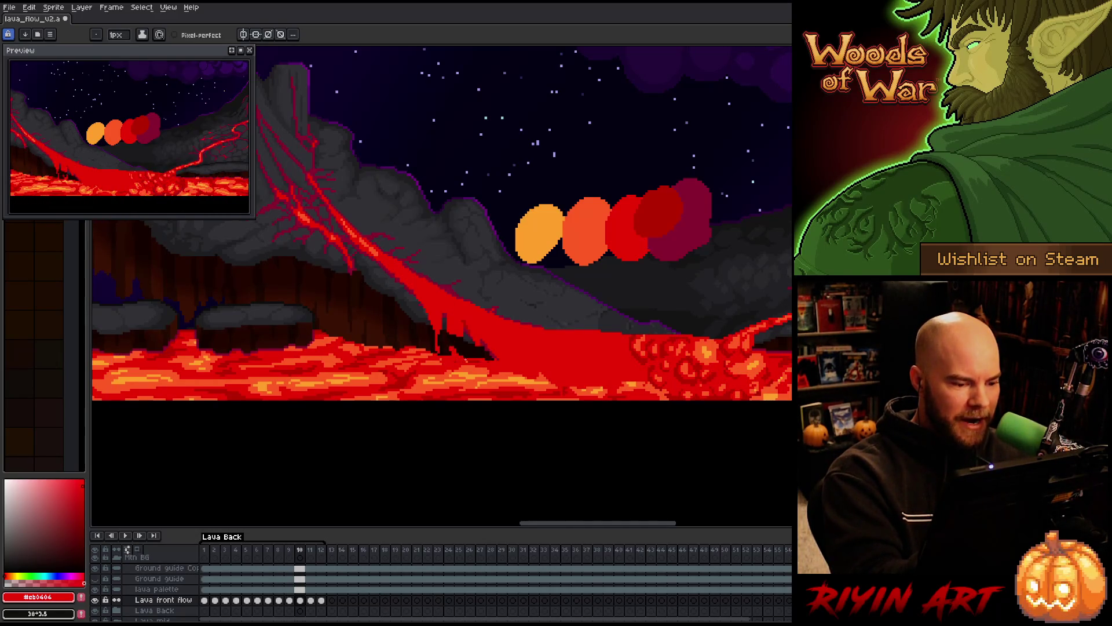
key(Right)
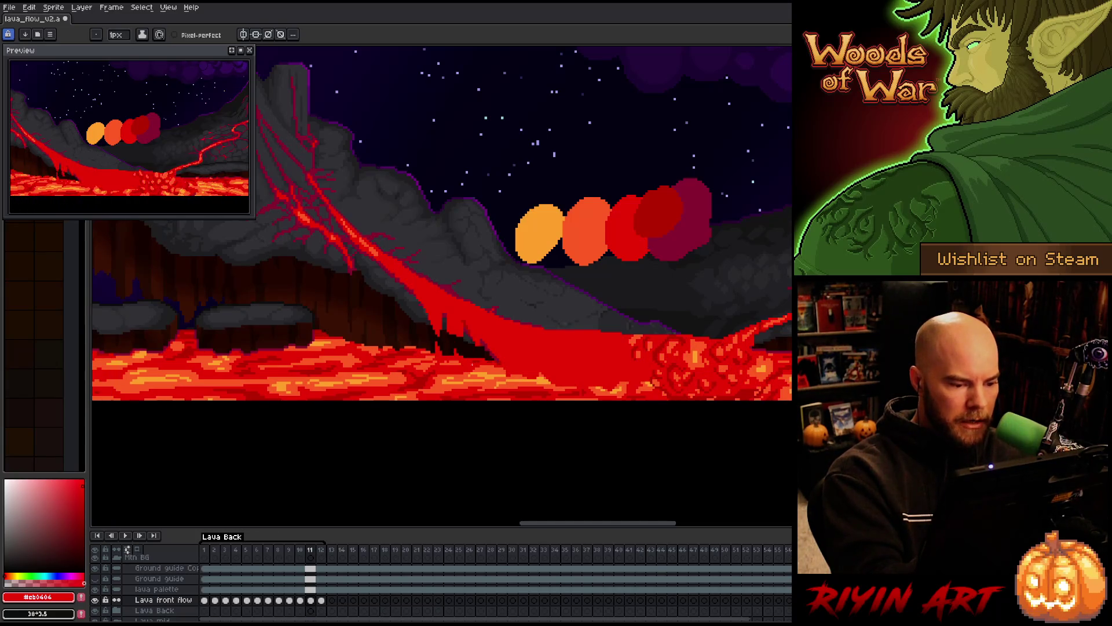
key(Right)
key(Right)
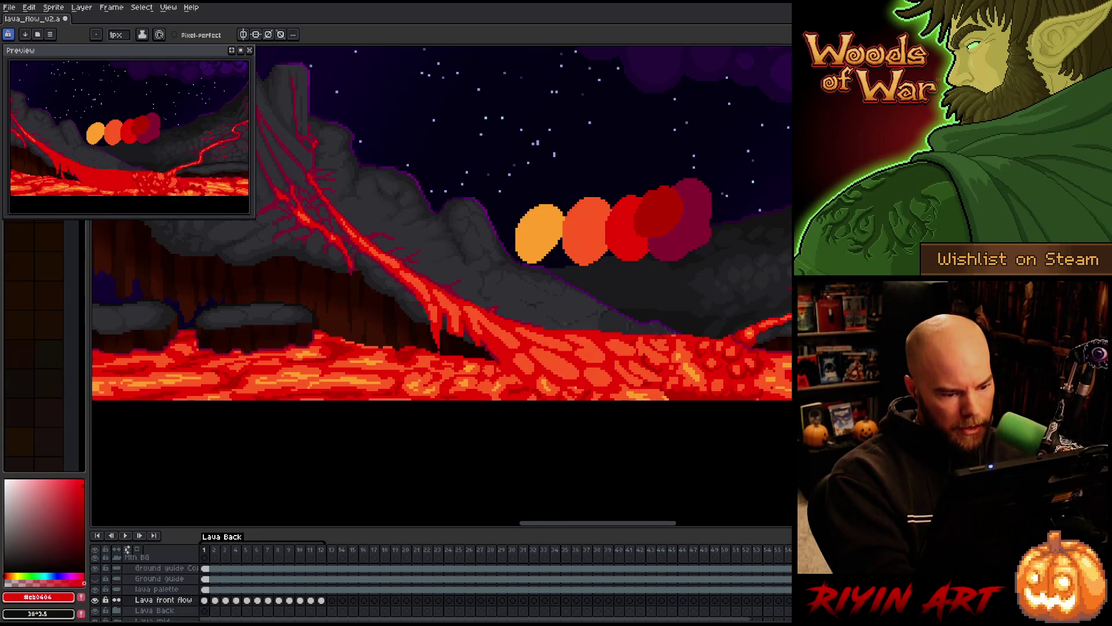
key(Right)
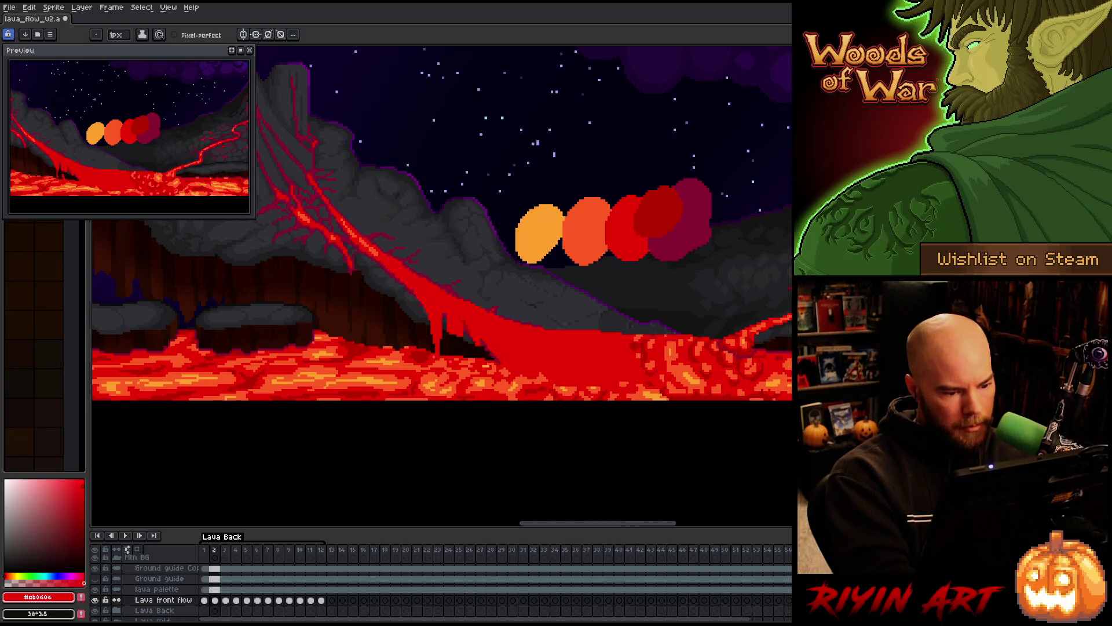
key(Right)
key(Right)
key(Right)
key(Right)
key(Right)
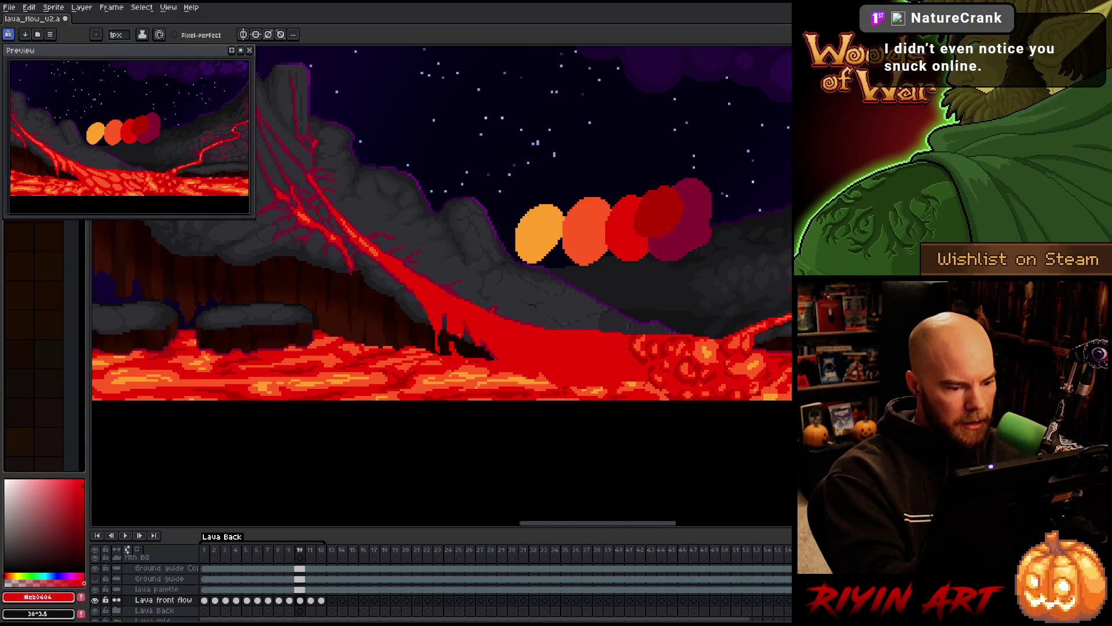
key(Right)
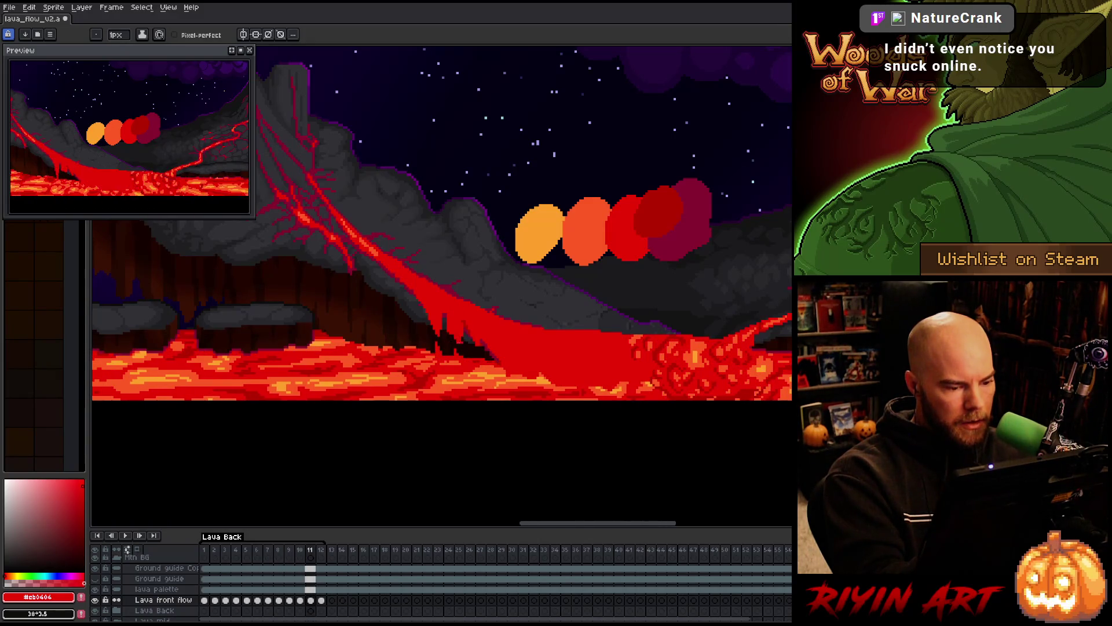
key(Right)
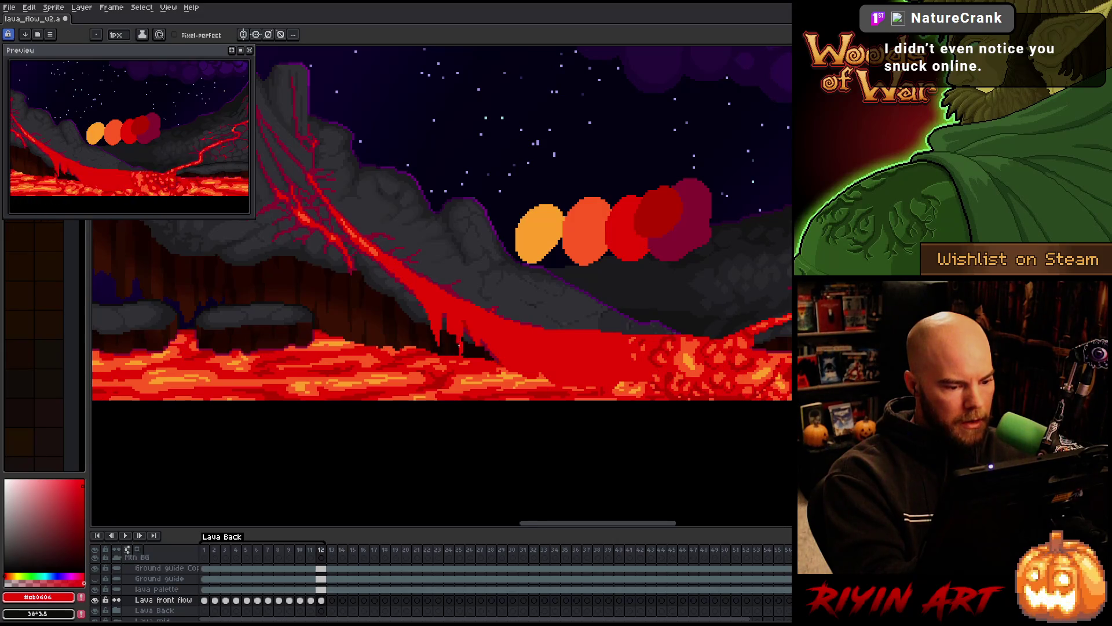
key(Right)
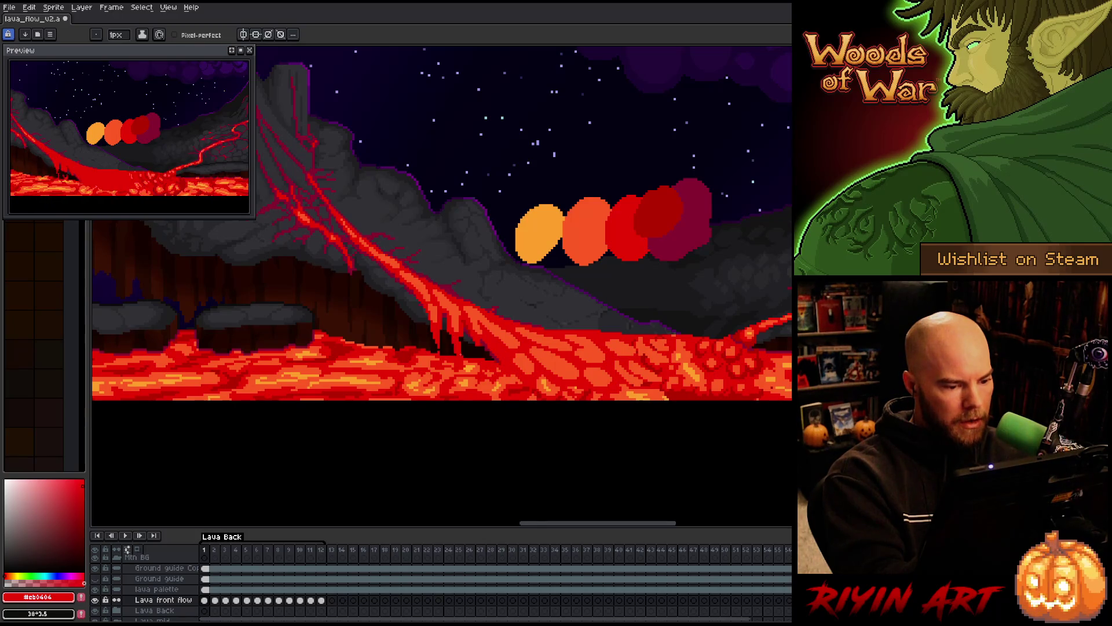
key(Right)
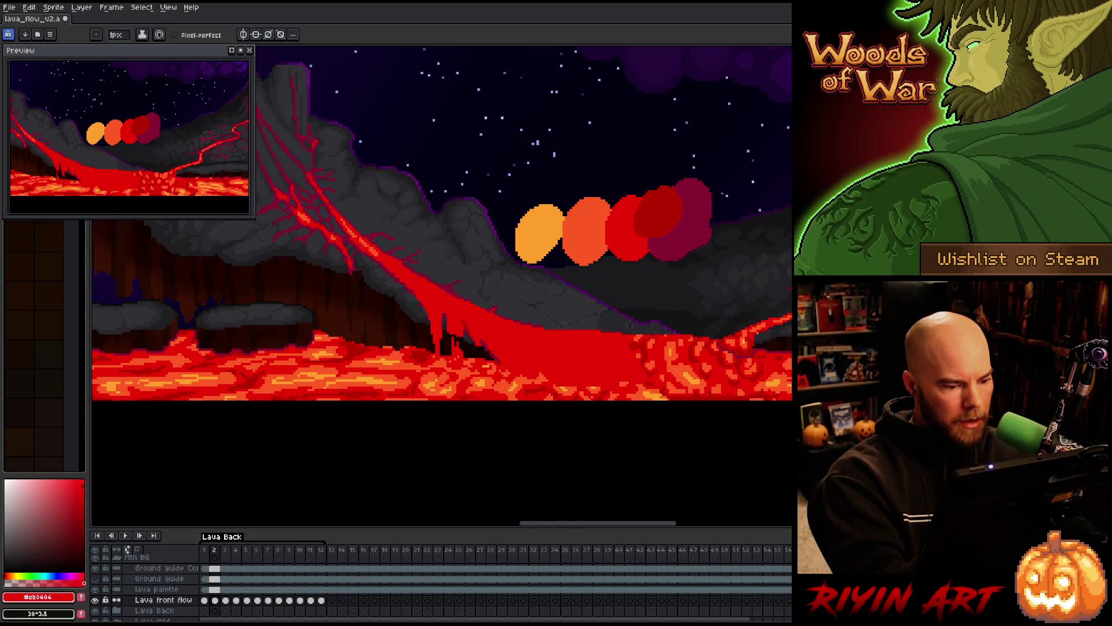
key(Right)
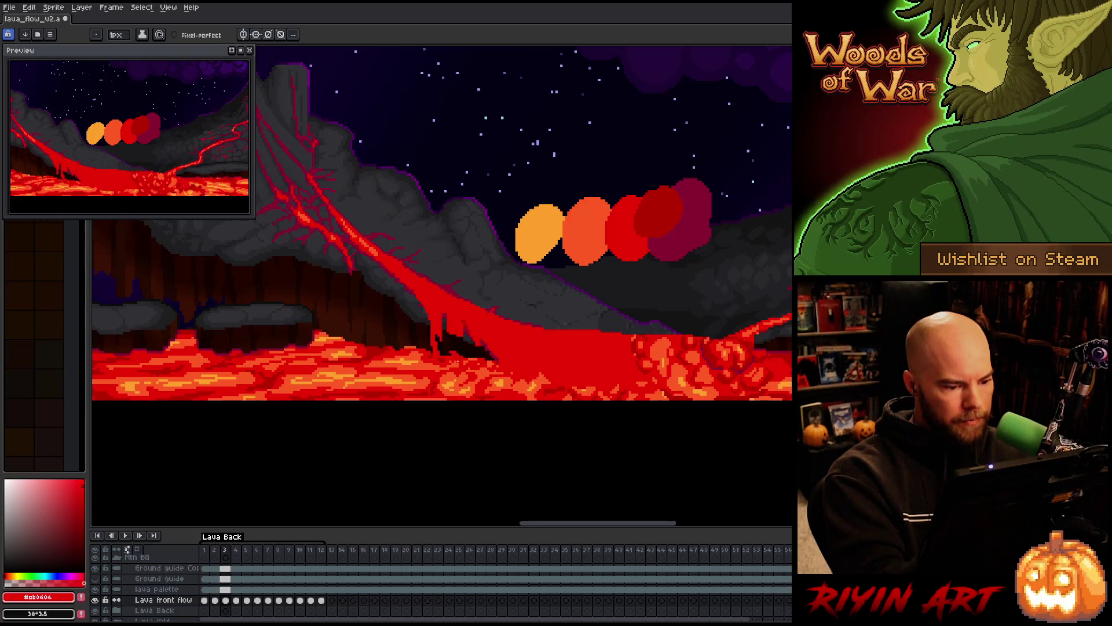
key(Right)
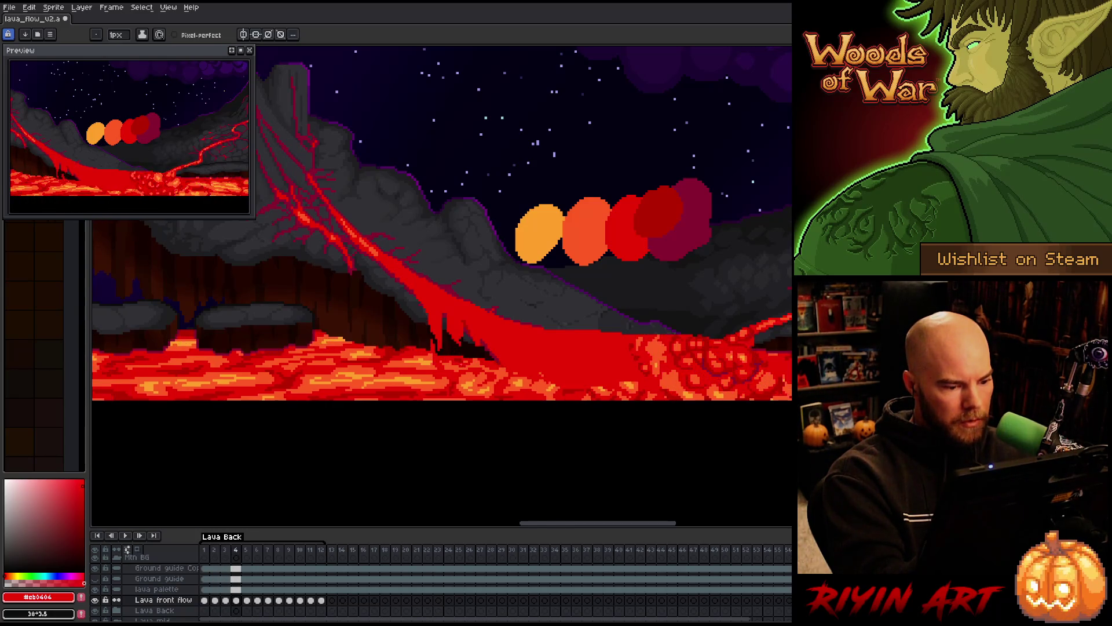
key(Right)
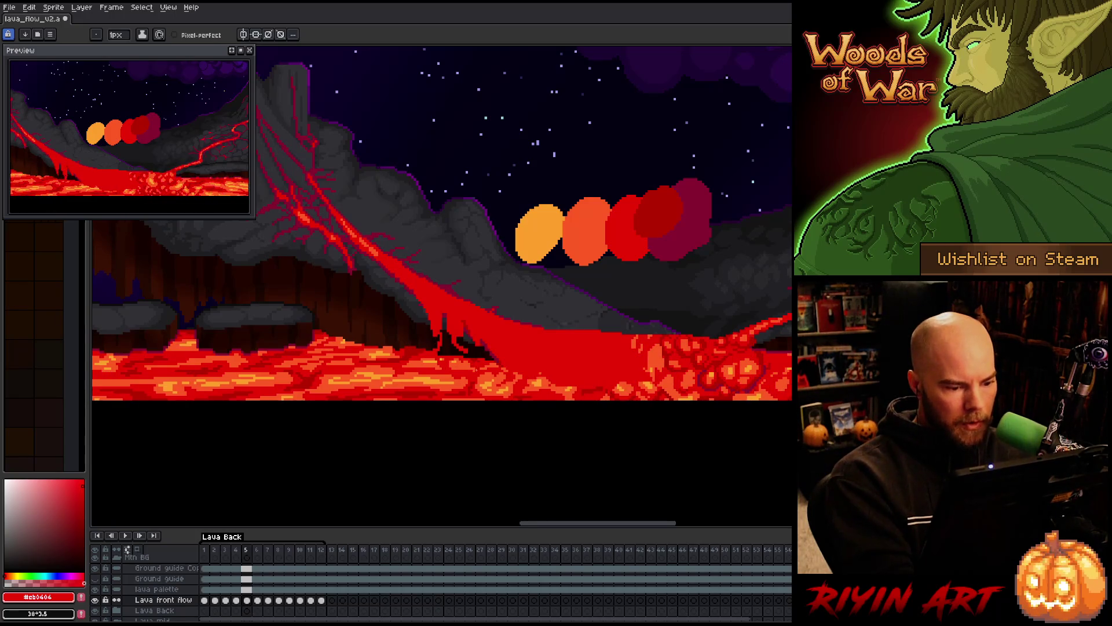
key(Right)
key(Right)
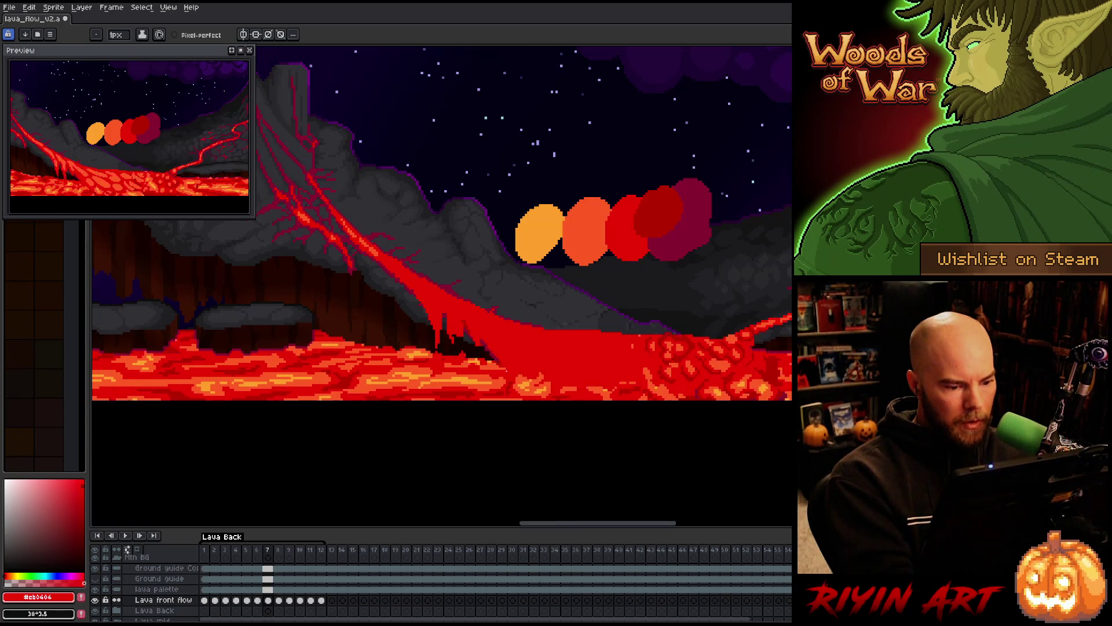
key(Return)
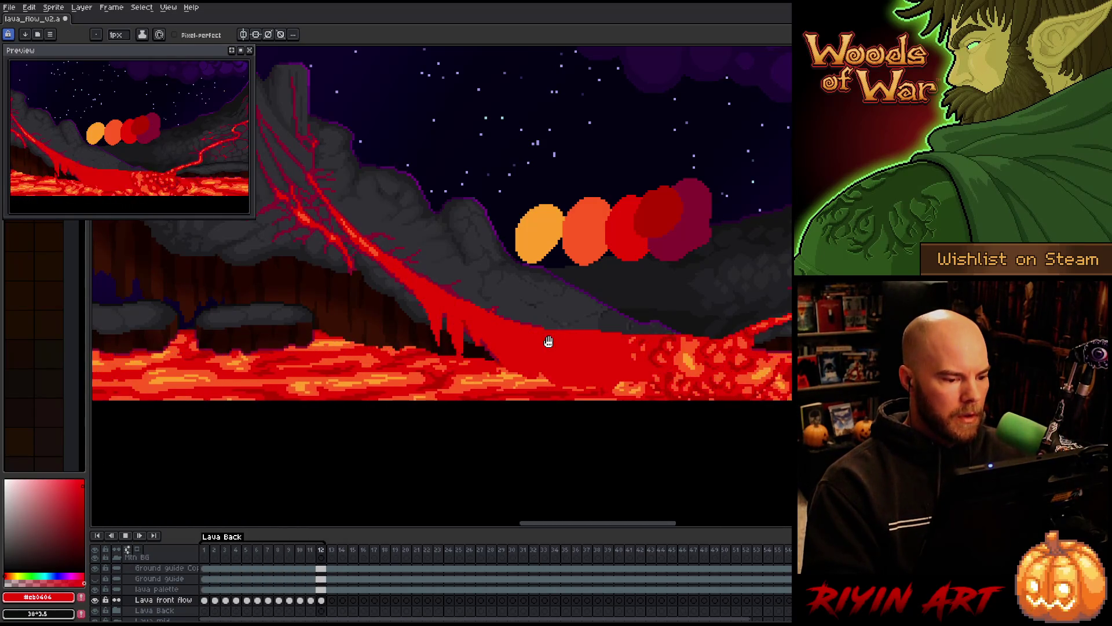
Stop the lava playback, step to frames 10 and 11, and save the file.
key(Return)
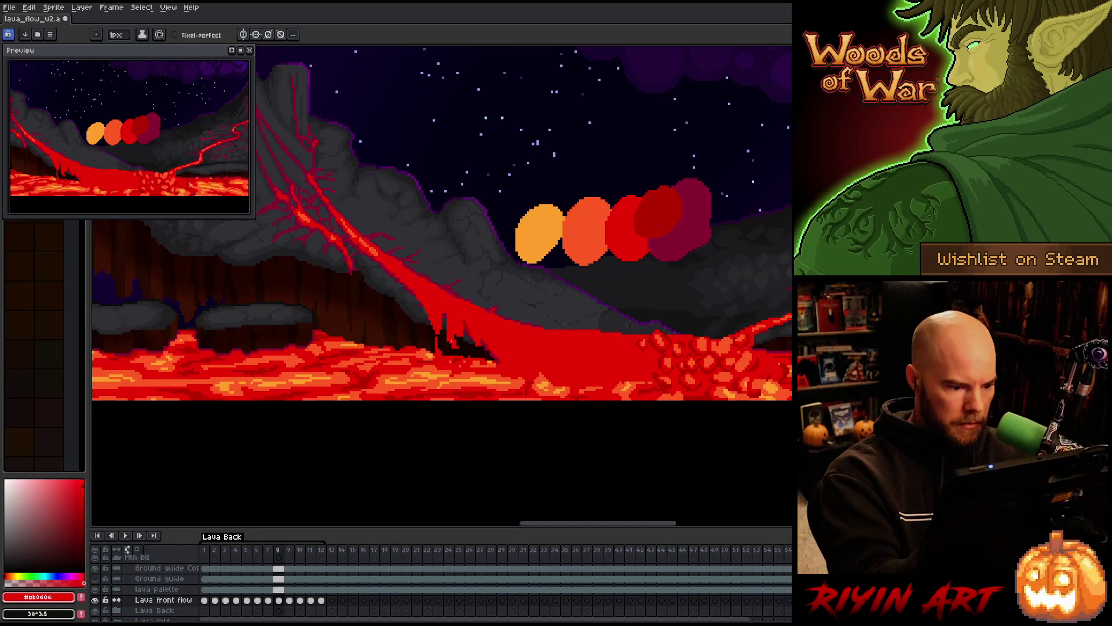
key(Right)
key(Right)
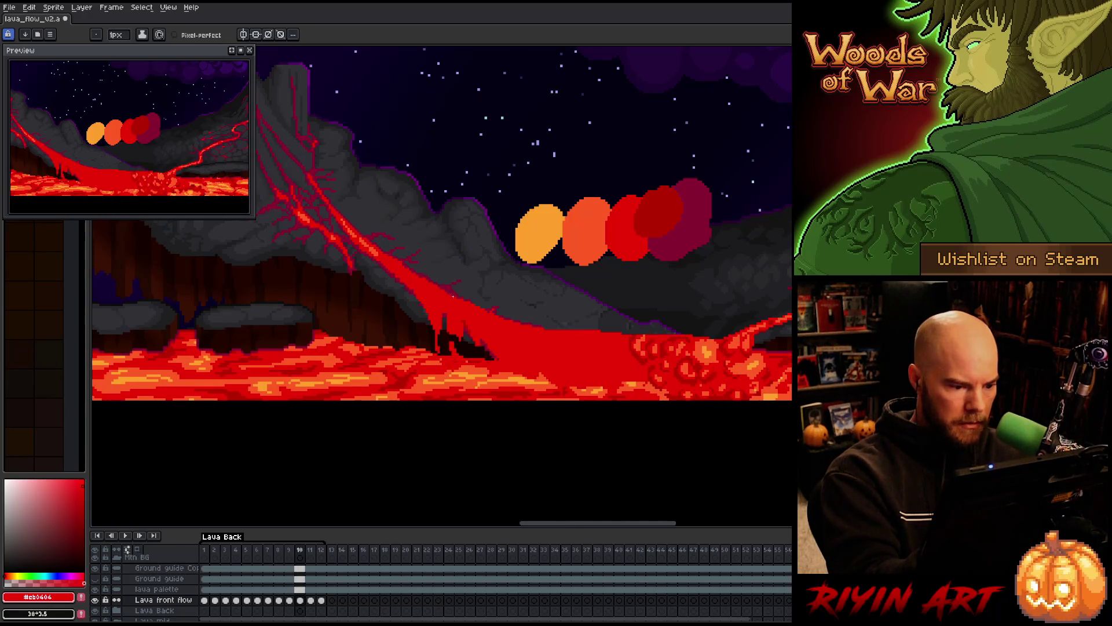
key(Right)
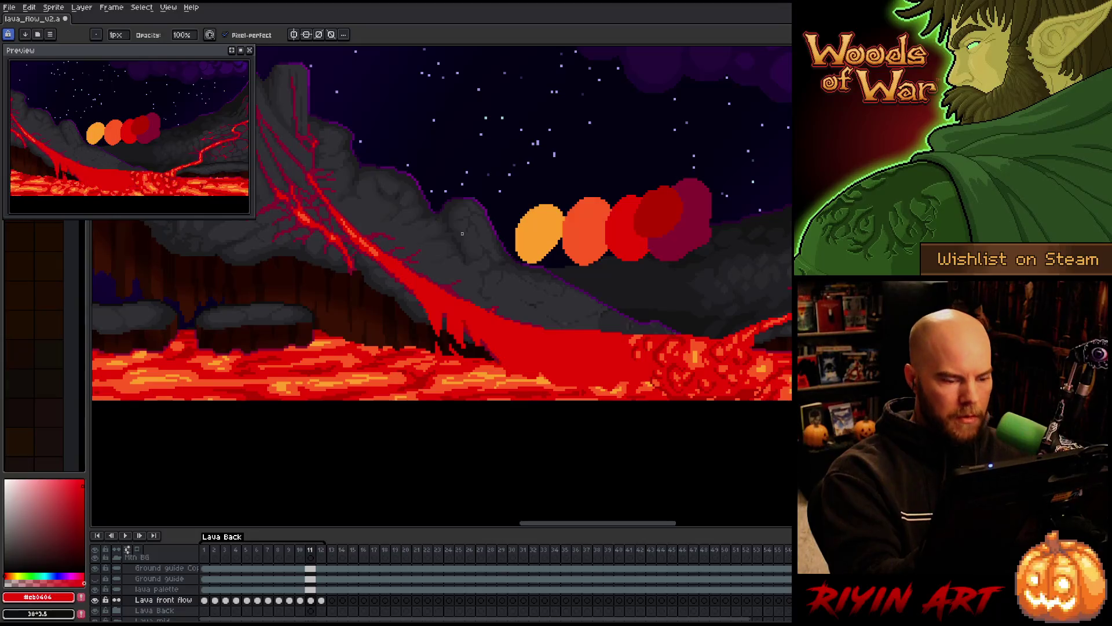
key(ctrl+s)
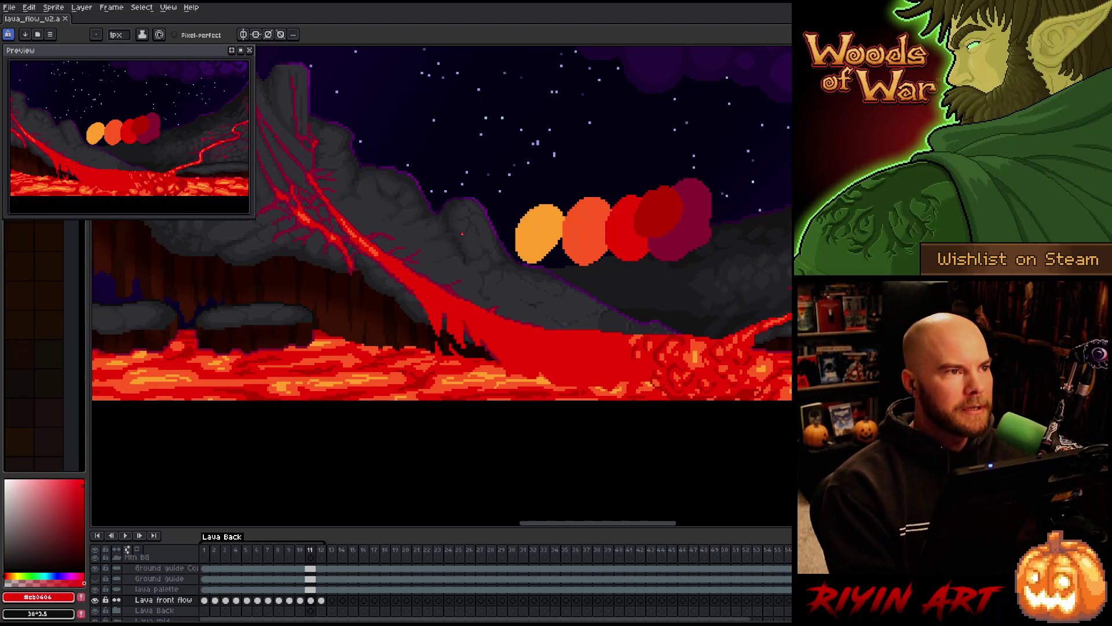
key(ctrl+s)
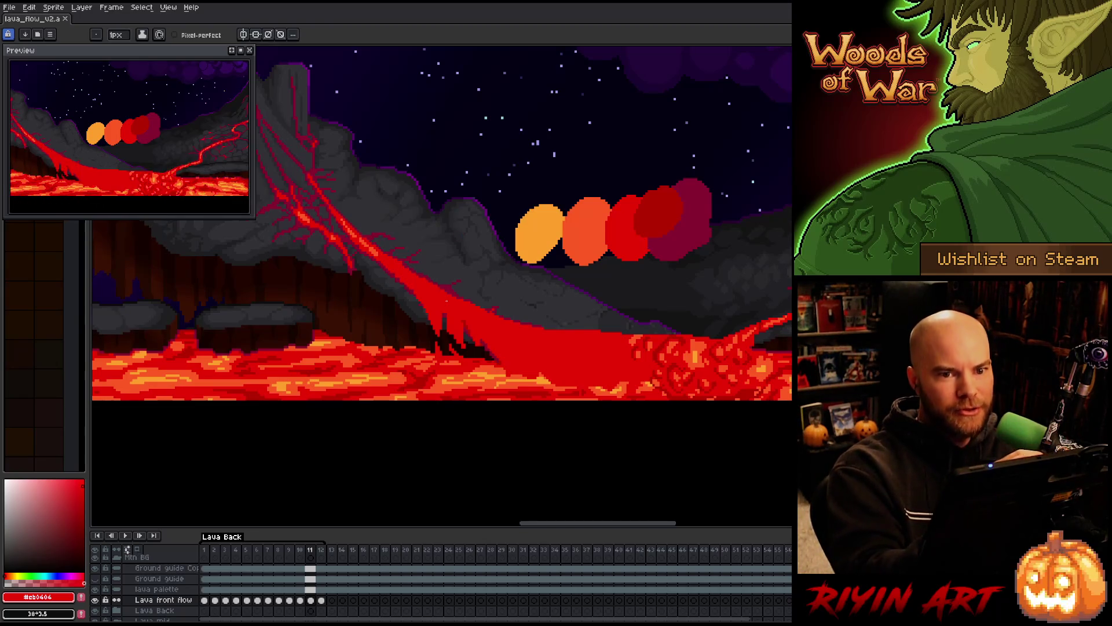
Restart the loop and step through frames 11, 12, then 1 through 8.
key(Return)
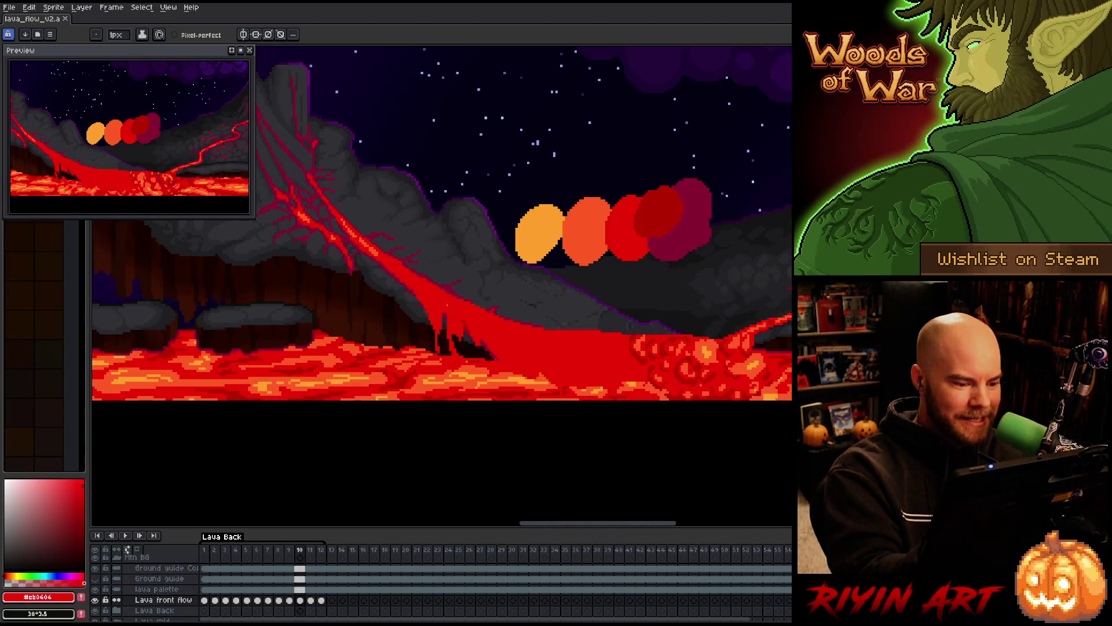
key(Right)
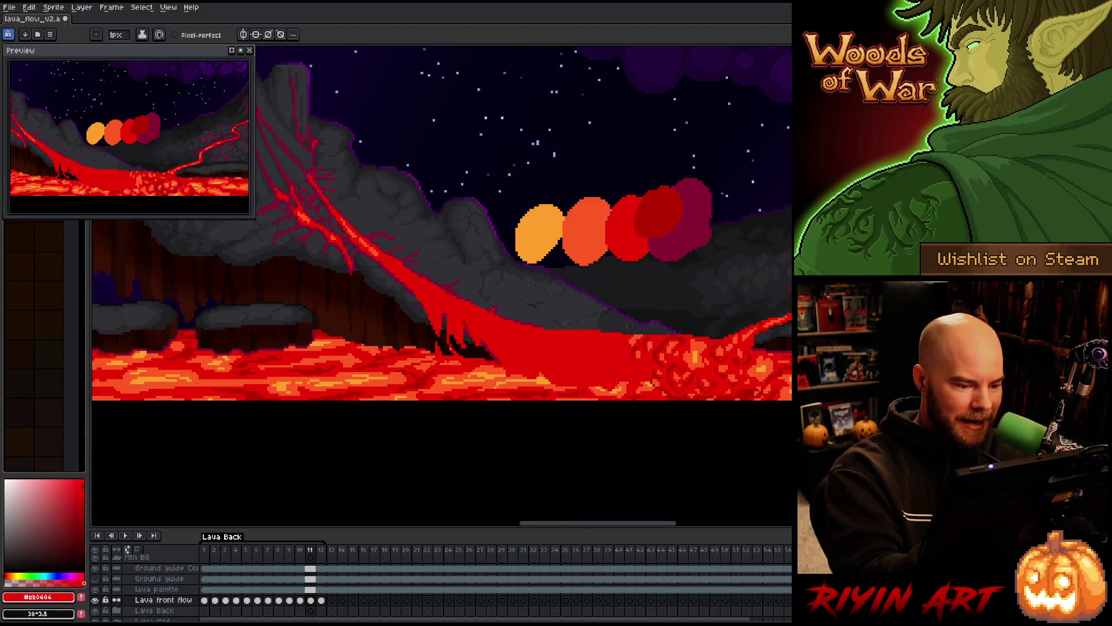
key(Right)
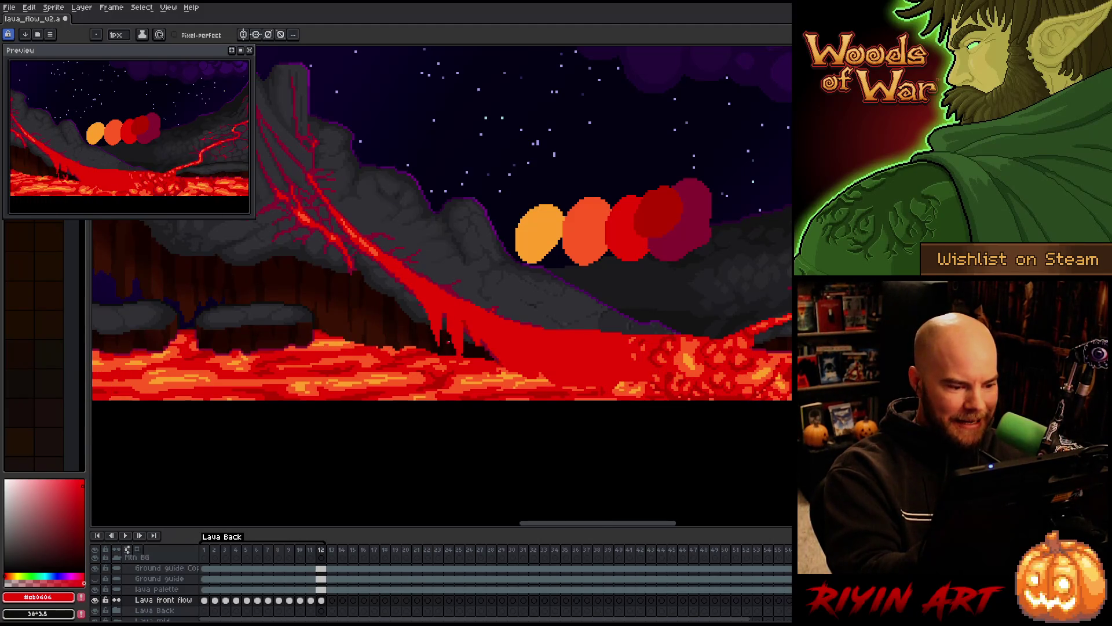
key(Right)
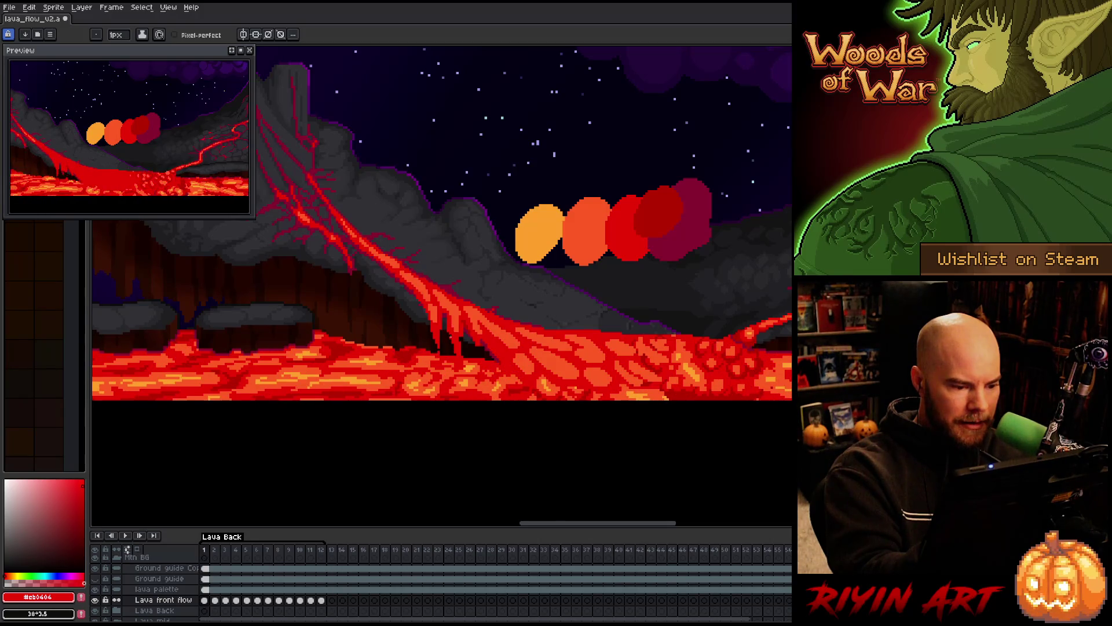
key(Right)
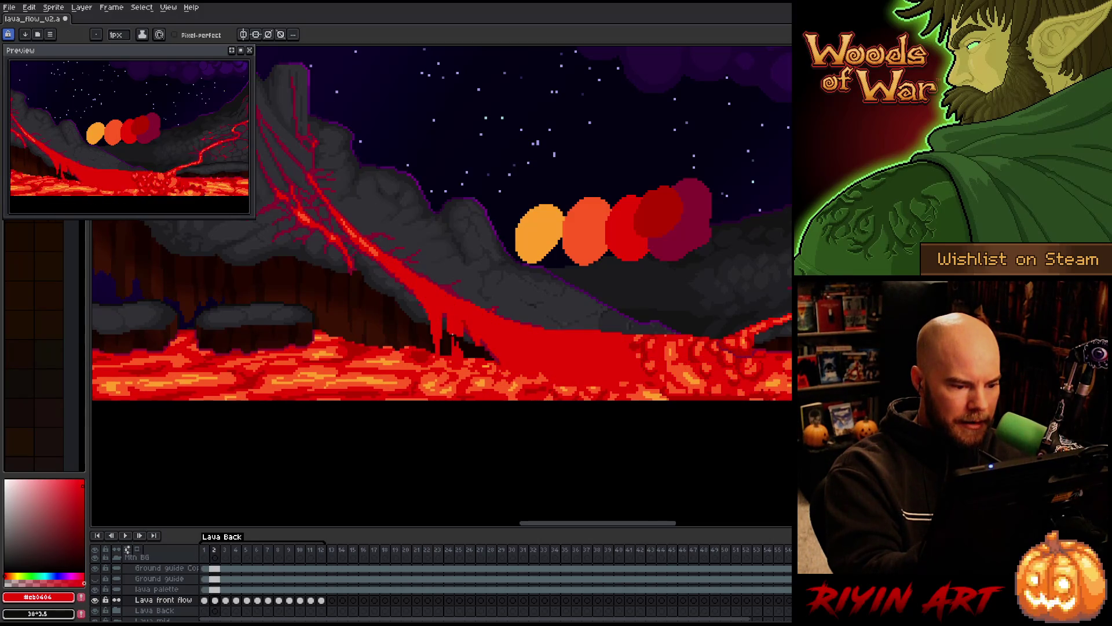
key(Right)
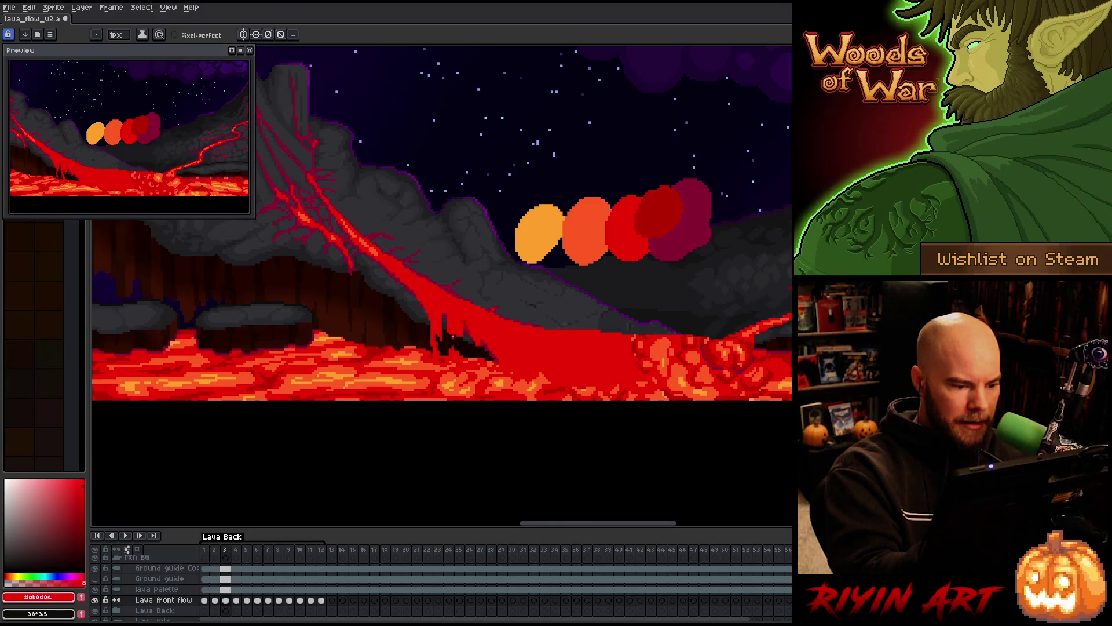
key(Right)
key(Right)
key(Right)
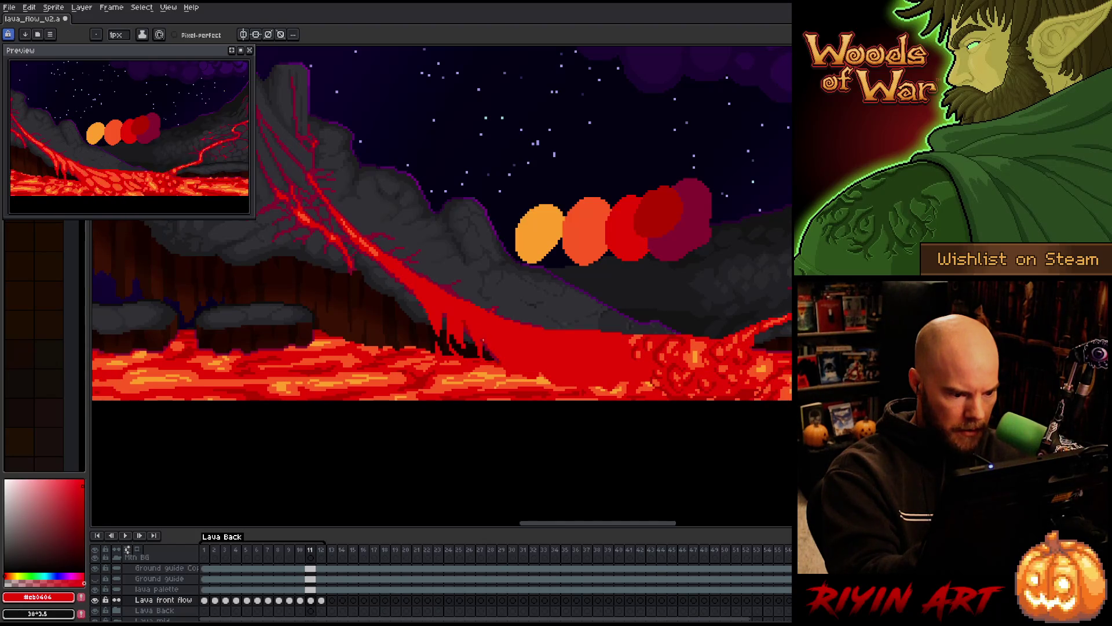
Swap between pencil and eraser, then stop and restart the lava animation.
key(b)
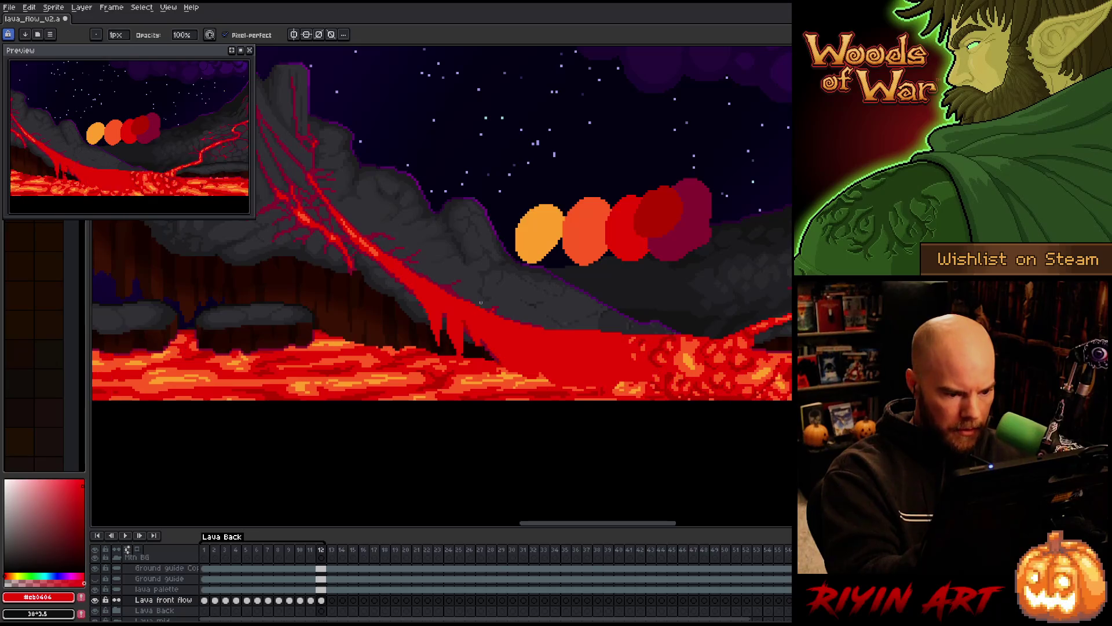
key(e)
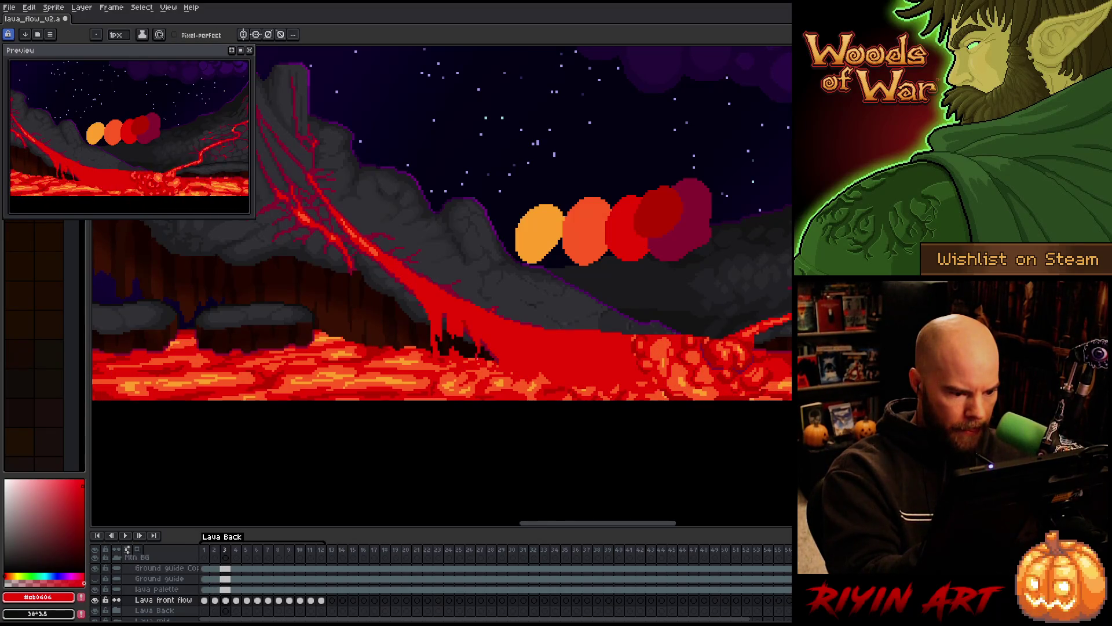
key(b)
key(e)
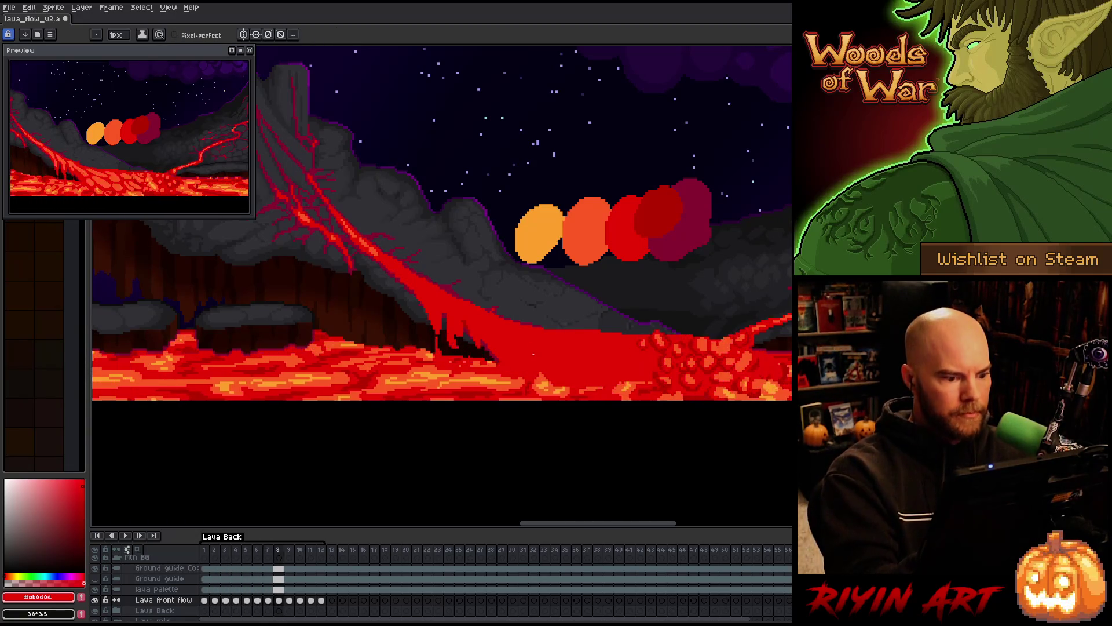
key(Return)
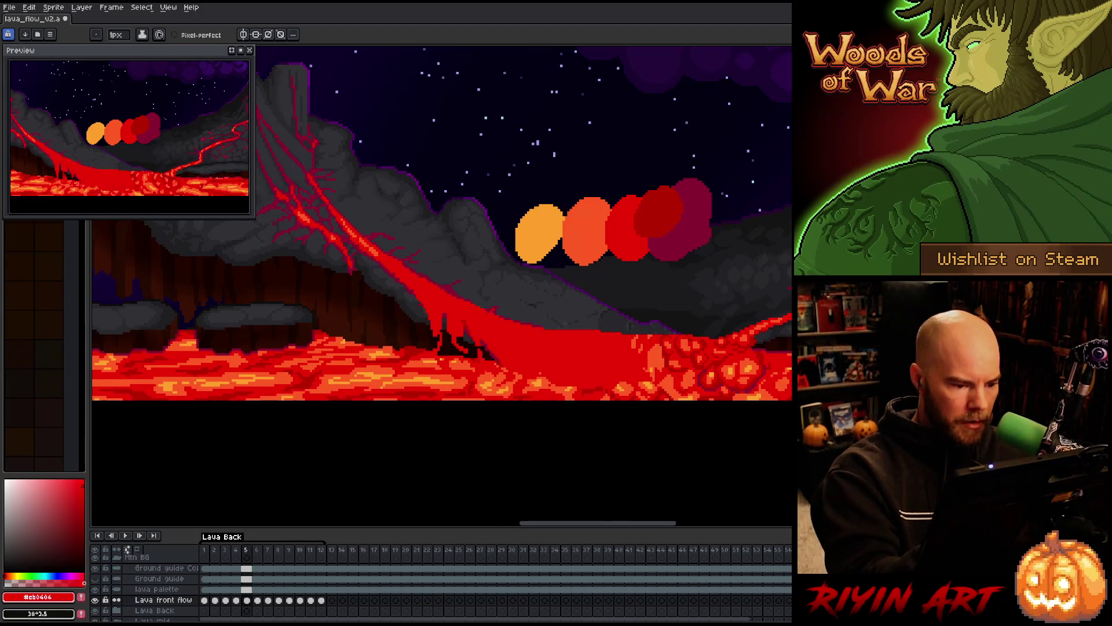
key(Return)
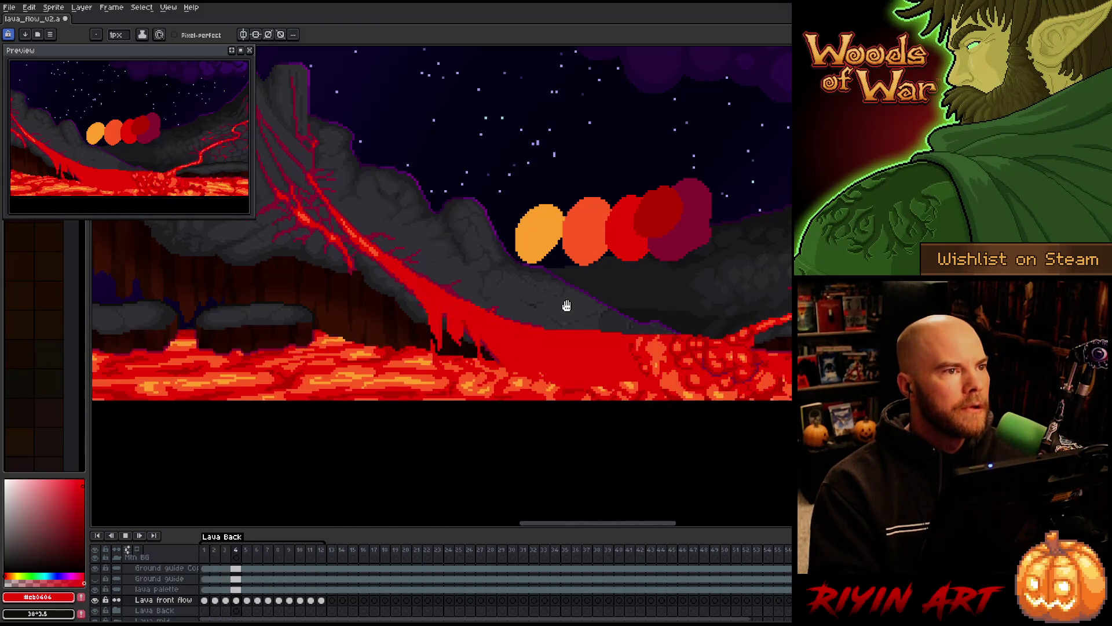
Stop playback and check frames 7 through 10, wrapping back to frame 1.
key(Return)
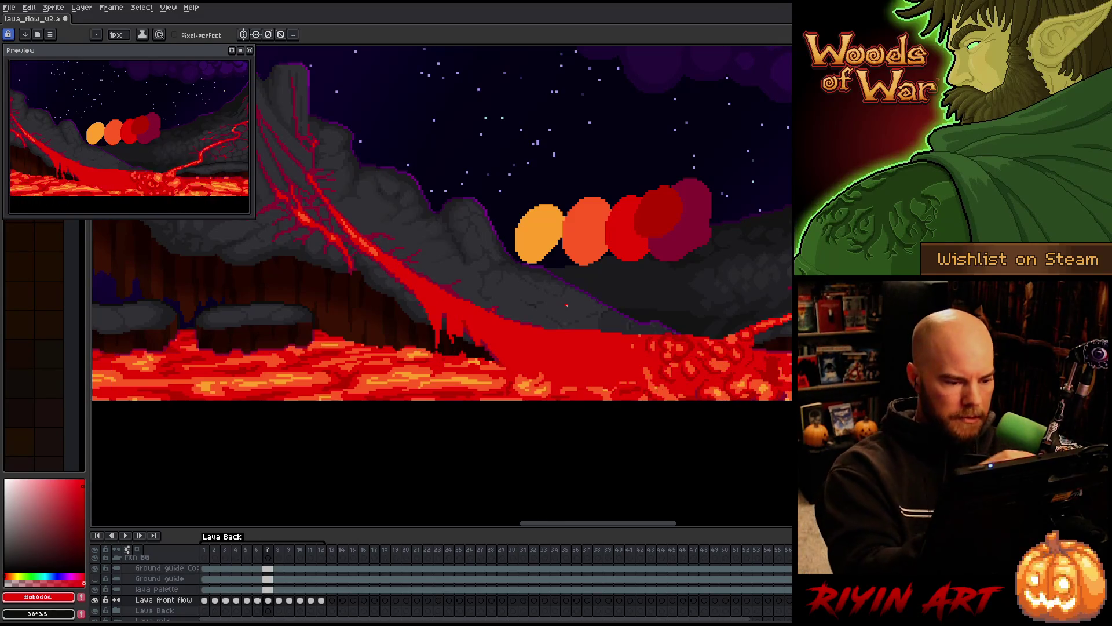
key(period)
key(comma)
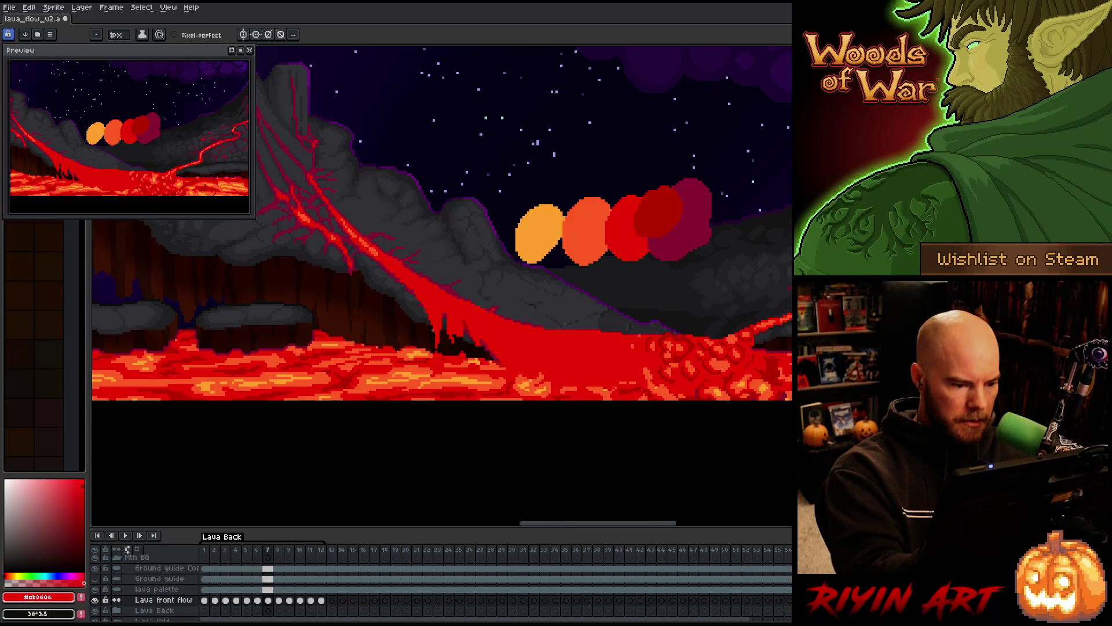
key(period)
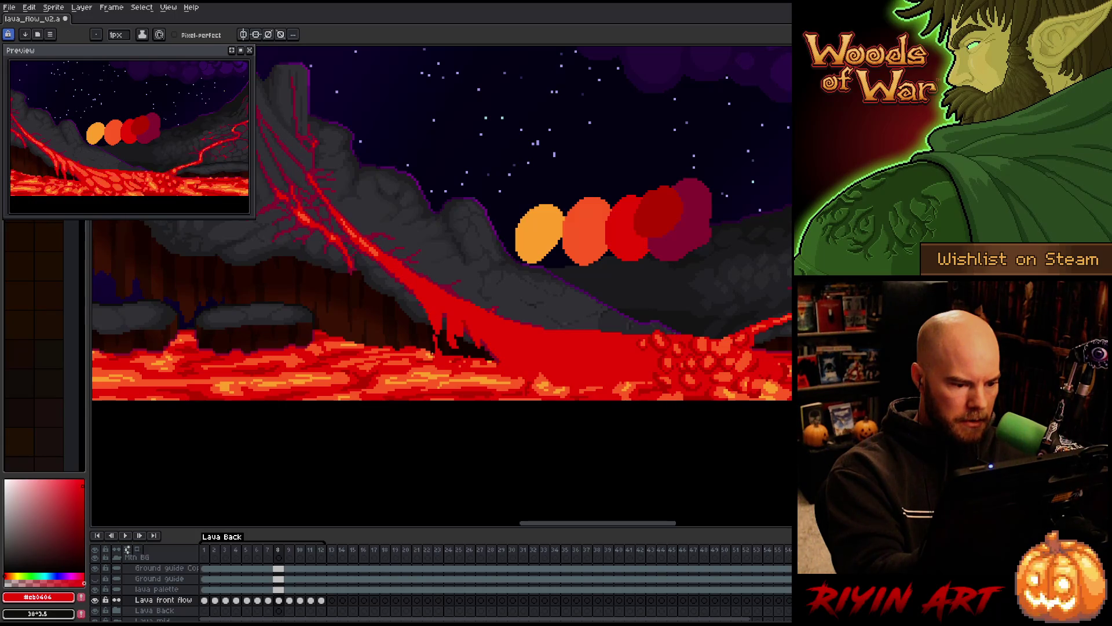
key(period)
key(period)
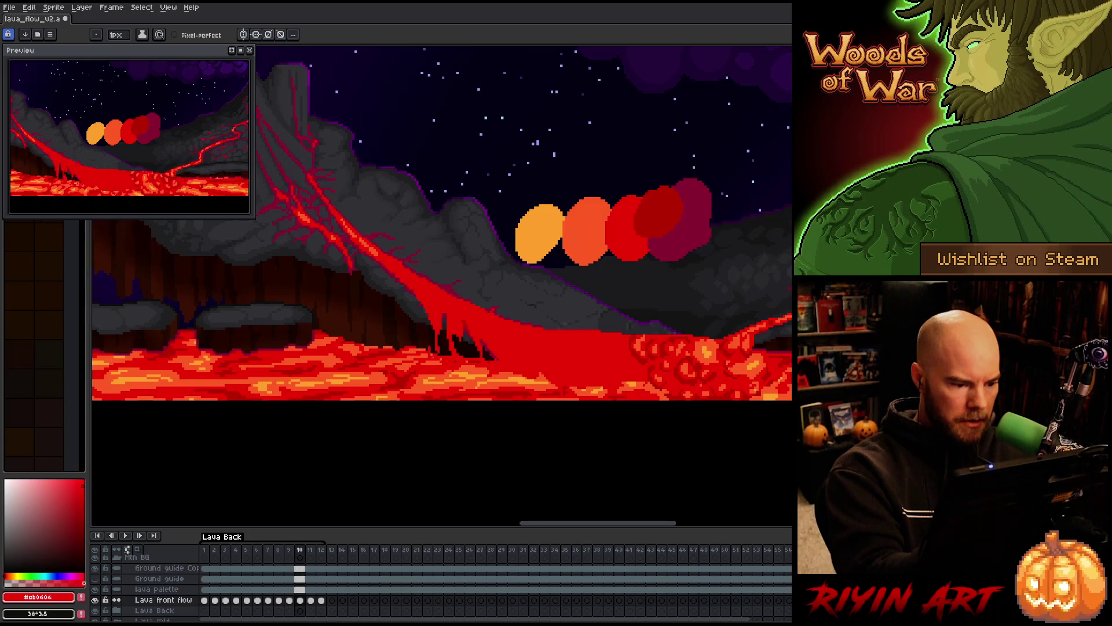
key(period)
key(period)
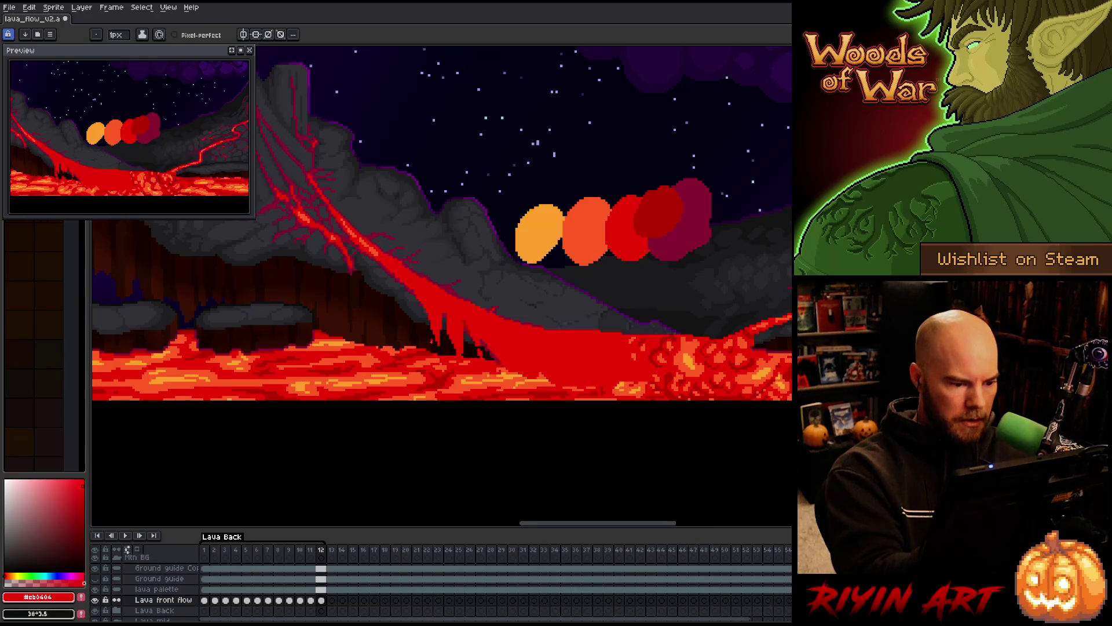
key(period)
key(period)
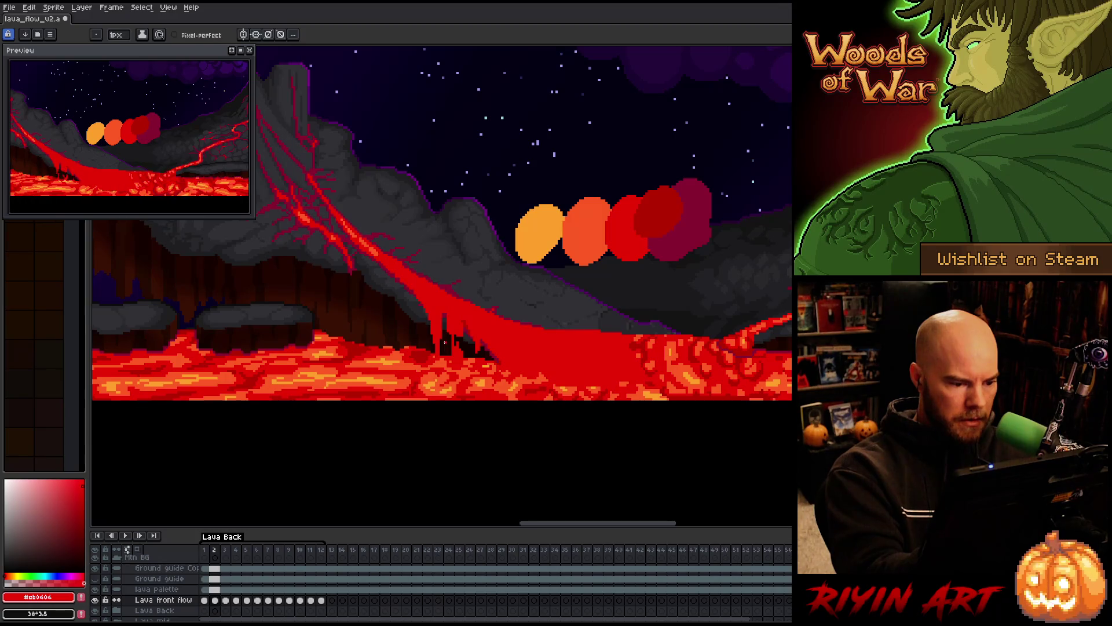
Review frames 3 to 10, comparing frame 7, then play and stop on frame 2.
key(period)
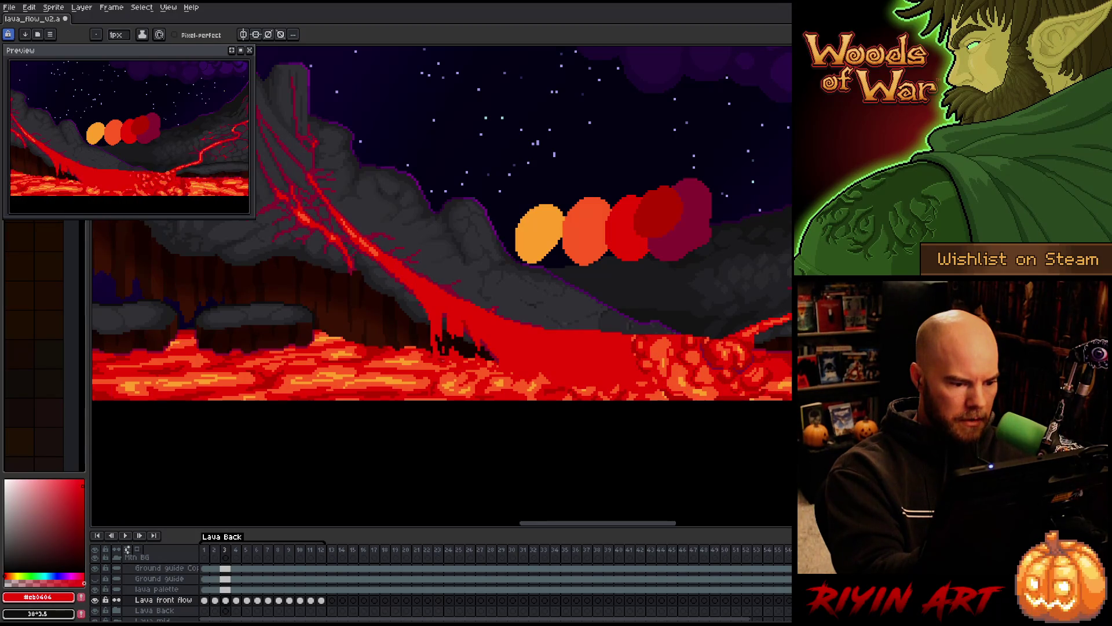
key(period)
key(period)
key(period)
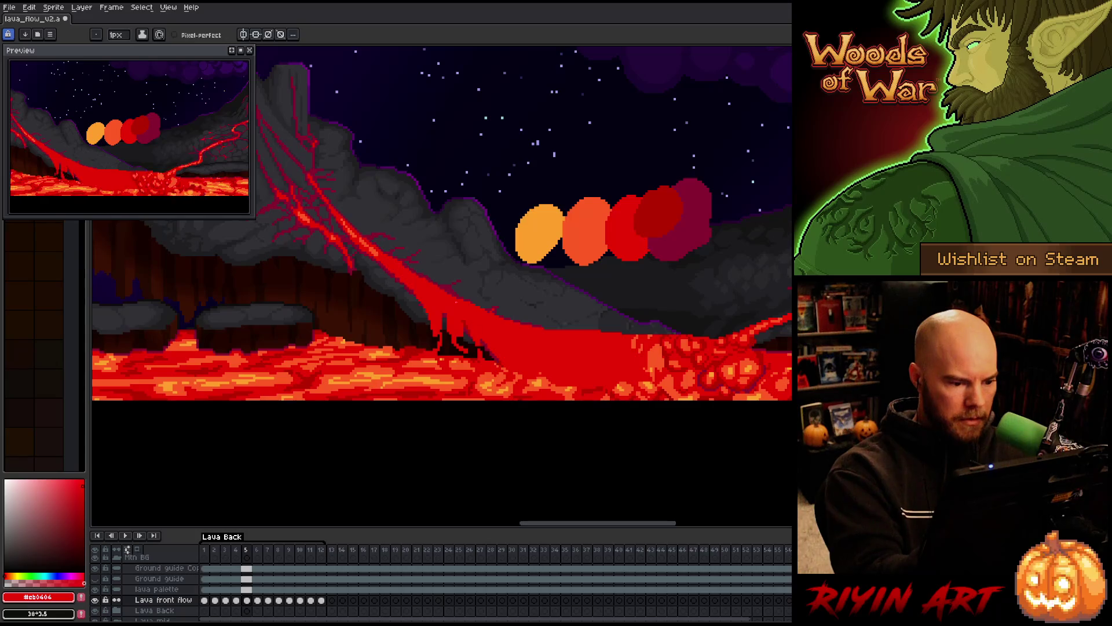
key(period)
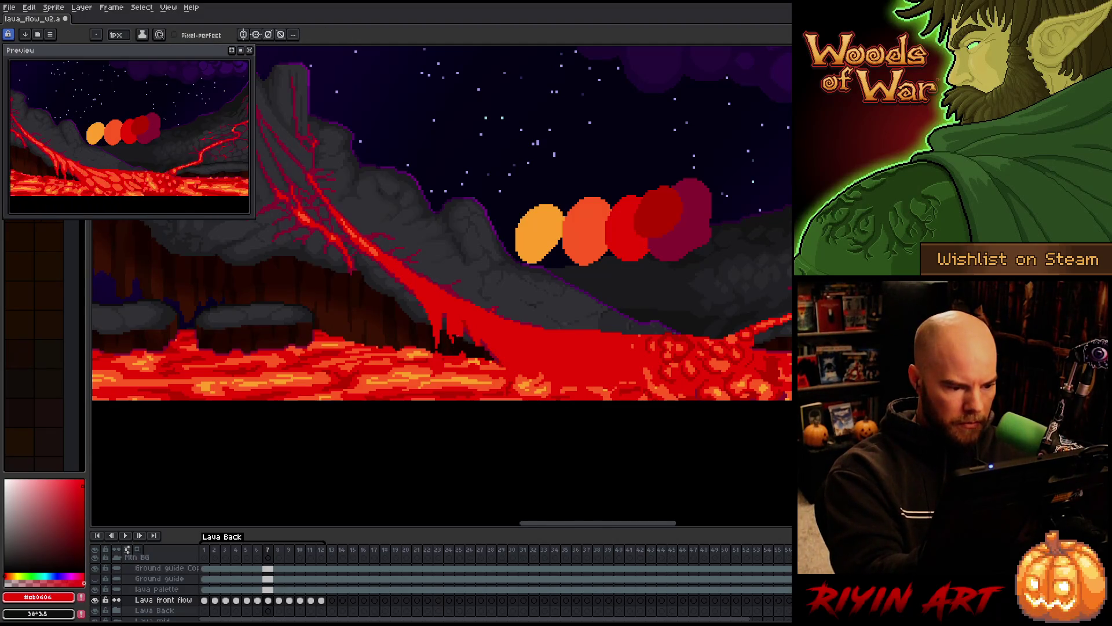
key(period)
key(comma)
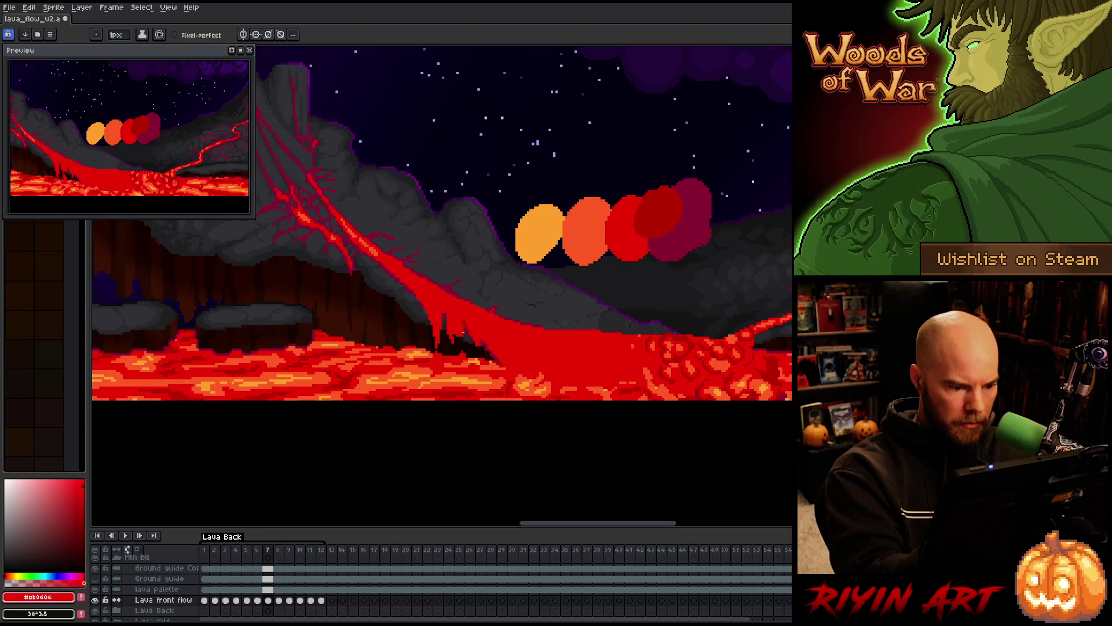
key(period)
key(period)
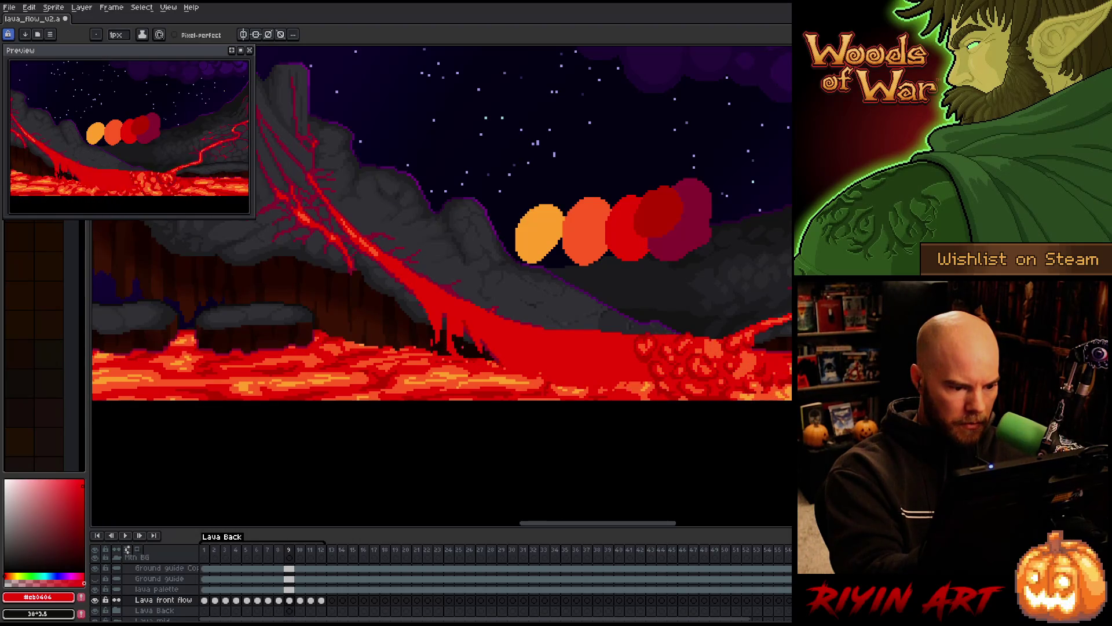
key(period)
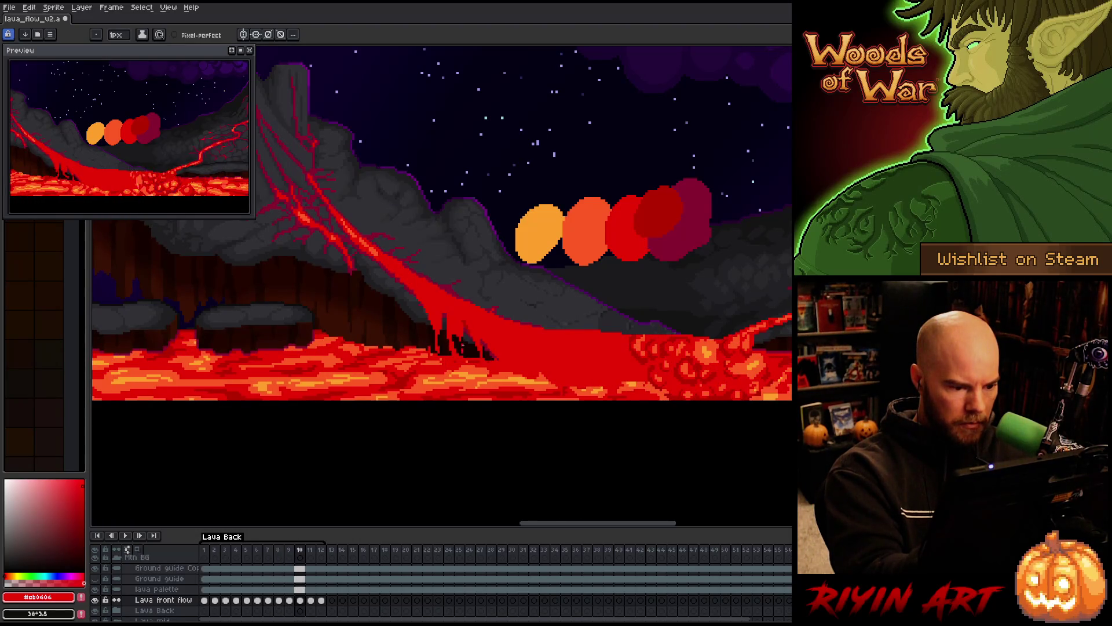
key(period)
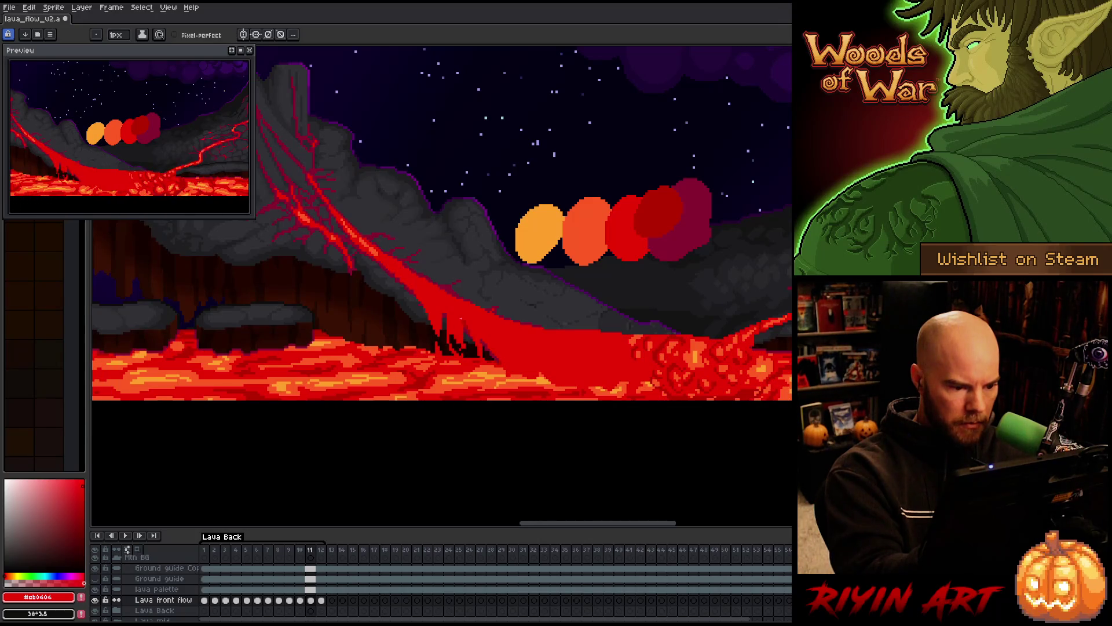
key(Return)
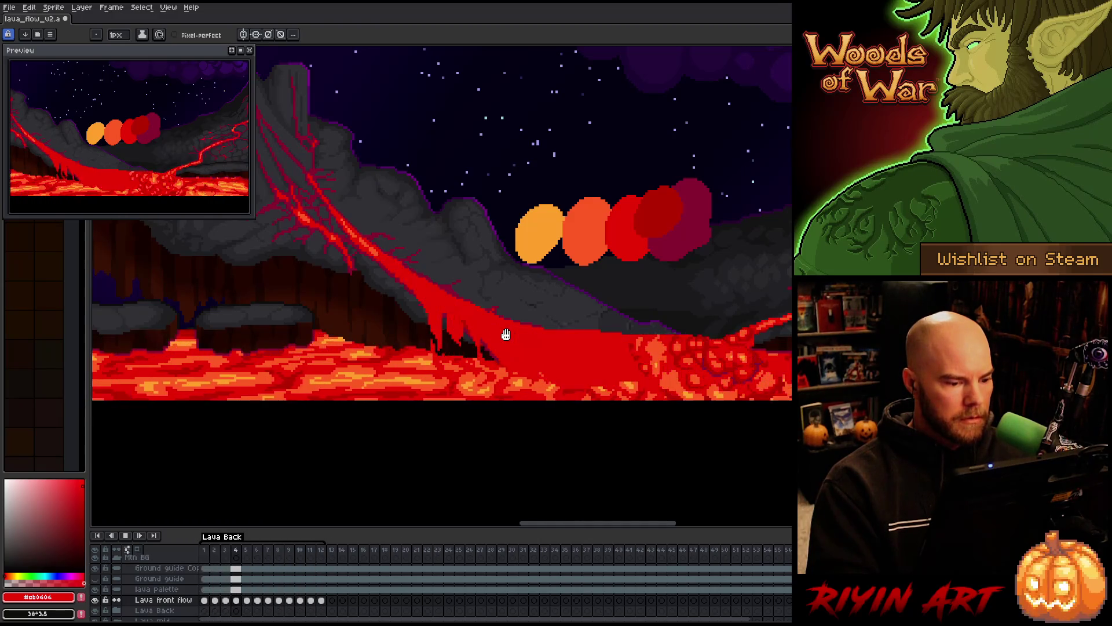
key(Return)
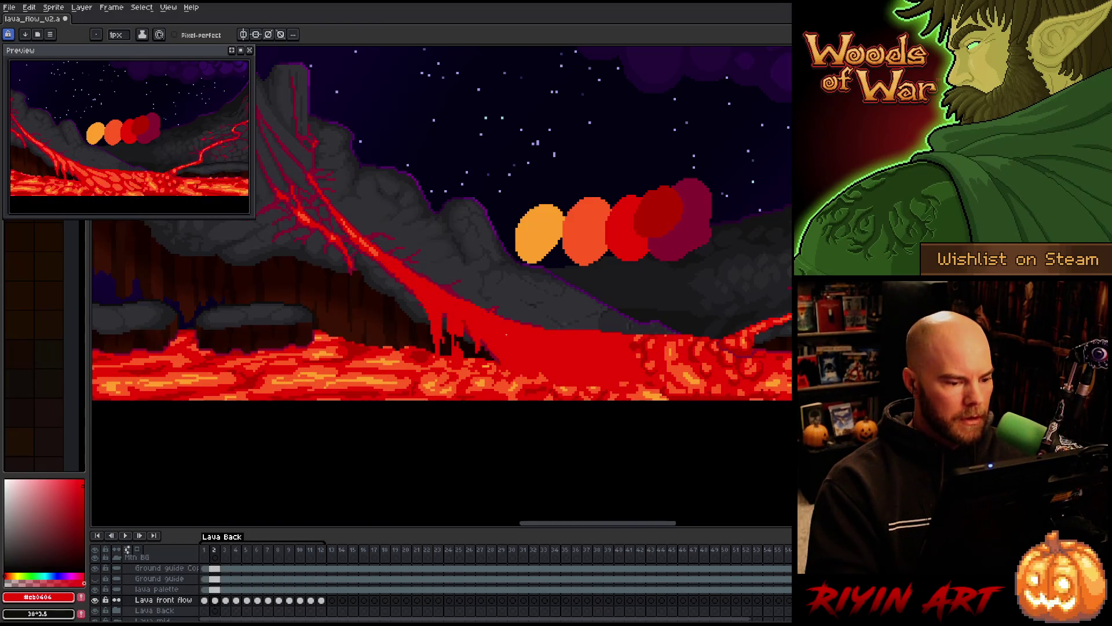
Paint dark pixels into the lava drips on frame 2, then step to frames 3 and 4.
drag(470, 350, 461, 343)
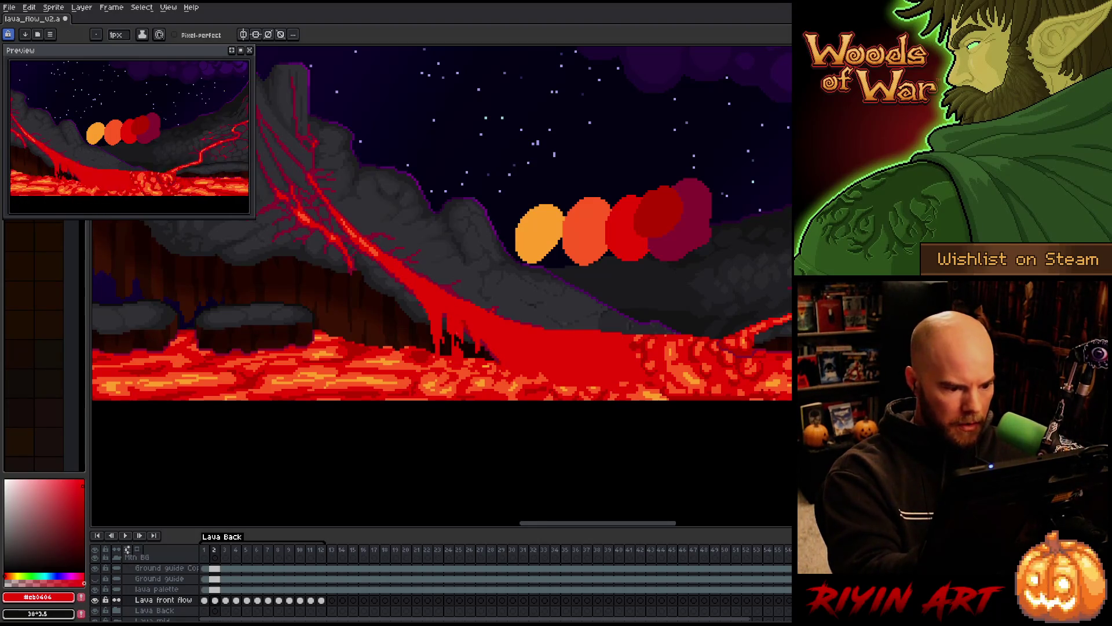
key(Right)
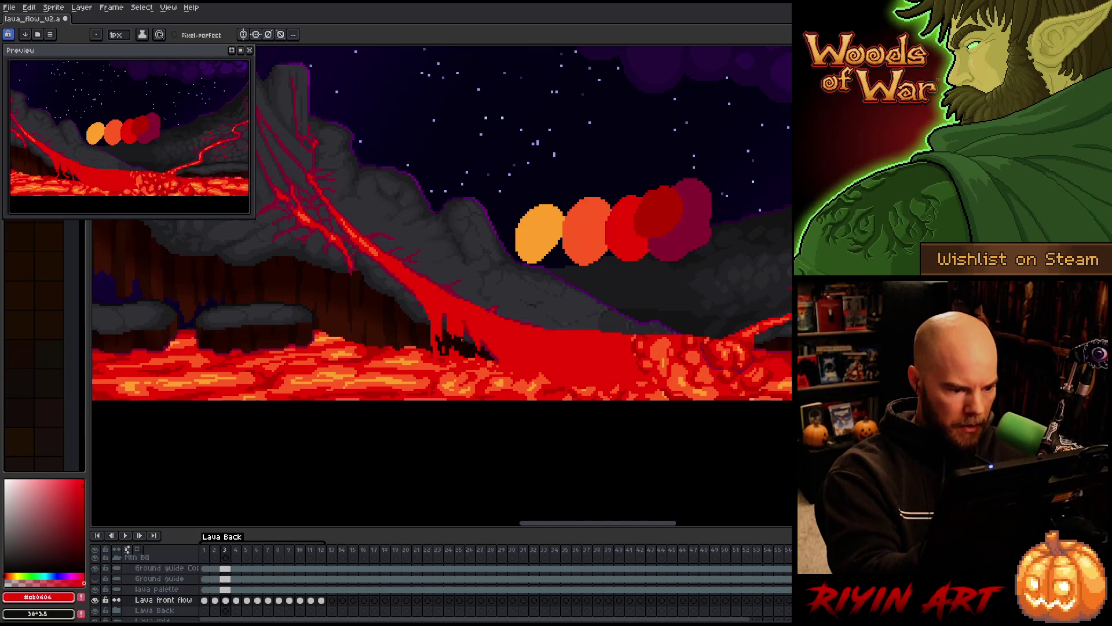
key(b)
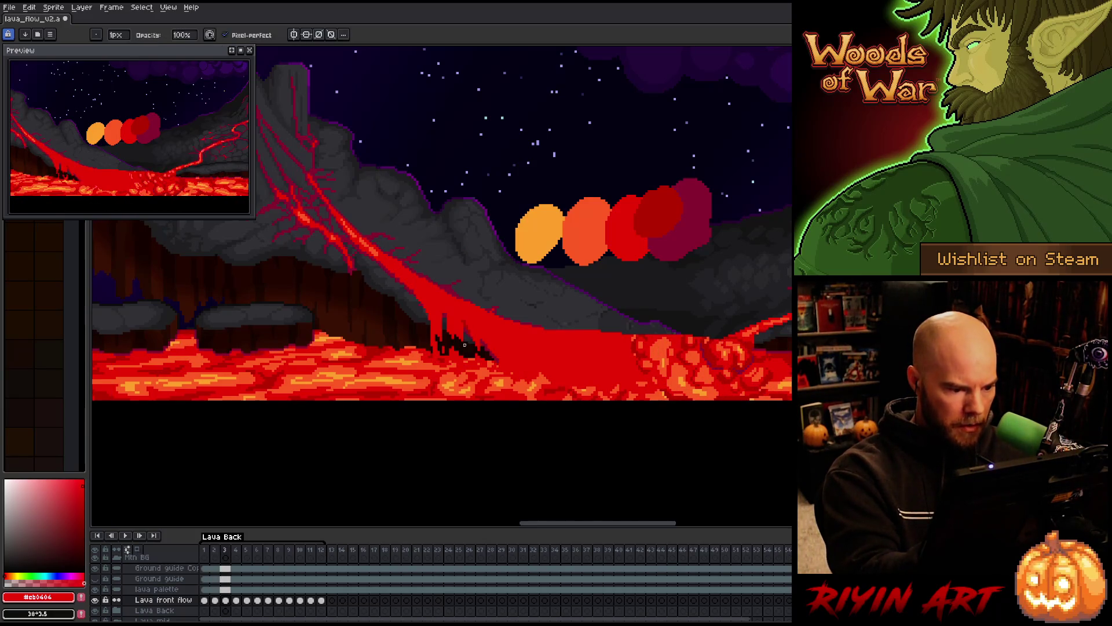
key(Right)
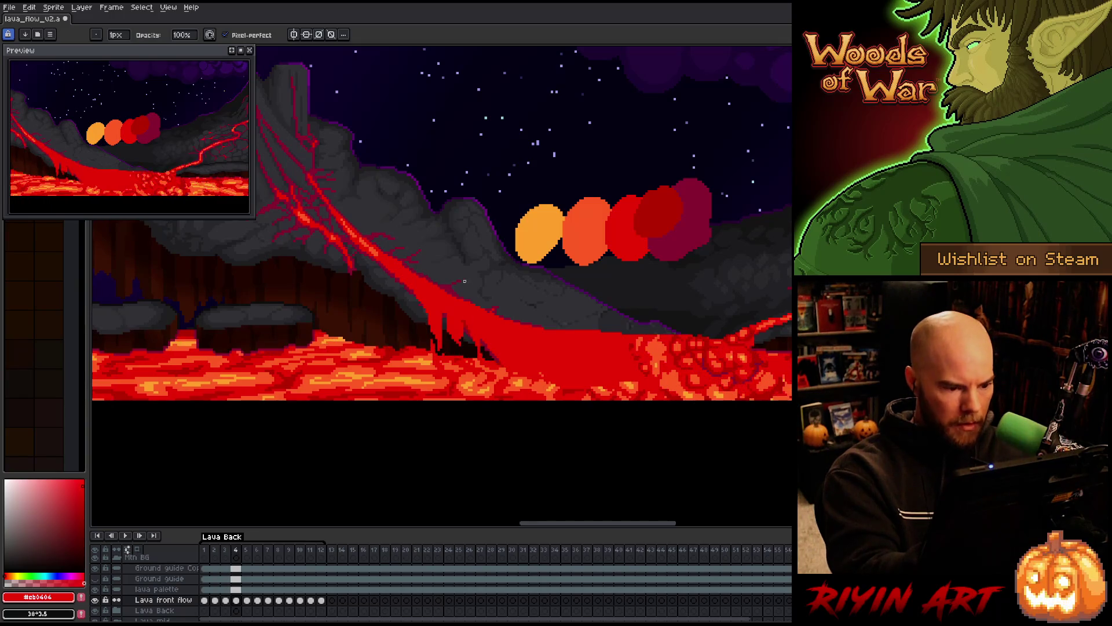
key(Right)
key(Right)
key(Right)
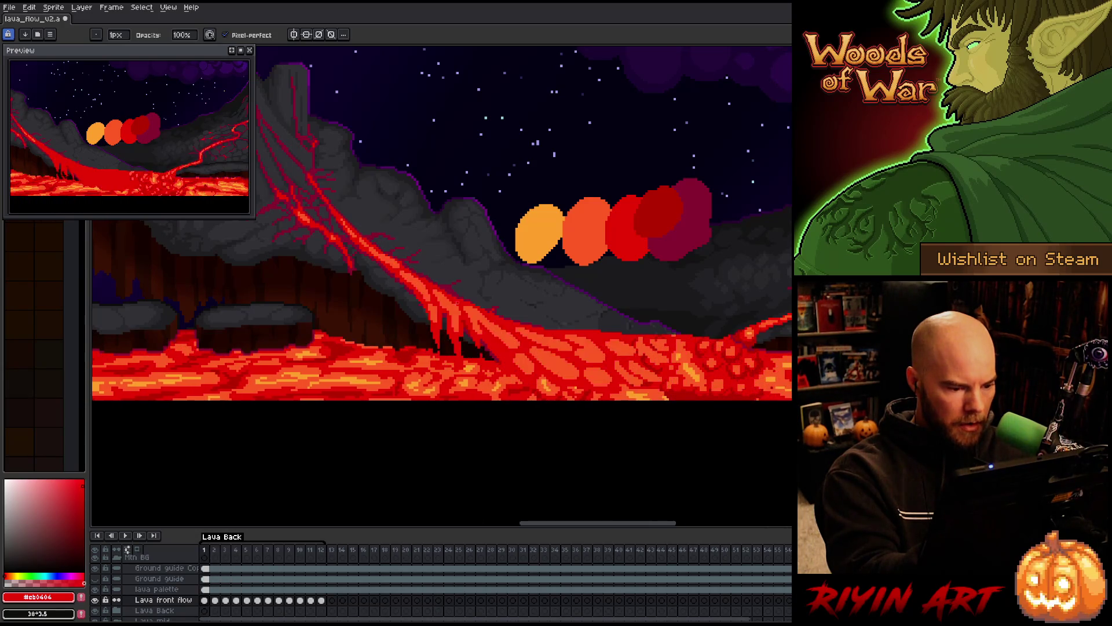
key(e)
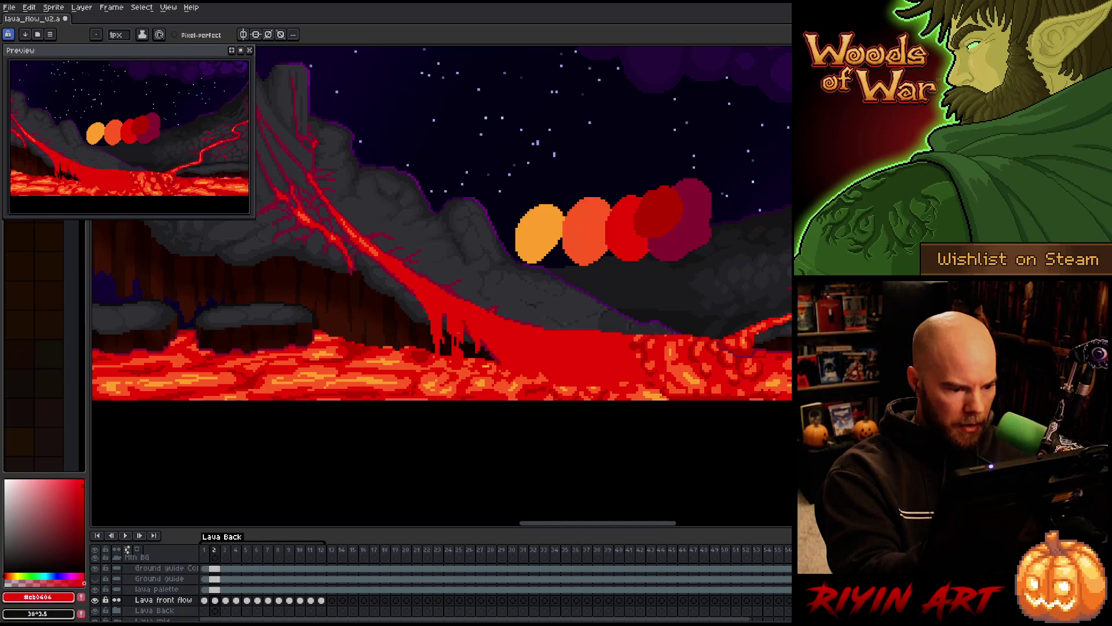
Check frames 3 to 5, then play the animation through to frame 12.
key(period)
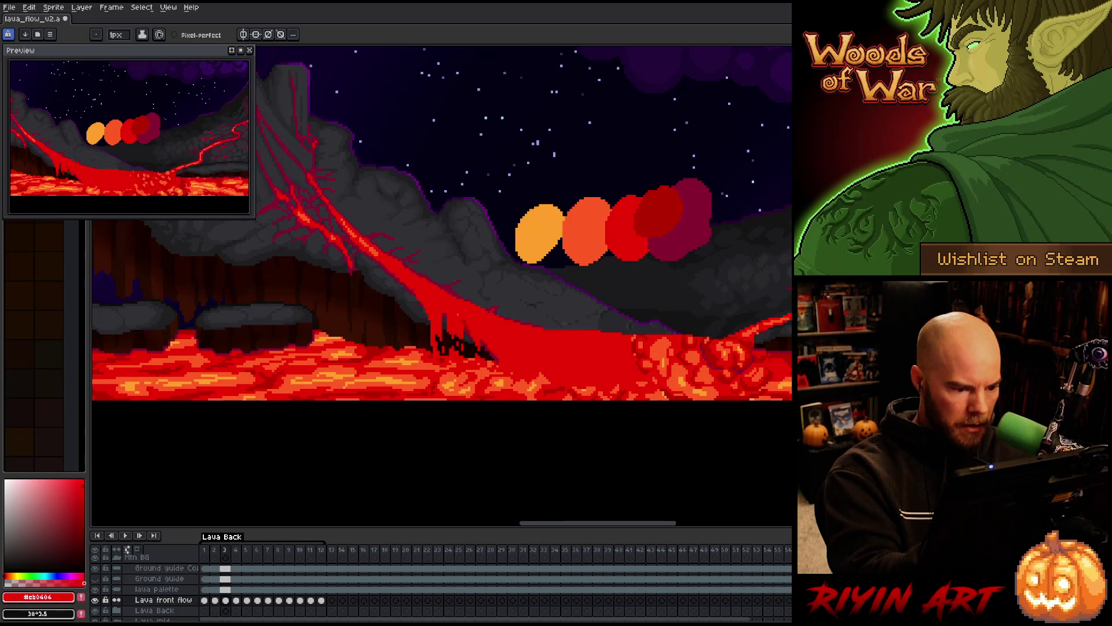
key(period)
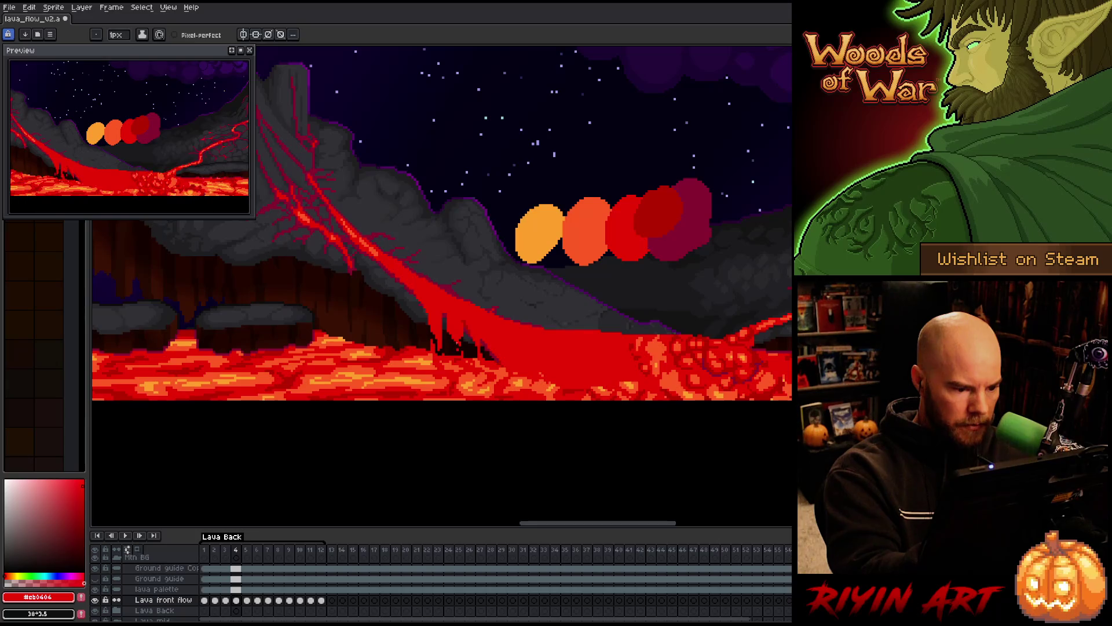
key(period)
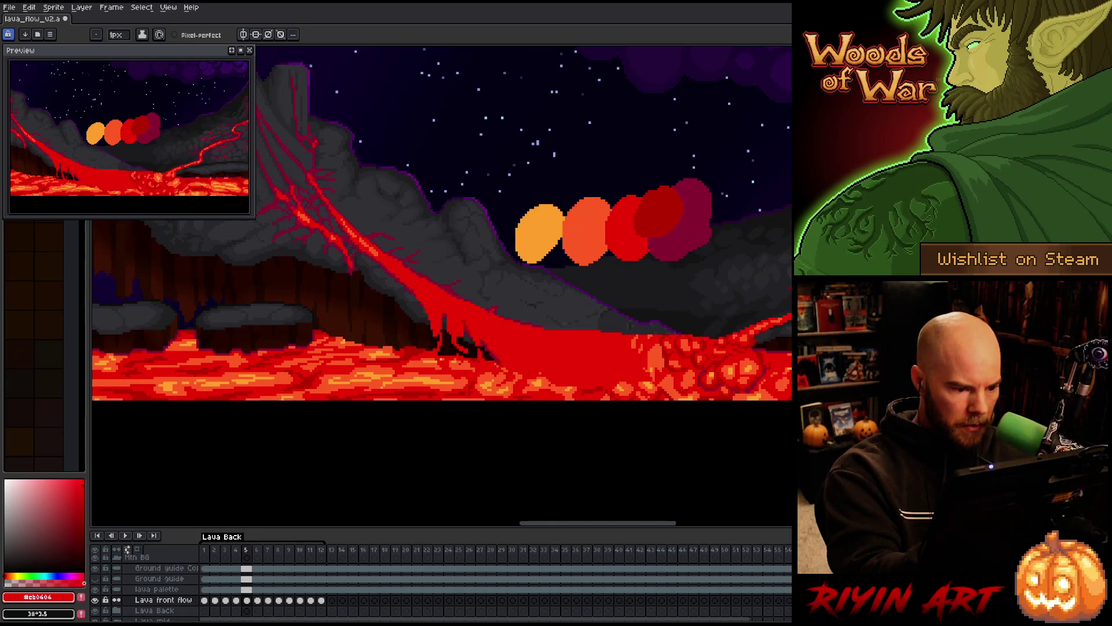
key(Return)
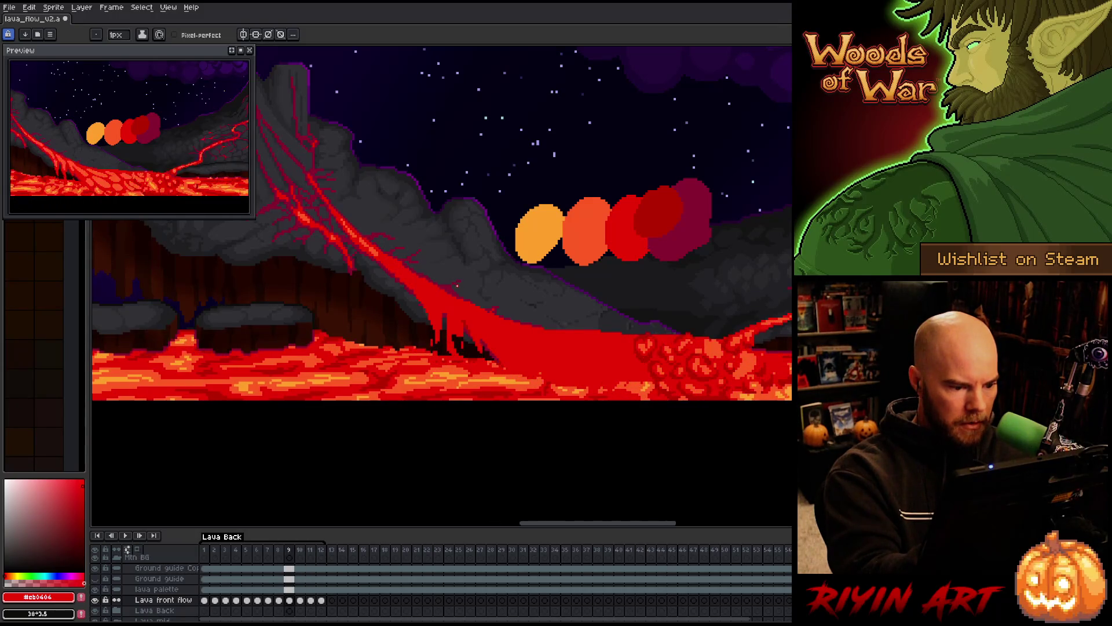
key(e)
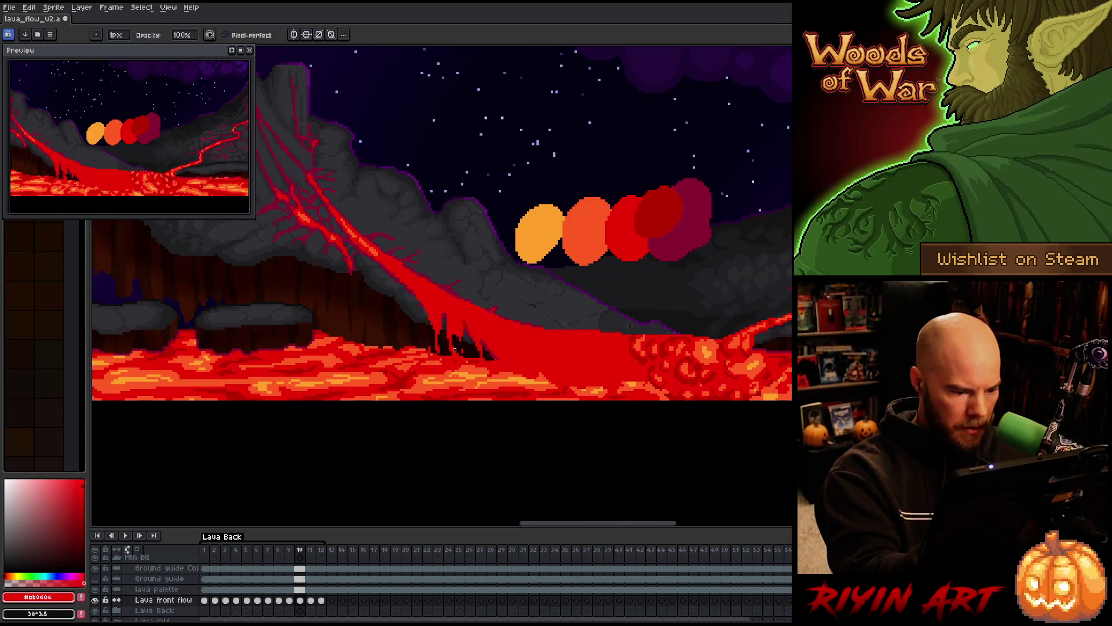
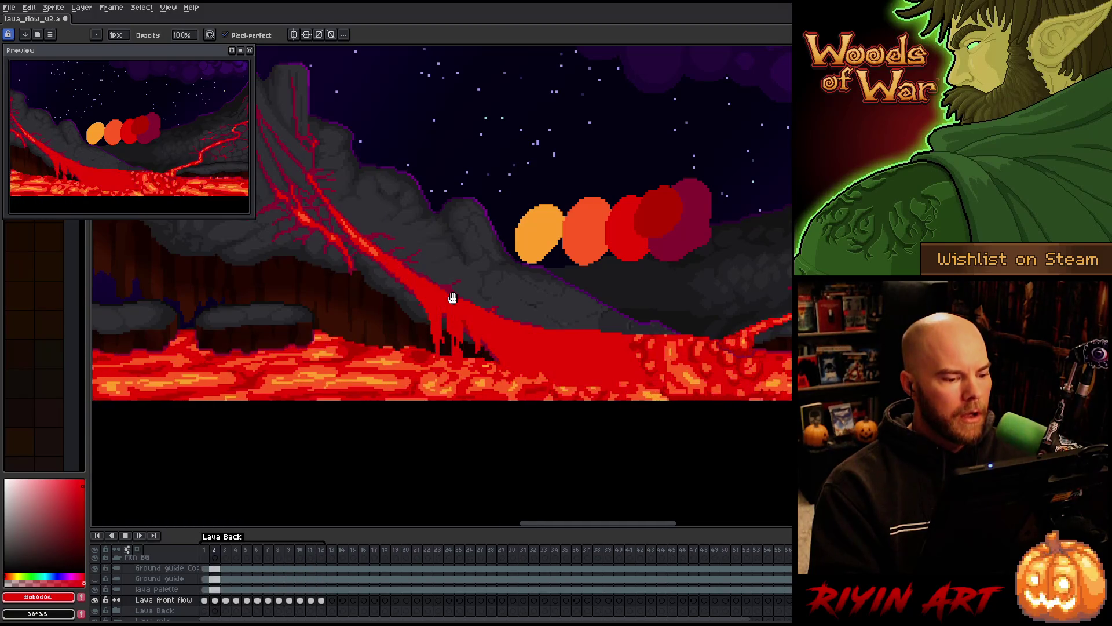
Step through the frames and replay the animation to review the existing lava drip.
key(Return)
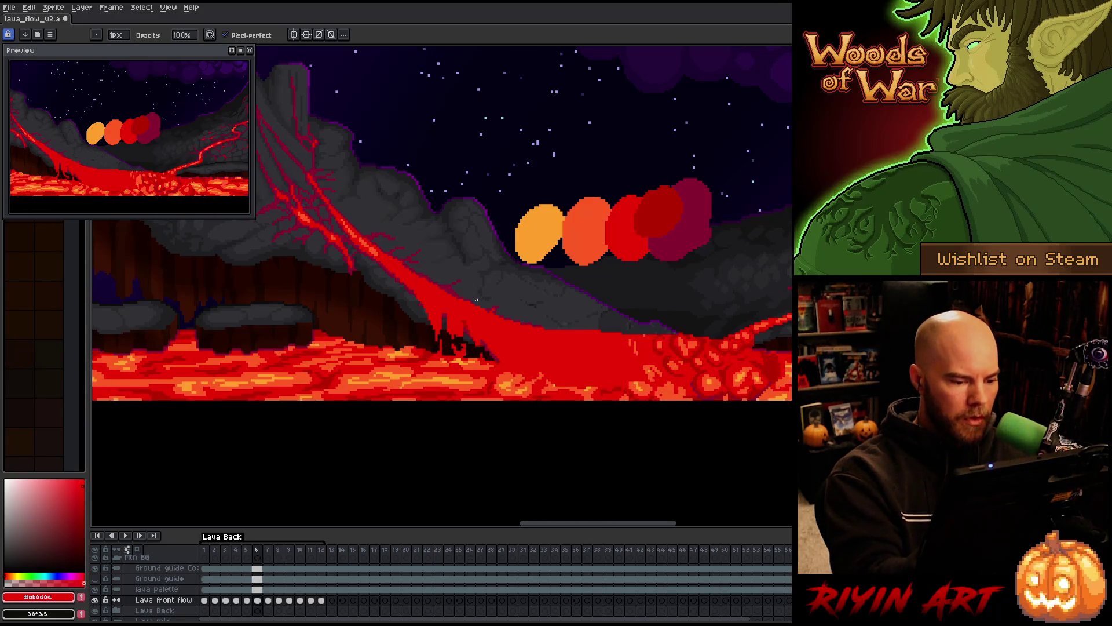
key(Right)
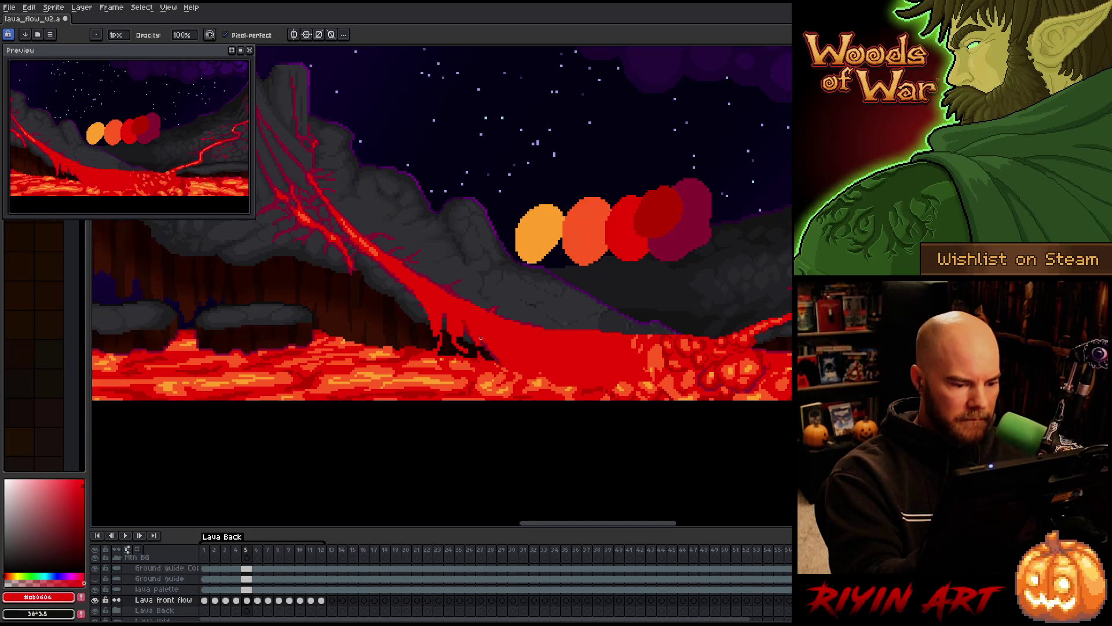
key(e)
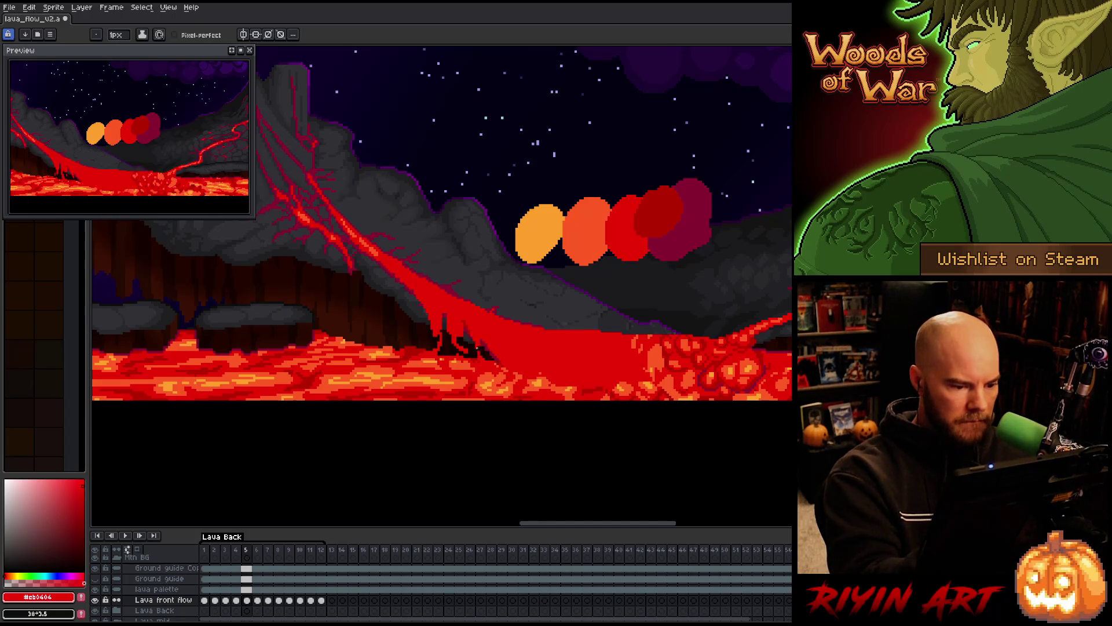
key(Right)
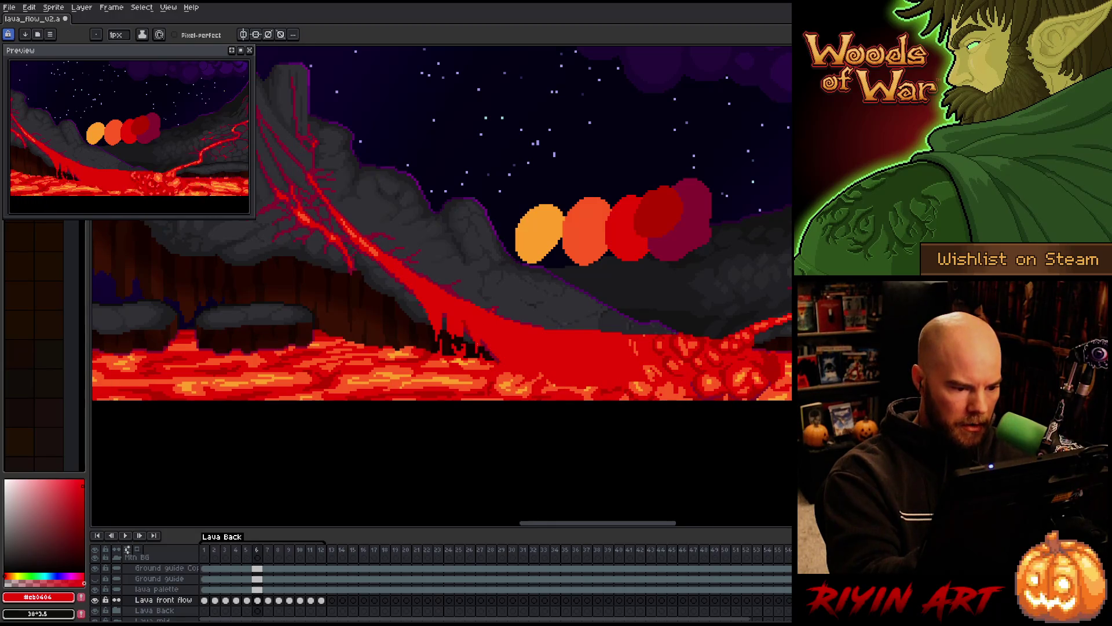
key(Right)
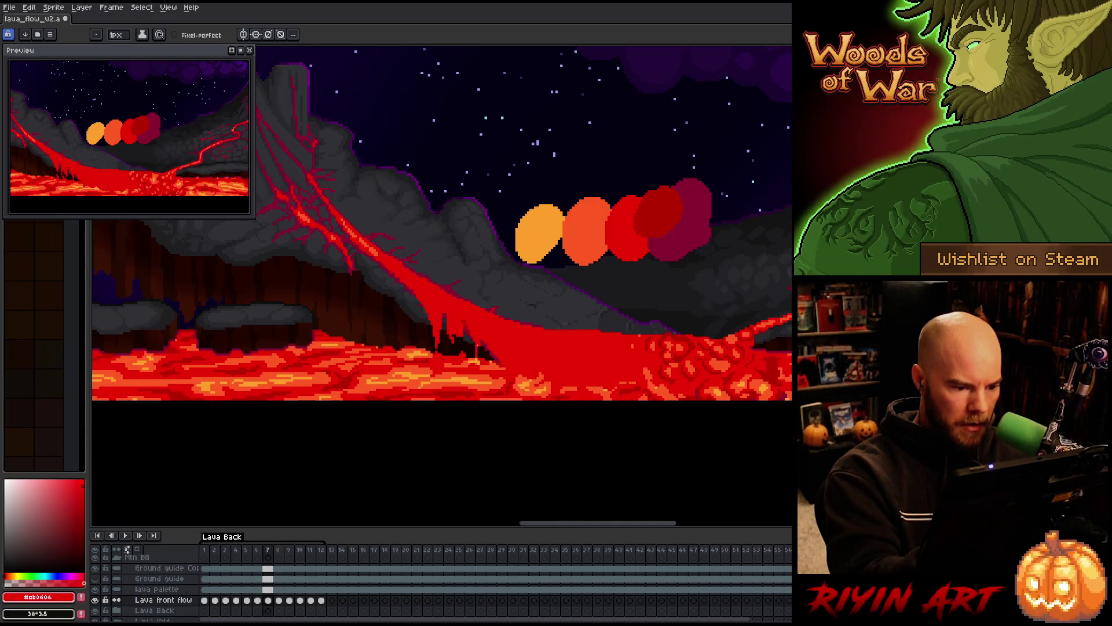
key(Right)
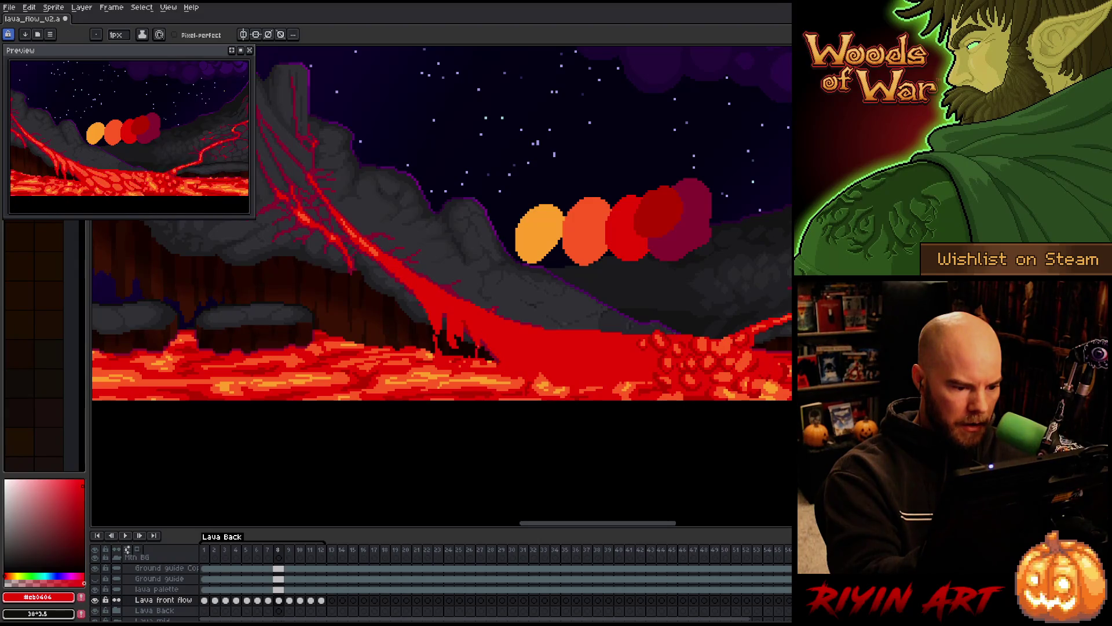
key(Right)
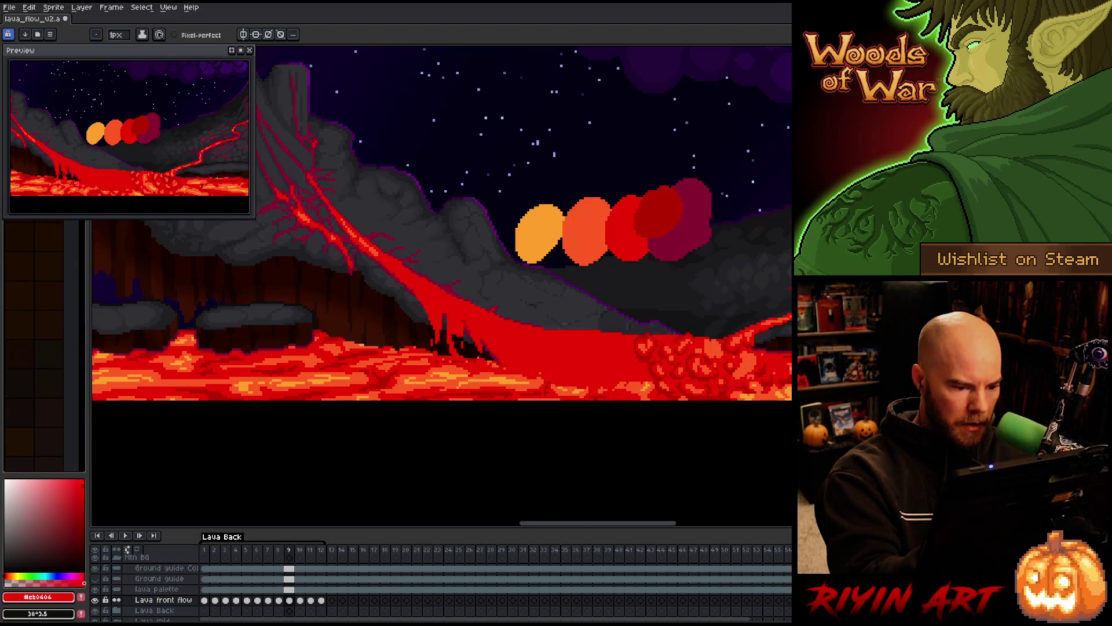
key(Return)
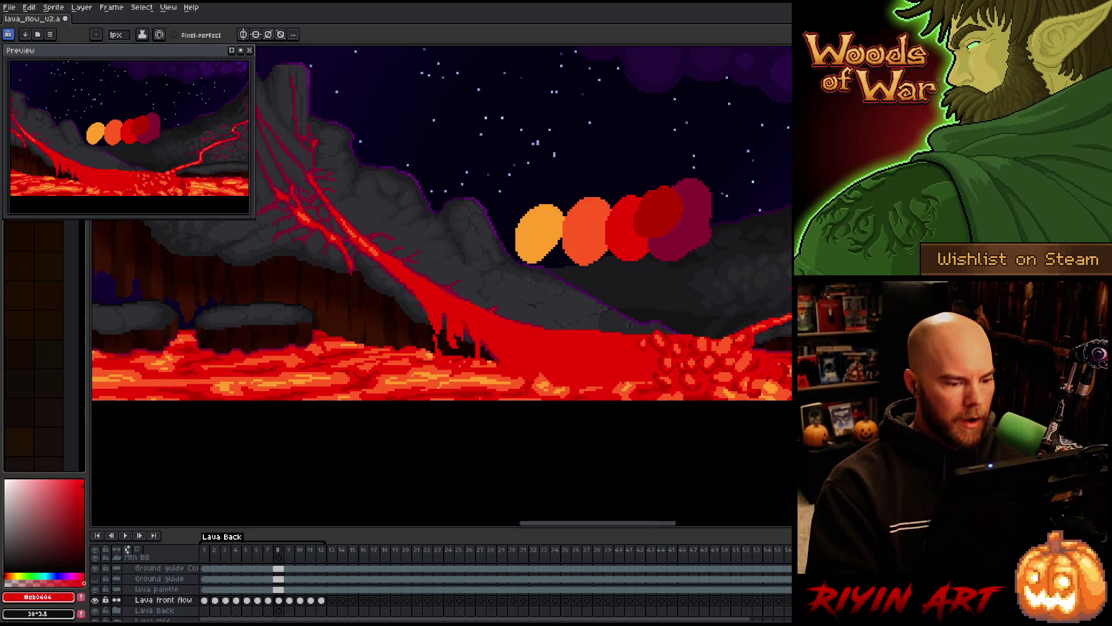
key(Return)
Flip between frame 12, frame 1 and frame 3 to compare the drips.
key(b)
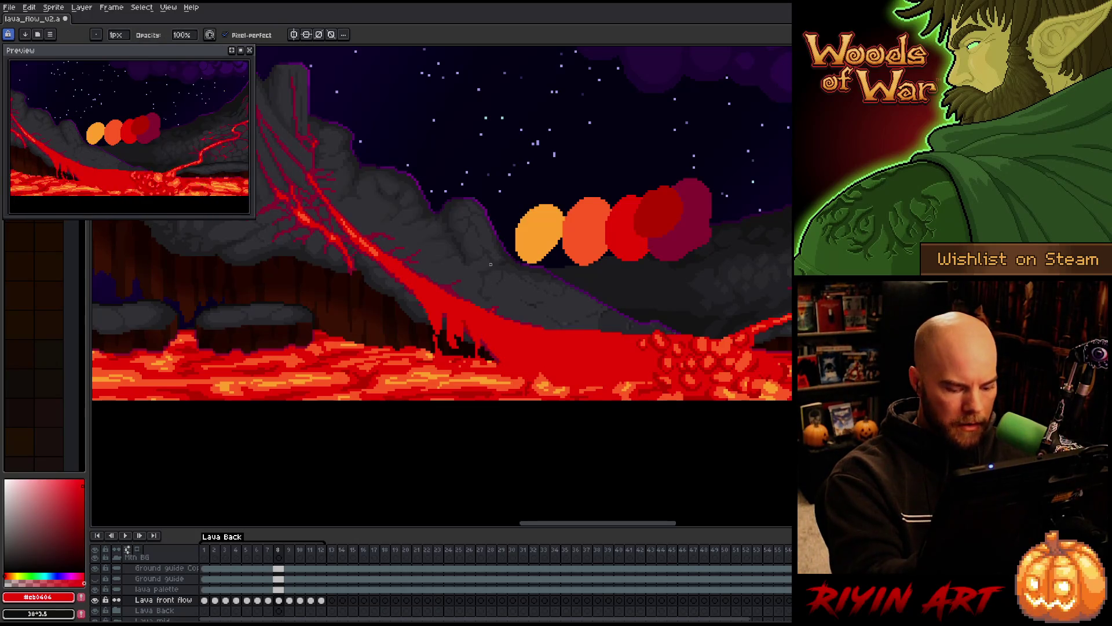
key(Right)
key(Right)
key(Right)
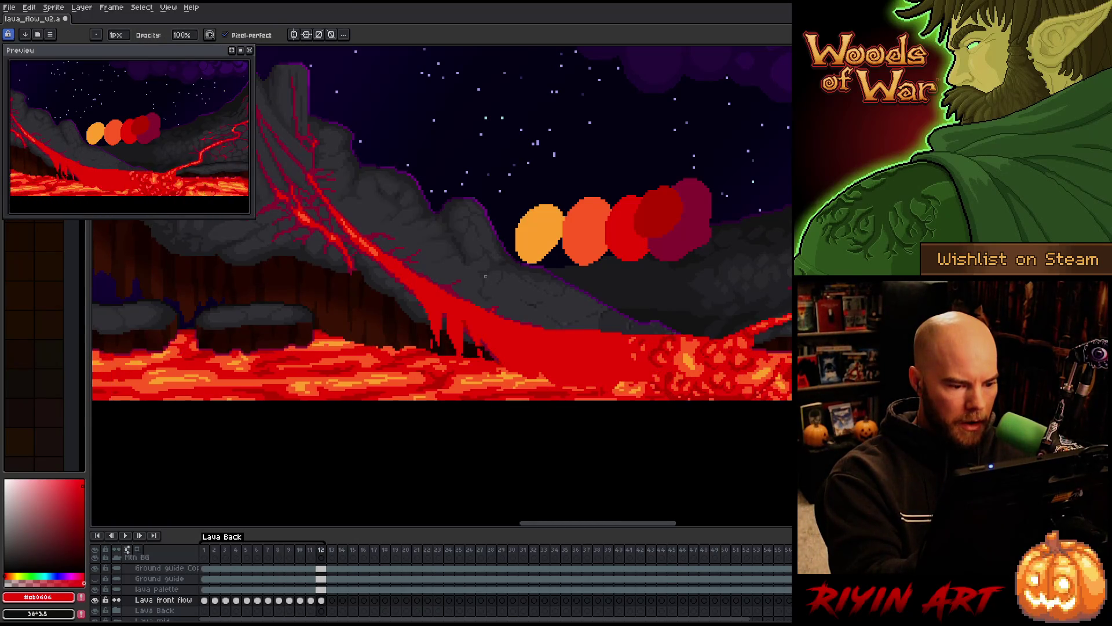
key(Home)
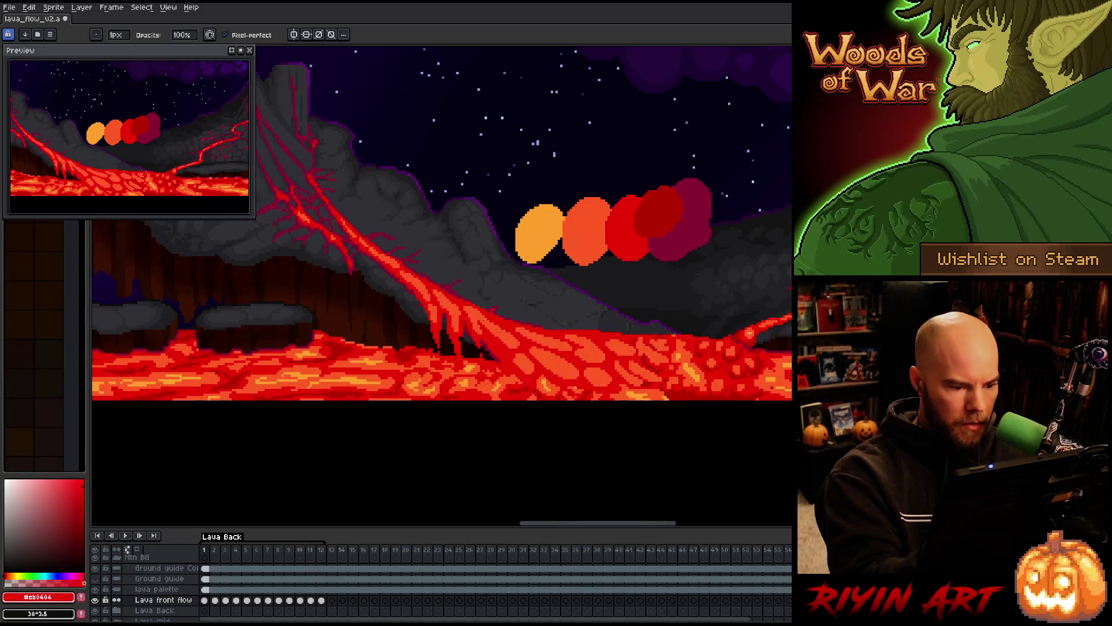
key(Right)
key(Left)
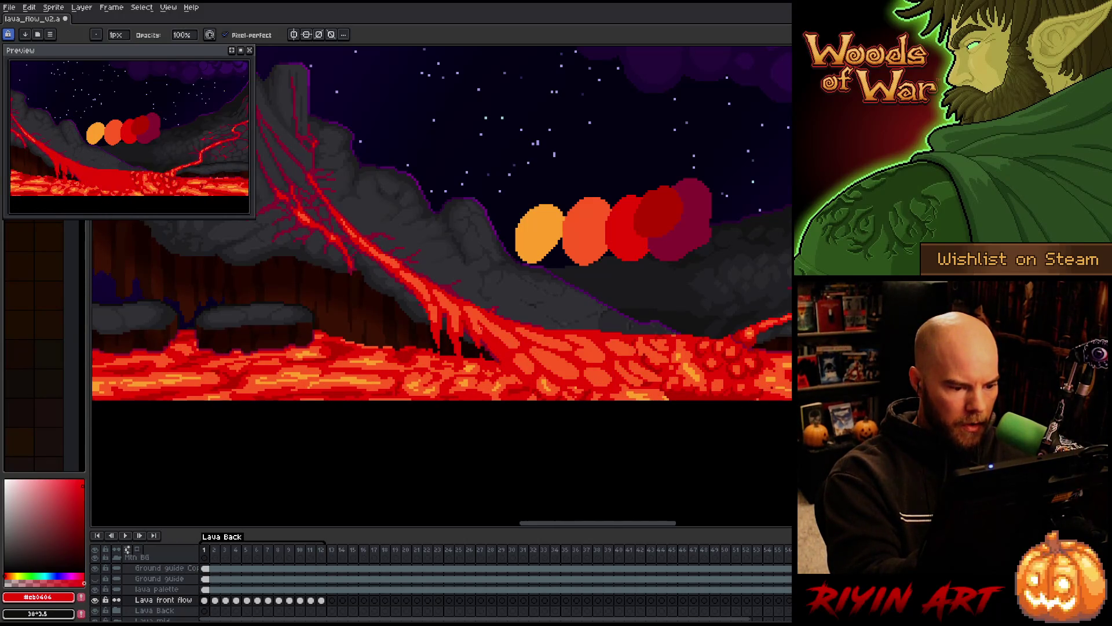
key(e)
key(Right)
key(Right)
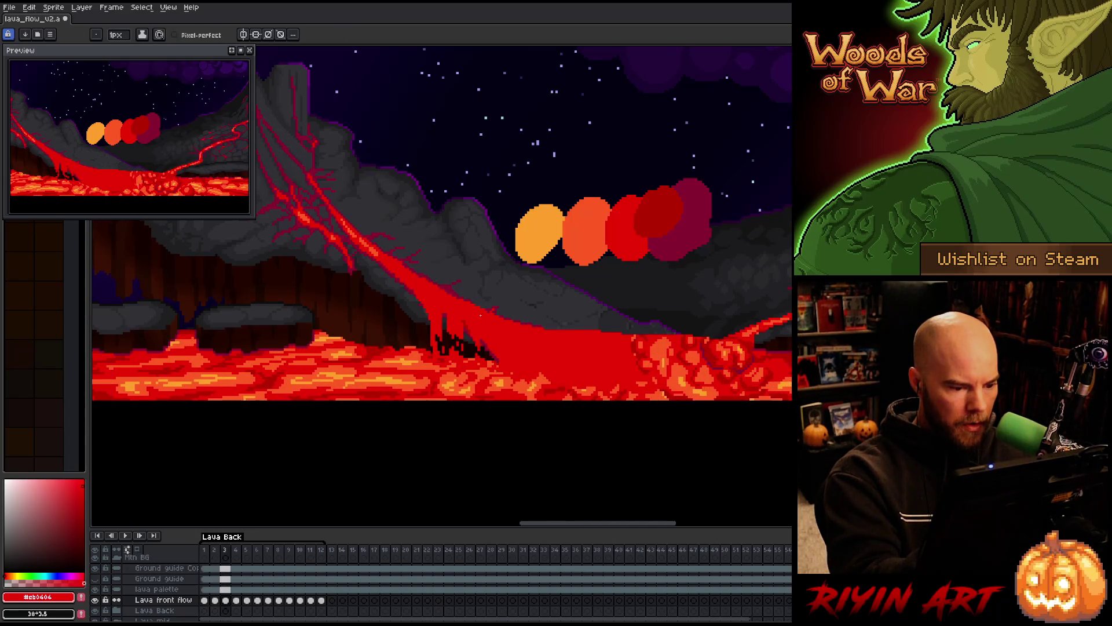
key(b)
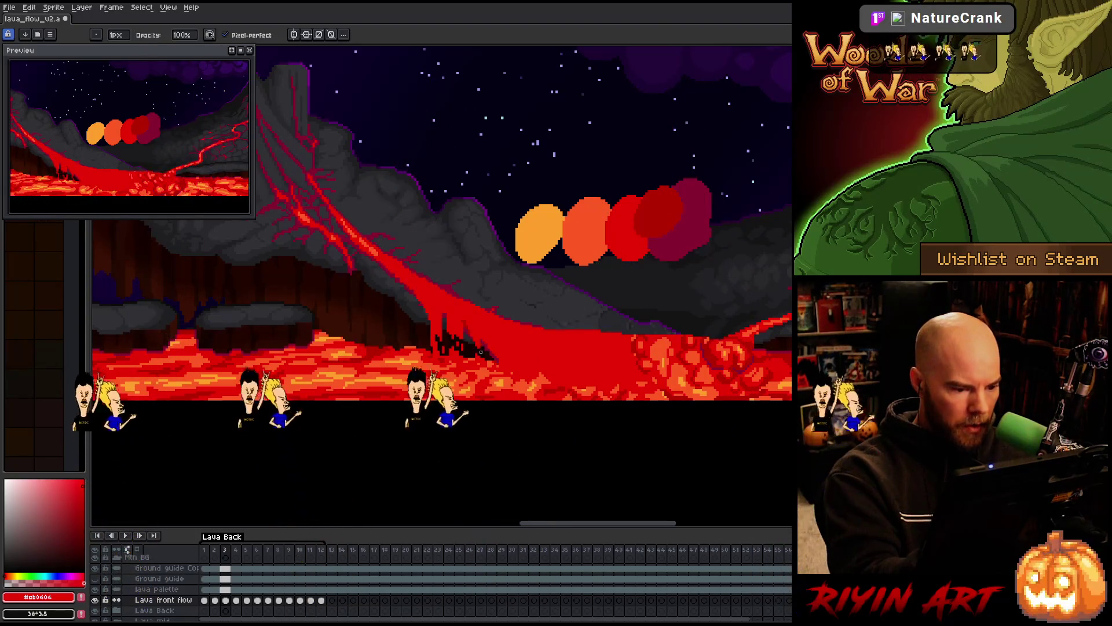
Touch up pixels with the eraser and replay the animation, stopping on frame 9.
key(e)
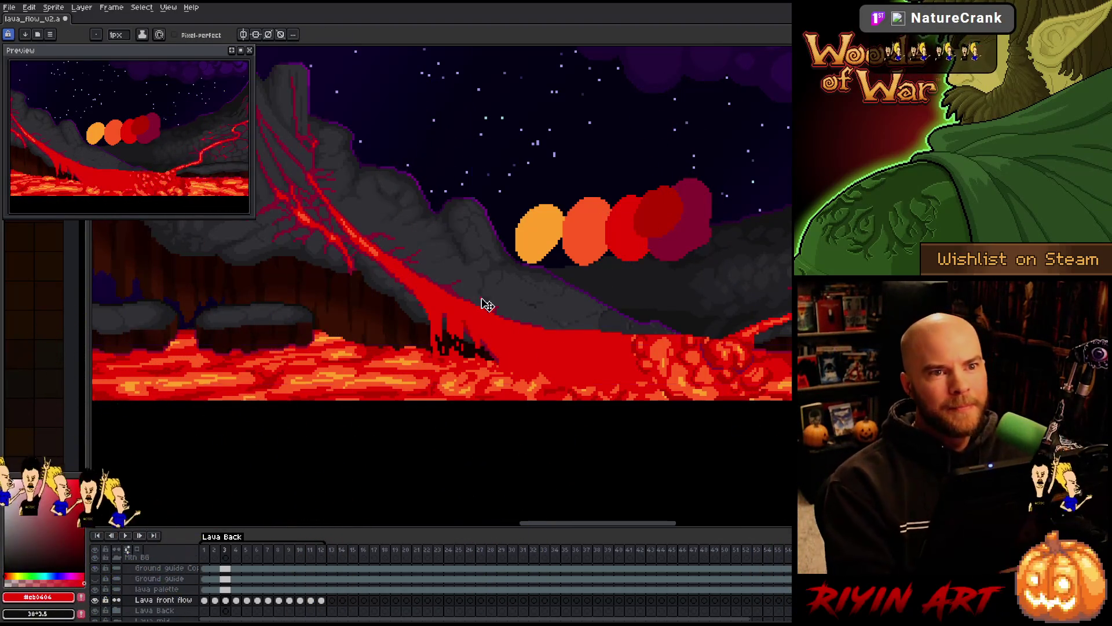
right_click(482, 300)
key(Escape)
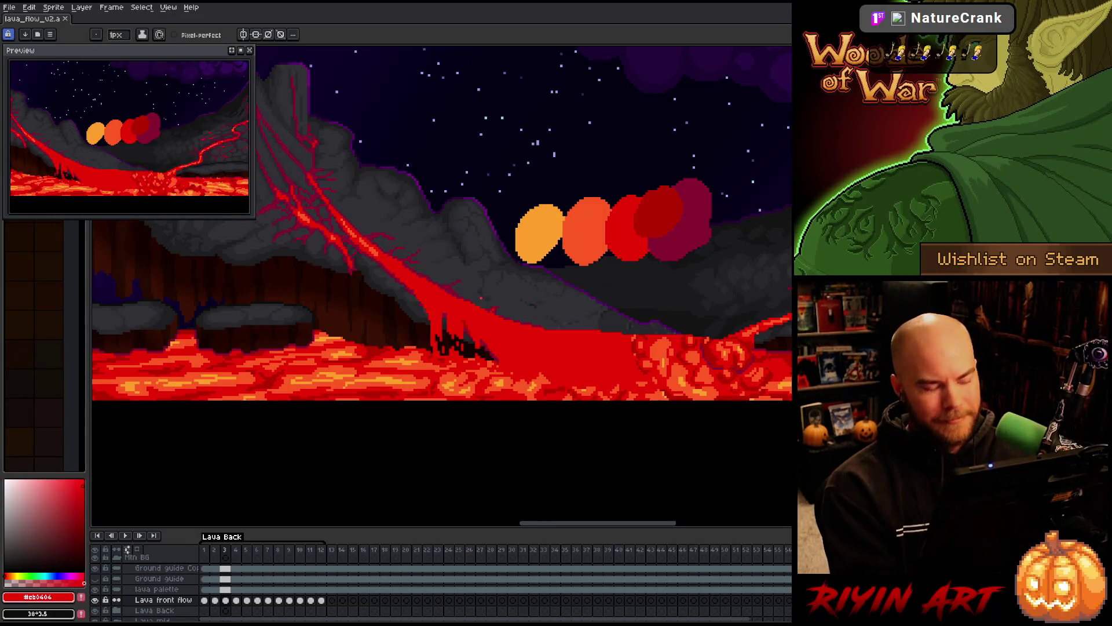
key(Return)
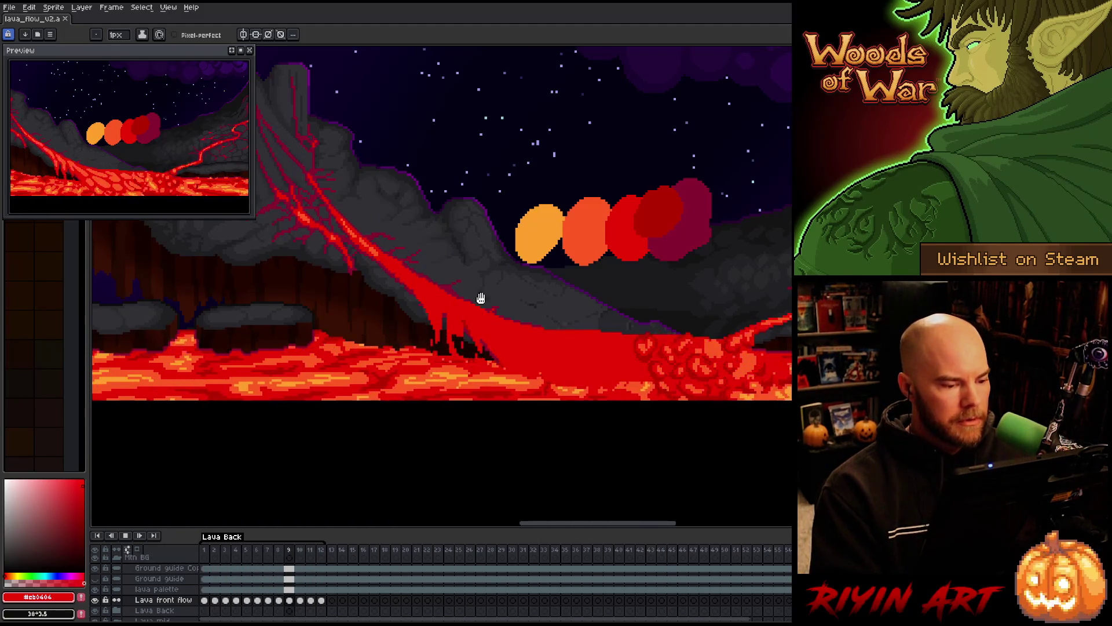
key(Return)
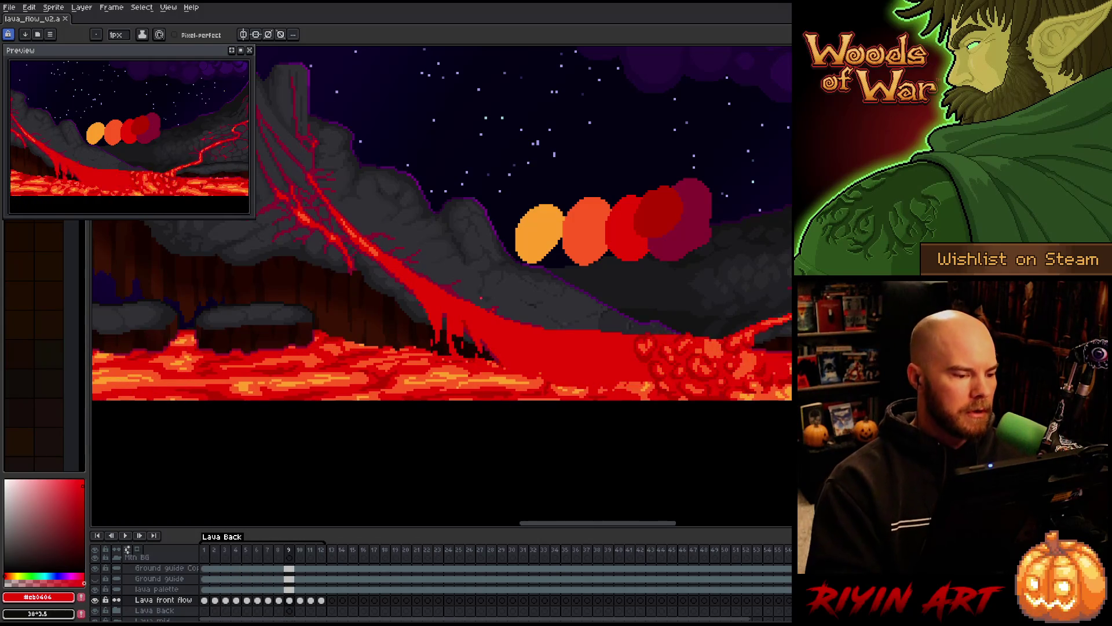
Pick dark crimson from the lava and draw the thin drip on frames 10–11 with pencil and eraser.
alt+click(351, 277)
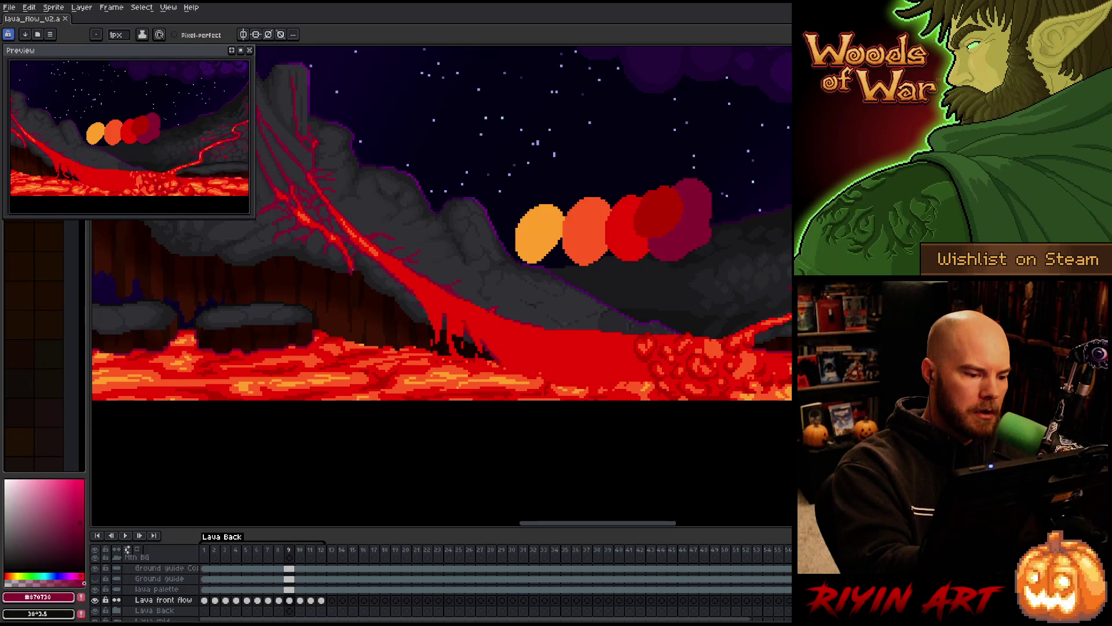
key(Right)
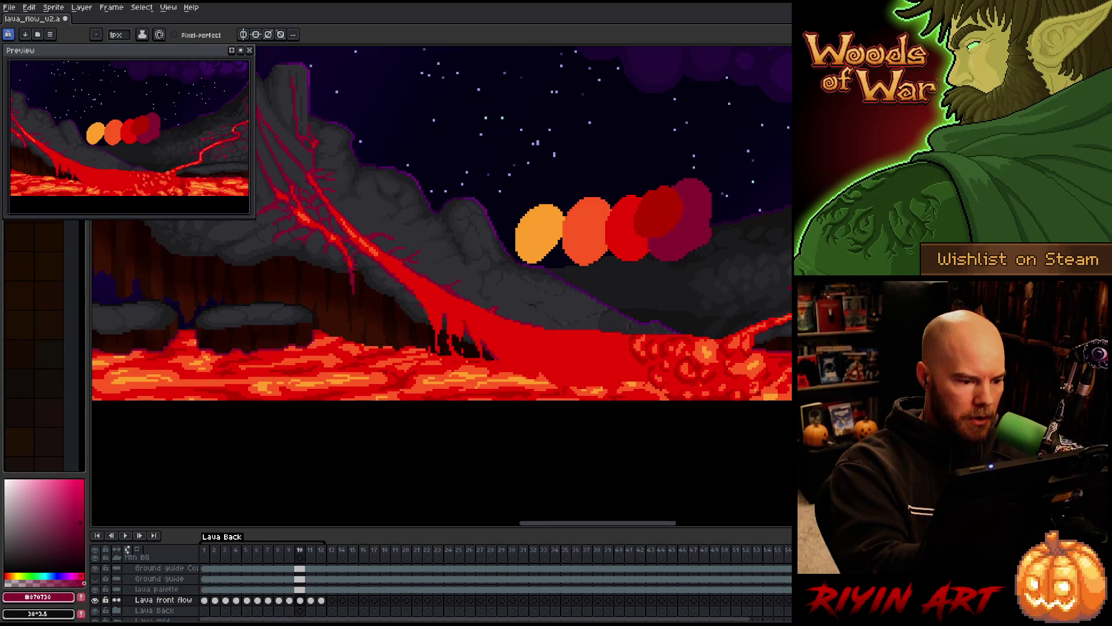
key(Right)
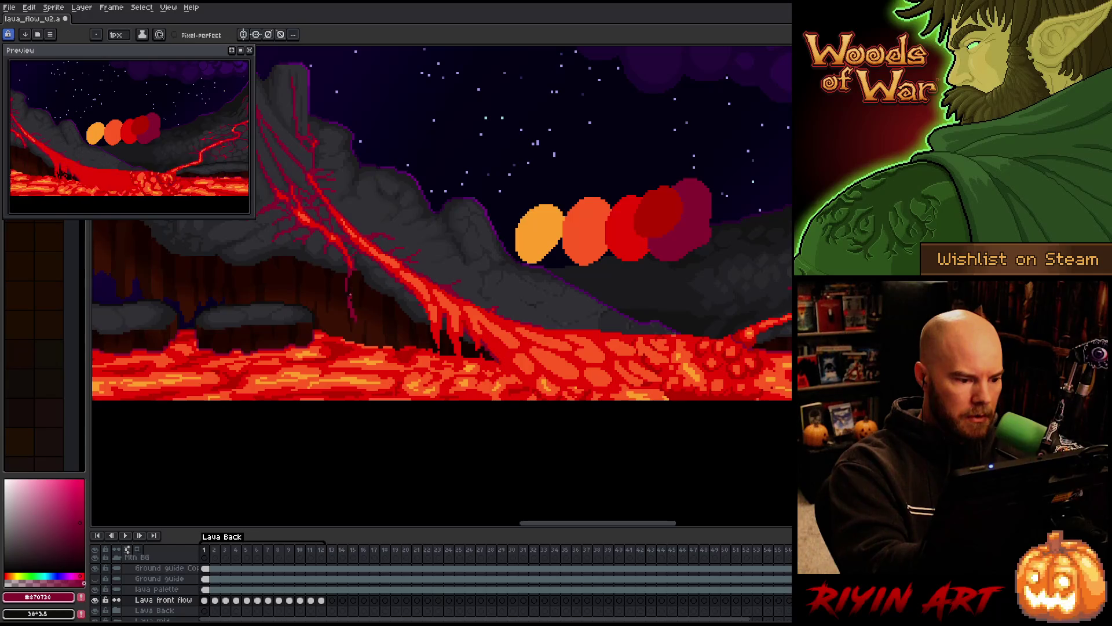
key(b)
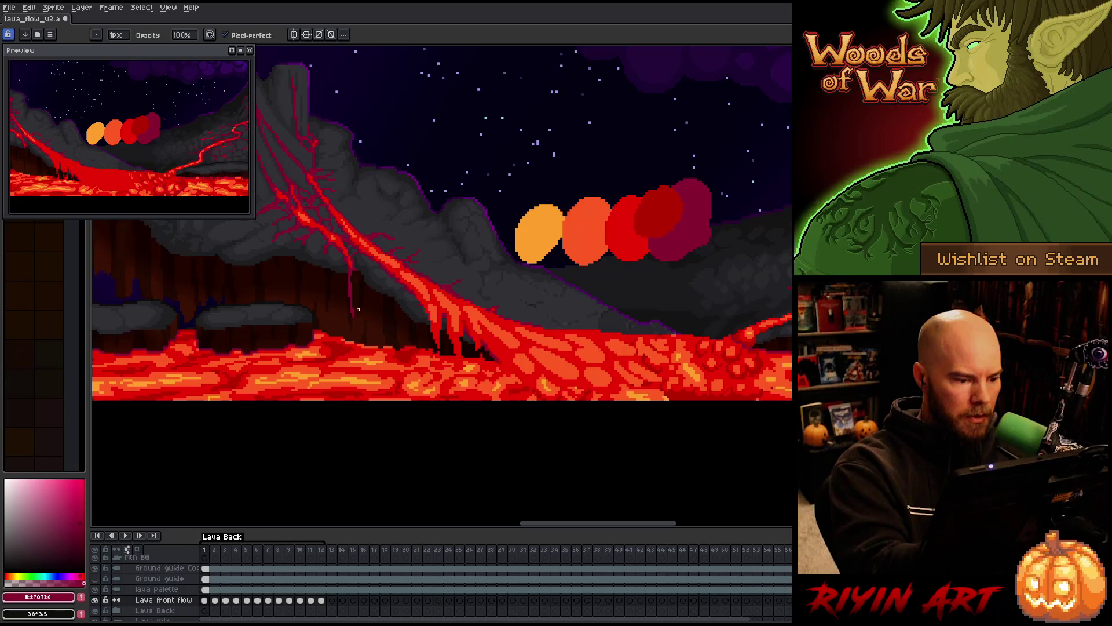
key(e)
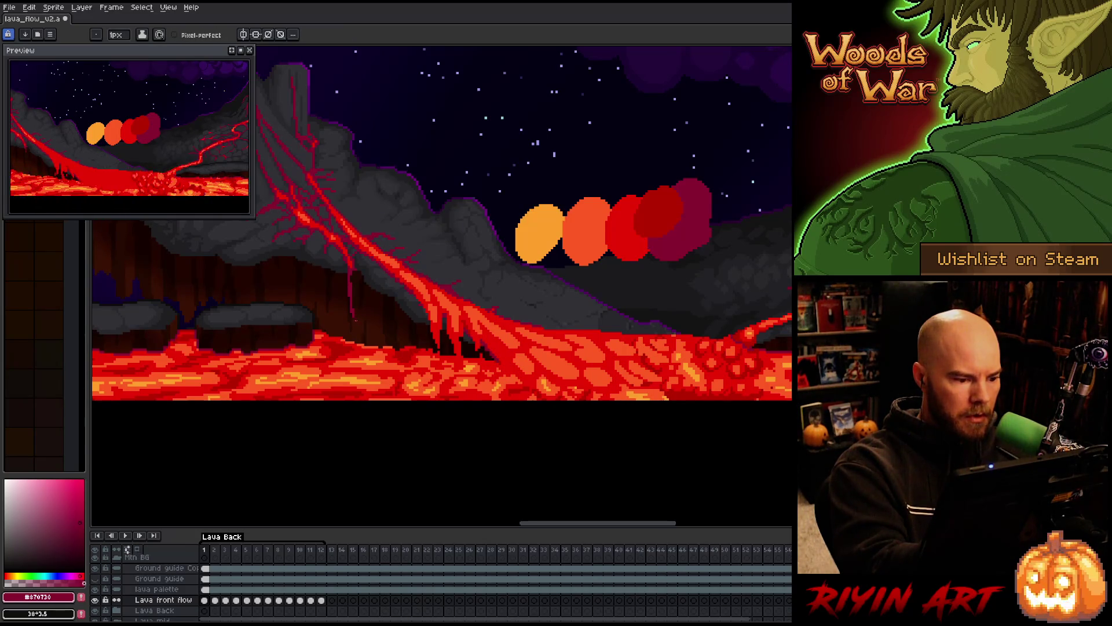
key(b)
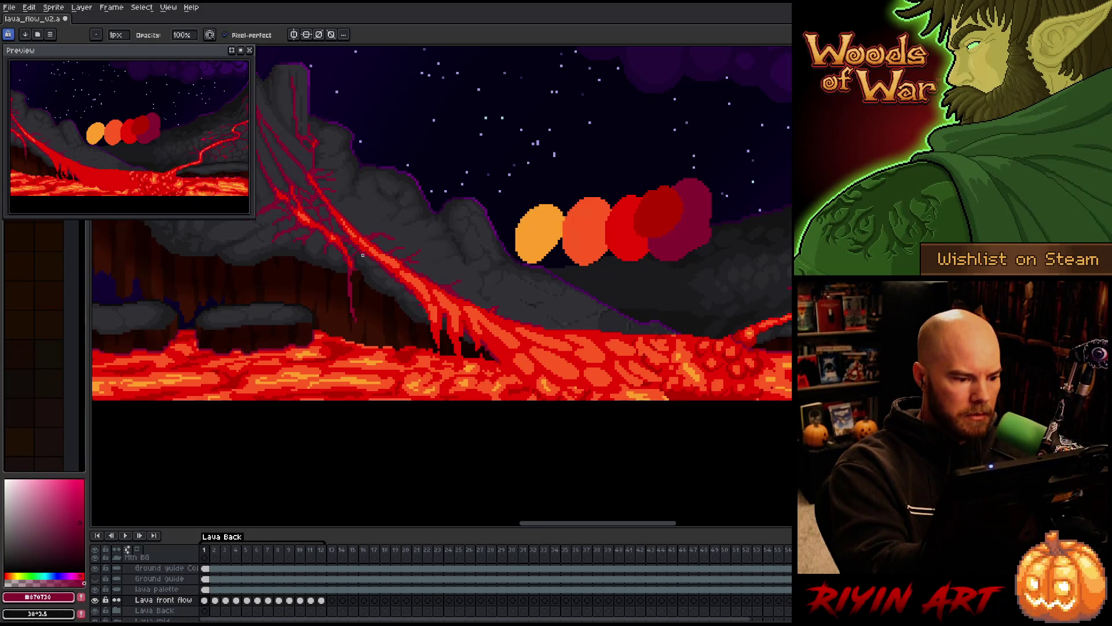
key(e)
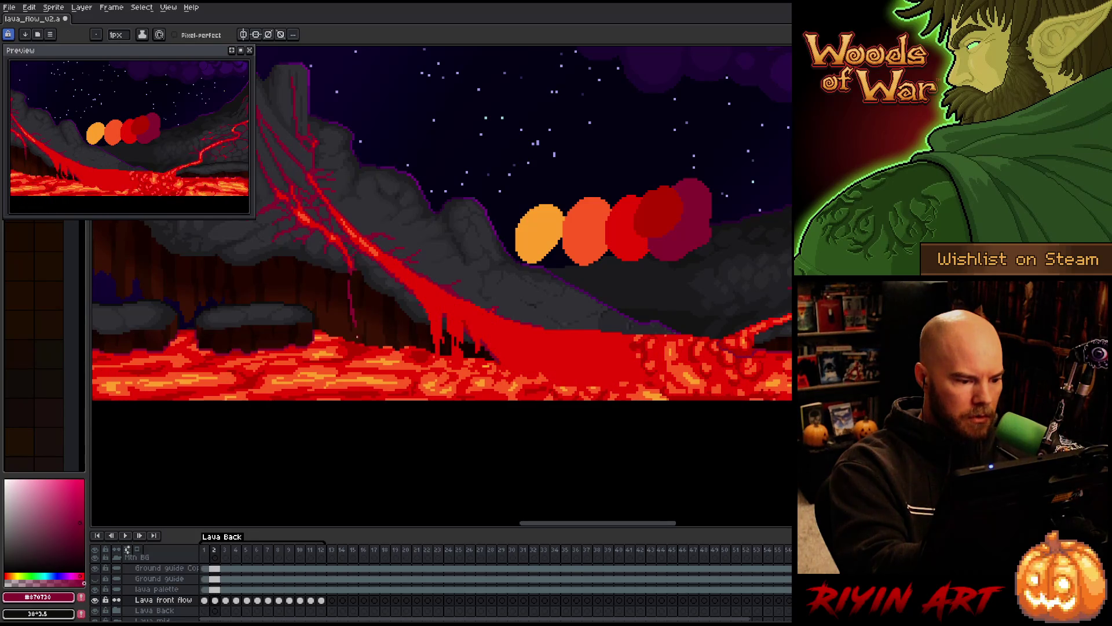
key(b)
key(e)
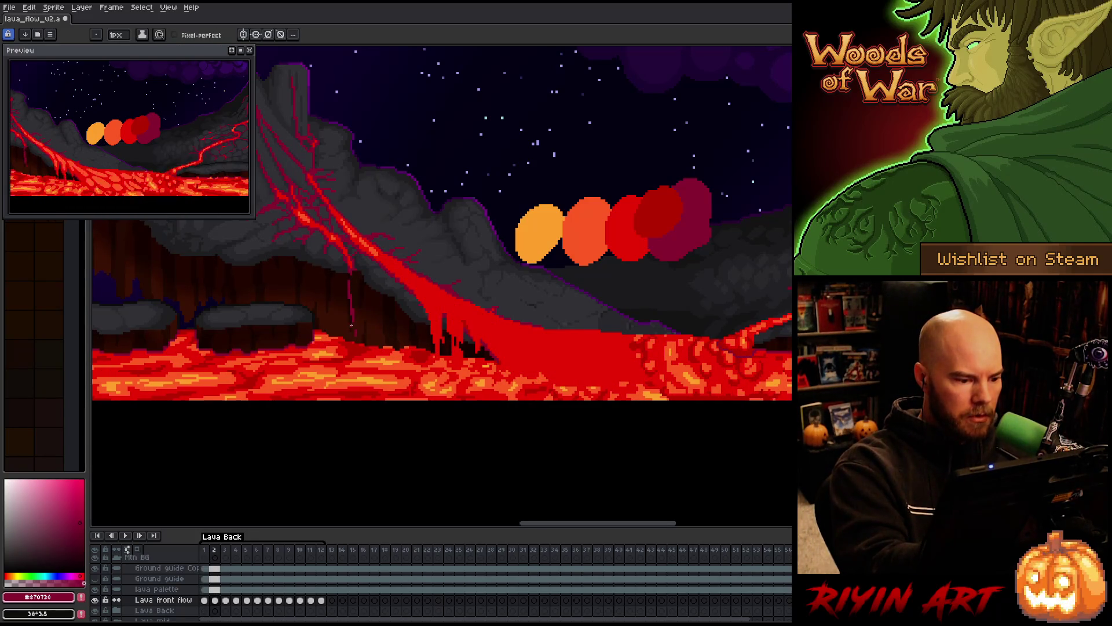
key(m)
scroll(352, 325, down, 5)
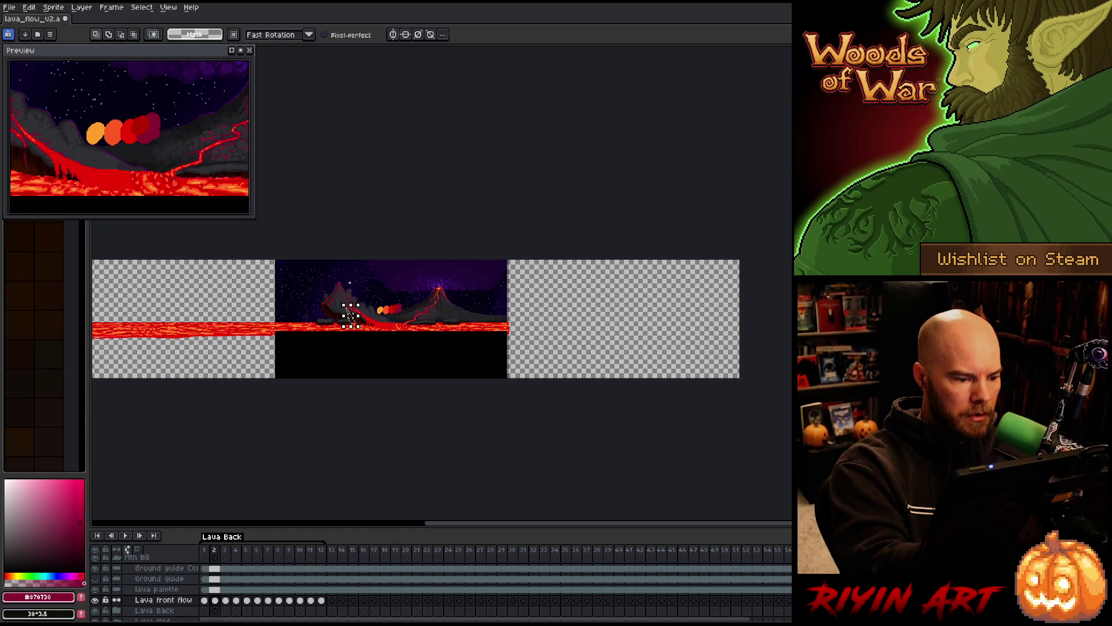
Bring the thin dark lava streak into view, lasso-select it, then clear the selection.
scroll(352, 314, up, 3)
scroll(382, 449, up, 3)
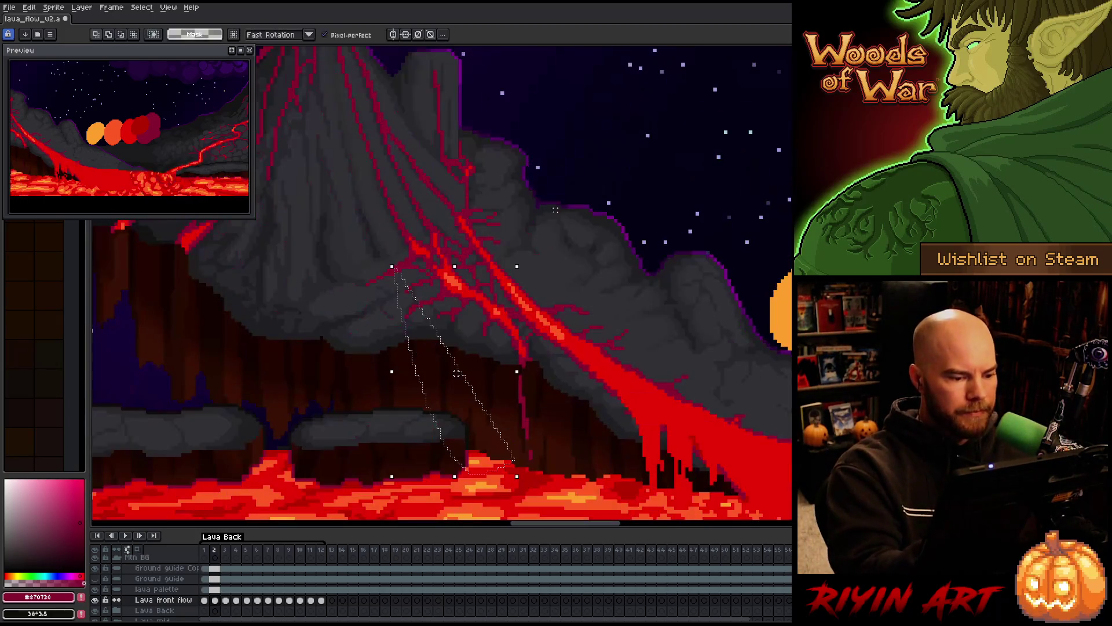
scroll(408, 489, down, 4)
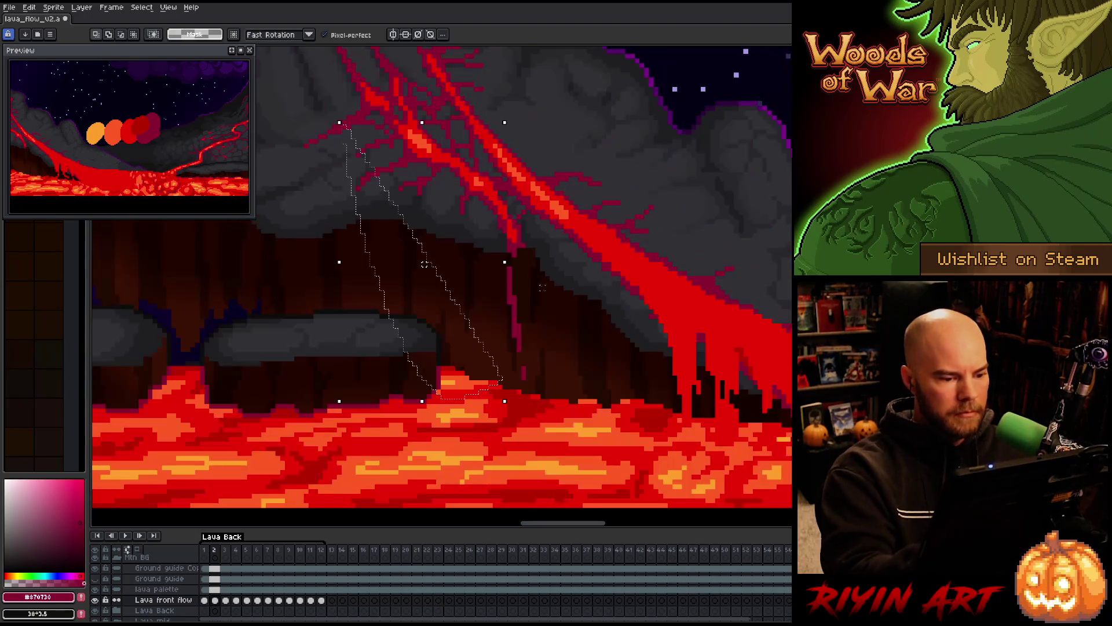
drag(578, 352, 489, 375)
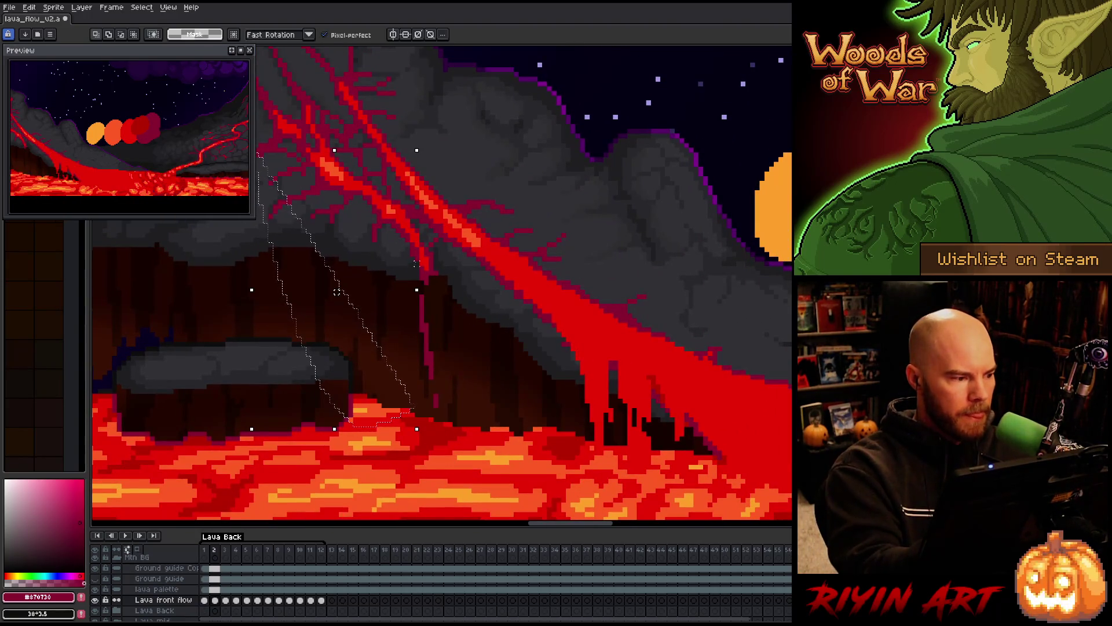
key(ctrl+d)
mouse_move(450, 372)
mouse_down()
mouse_move(409, 351)
mouse_move(445, 307)
mouse_move(434, 367)
mouse_up()
key(b)
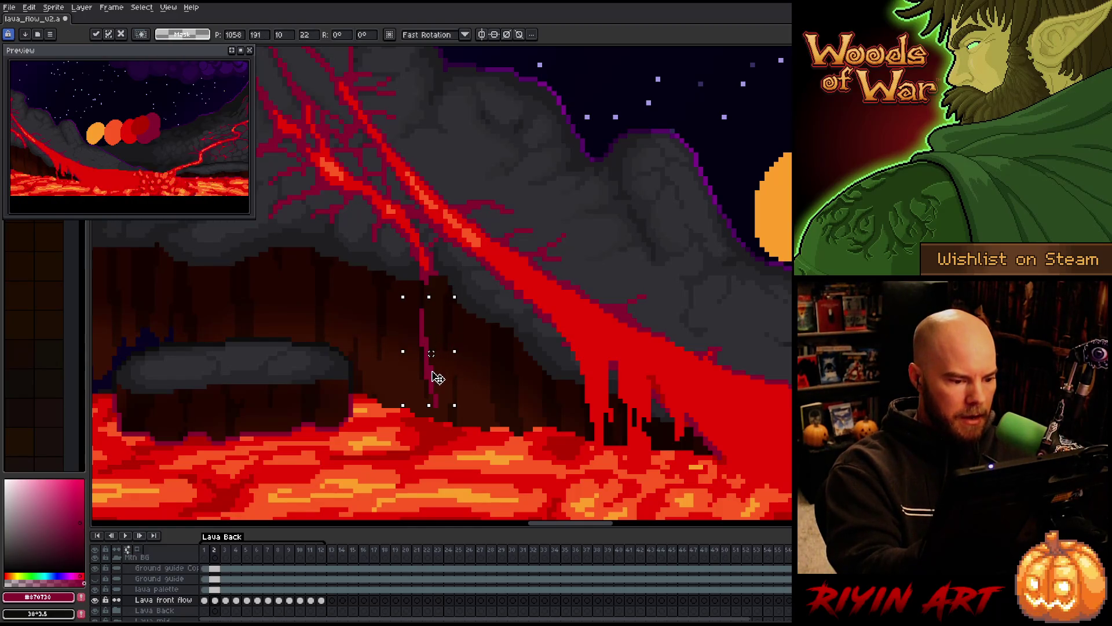
key(ctrl+d)
Flip between frames 1 and 2 to compare the streak.
key(Left)
key(Right)
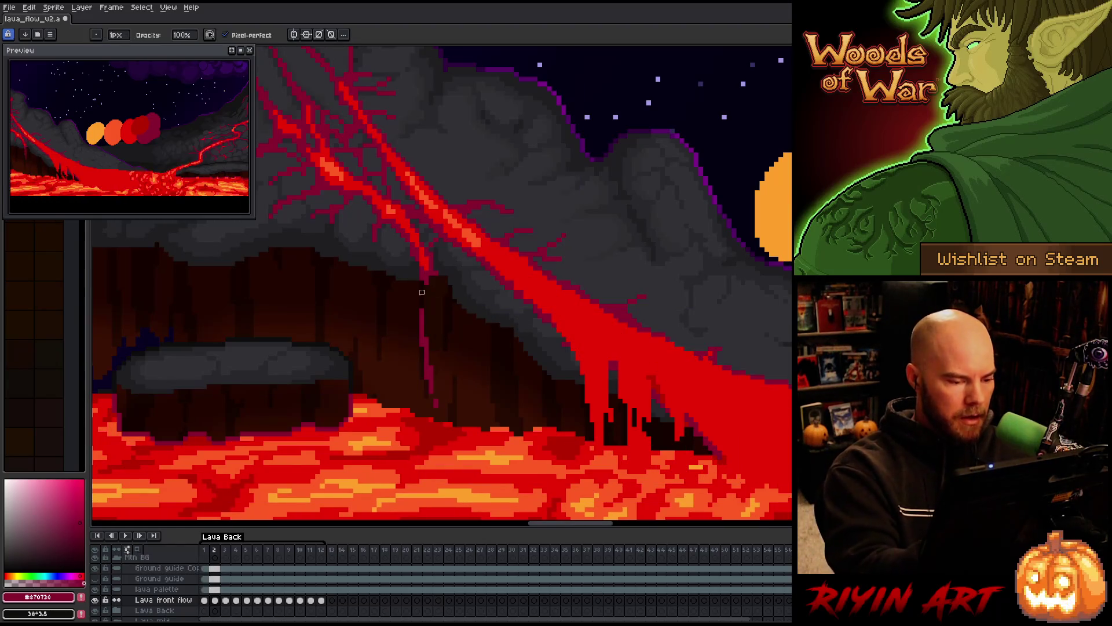
key(e)
key(Left)
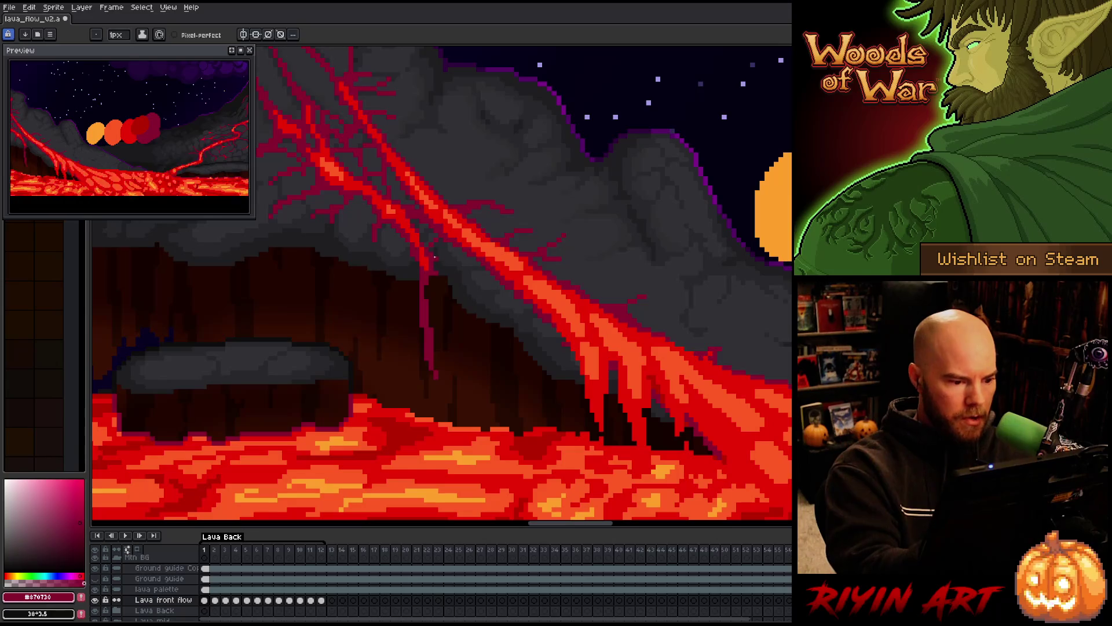
key(Right)
key(Left)
key(Right)
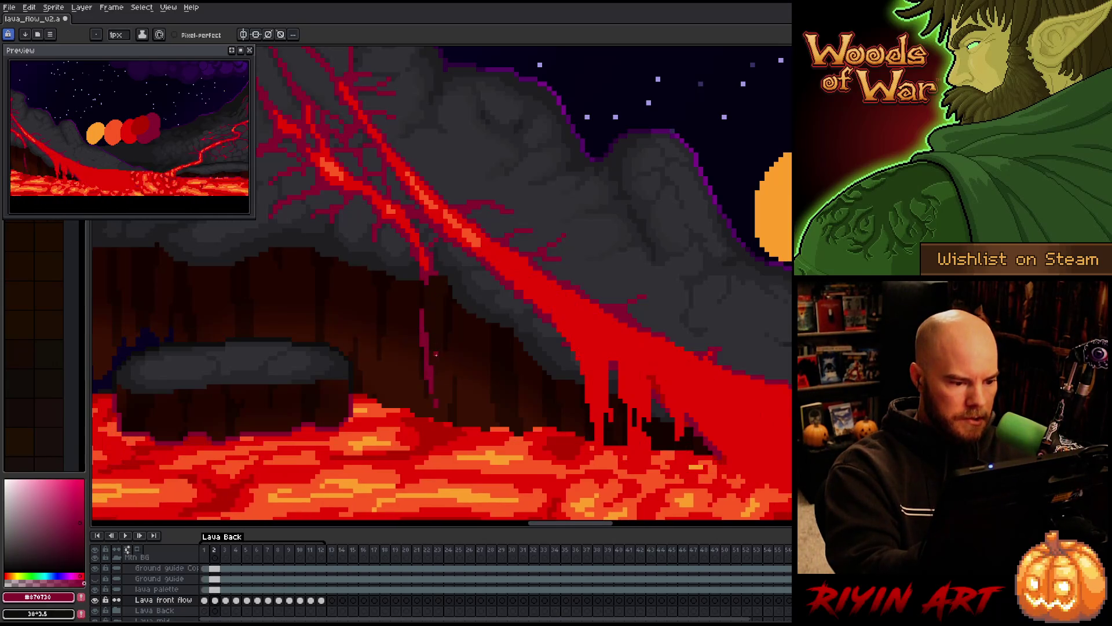
key(Left)
key(Right)
Draw a dark-red vertical drip down the cliff on frame 3.
key(Left)
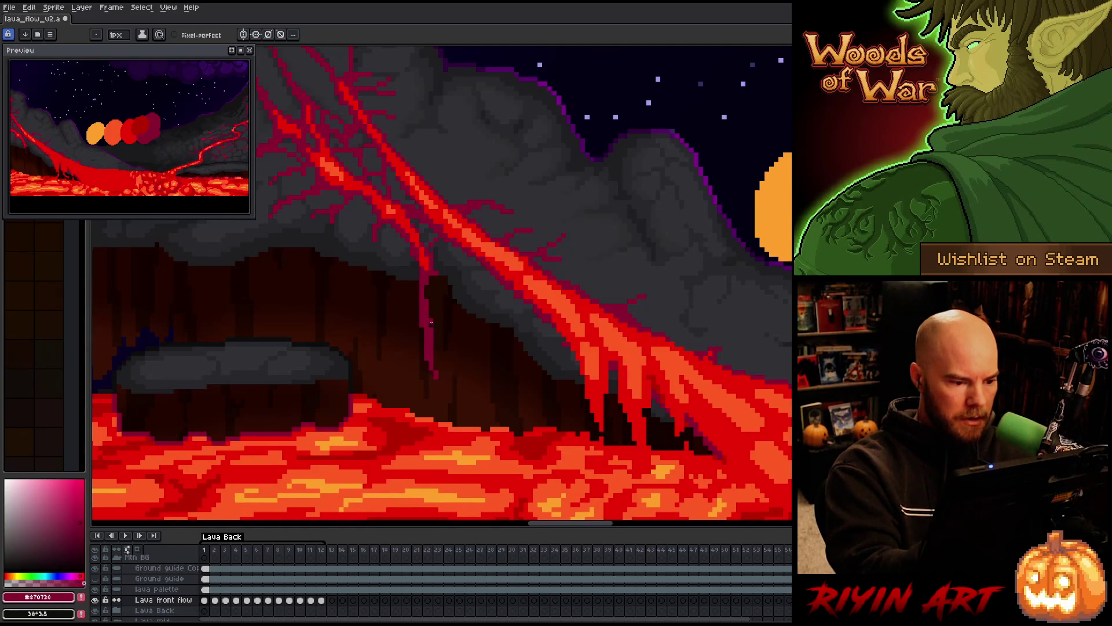
key(Right)
key(Right)
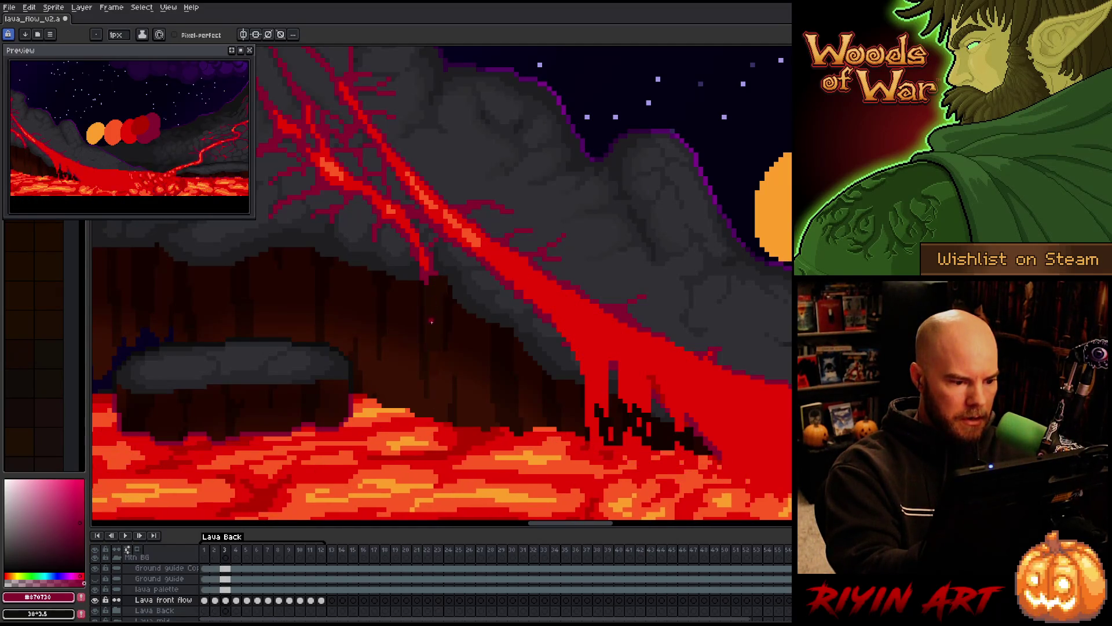
key(Right)
key(Left)
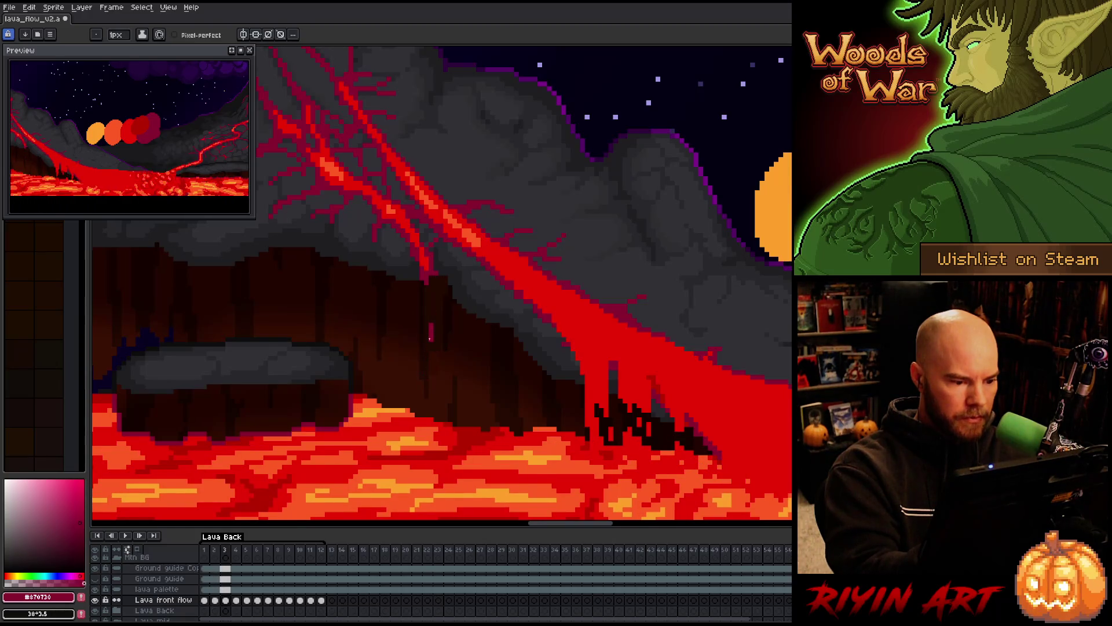
key(e)
key(b)
key(e)
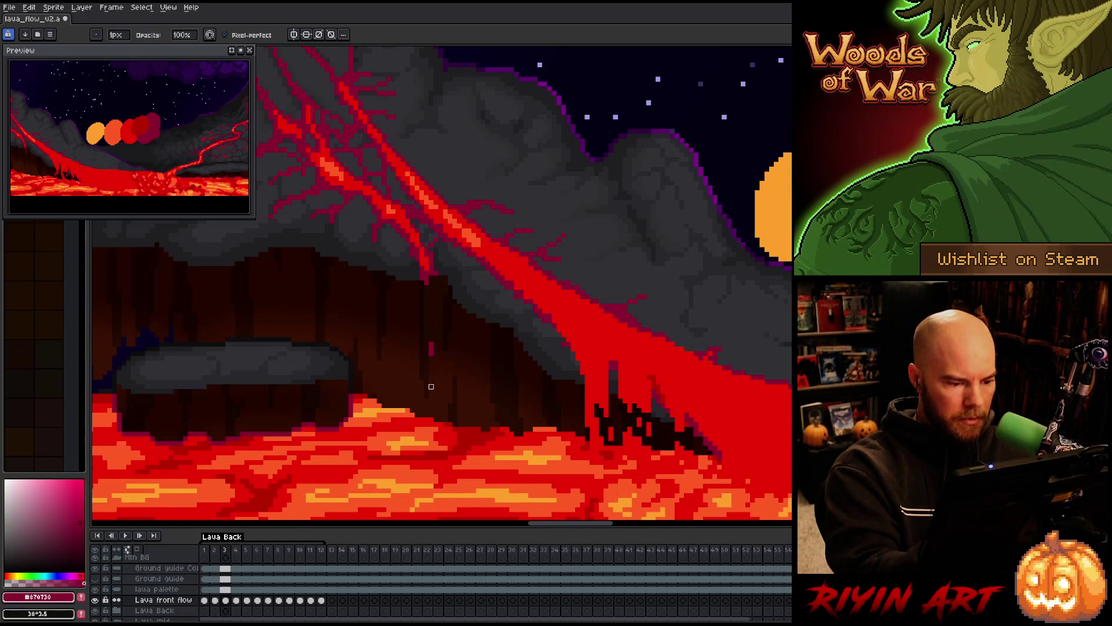
key(b)
drag(422, 346, 436, 426)
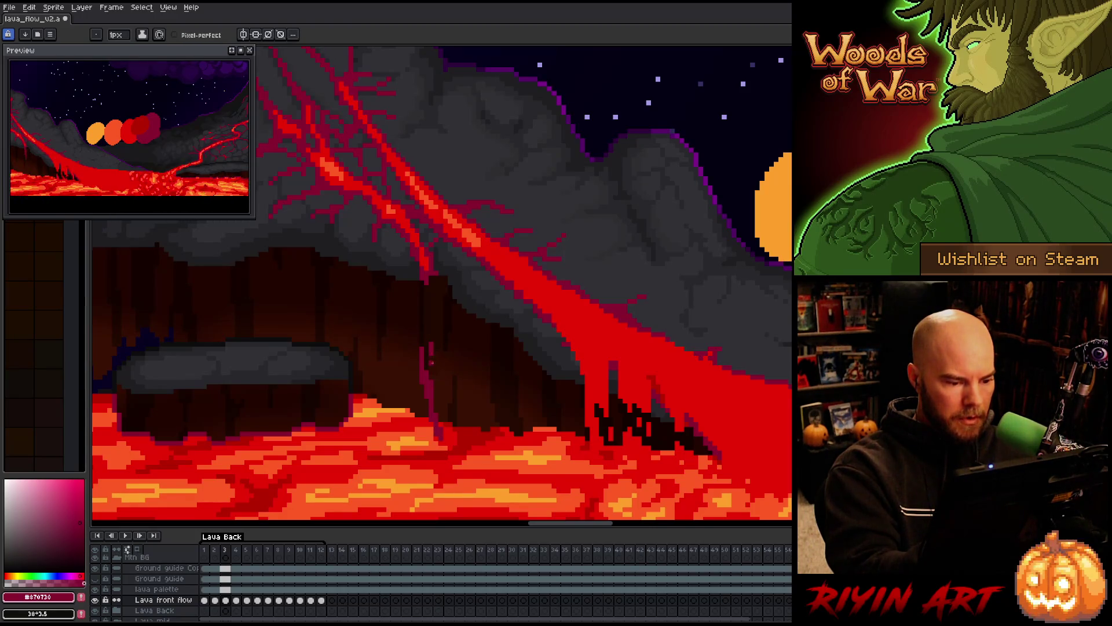
Reshape the lower end of the frame 3 drip with the eraser.
key(Right)
key(Left)
key(e)
mouse_move(438, 426)
mouse_down()
mouse_move(436, 410)
mouse_move(429, 432)
mouse_up()
key(b)
key(b)
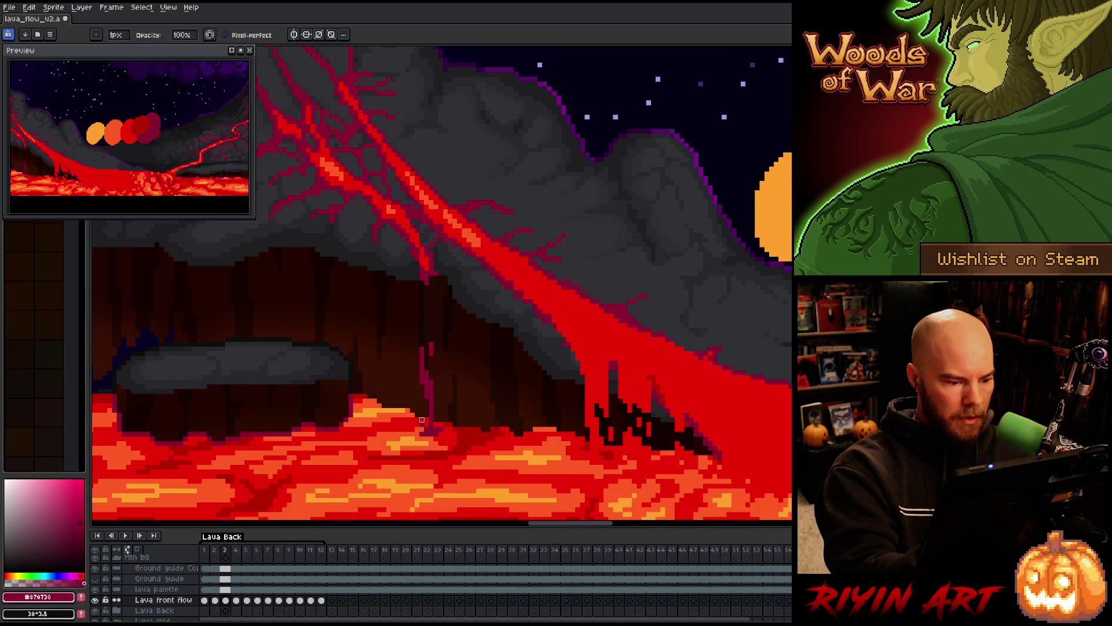
On frame 4, erase the lava pixels where the drip meets the lake.
key(Right)
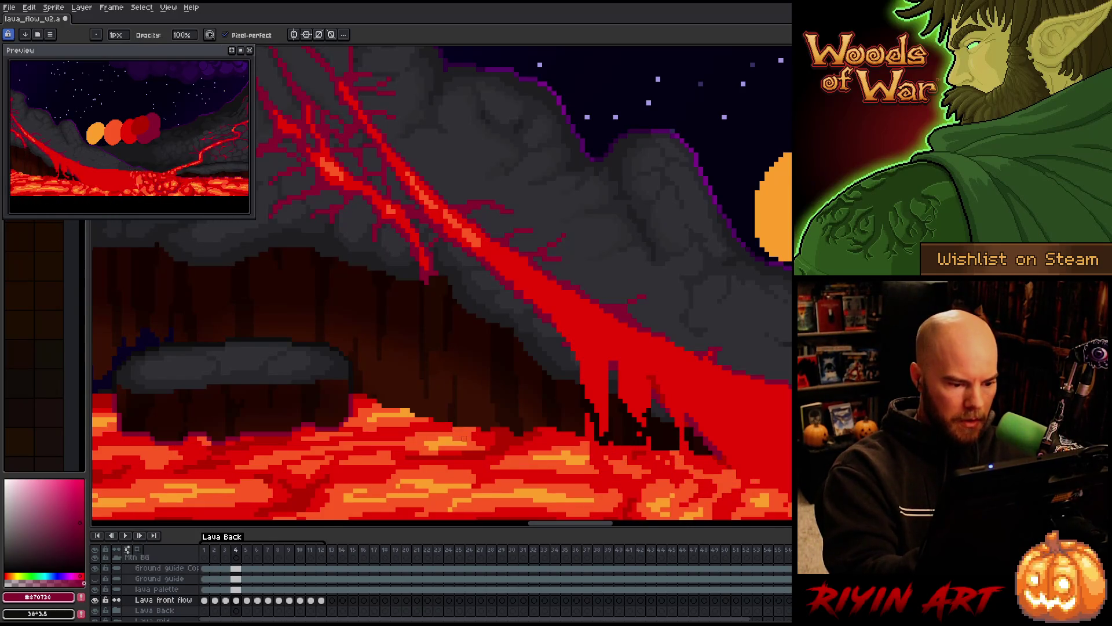
key(e)
mouse_move(463, 436)
mouse_down()
mouse_move(450, 438)
mouse_move(429, 409)
mouse_up()
key(Left)
key(Right)
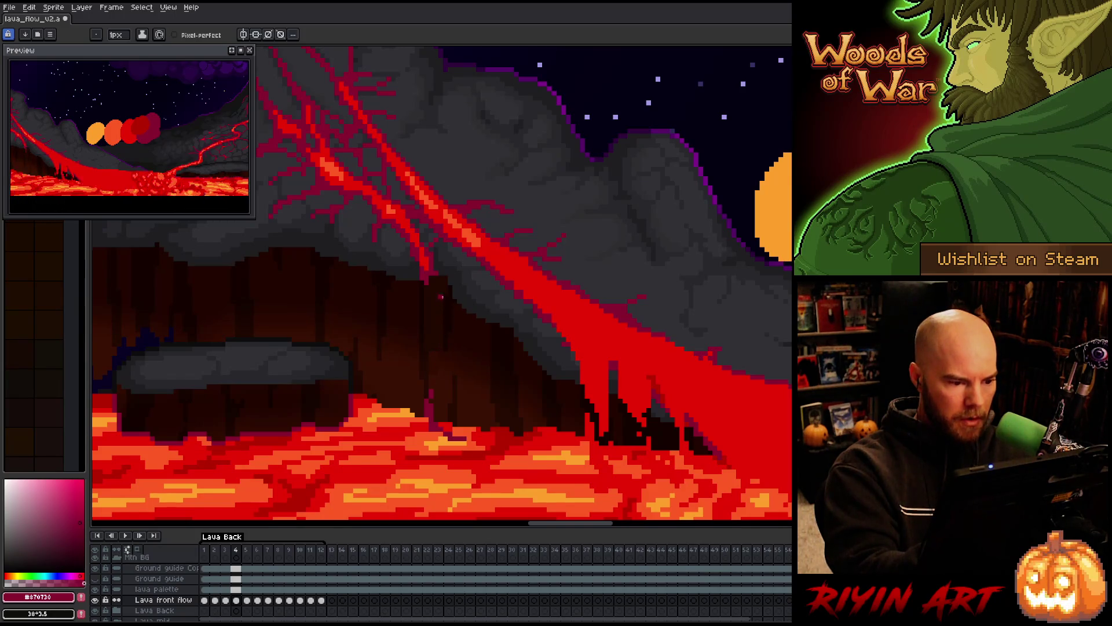
Paint a short dark streak on the lava lake on frame 5, then preview the animation.
key(Right)
key(Left)
key(Right)
key(Left)
key(Right)
drag(478, 443, 462, 443)
key(Right)
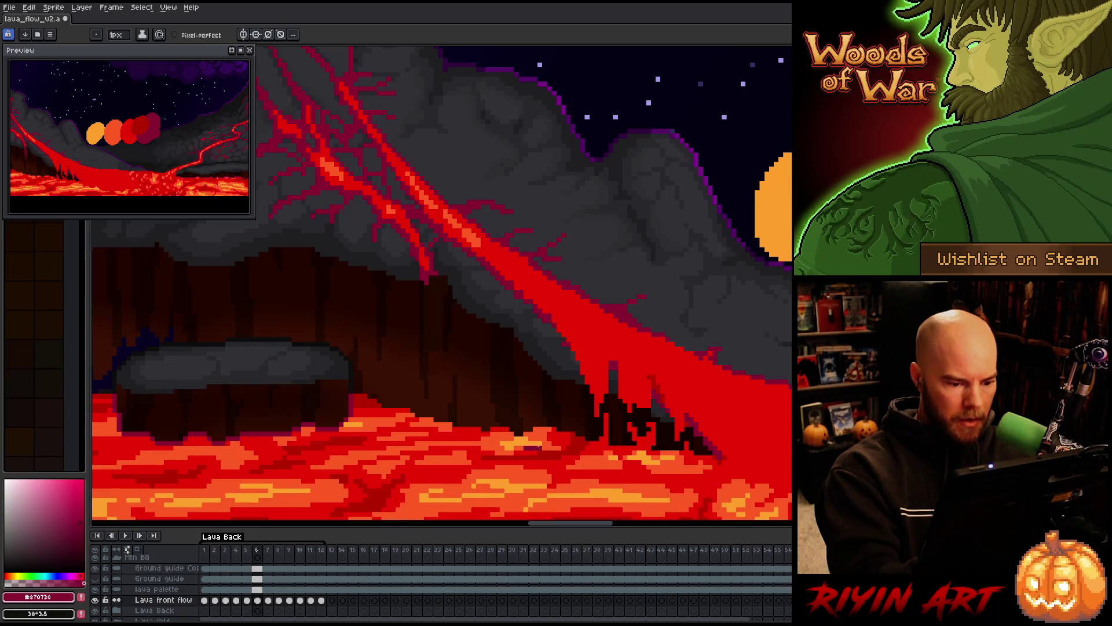
key(Right)
key(Right)
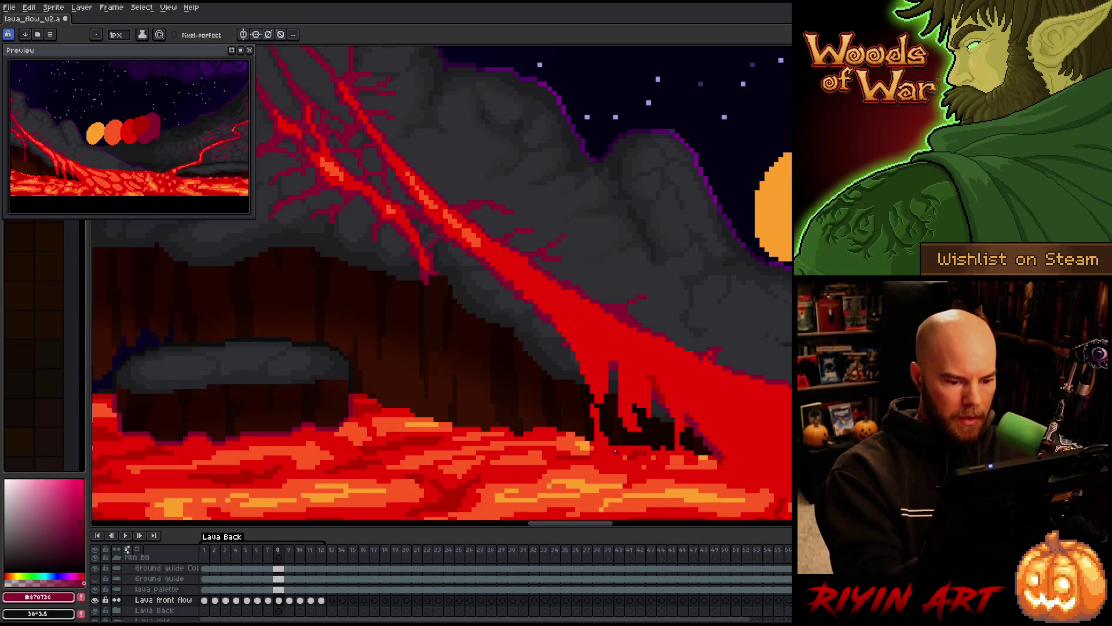
key(Return)
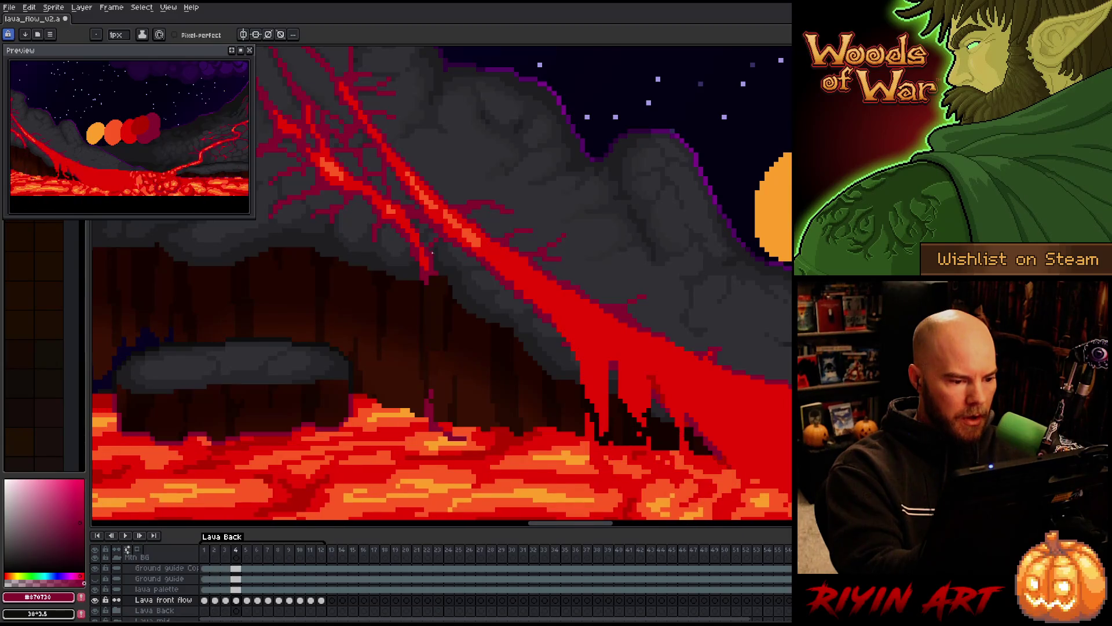
Draw a short drip below the lava vein and lengthen it down the cliff through frame 10.
drag(431, 289, 431, 311)
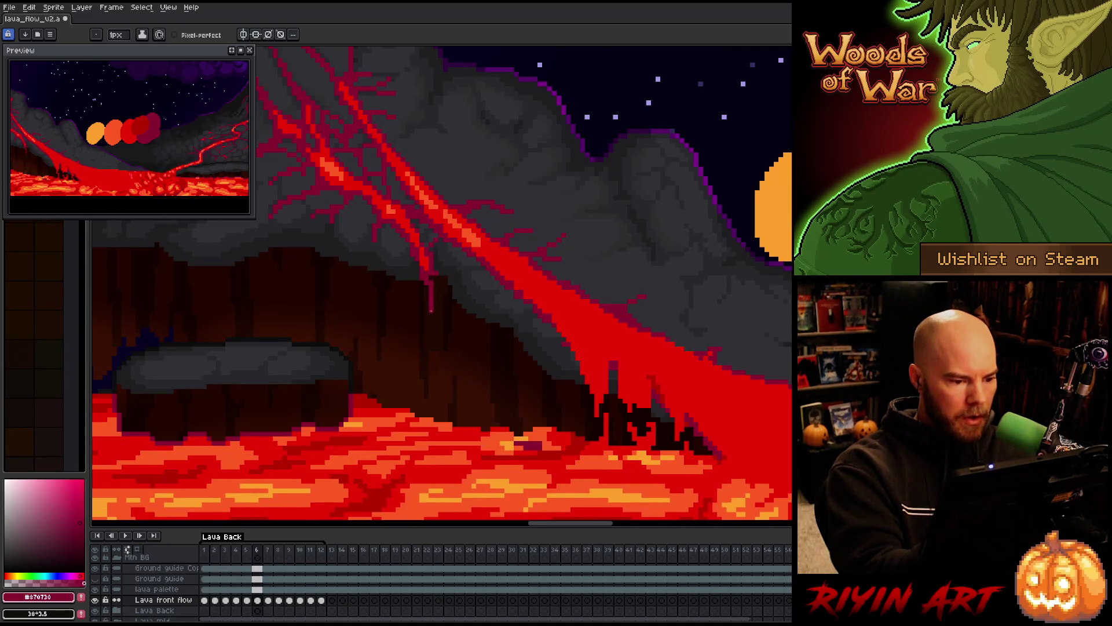
key(Right)
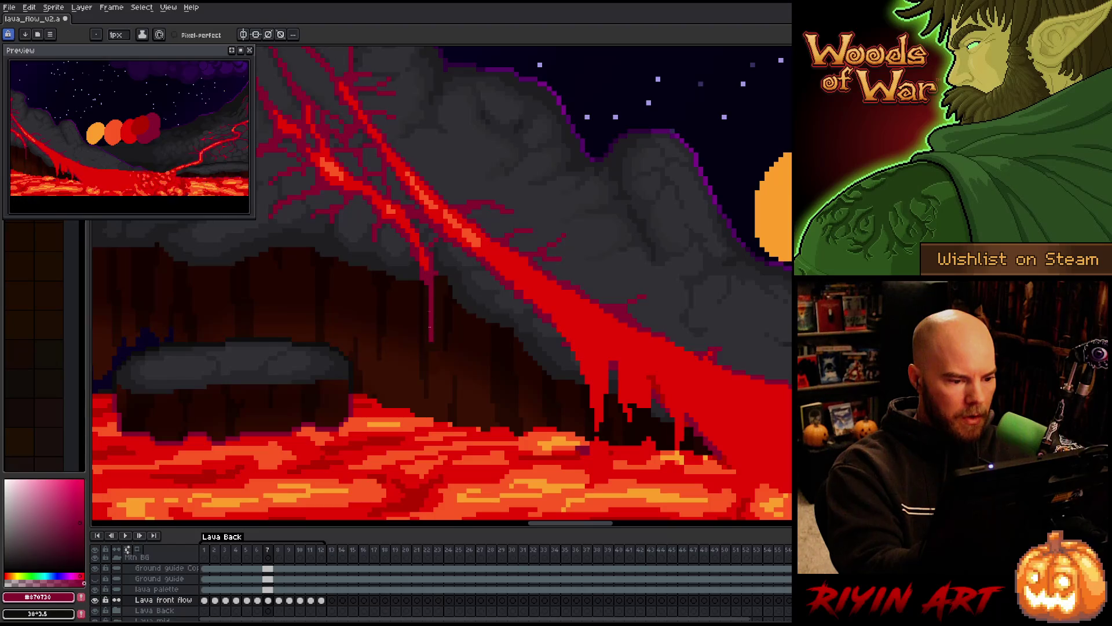
key(Right)
drag(432, 325, 431, 346)
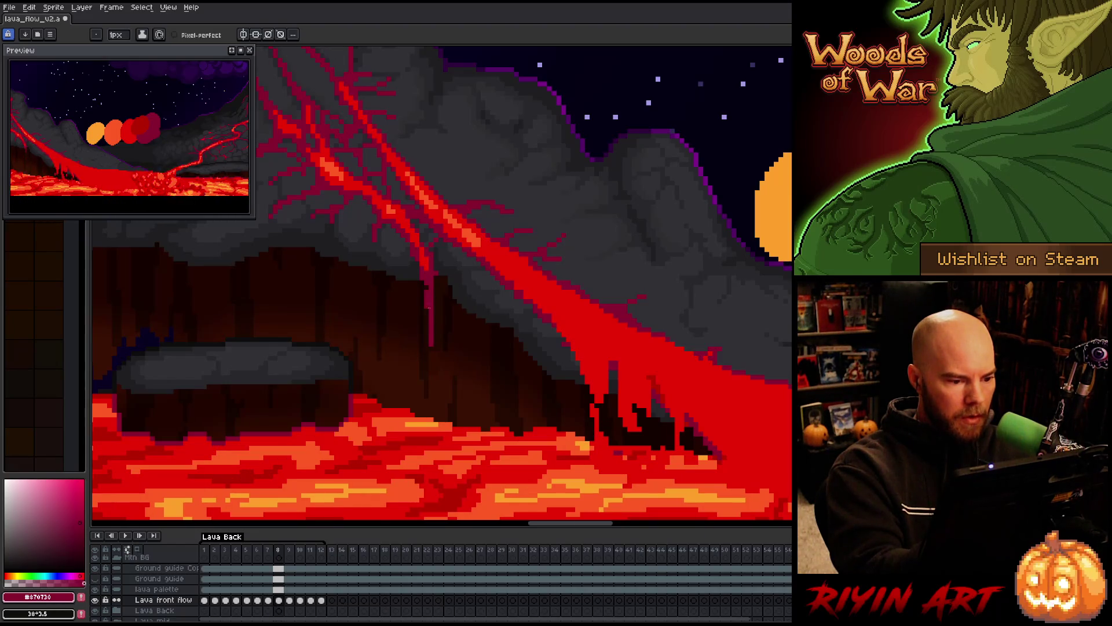
key(Right)
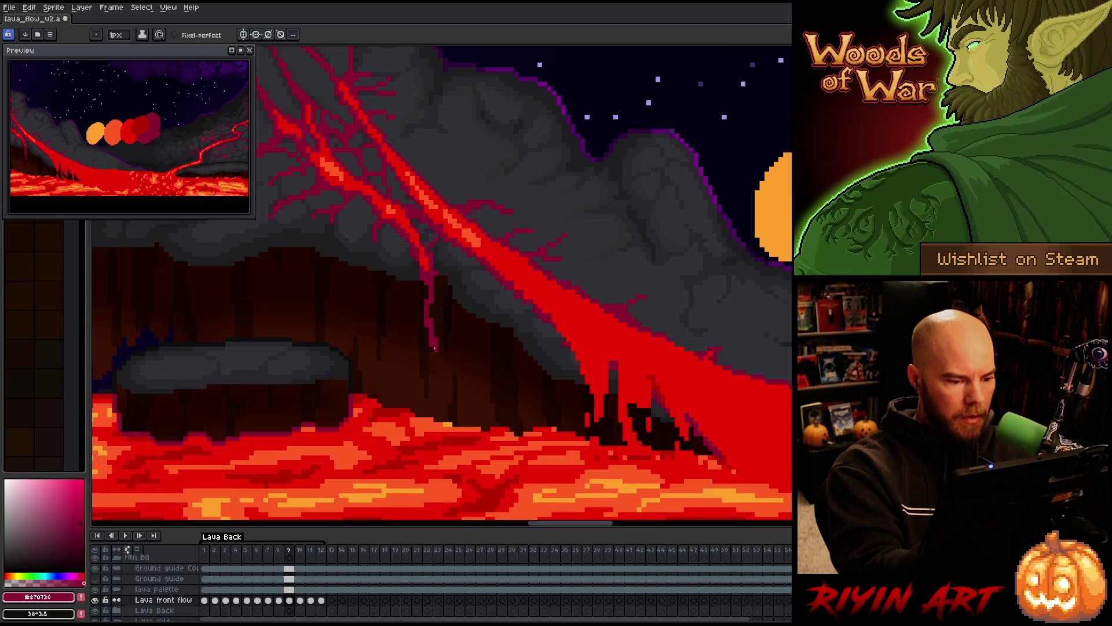
key(Right)
drag(432, 347, 436, 398)
Undo the newest drip strokes on frames 10 and 9, removing the bottom tip.
key(ctrl+z)
key(ctrl+z)
key(Left)
key(Right)
key(Left)
key(ctrl+z)
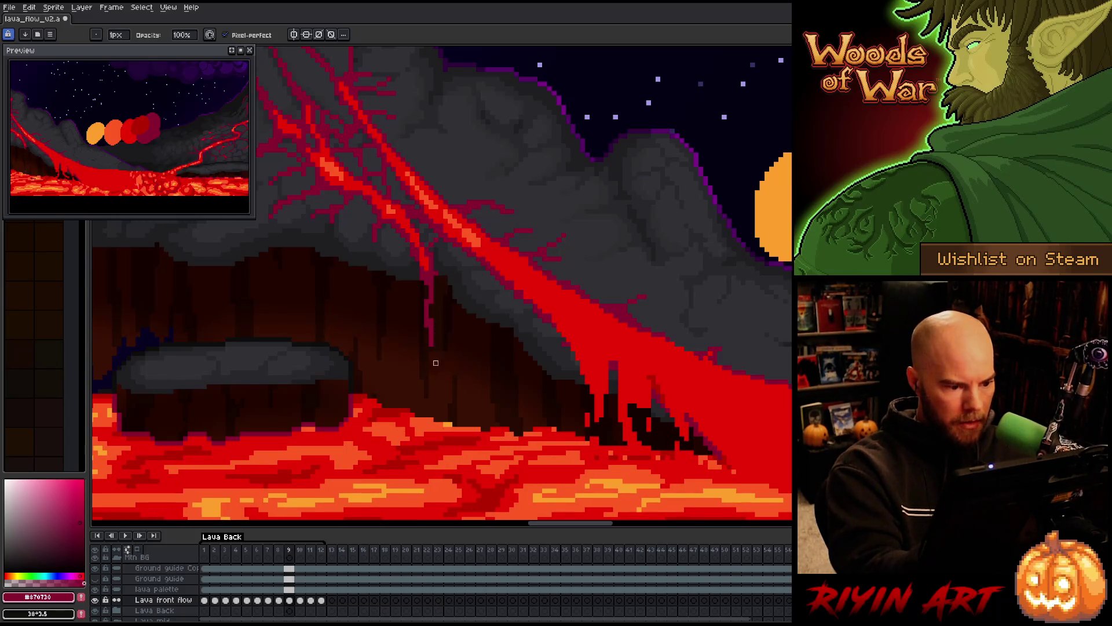
Darken the drip on frames 8 and 9, leaving a gap in it.
key(Left)
drag(427, 283, 426, 297)
key(Right)
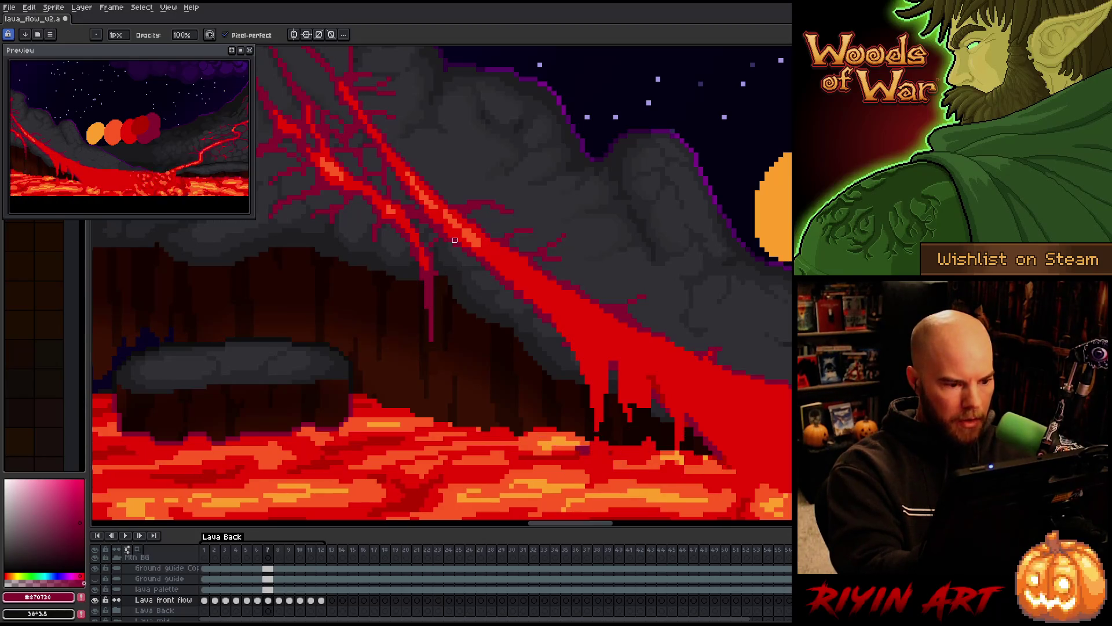
drag(428, 300, 428, 318)
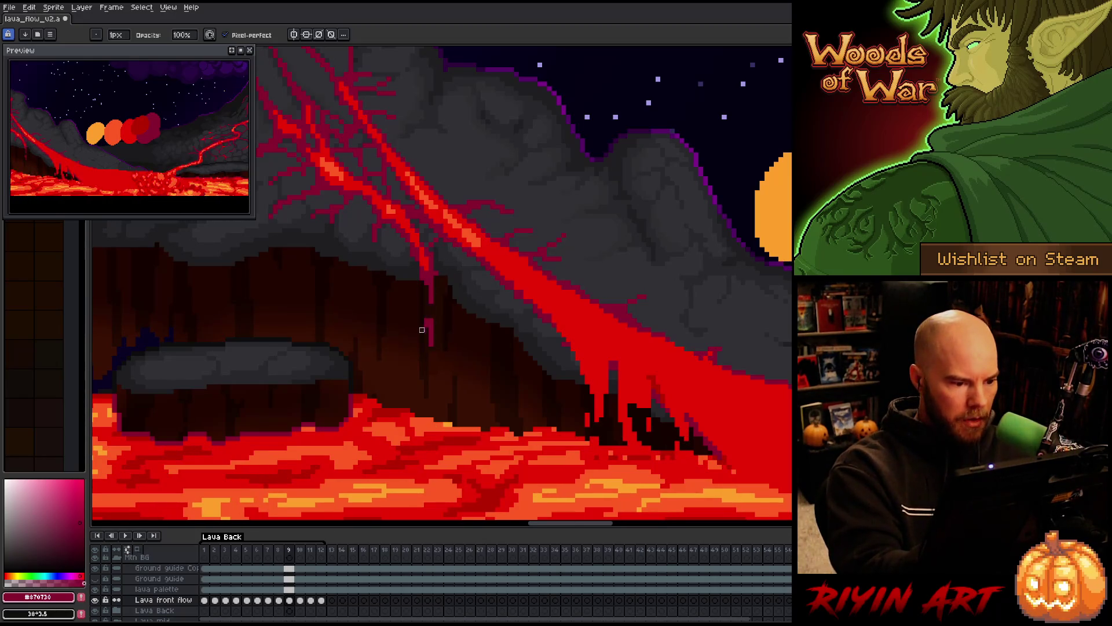
key(e)
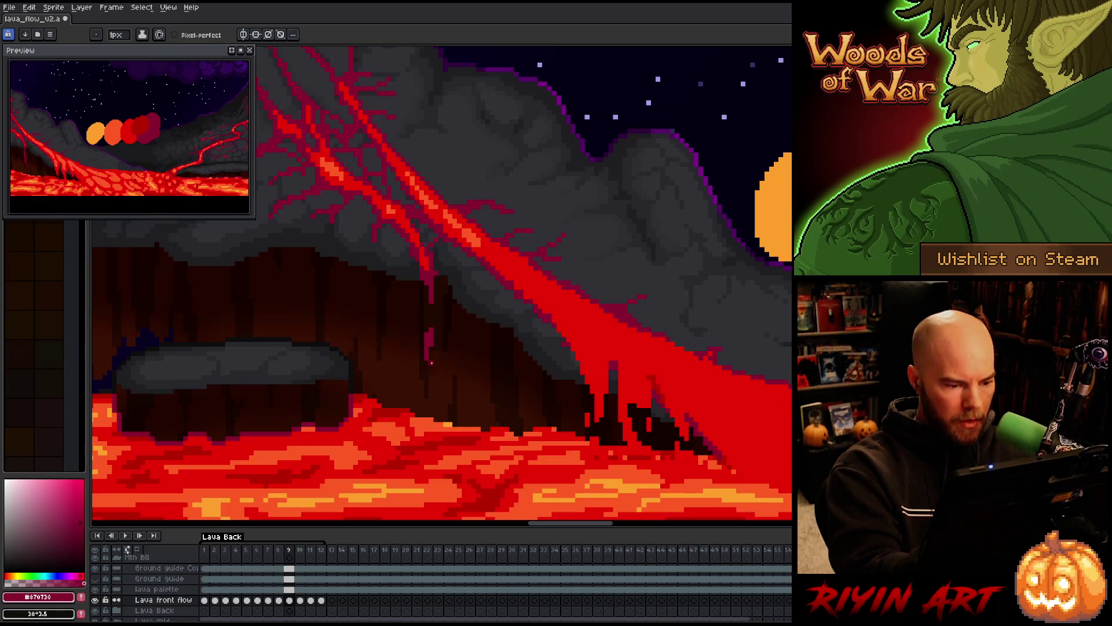
Step through frames 10–12 and wrap back around to frame 1.
key(period)
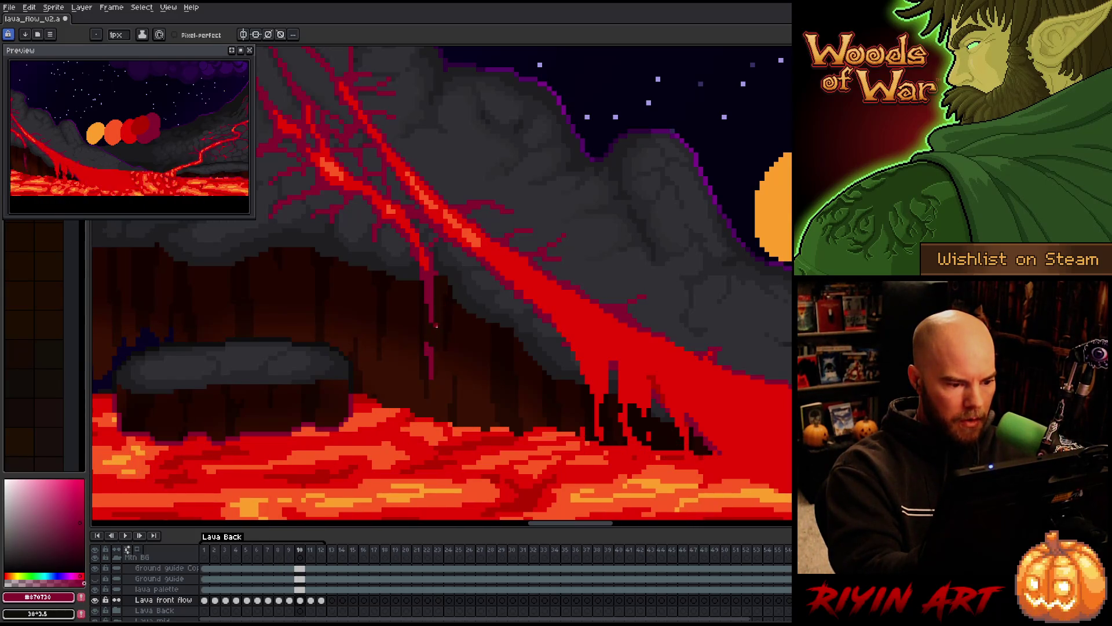
key(b)
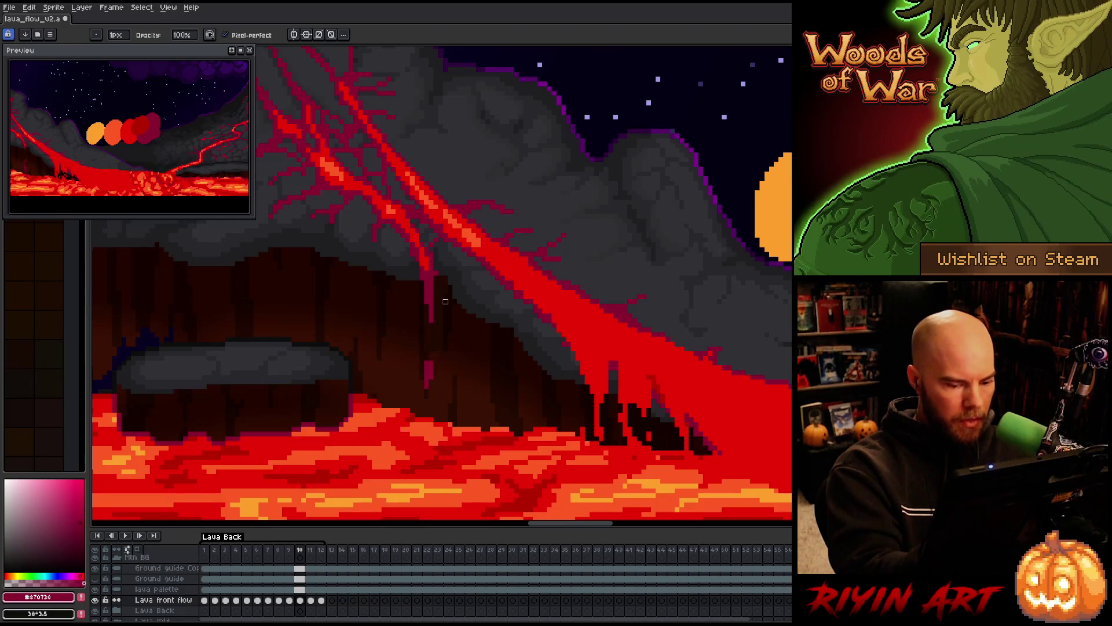
key(e)
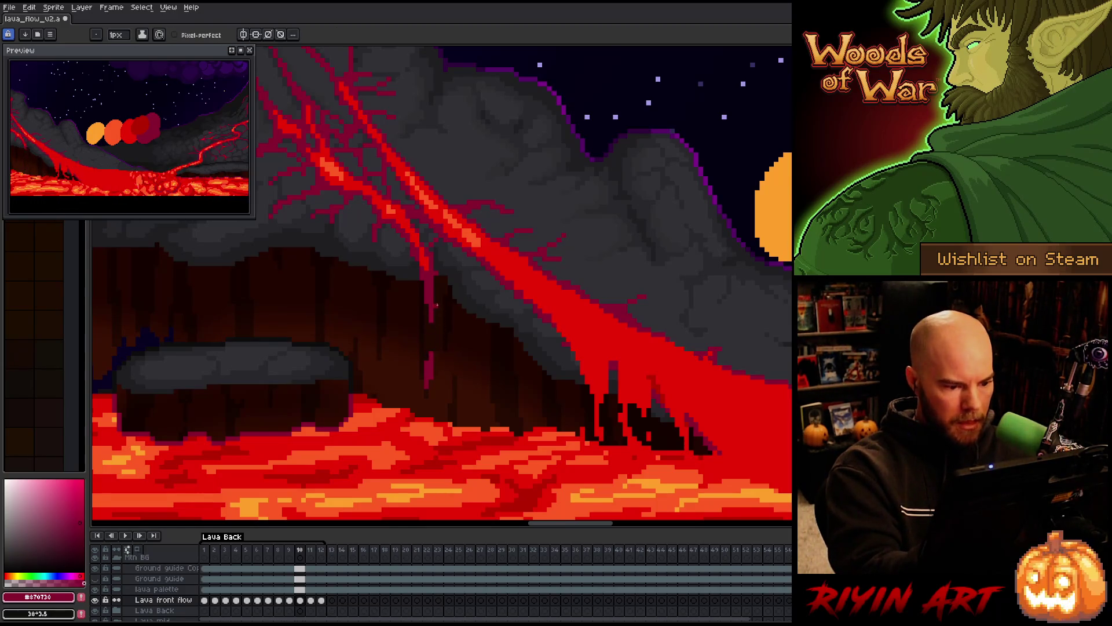
key(period)
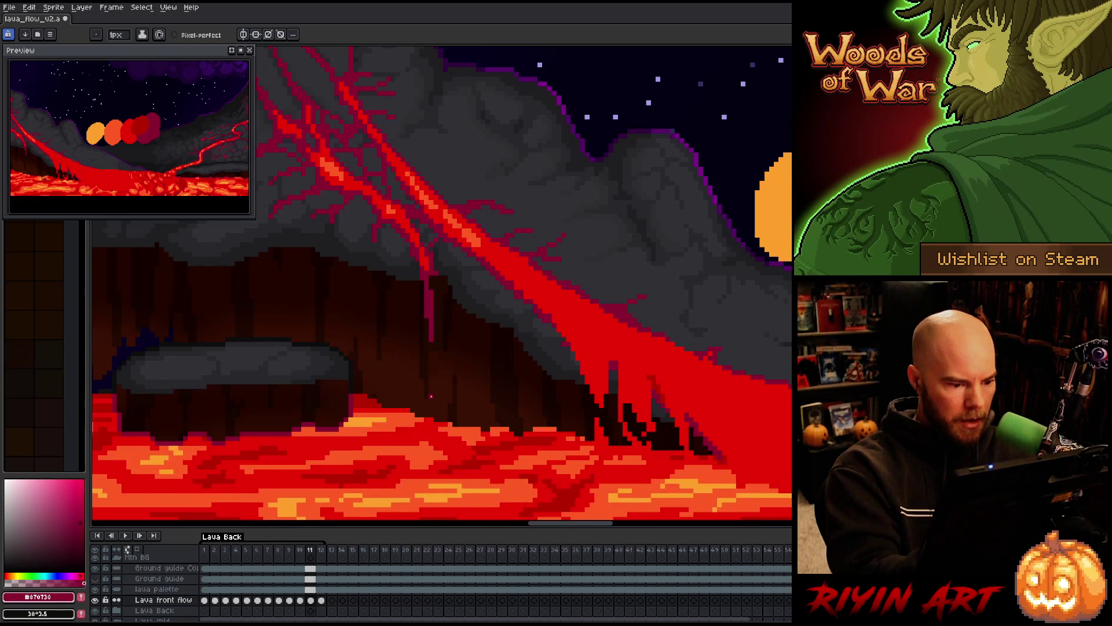
key(period)
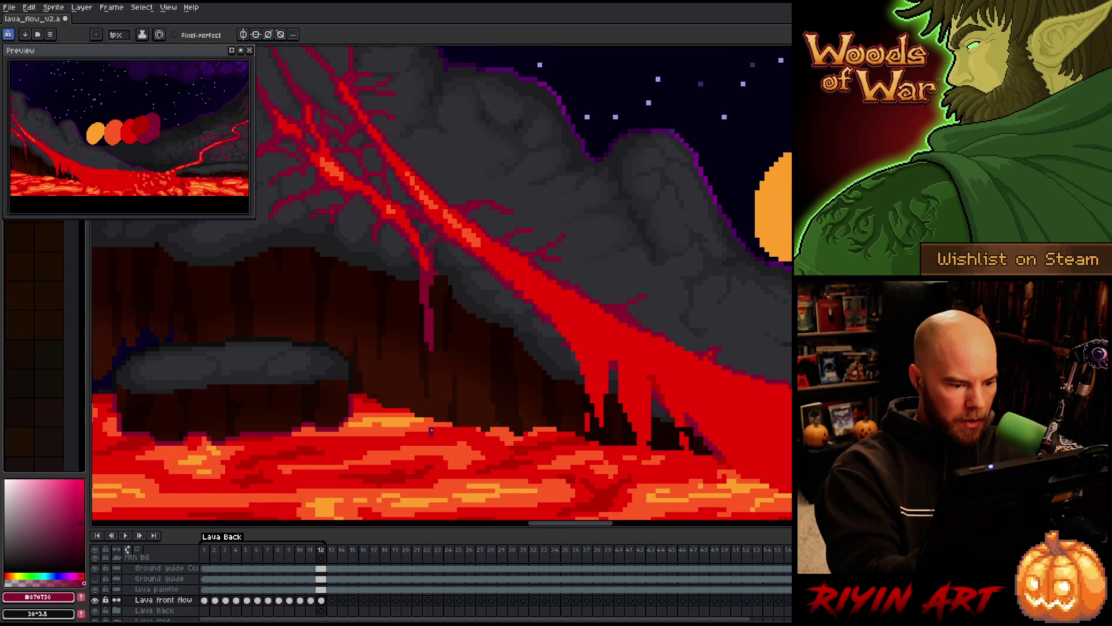
key(period)
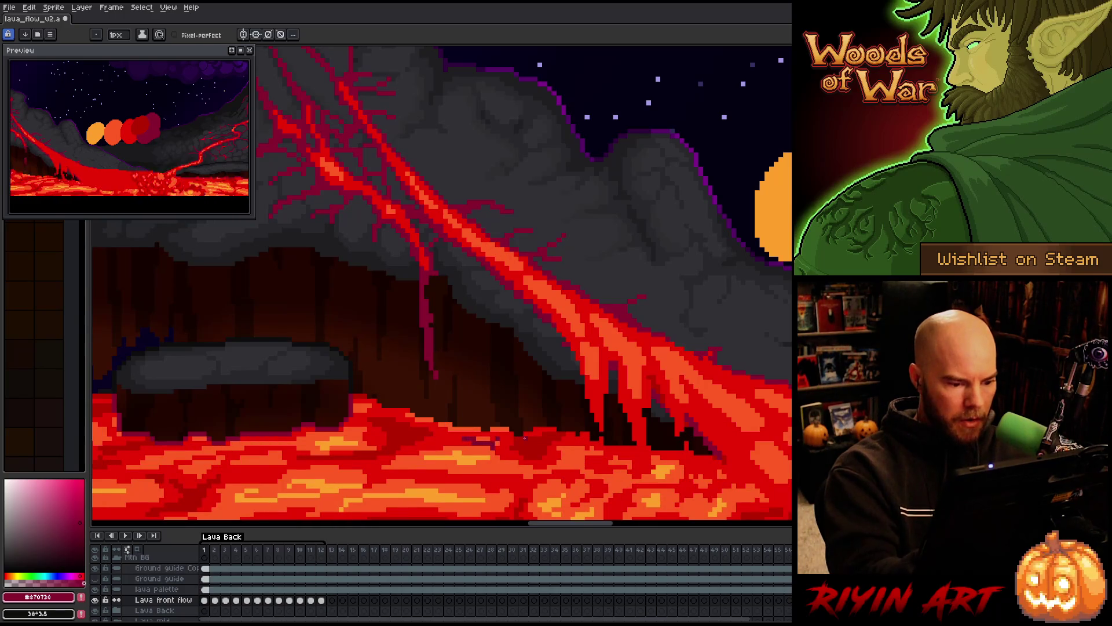
Paint short dark strokes where the flow meets the lava on frames 1–3.
mouse_move(506, 448)
mouse_down()
mouse_move(494, 441)
mouse_move(537, 444)
mouse_move(518, 442)
mouse_up()
key(period)
key(comma)
key(period)
key(period)
drag(597, 453, 585, 452)
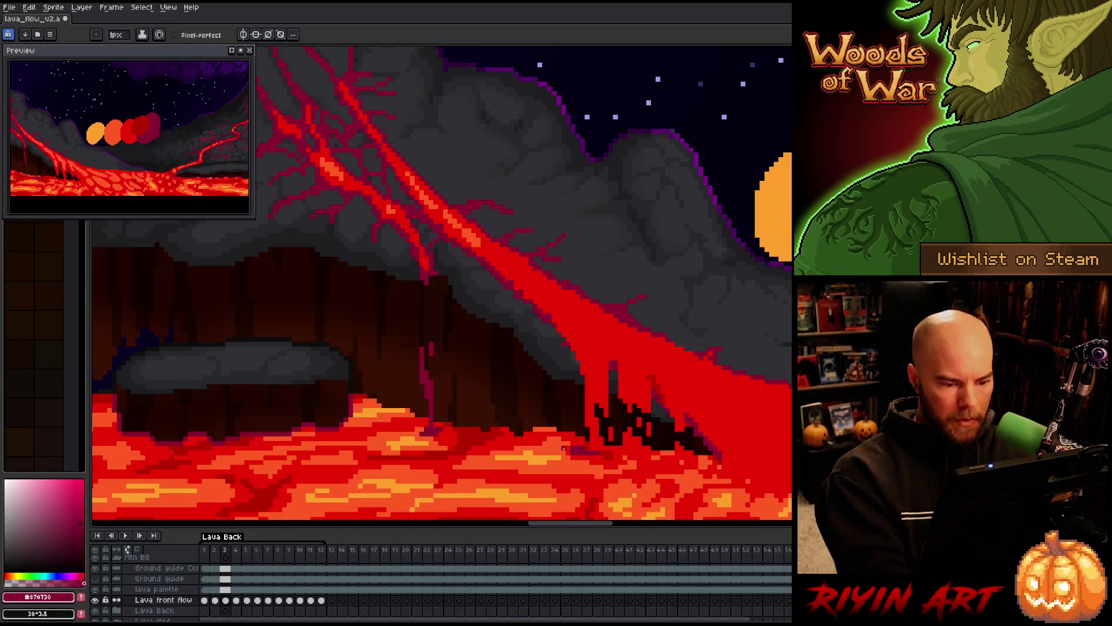
key(period)
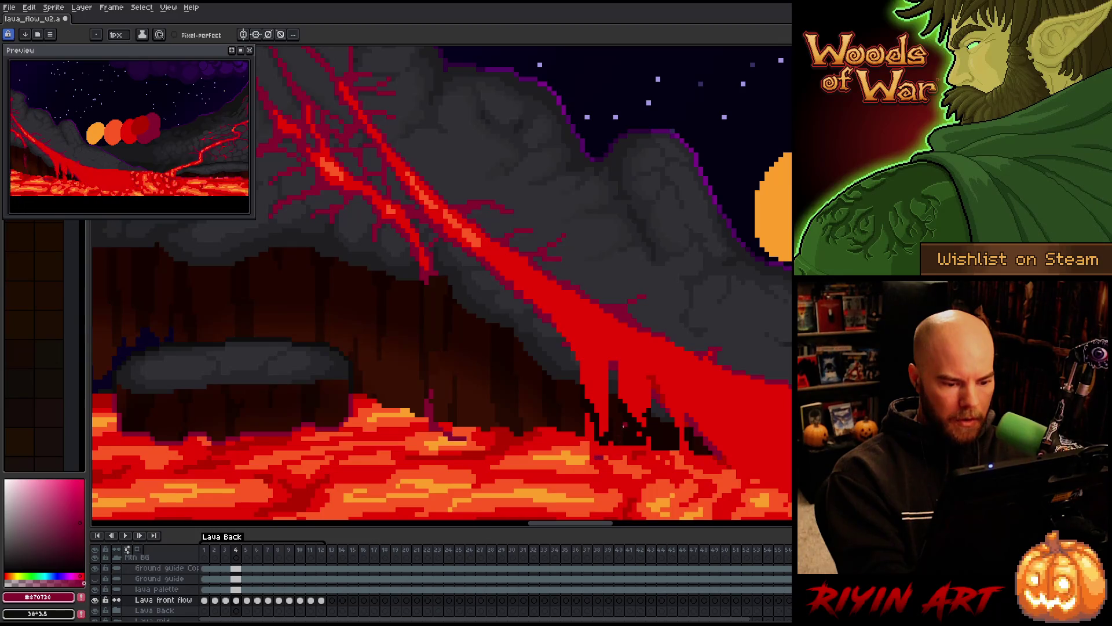
Preview the animation from frame 1 and save the file with Ctrl+S.
key(Return)
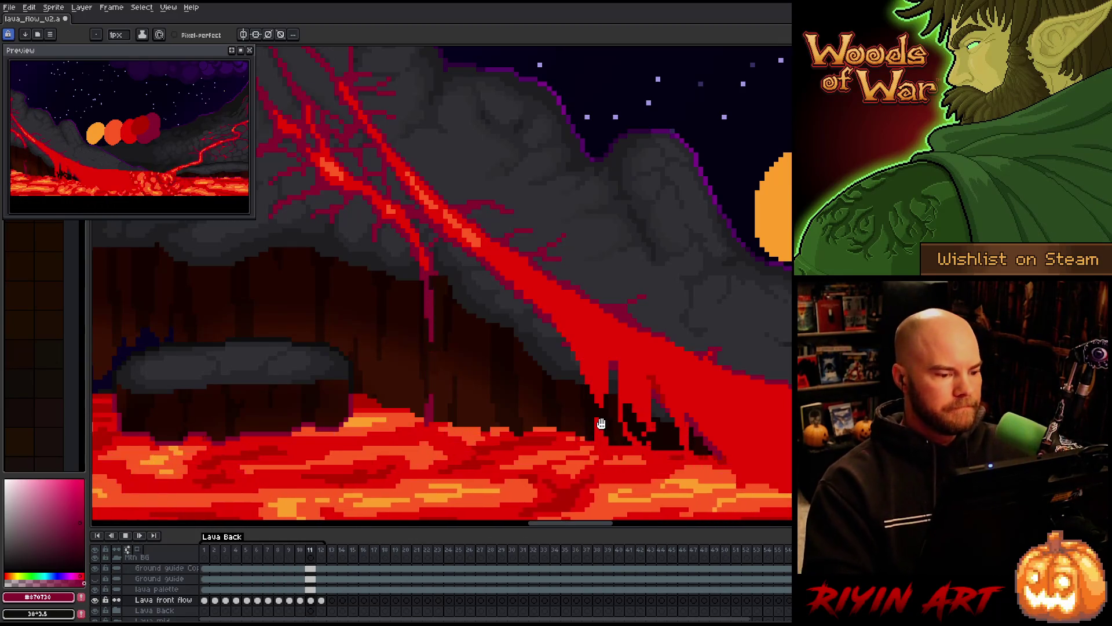
key(Return)
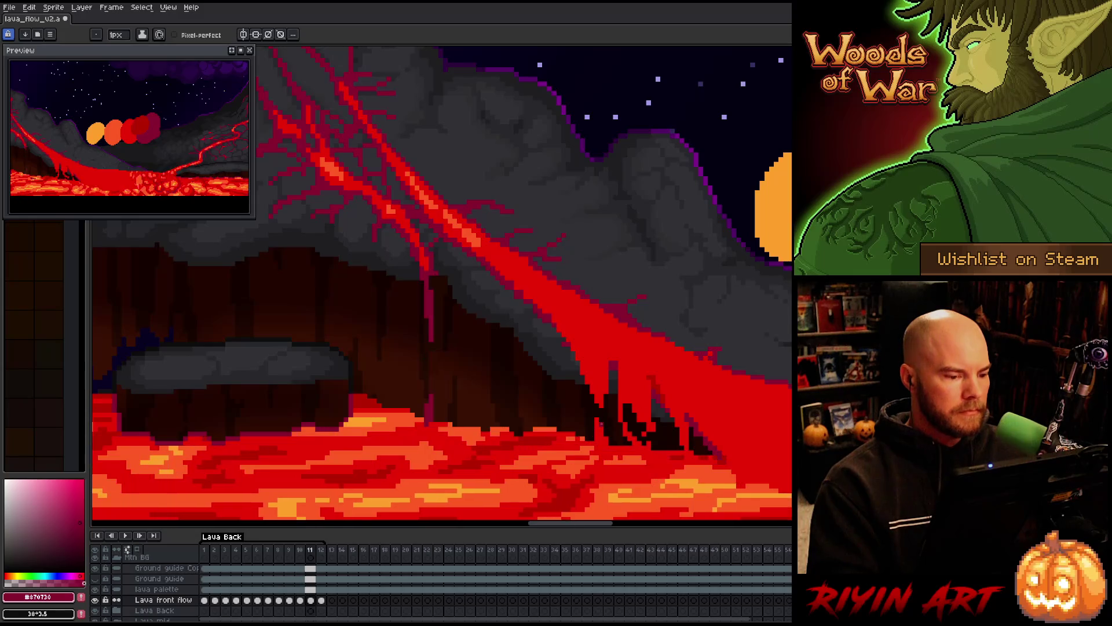
key(Home)
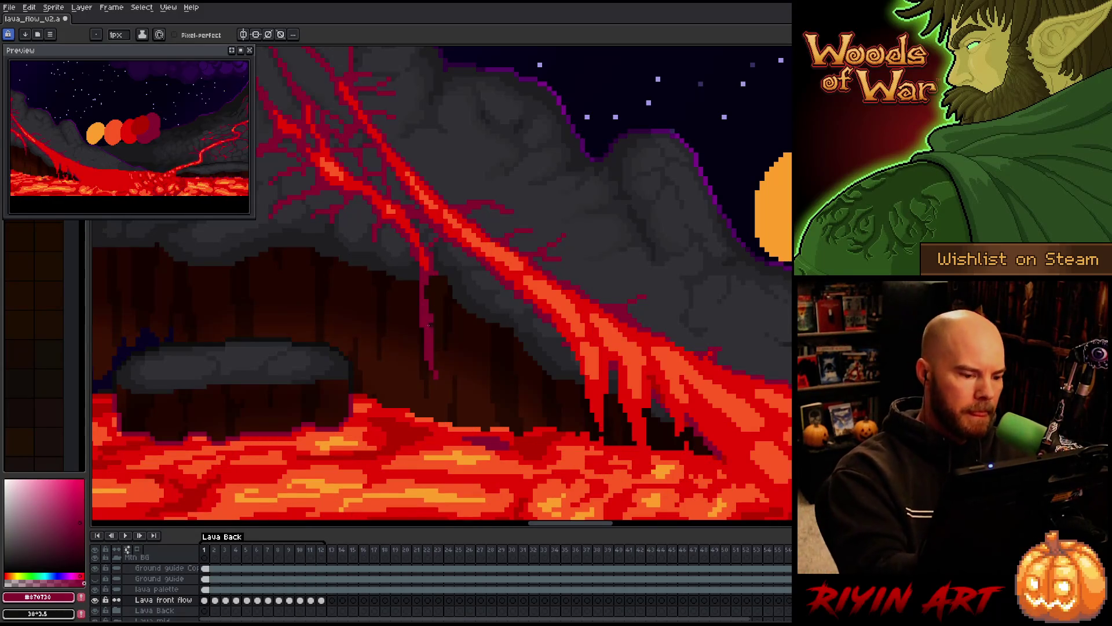
key(Return)
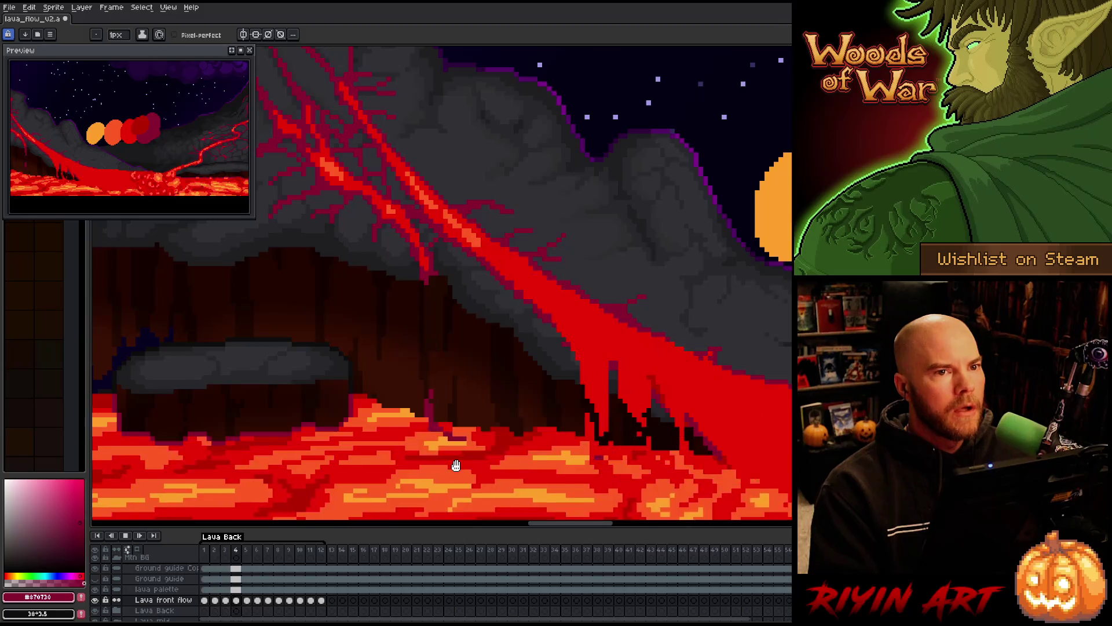
key(ctrl+s)
key(Return)
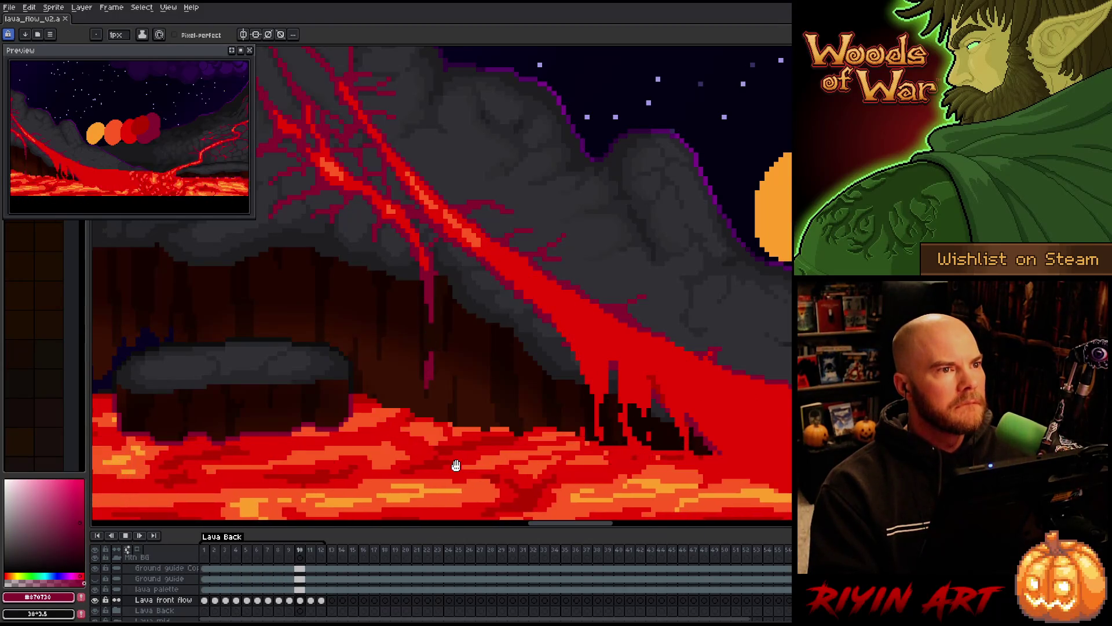
Zoom to the volcano's left cliff and extend the red lava streak down it.
scroll(607, 406, down, 5)
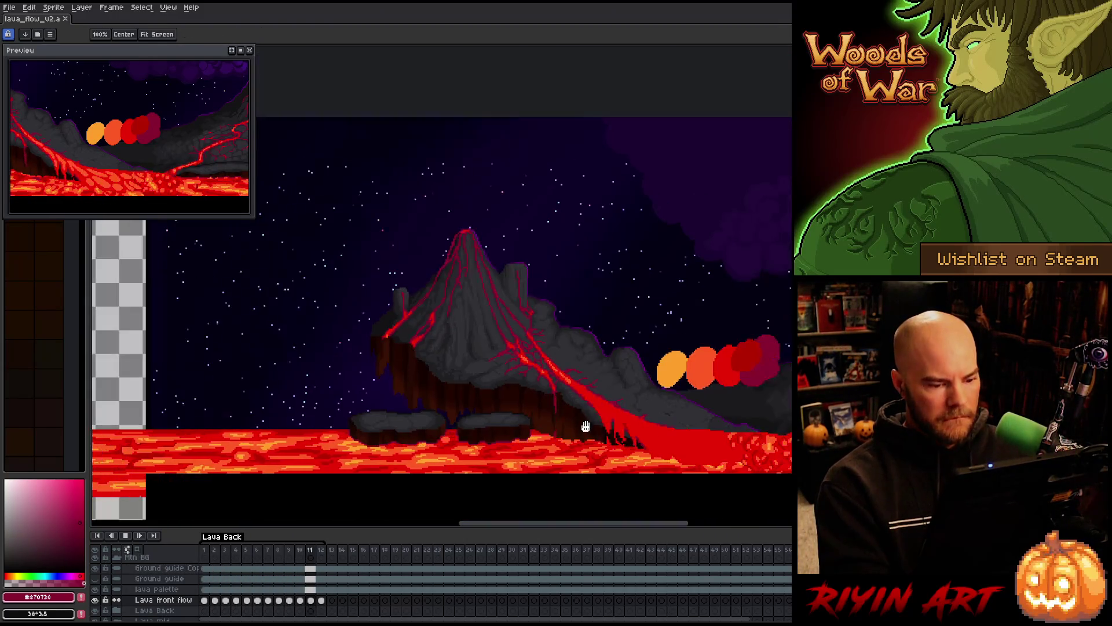
drag(586, 427, 611, 334)
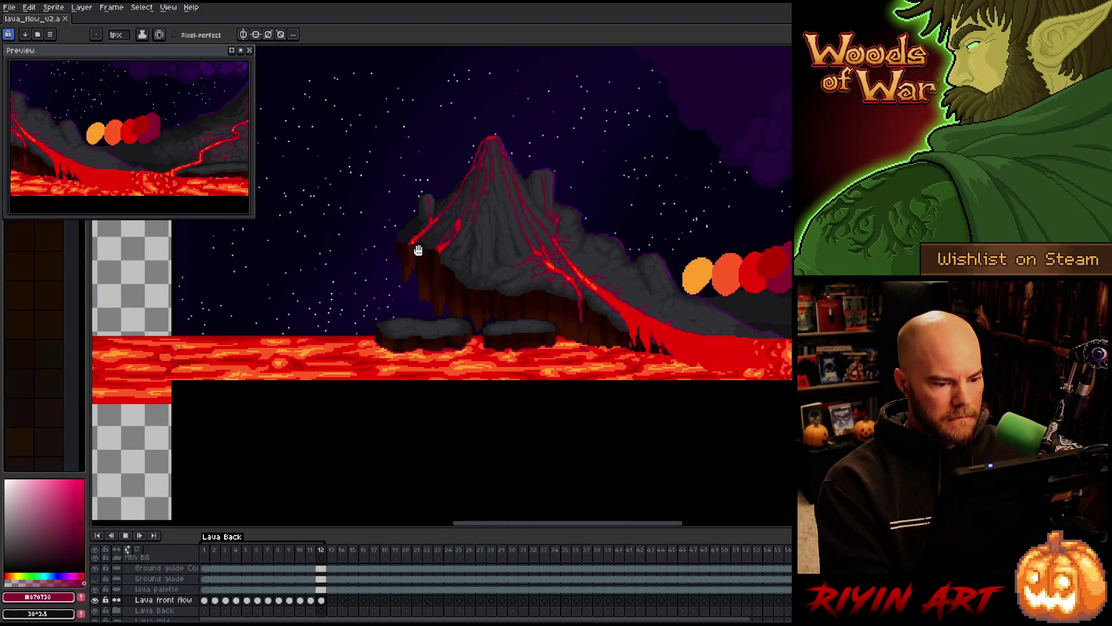
scroll(457, 261, up, 3)
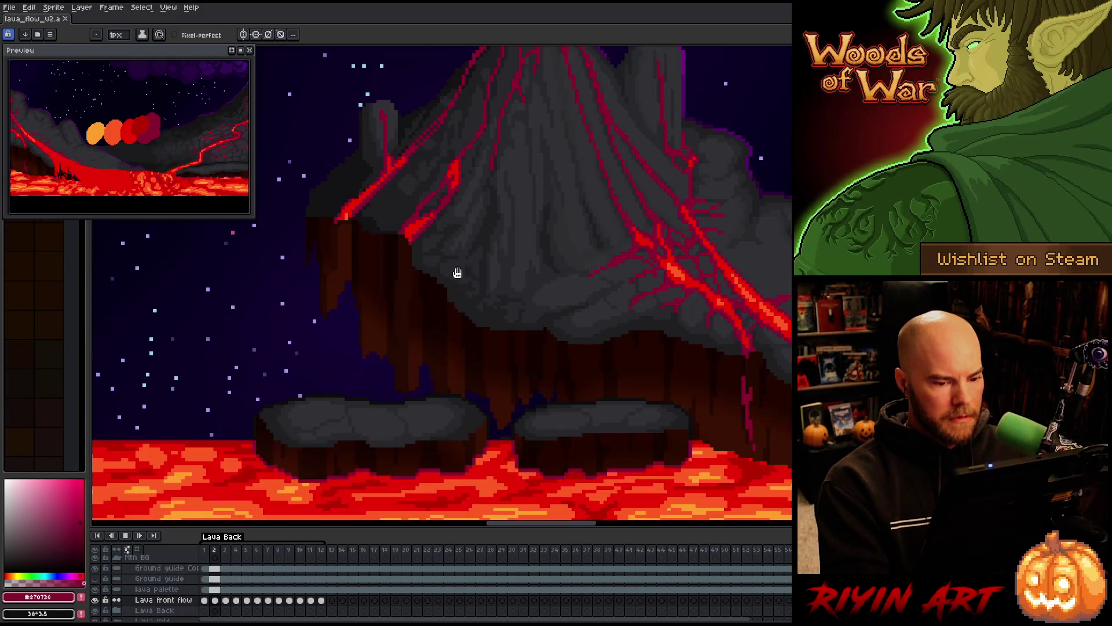
mouse_move(418, 349)
mouse_down()
mouse_move(415, 268)
mouse_move(452, 266)
mouse_move(455, 278)
mouse_up()
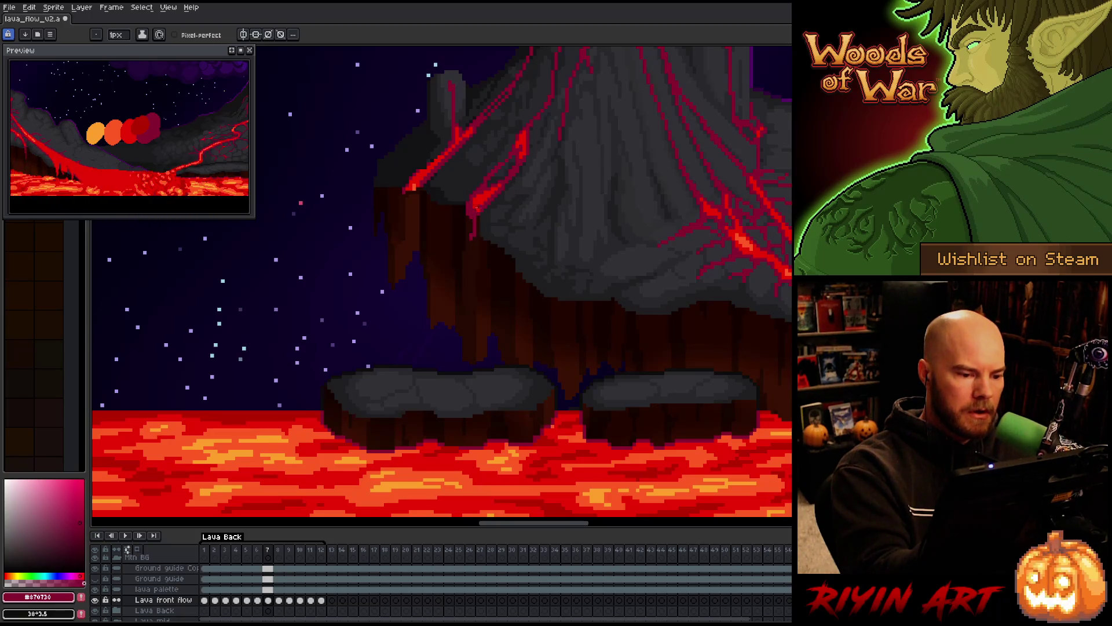
drag(472, 214, 471, 233)
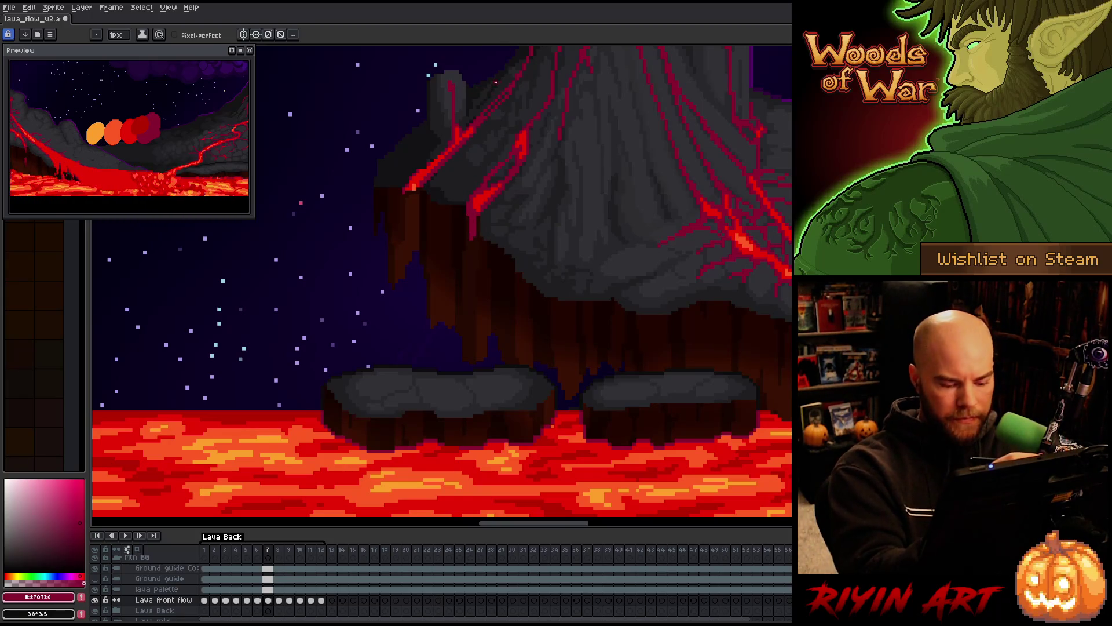
Step back through frames 4–6 comparing the new drip, then advance to frame 10.
key(comma)
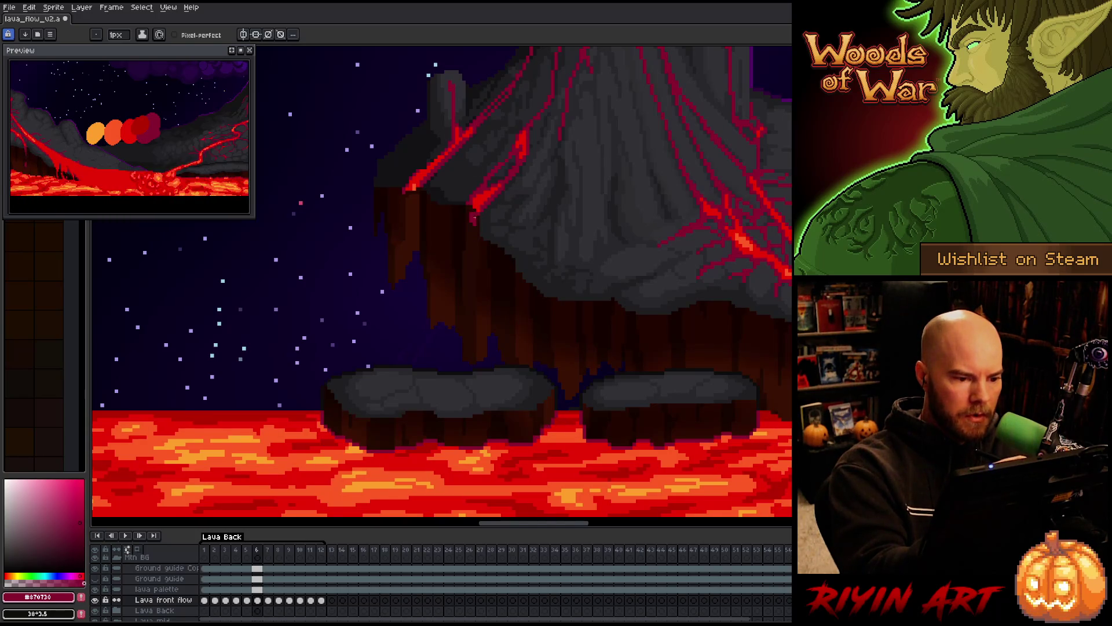
key(comma)
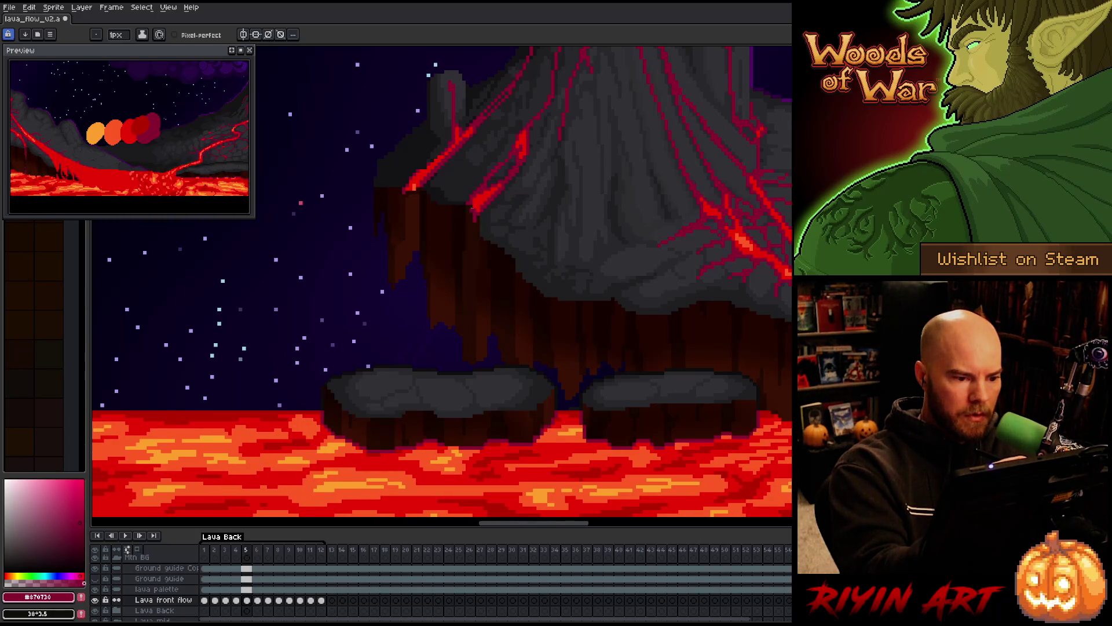
key(comma)
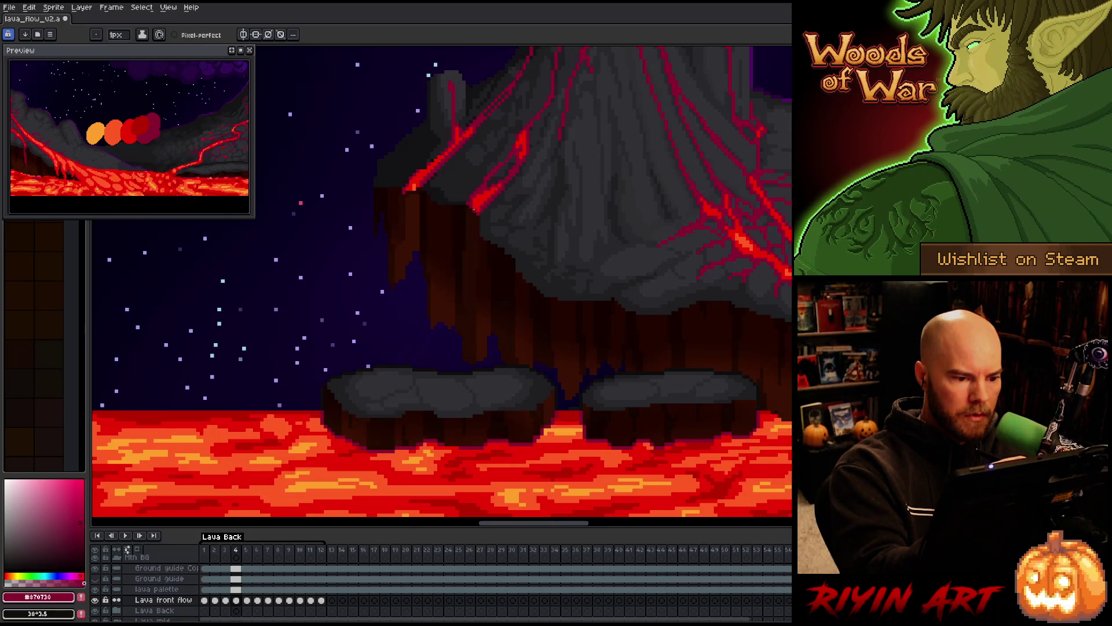
key(comma)
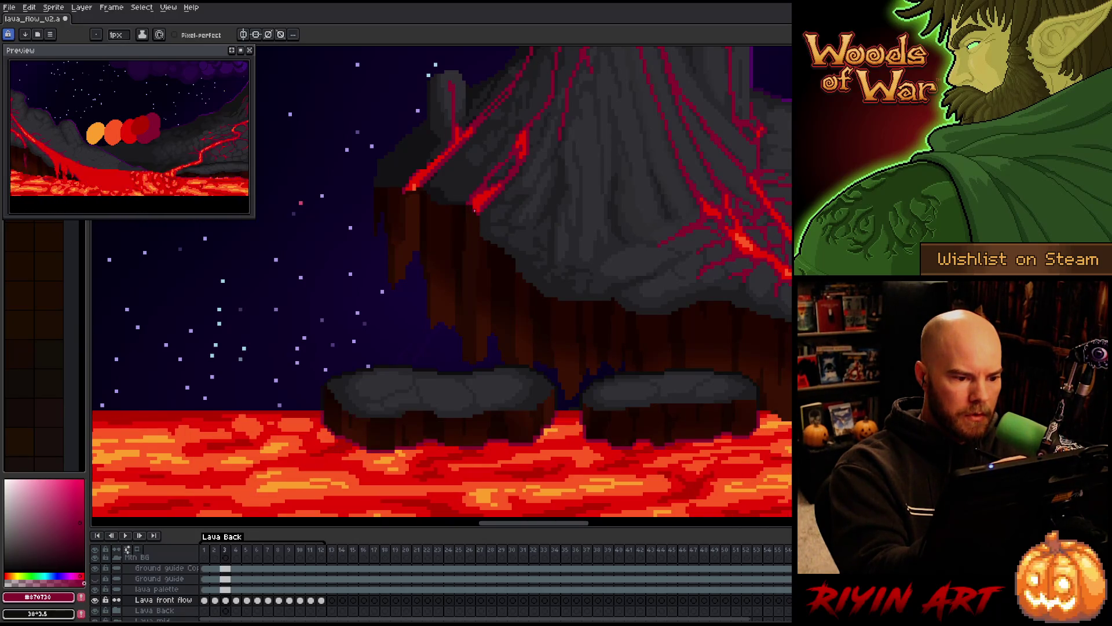
key(period)
key(period)
key(period)
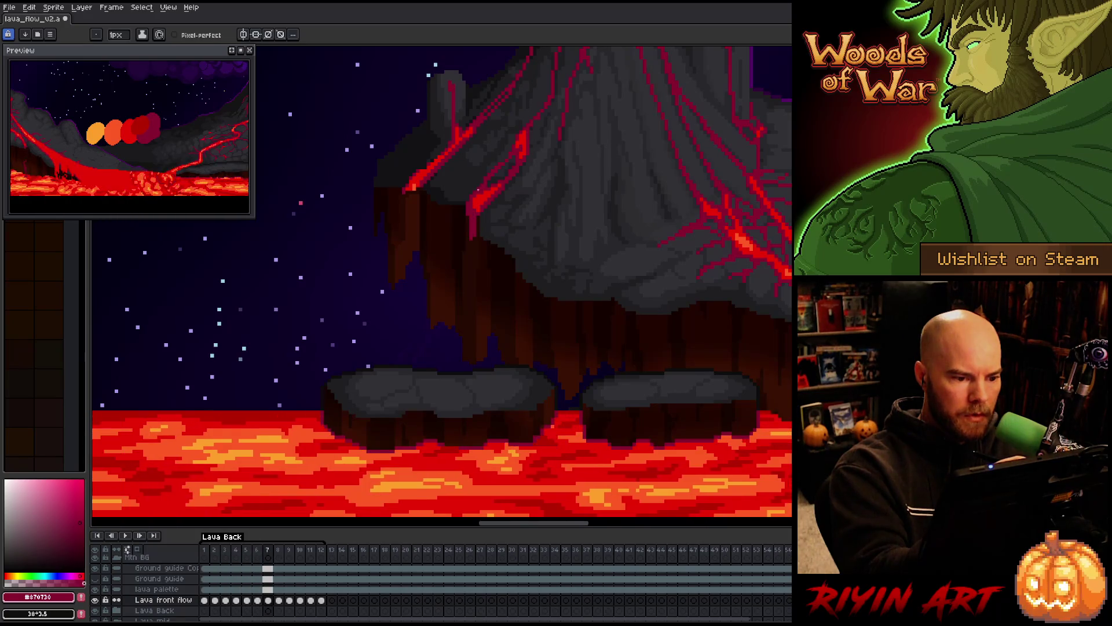
key(comma)
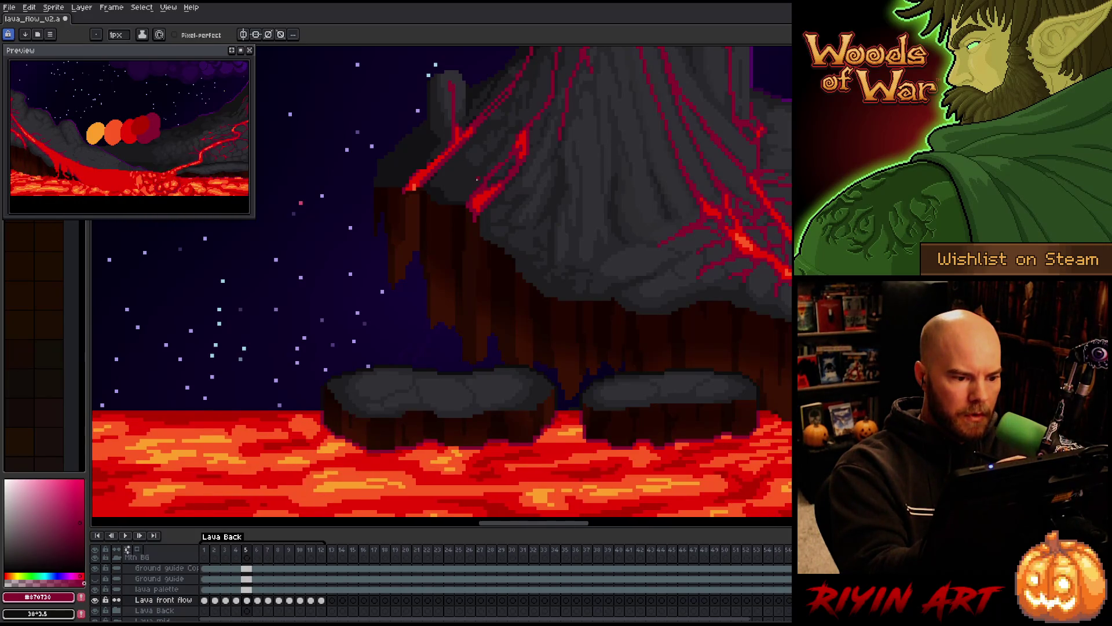
key(comma)
key(period)
key(comma)
key(period)
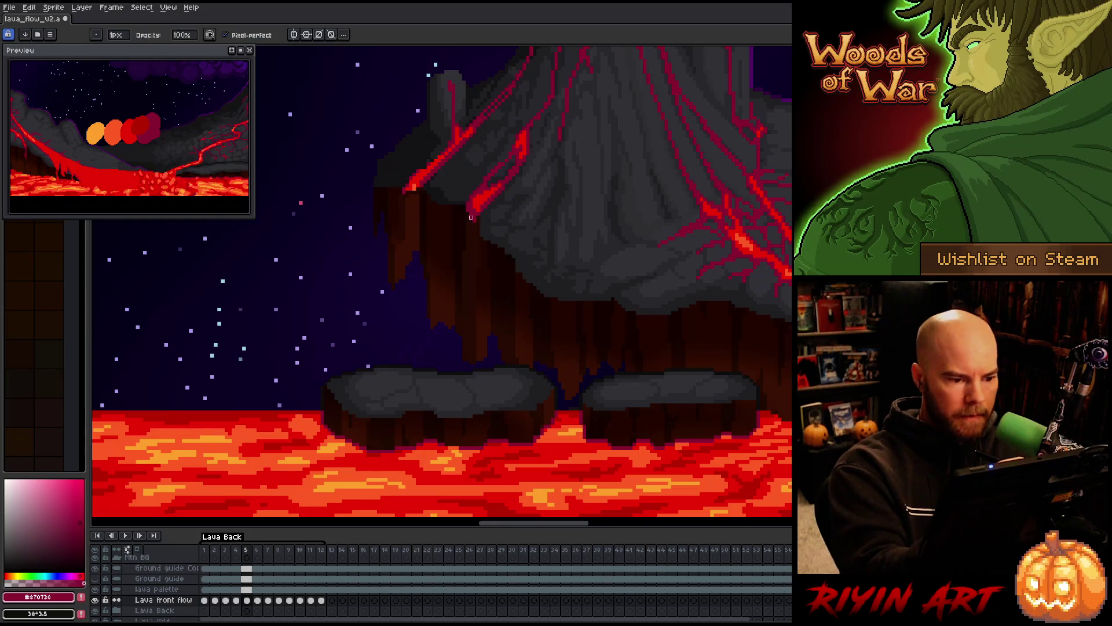
key(comma)
key(period)
key(comma)
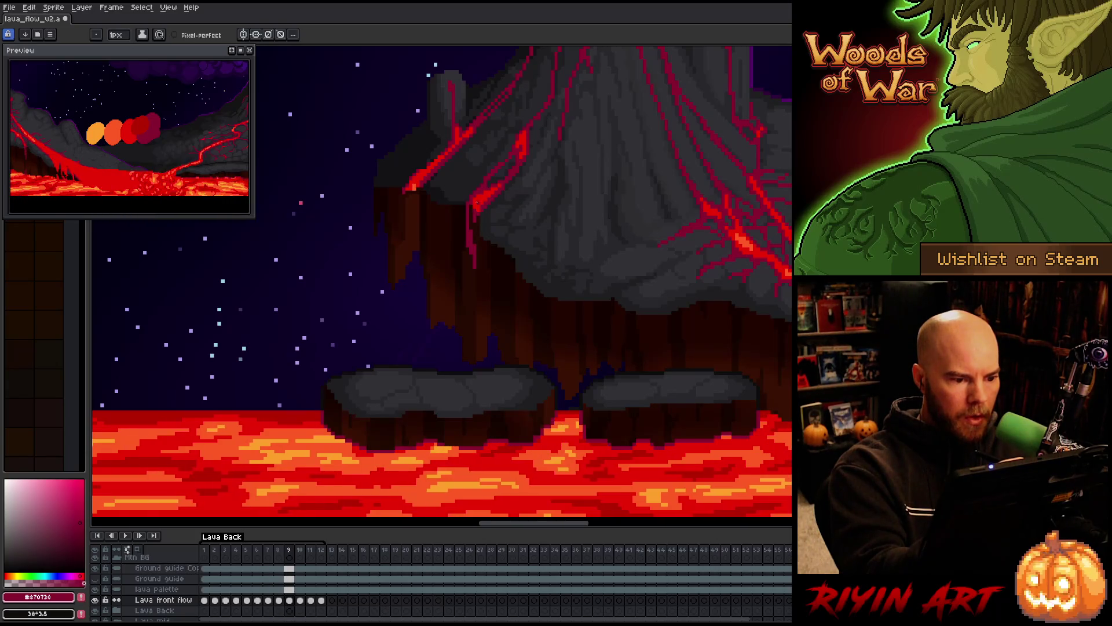
key(period)
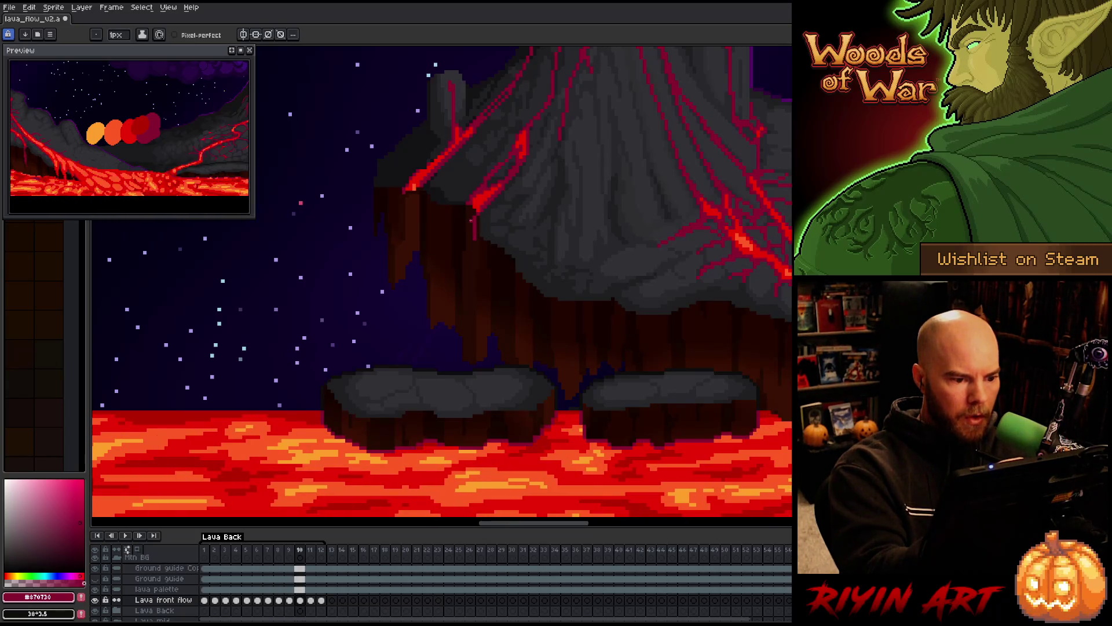
Extend the red drip further down the dark rock, flipping between frames 9 and 10 to check its motion.
drag(466, 229, 469, 258)
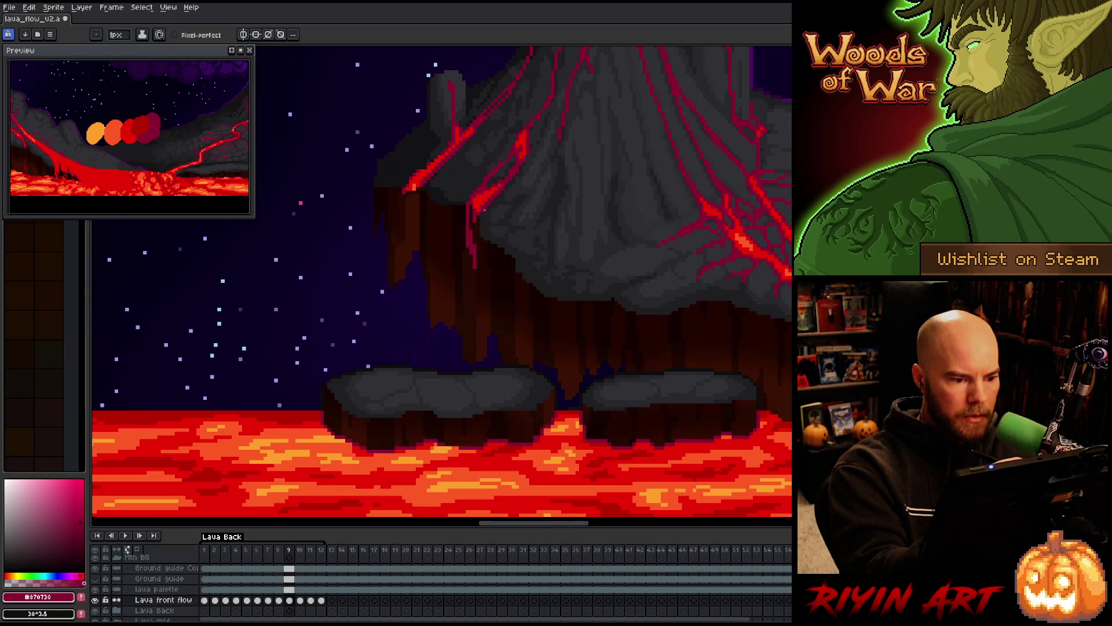
key(b)
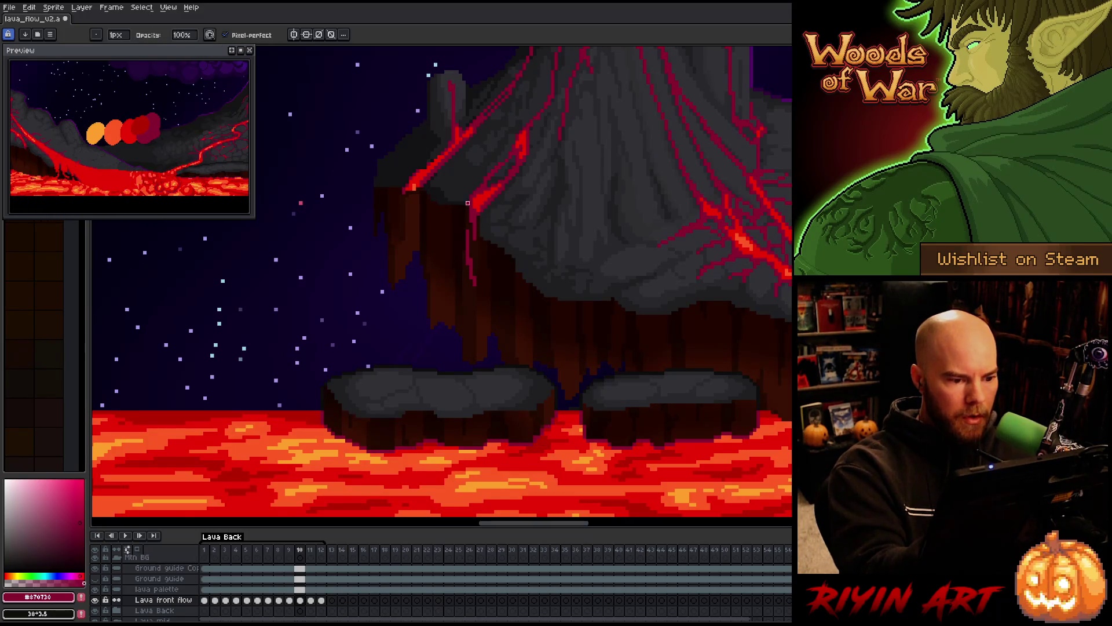
key(e)
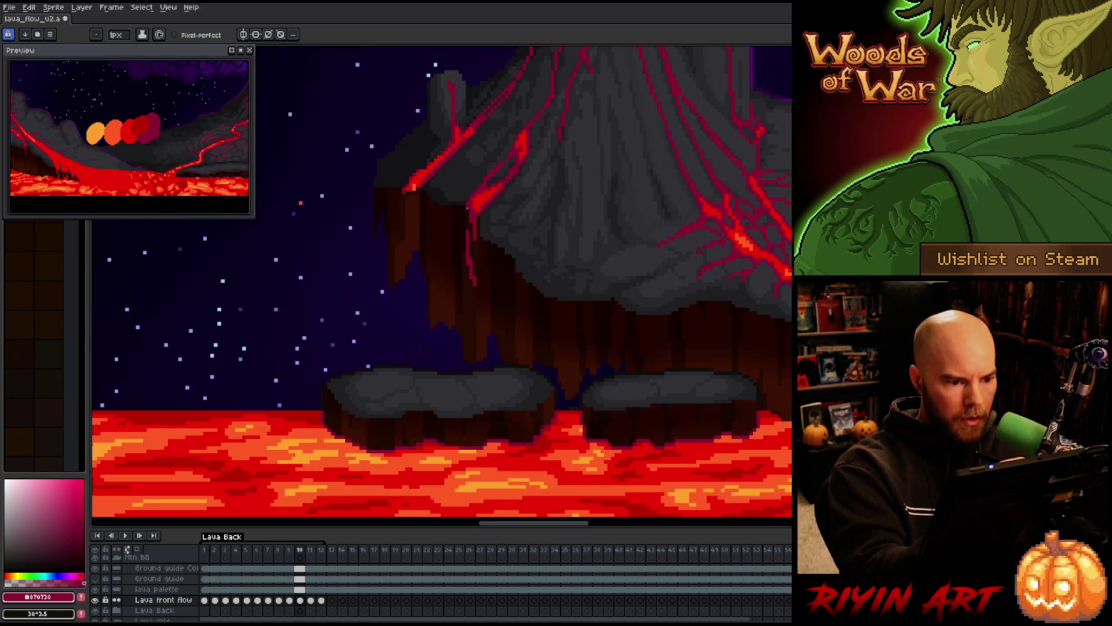
key(comma)
key(period)
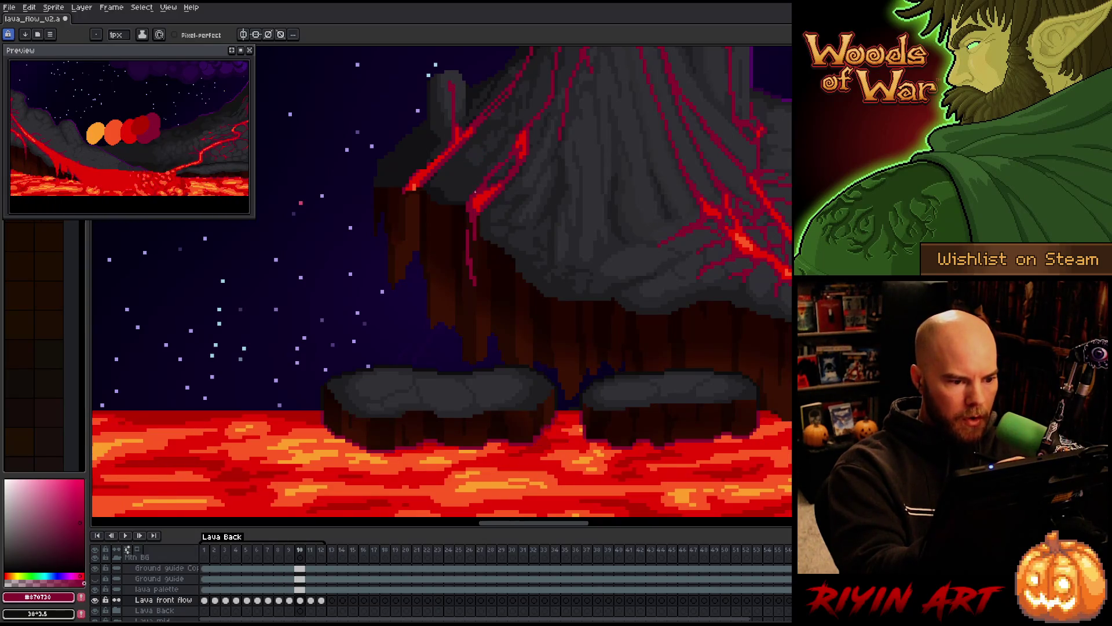
key(comma)
key(period)
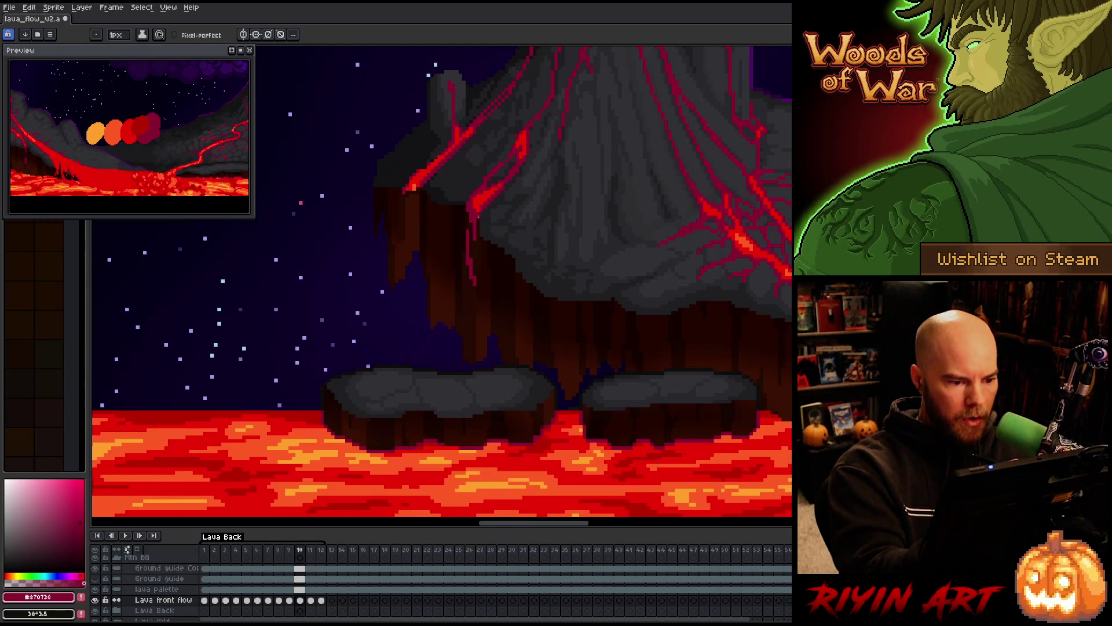
key(comma)
key(period)
key(comma)
key(period)
key(period)
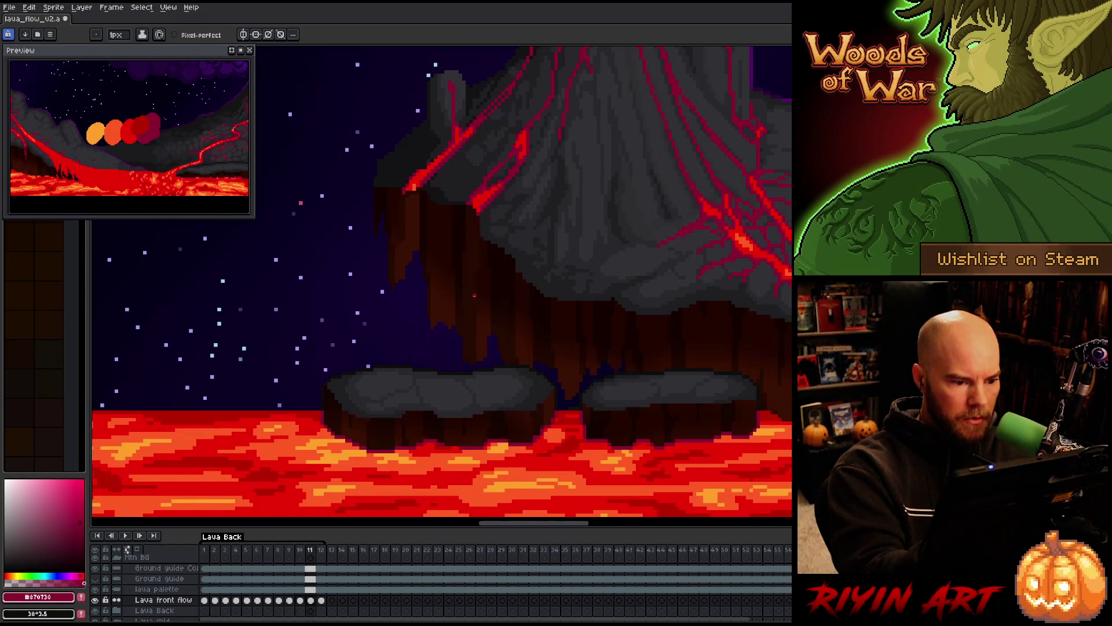
After comparing frames 10 and 11, draw a short red drip stroke on the cliff on frame 12.
key(comma)
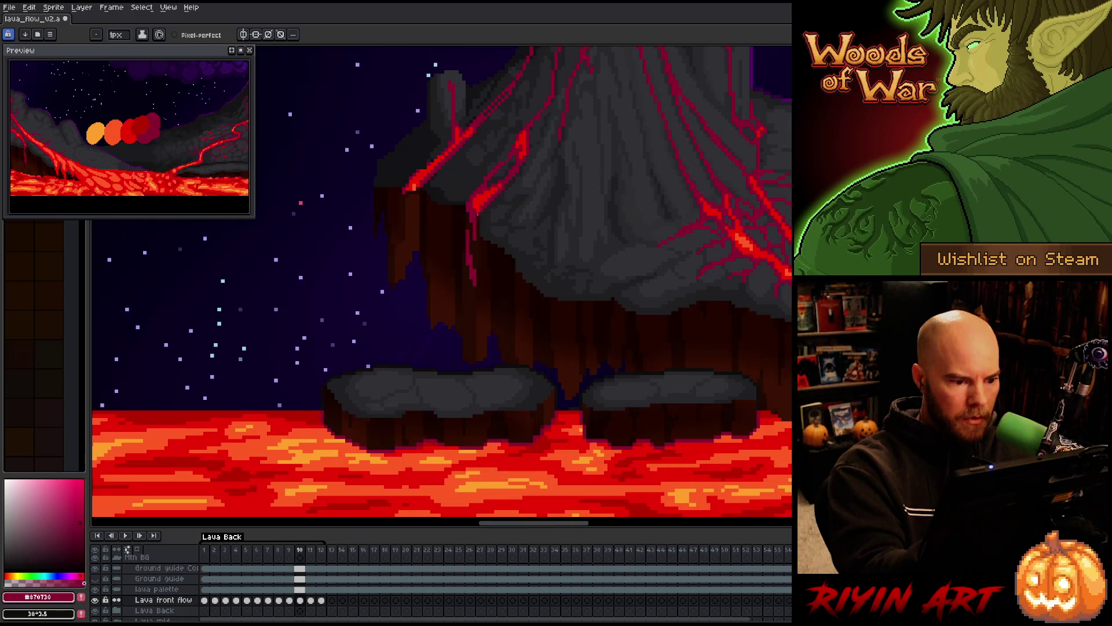
key(period)
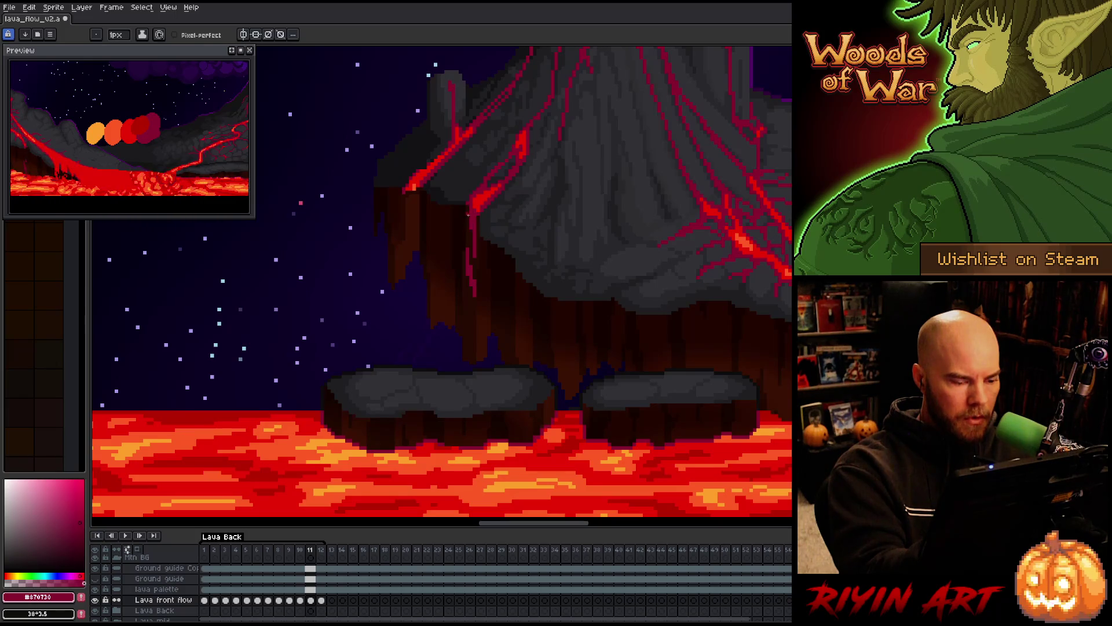
key(comma)
key(period)
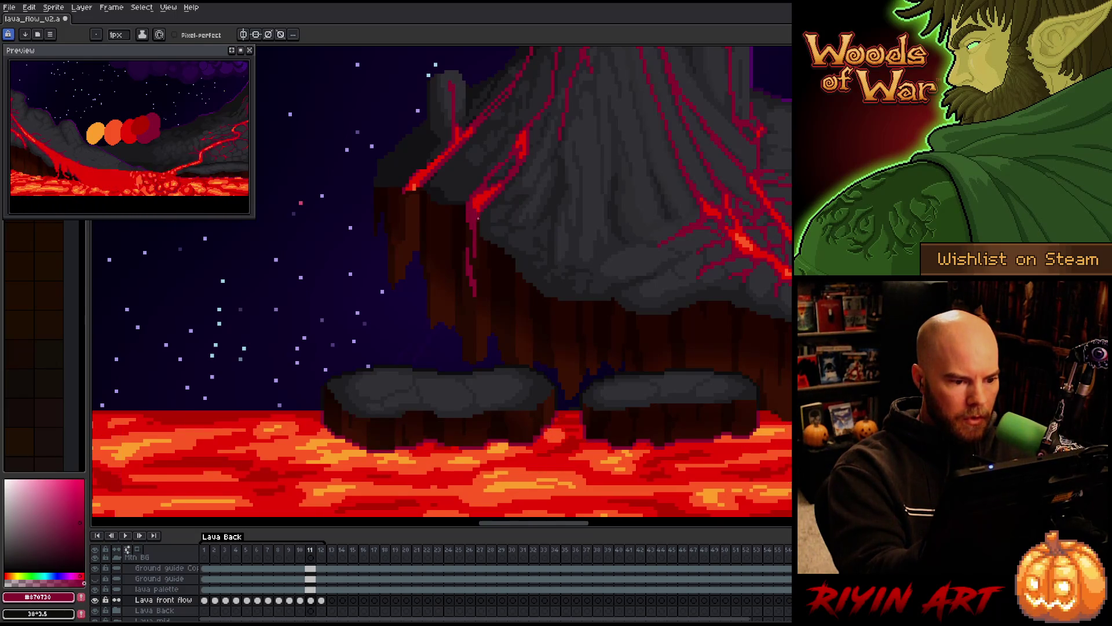
key(period)
drag(471, 300, 474, 328)
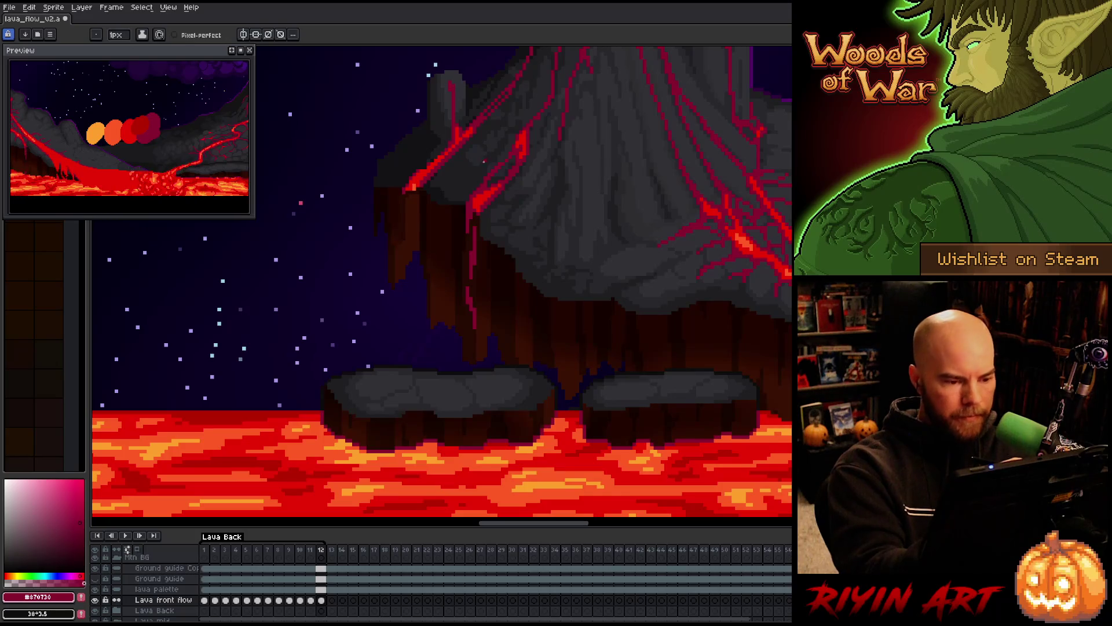
Draw a thin drip line down the dark cliff on frame 1 and save the file.
key(Home)
drag(474, 264, 474, 355)
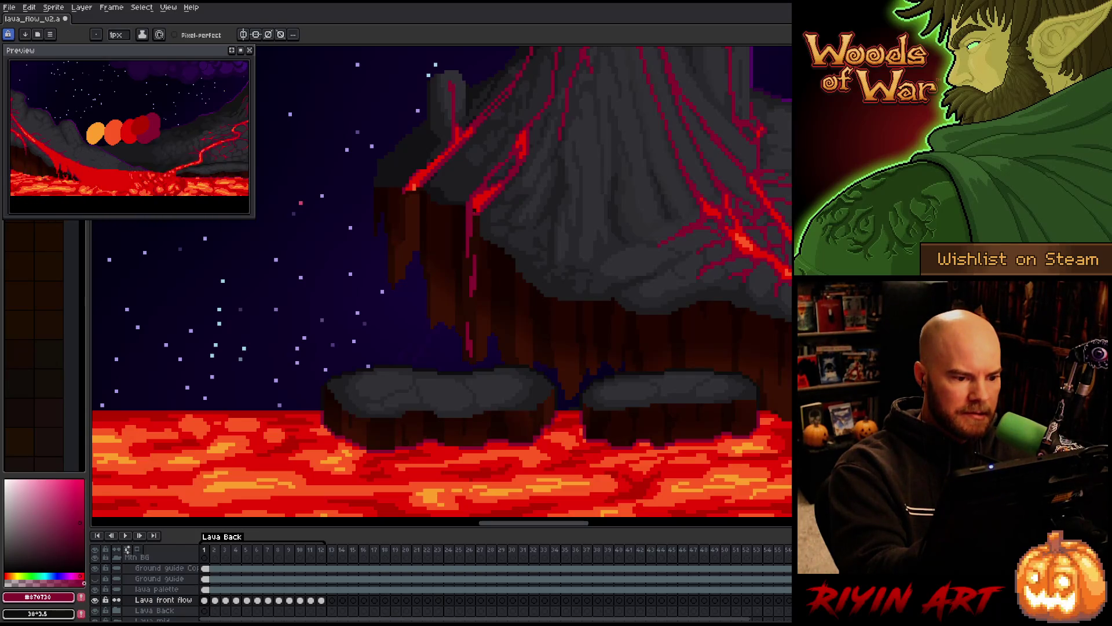
key(period)
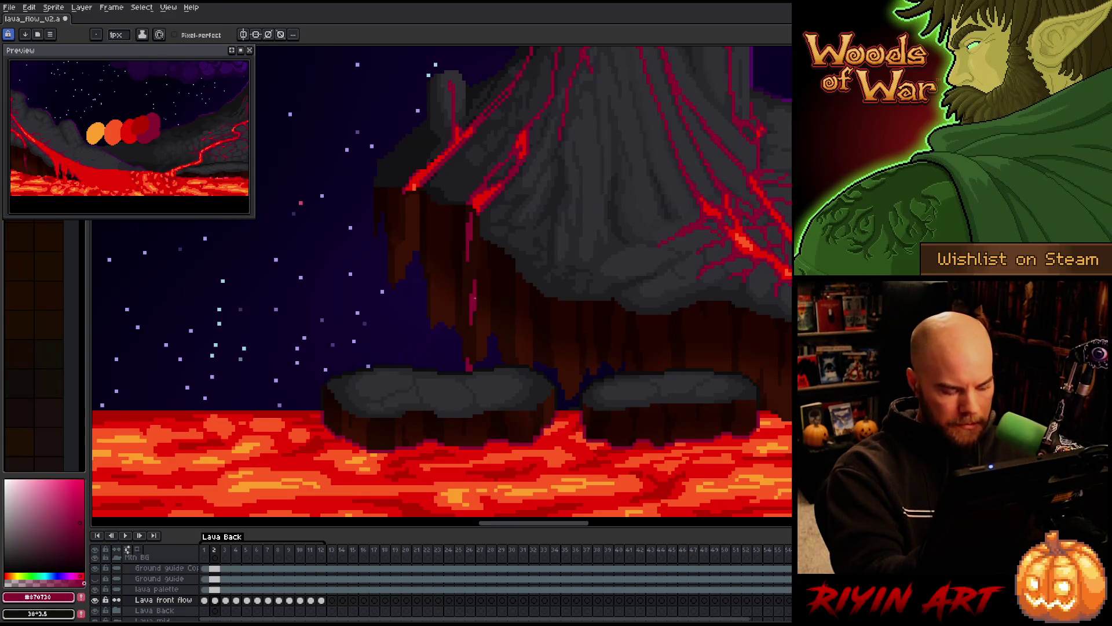
key(ctrl+s)
key(Left)
Compare frames 2 and 3, then extend the red drip further down the cliff on frame 3.
key(Right)
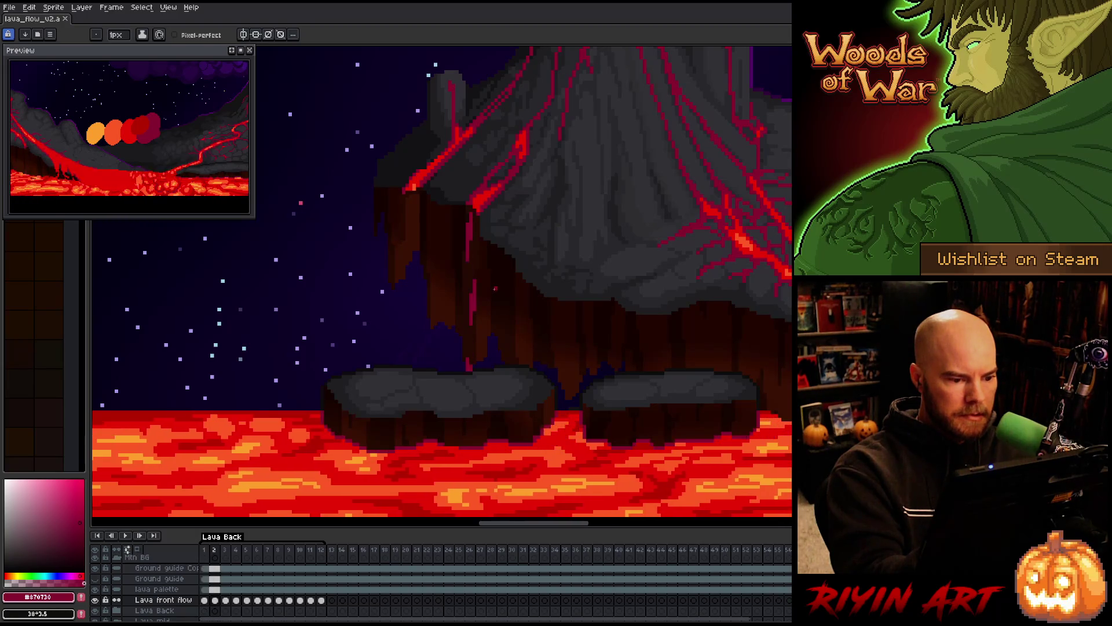
key(Left)
key(Right)
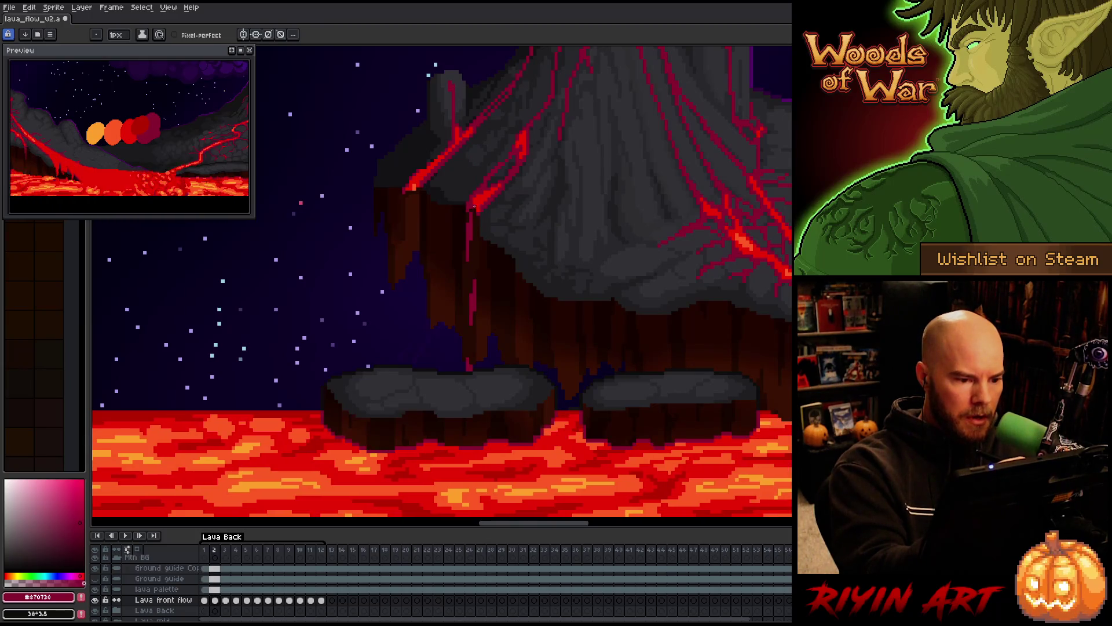
key(Right)
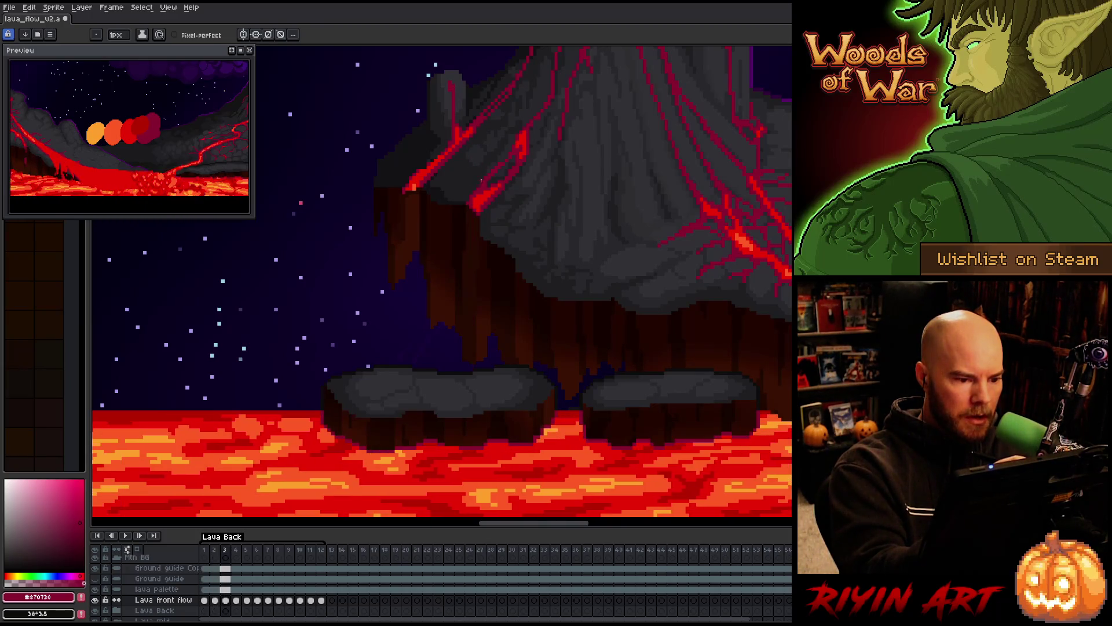
key(Left)
key(Right)
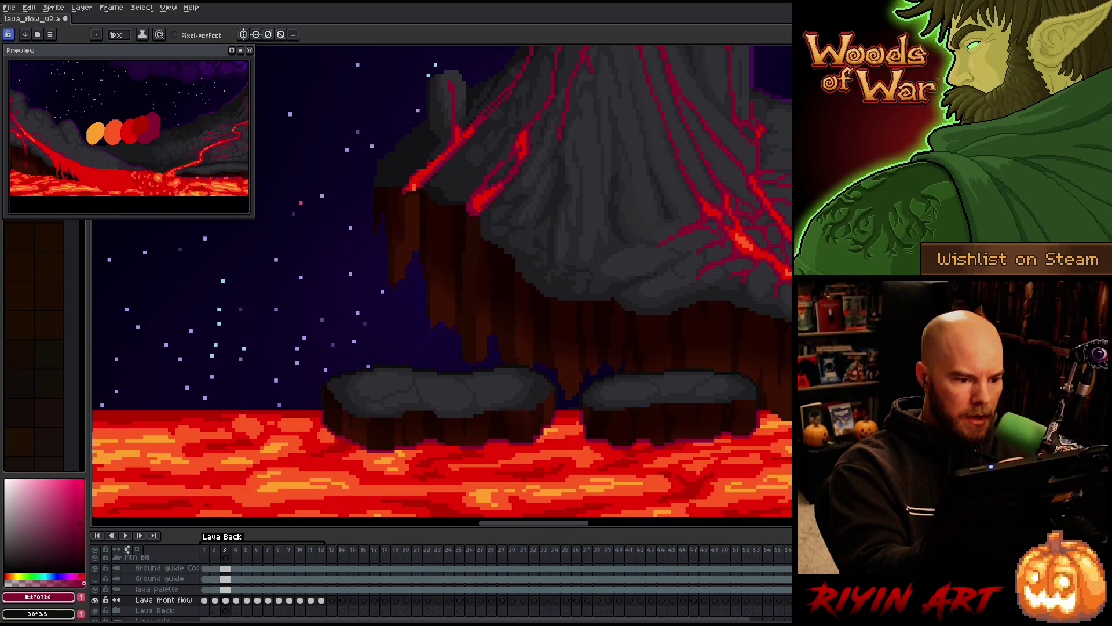
key(Left)
key(Right)
drag(469, 250, 468, 286)
Add a lower drip segment on frame 3, checking it against frame 2.
key(Left)
key(Right)
key(Left)
key(Right)
drag(470, 339, 472, 357)
key(Left)
key(Right)
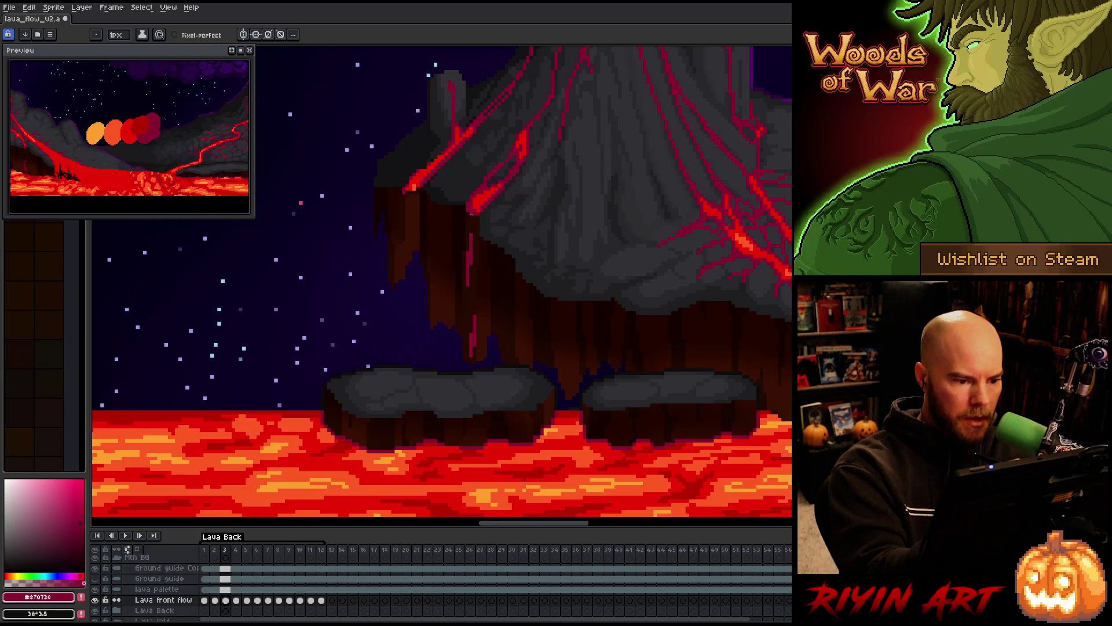
key(Left)
key(Right)
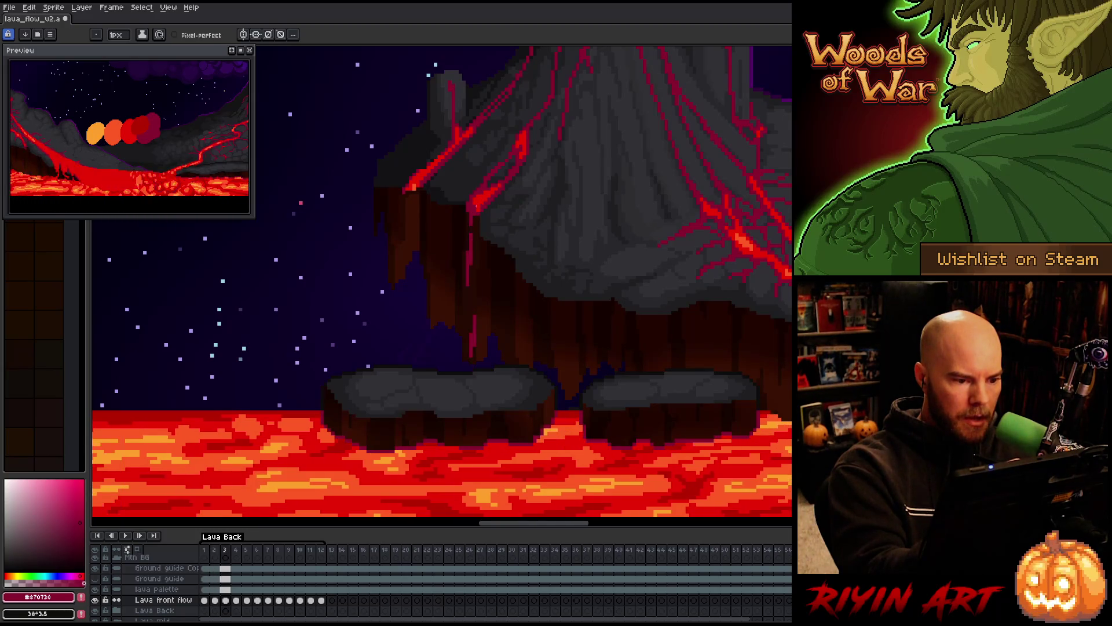
key(b)
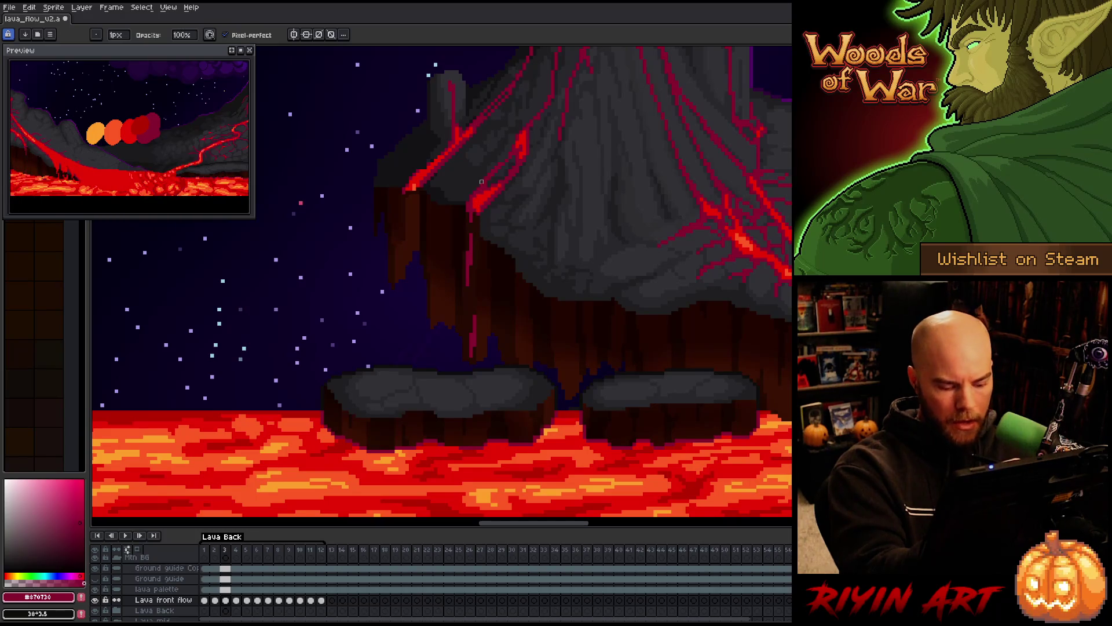
Draw the red drip down the cliff on frame 5.
key(Right)
key(e)
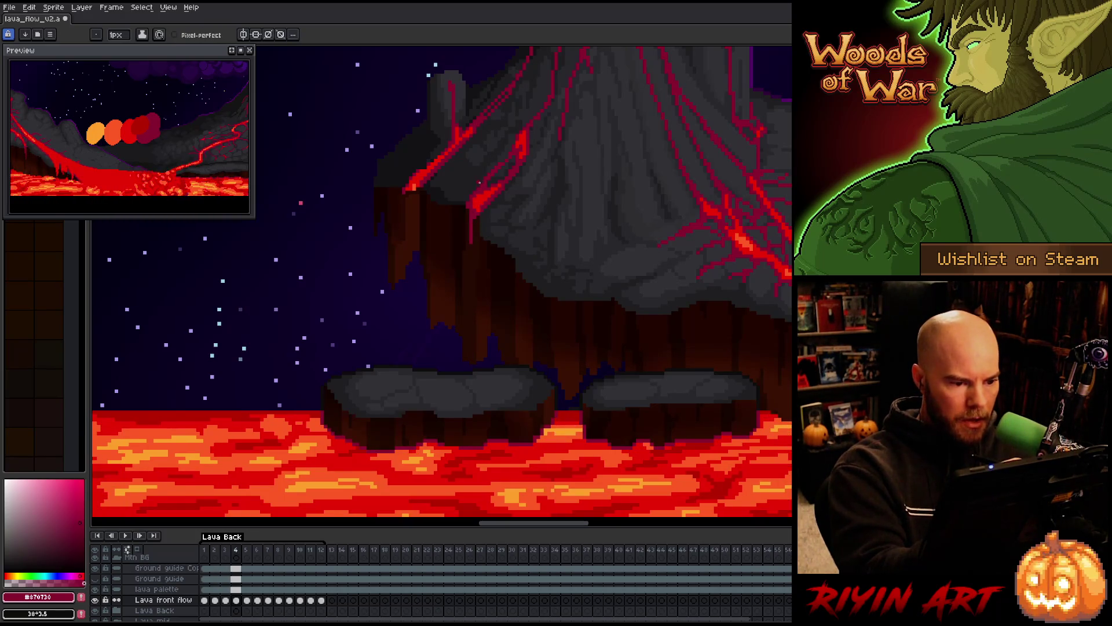
key(Right)
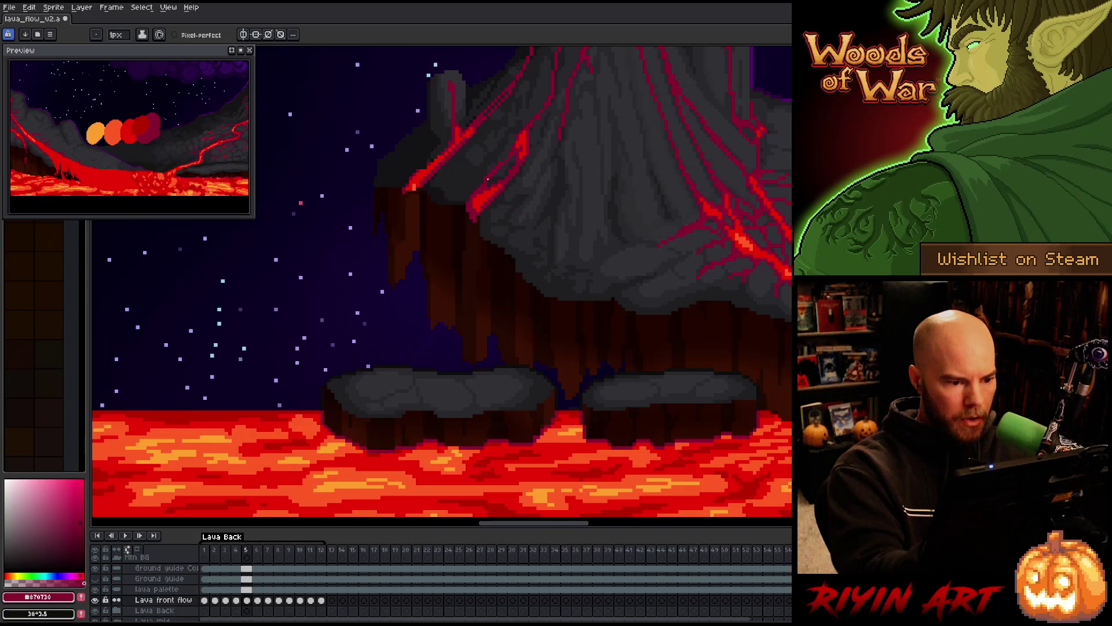
key(Right)
key(Right)
key(Right)
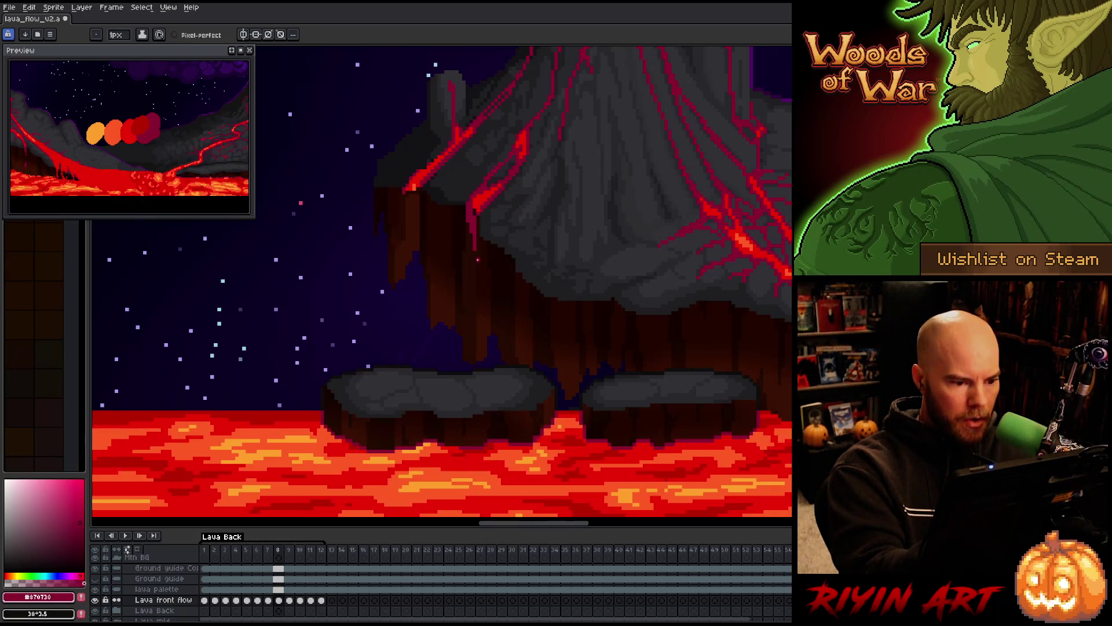
key(Return)
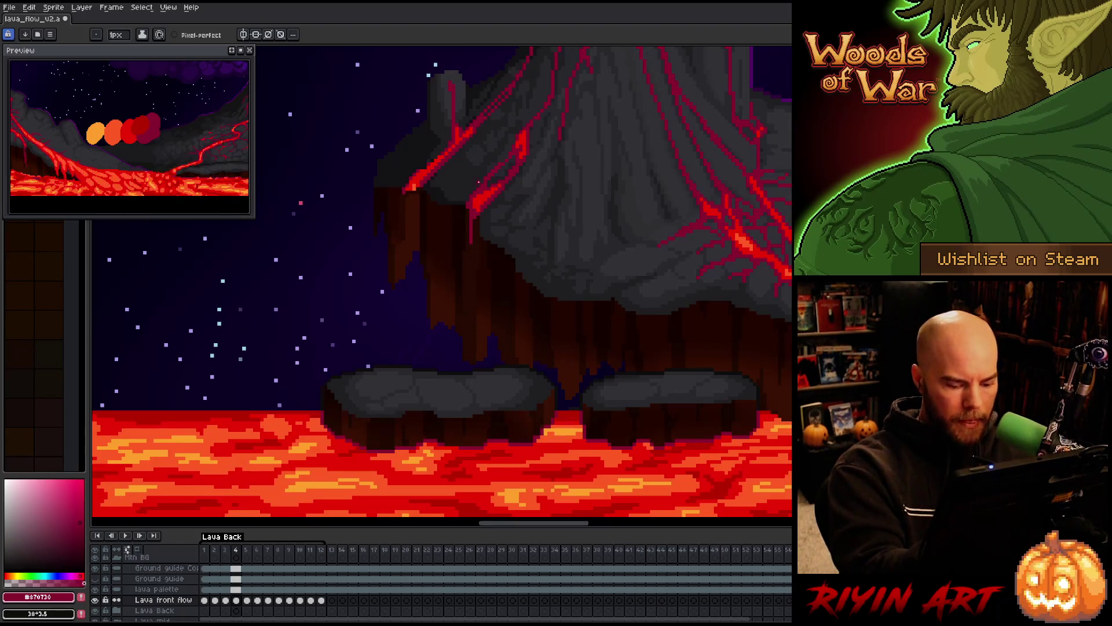
key(Right)
mouse_move(468, 238)
mouse_down()
mouse_move(470, 263)
mouse_move(470, 238)
mouse_up()
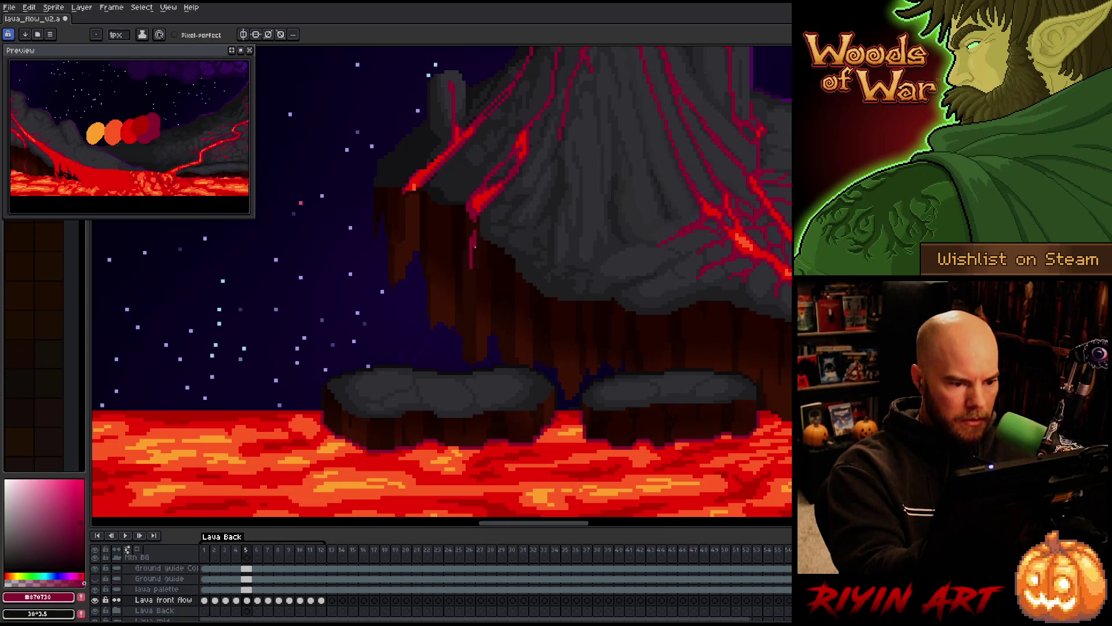
Draw the drip lower on the cliff for frame 6.
key(Right)
key(Left)
key(Right)
drag(471, 265, 471, 315)
key(e)
Draw the drip near the cliff base on frame 7, then play the looping animation.
key(Right)
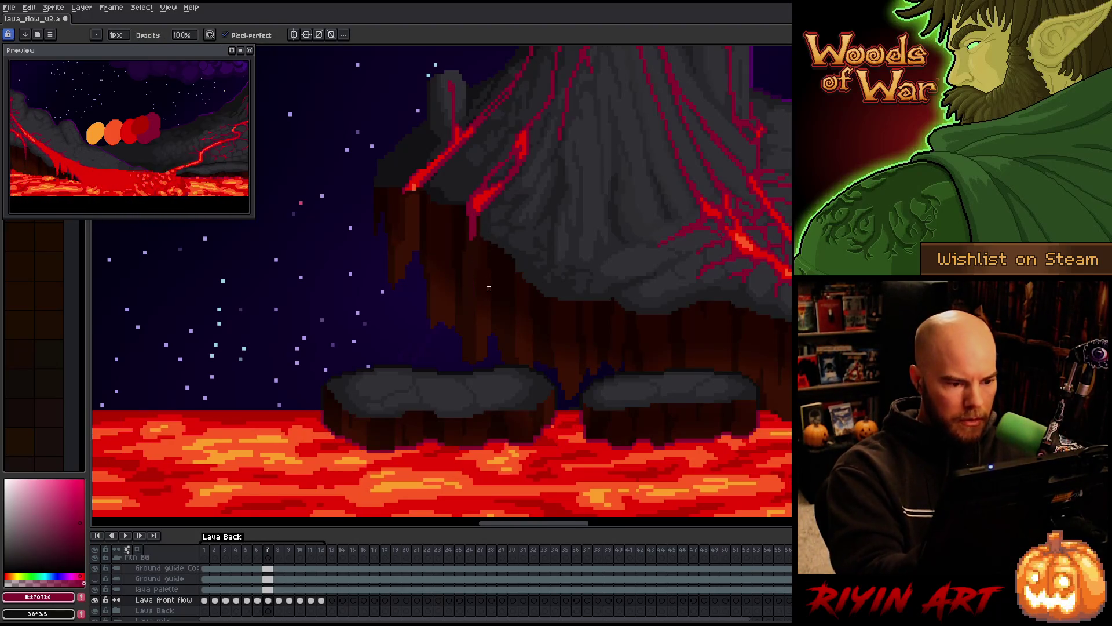
key(b)
drag(470, 322, 471, 345)
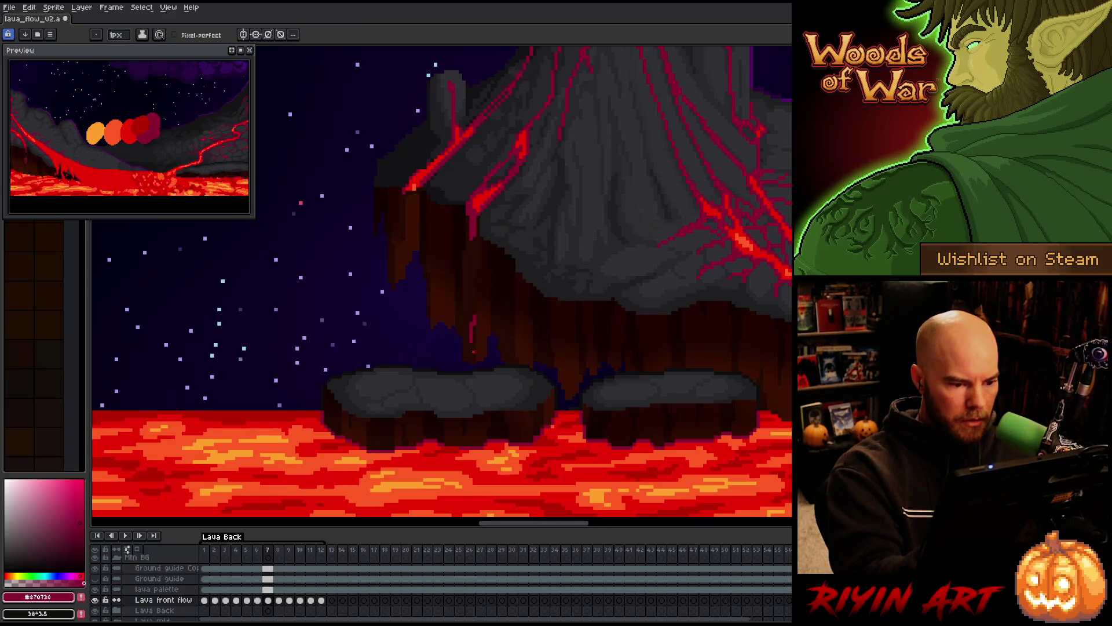
key(Right)
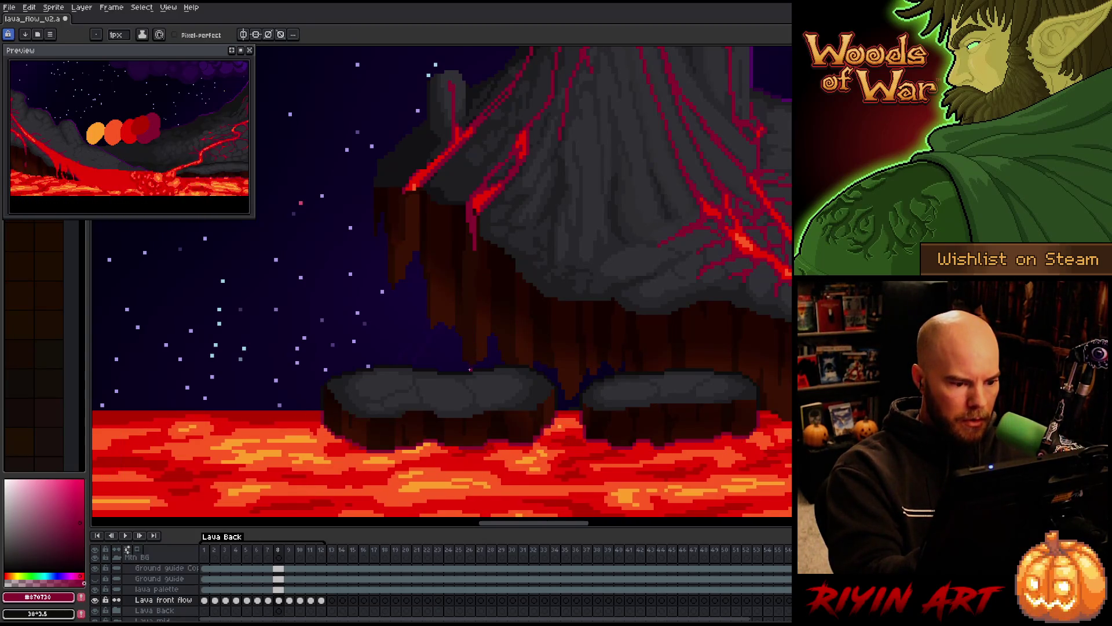
key(Return)
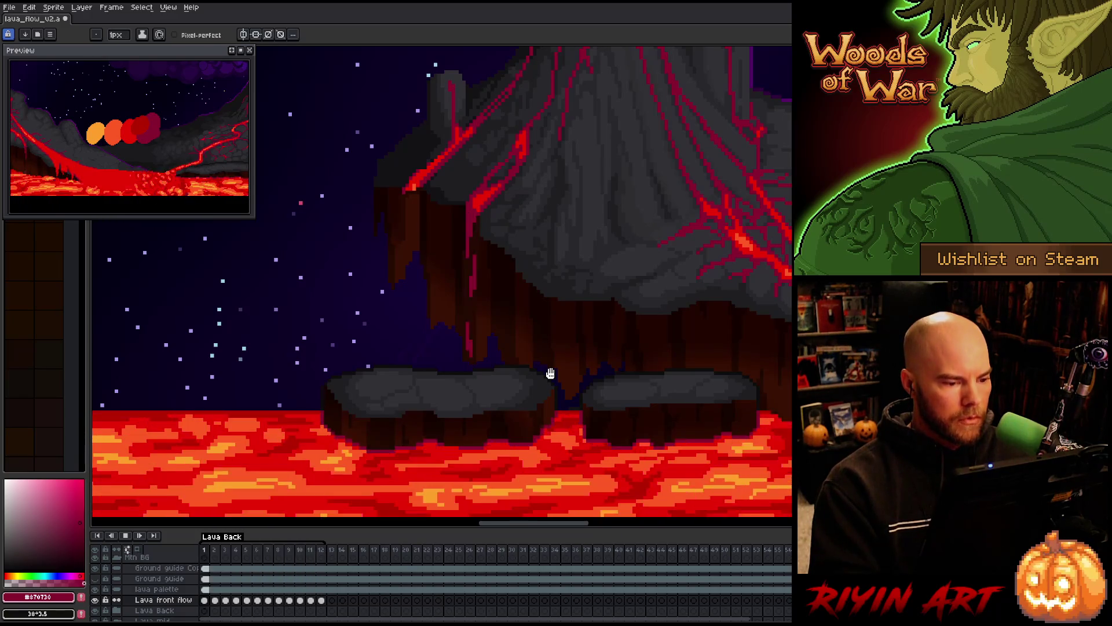
Stop playback, inspect the drip across frames, and sample its red colour.
key(Return)
key(Left)
key(Left)
key(Left)
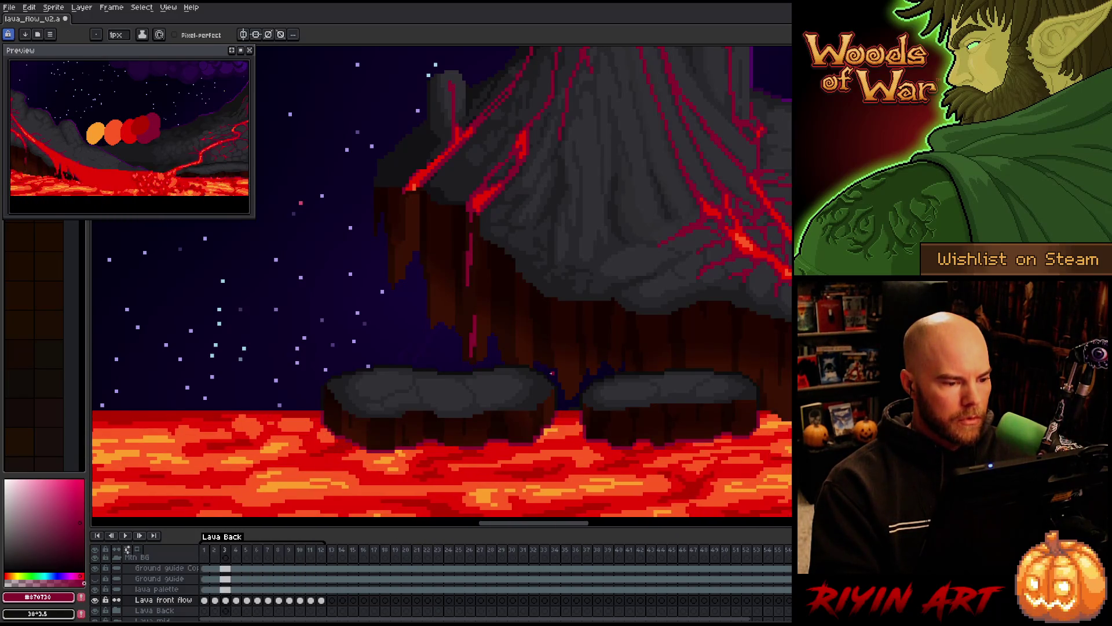
key(Right)
key(Left)
key(Right)
key(Right)
key(Left)
key(Right)
key(Right)
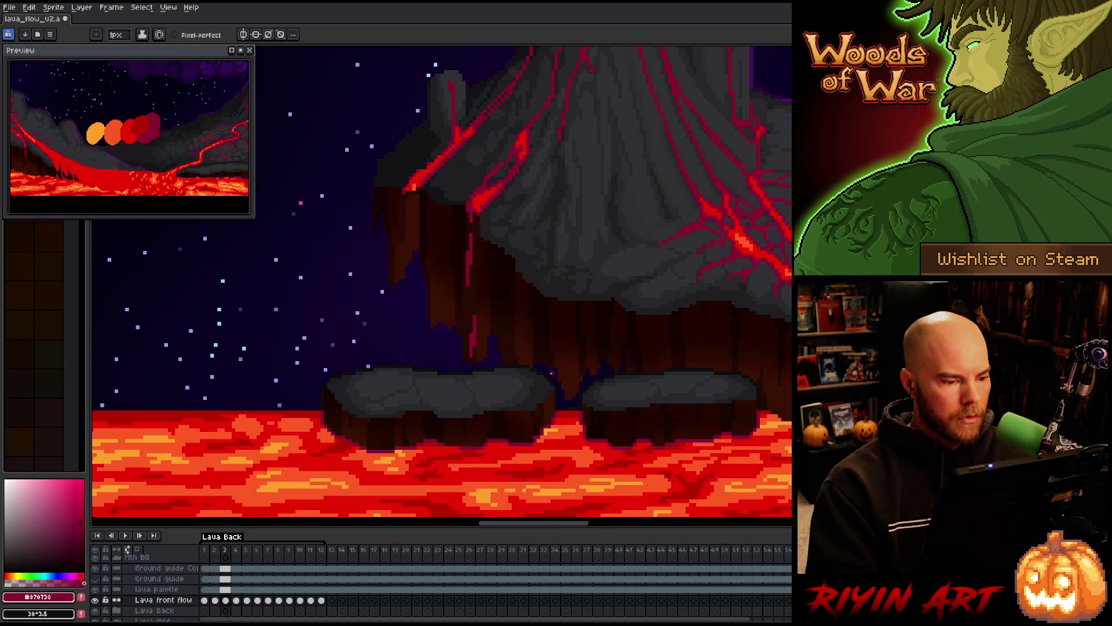
key(Left)
key(Left)
key(Left)
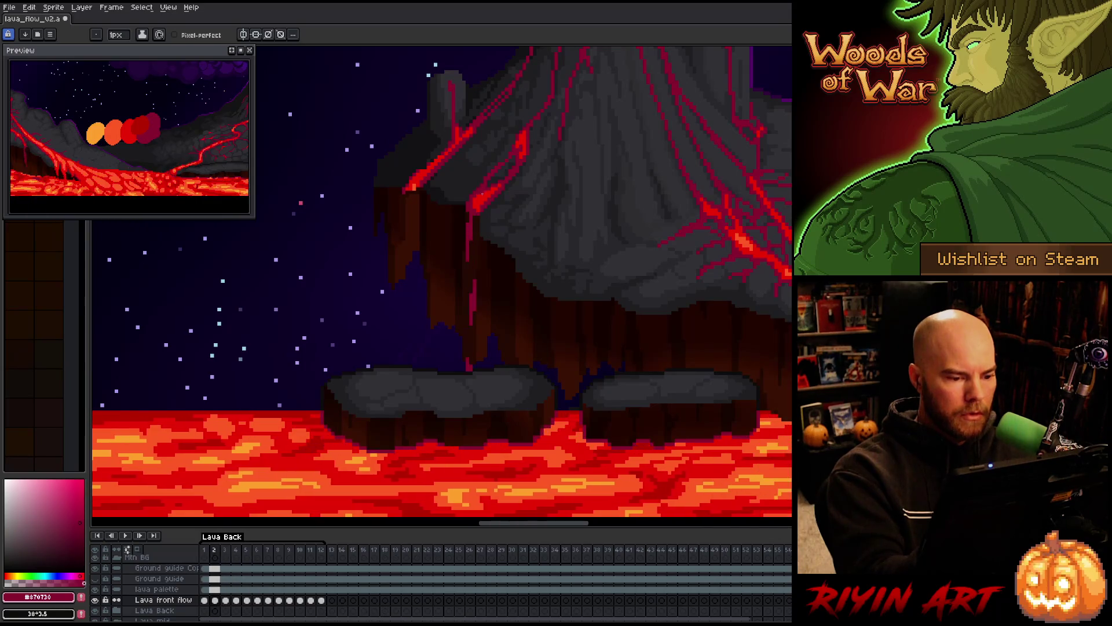
key(Right)
key(Right)
key(Left)
key(alt)
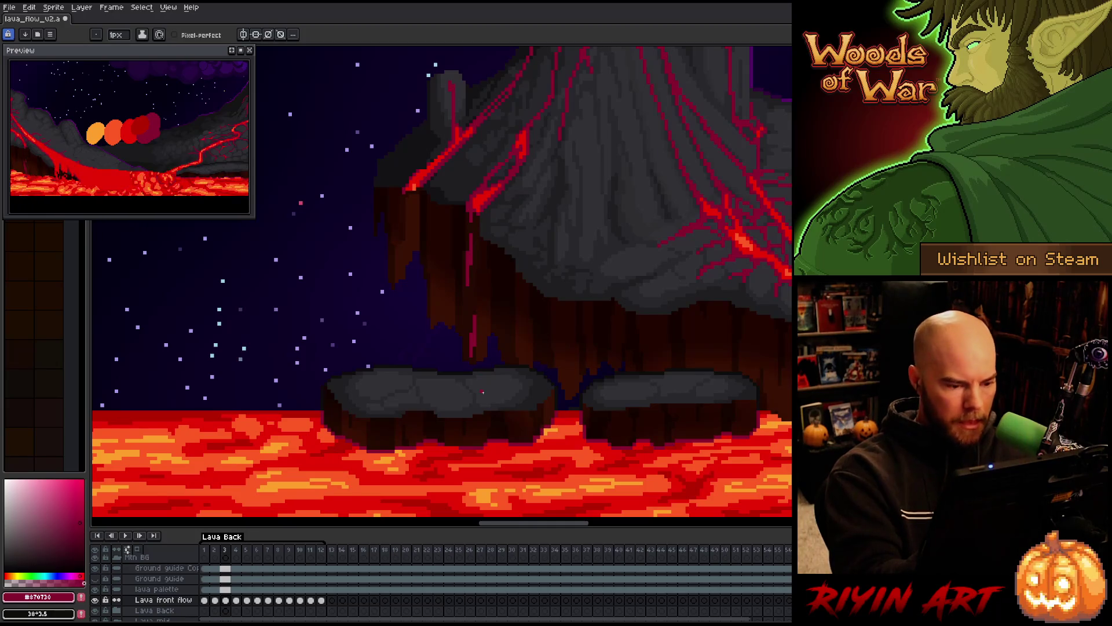
Lengthen the drip on frame 5 down toward the lava, then replay the animation.
key(Right)
key(Left)
key(Right)
key(Left)
key(Right)
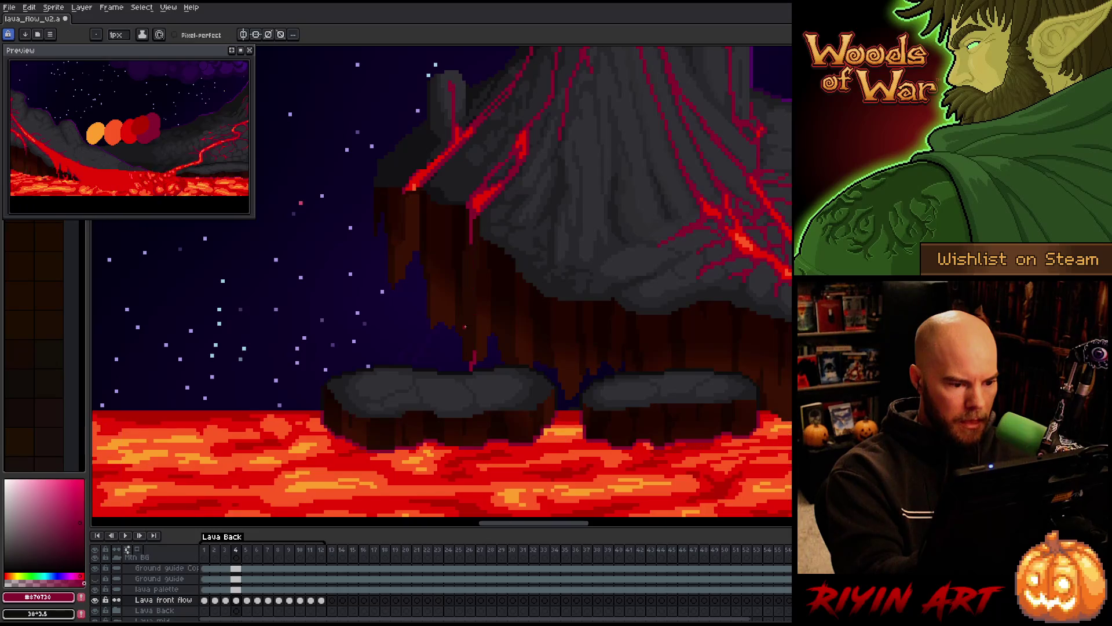
key(Right)
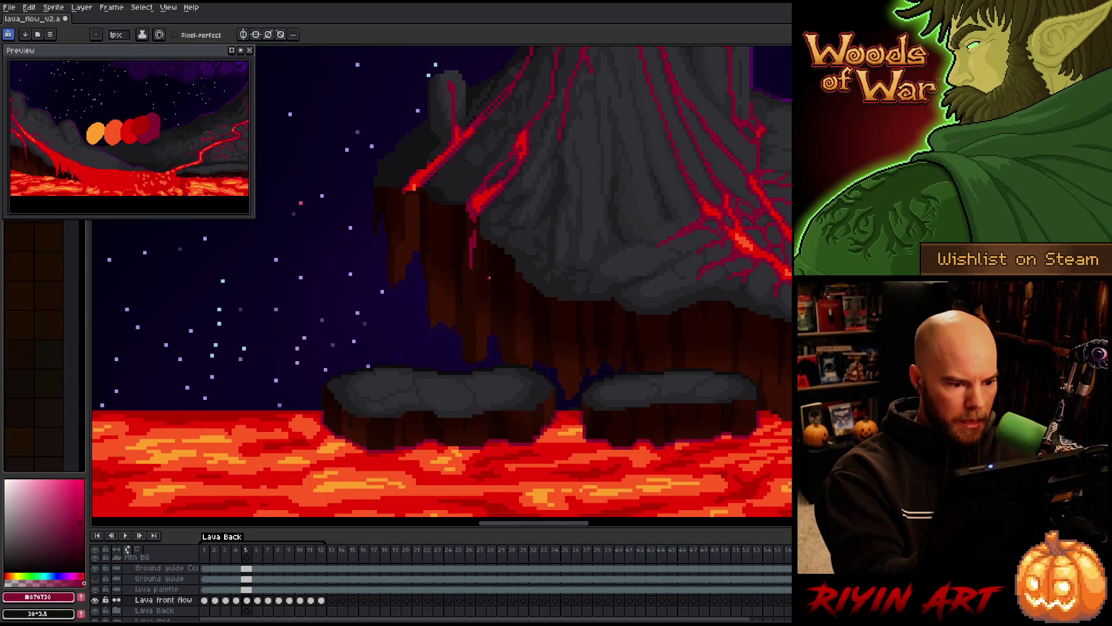
drag(469, 346, 468, 365)
key(b)
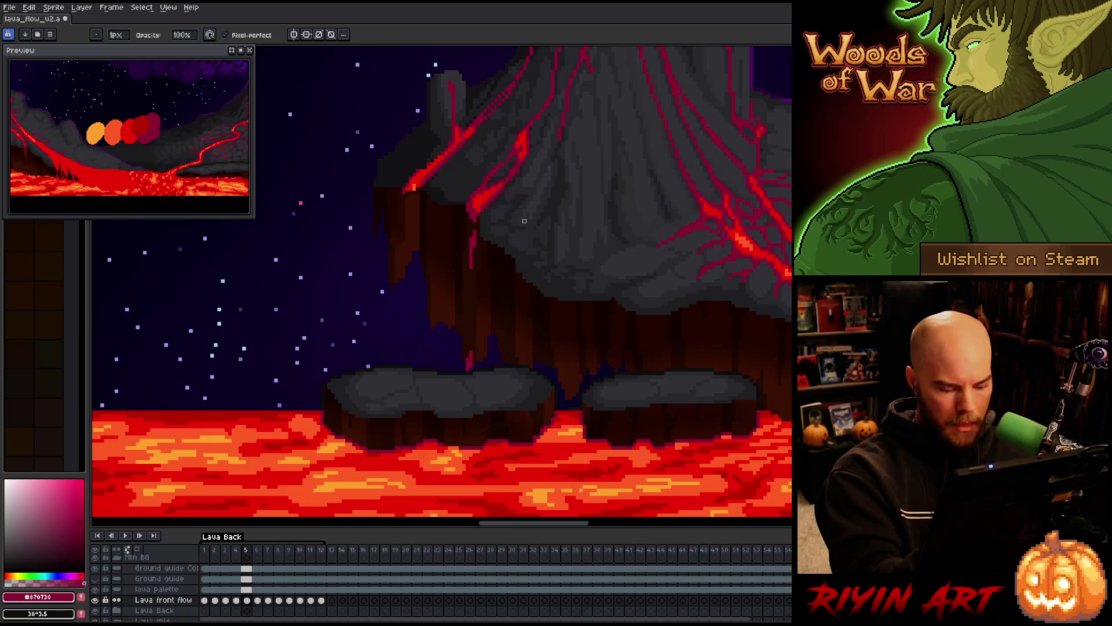
key(Right)
key(Right)
key(Right)
key(Return)
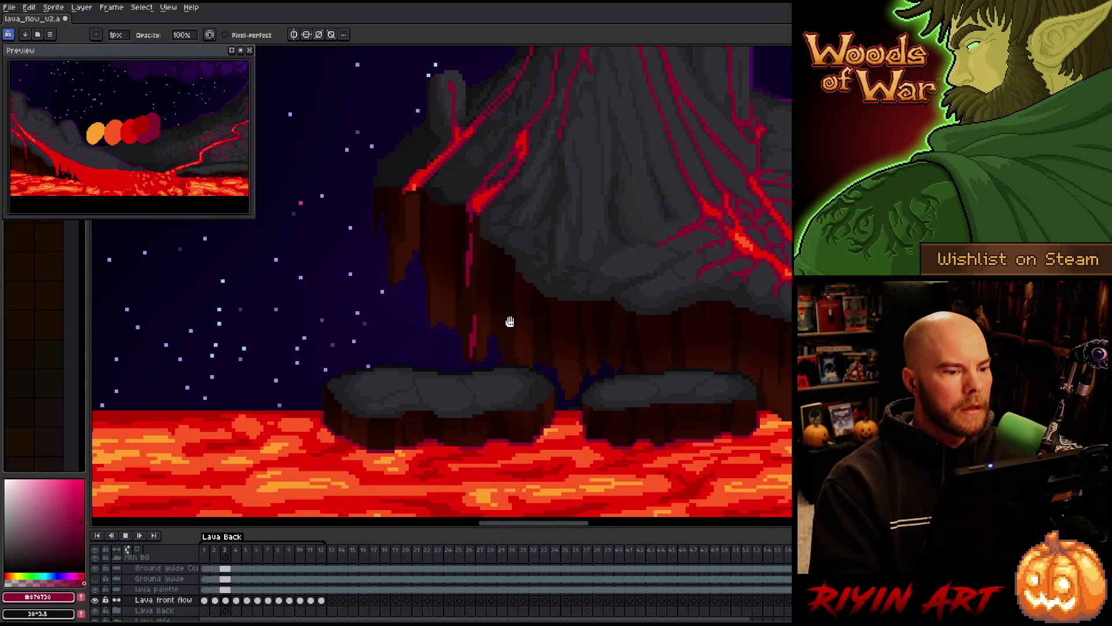
Stop playback and draw a long red drip line down the cliff face on frame 7.
key(Return)
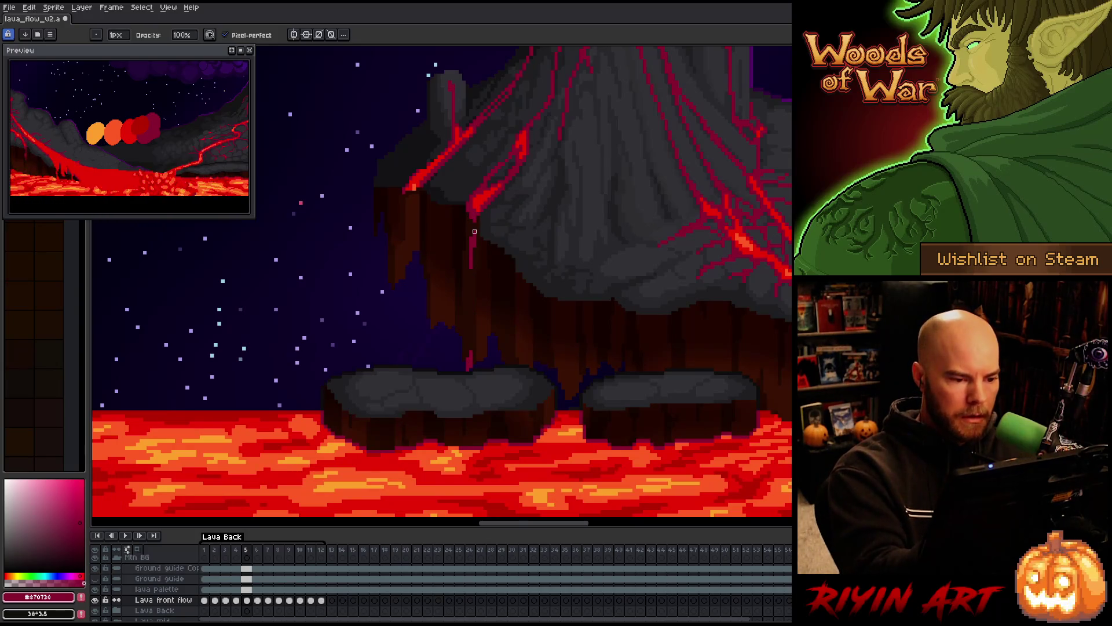
key(e)
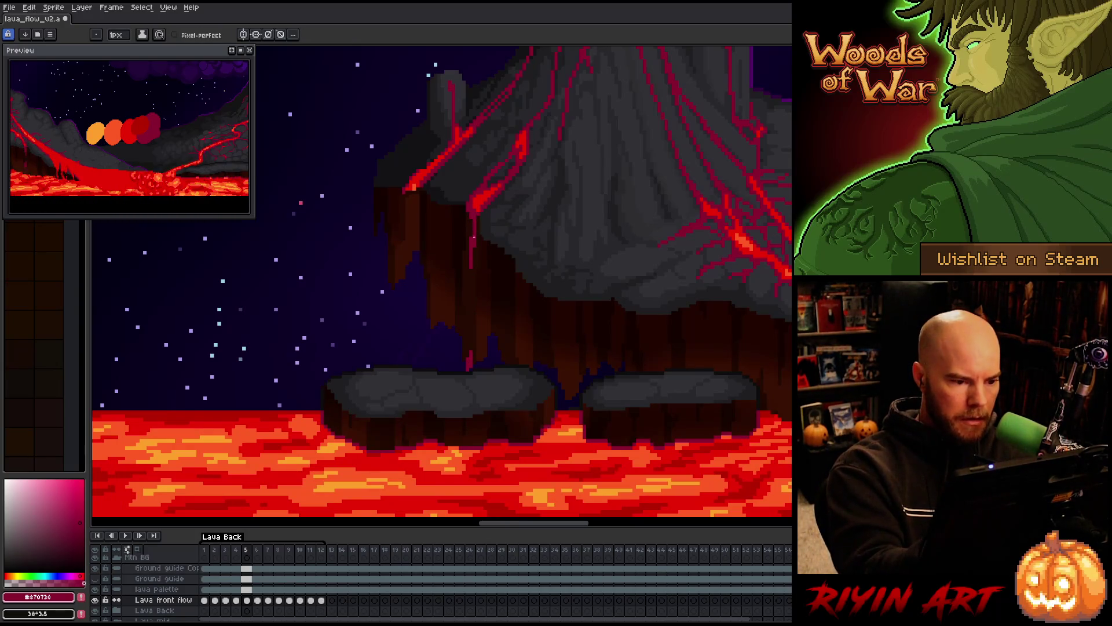
key(Right)
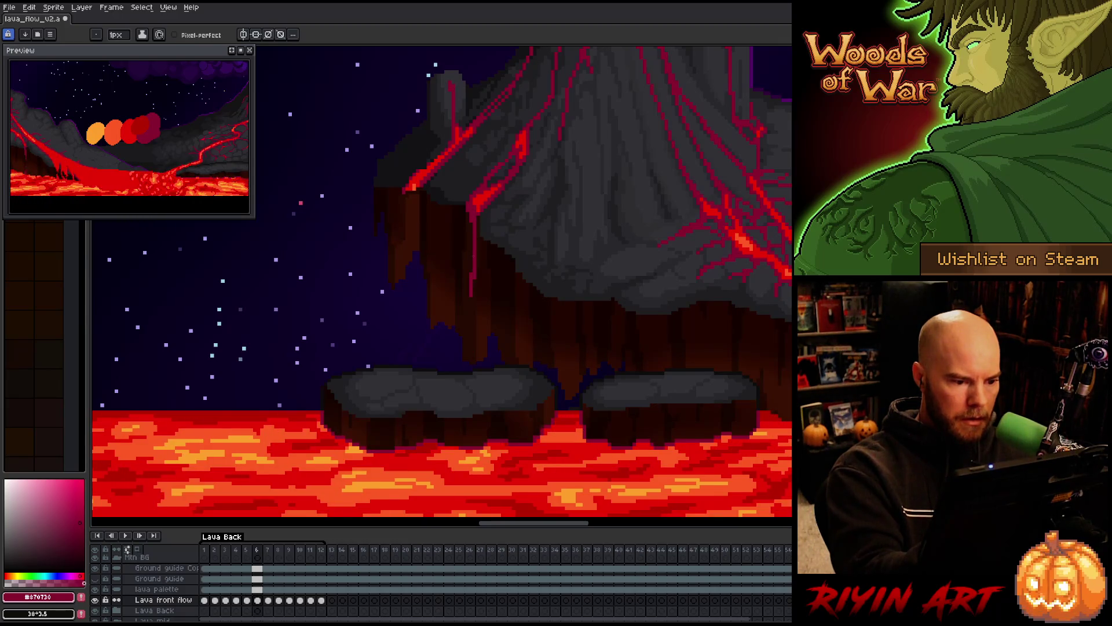
key(Right)
drag(474, 255, 474, 364)
key(Right)
Step through frames 9 to 11 to check the drip's progress.
key(Right)
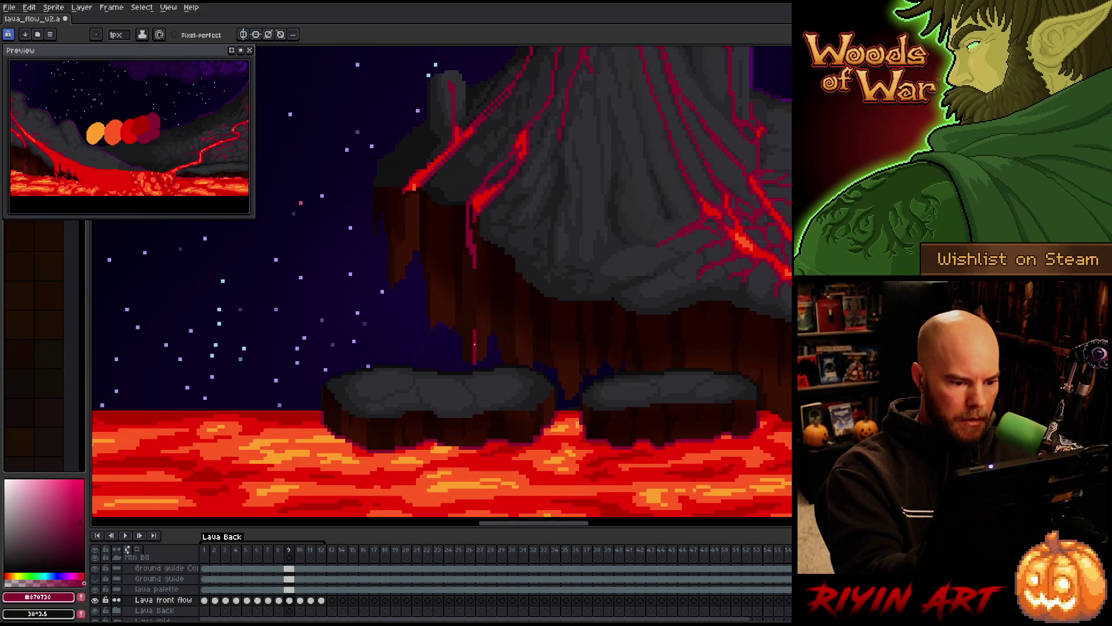
key(Right)
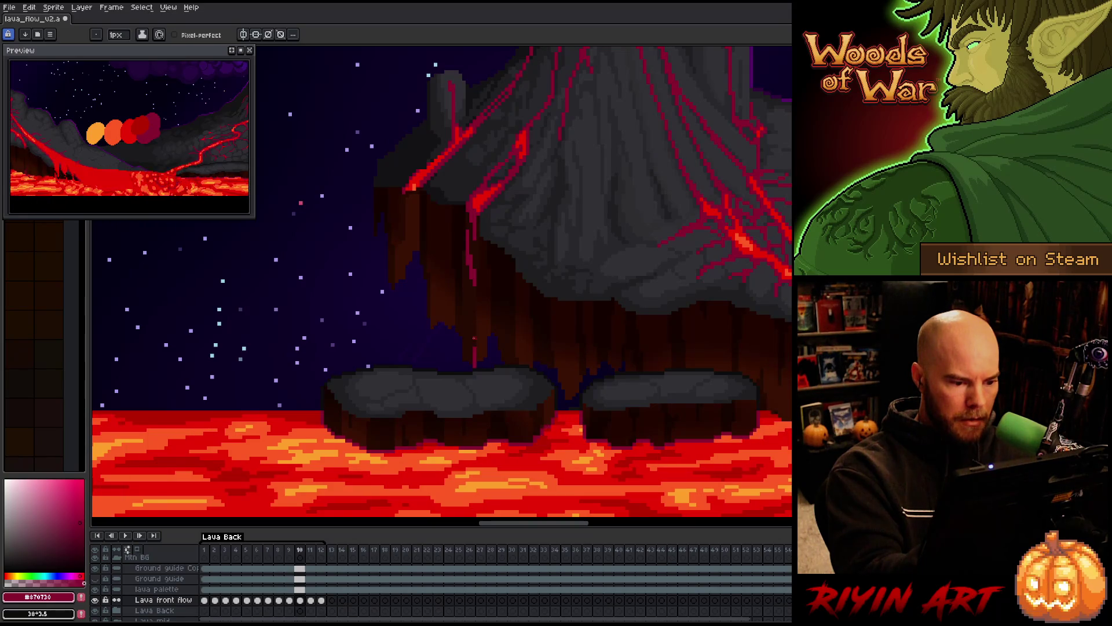
key(Right)
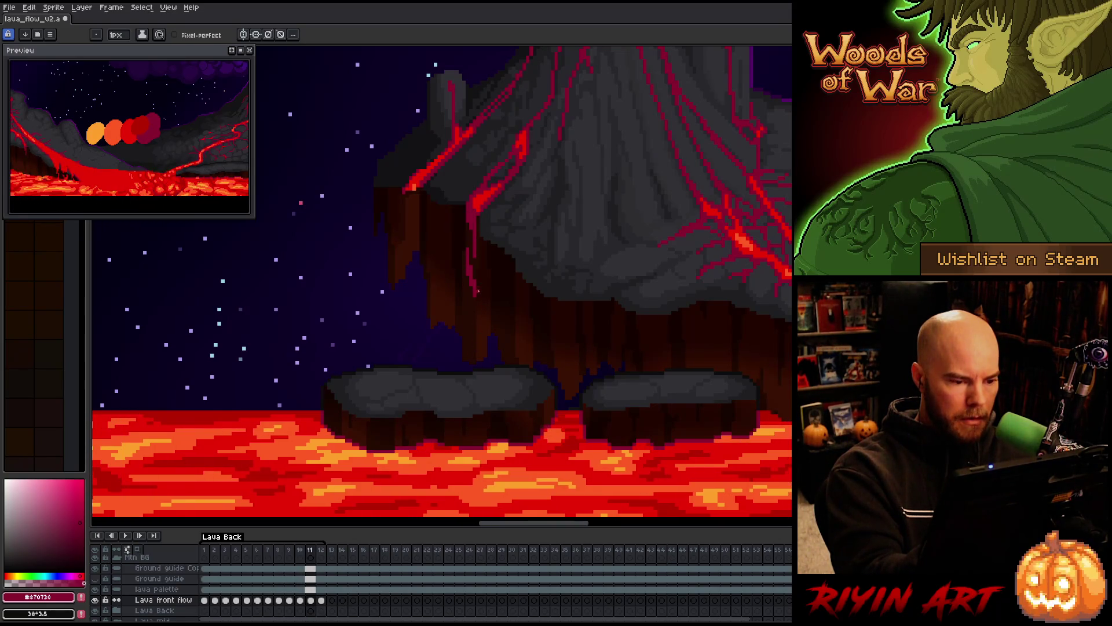
key(Left)
key(Left)
key(Right)
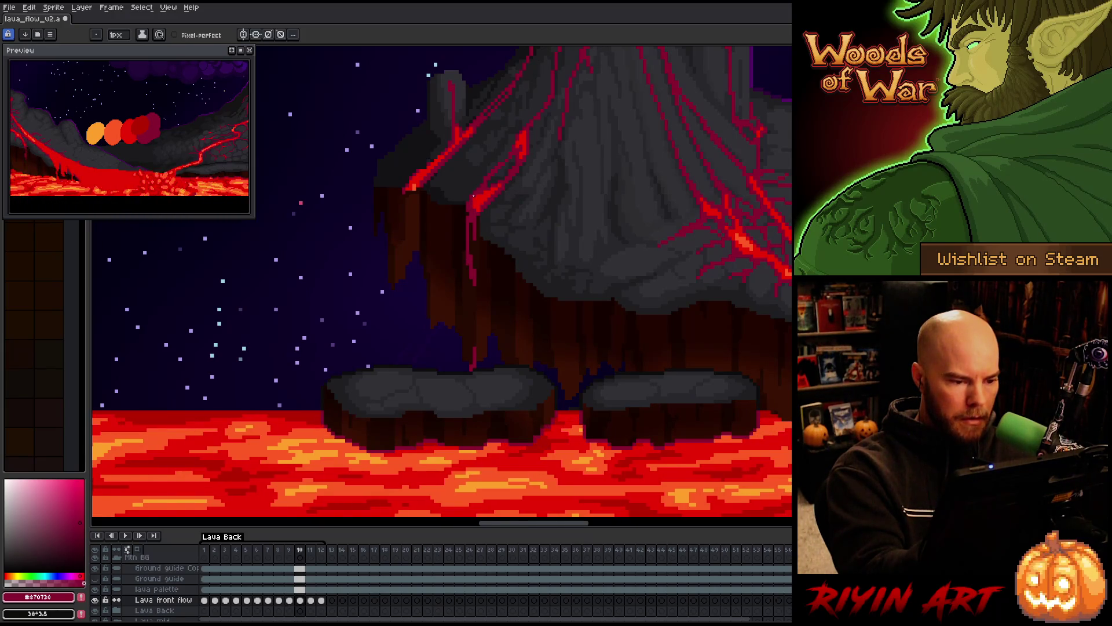
key(Right)
key(Right)
key(Right)
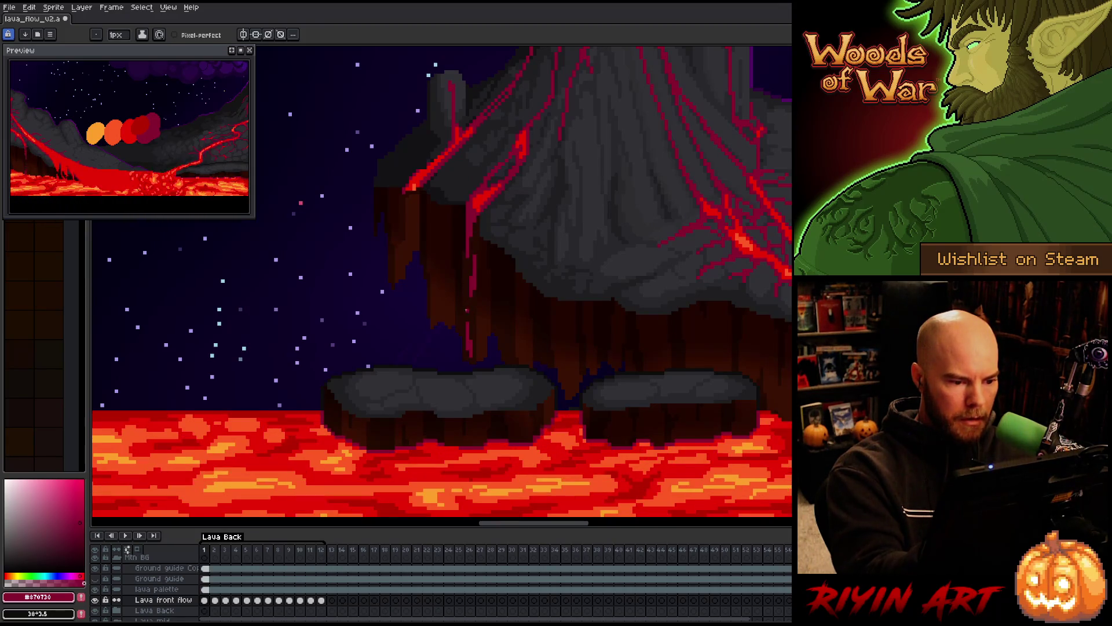
key(b)
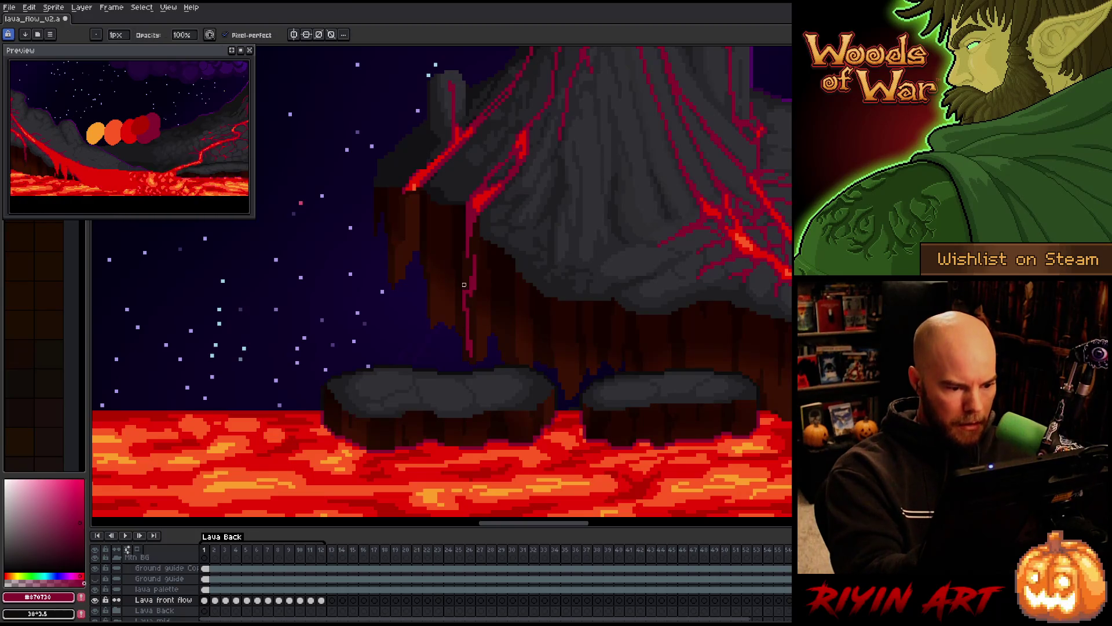
key(e)
Flip between frames 2 to 4 to compare how the drip advances.
key(Right)
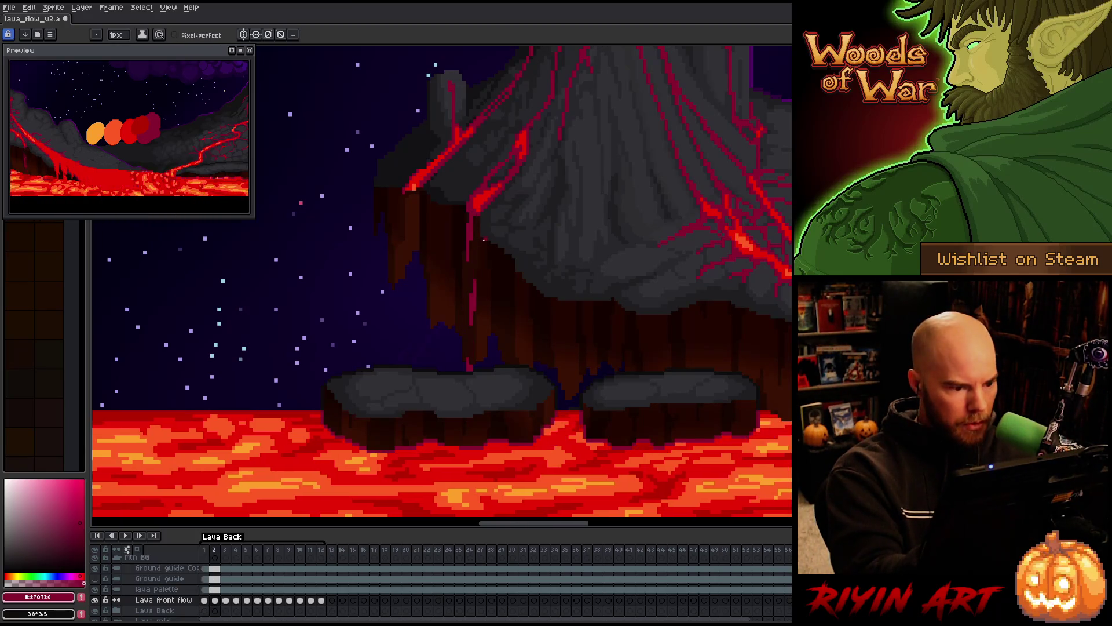
key(Right)
key(Left)
key(Right)
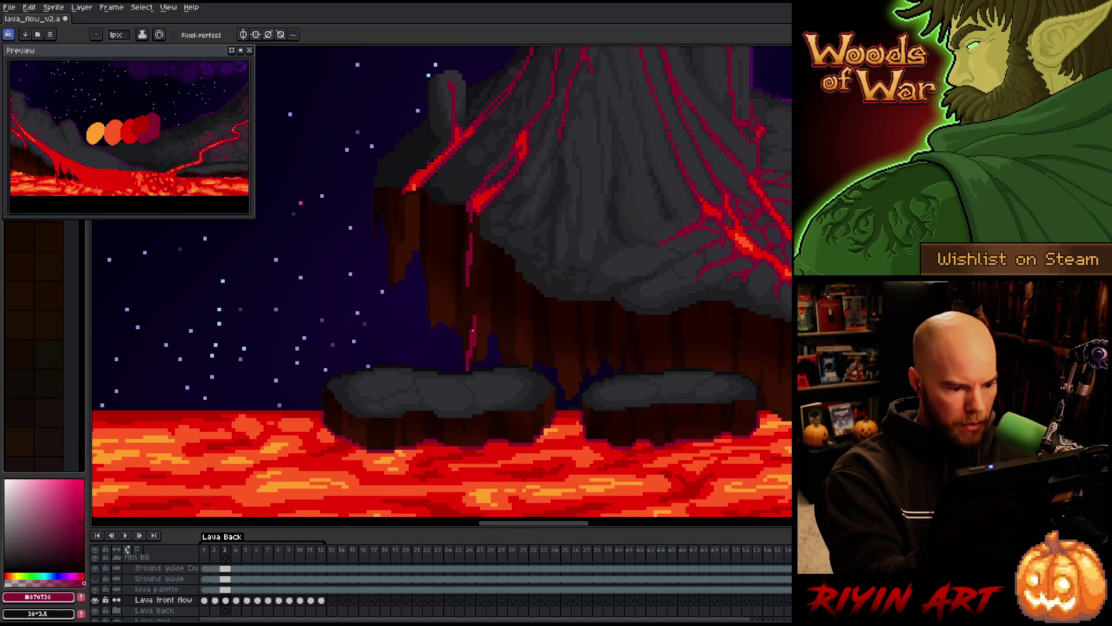
key(Right)
key(Right)
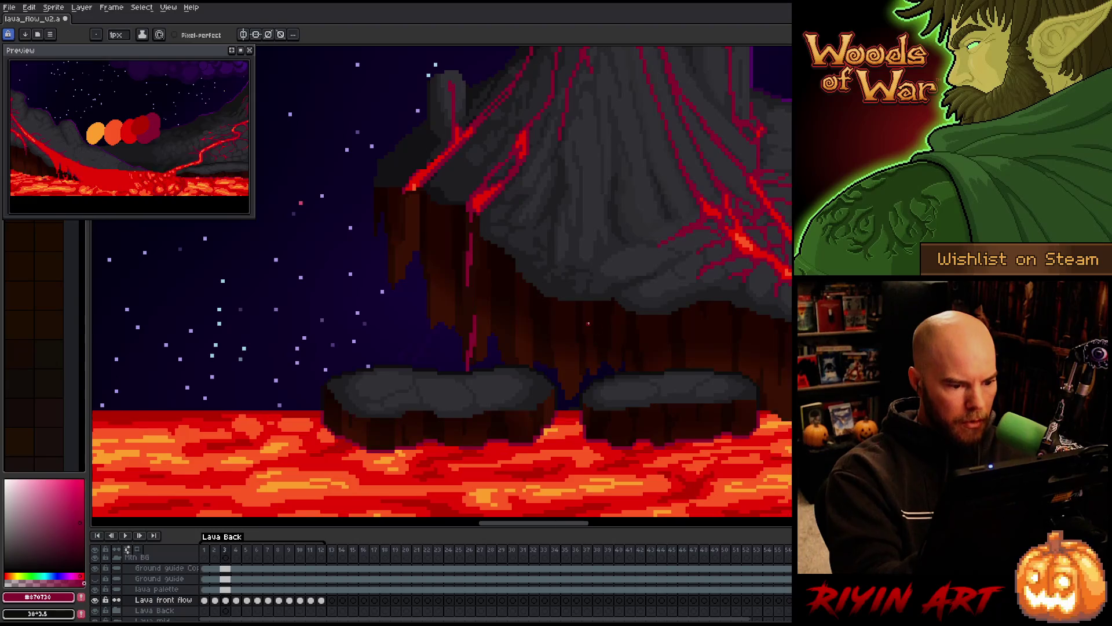
key(Left)
key(Right)
key(Left)
Touch up the drip on frame 5 with pencil and eraser, then replay the animation.
key(Right)
key(Left)
key(Right)
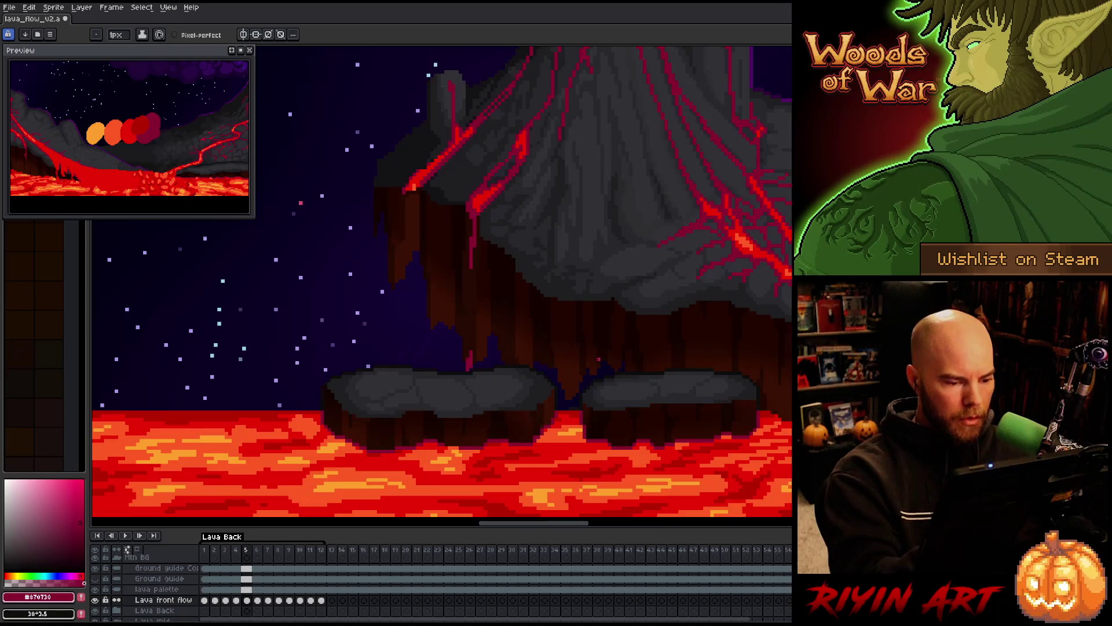
key(b)
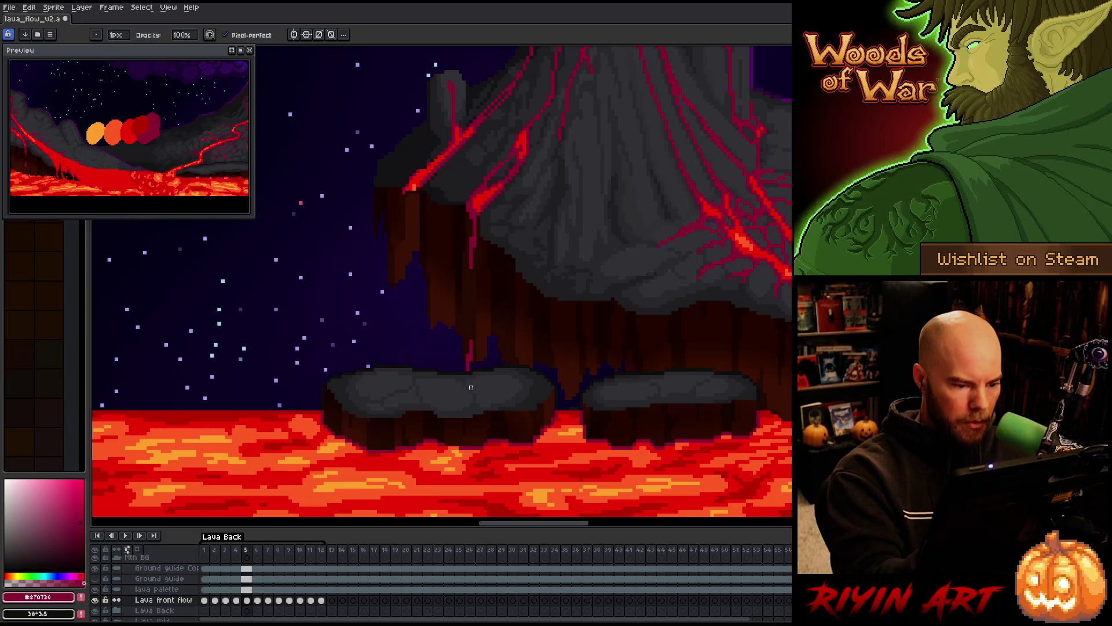
key(e)
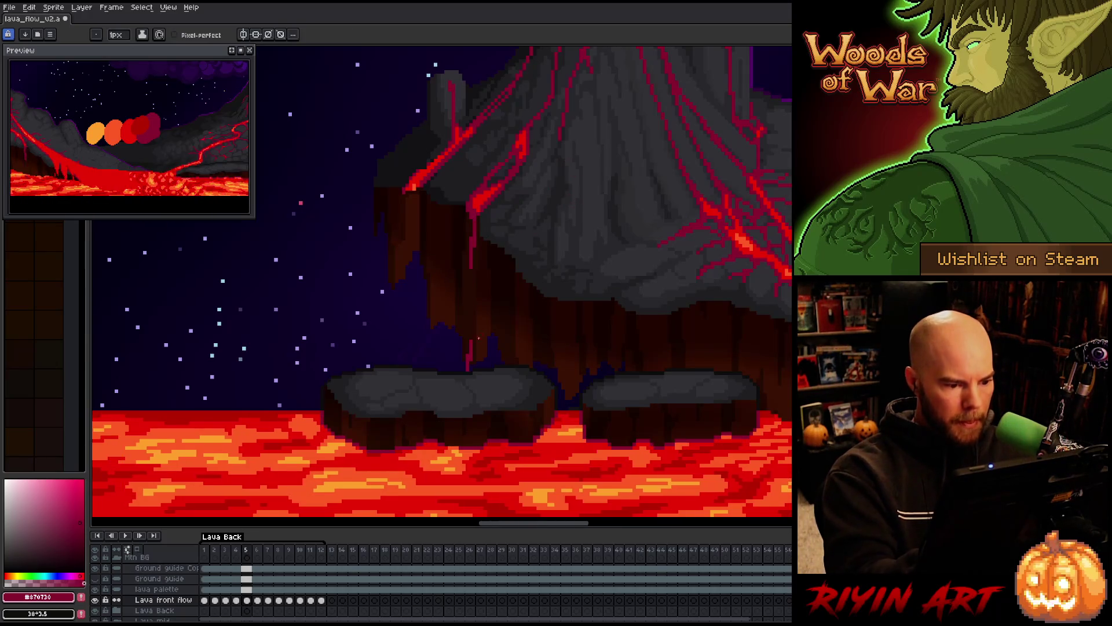
key(b)
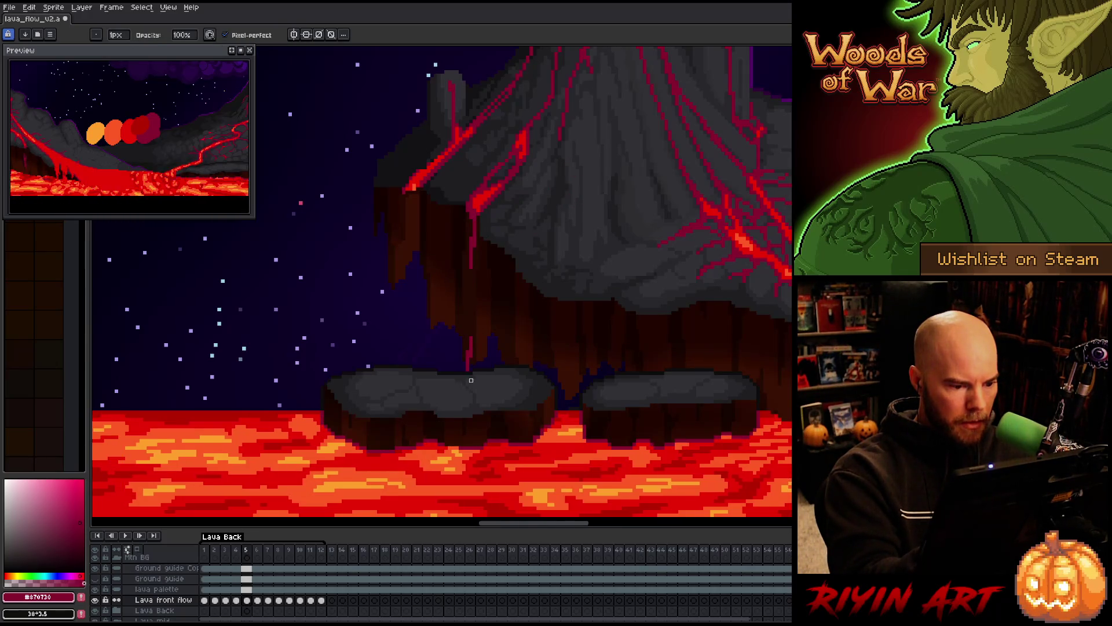
key(Return)
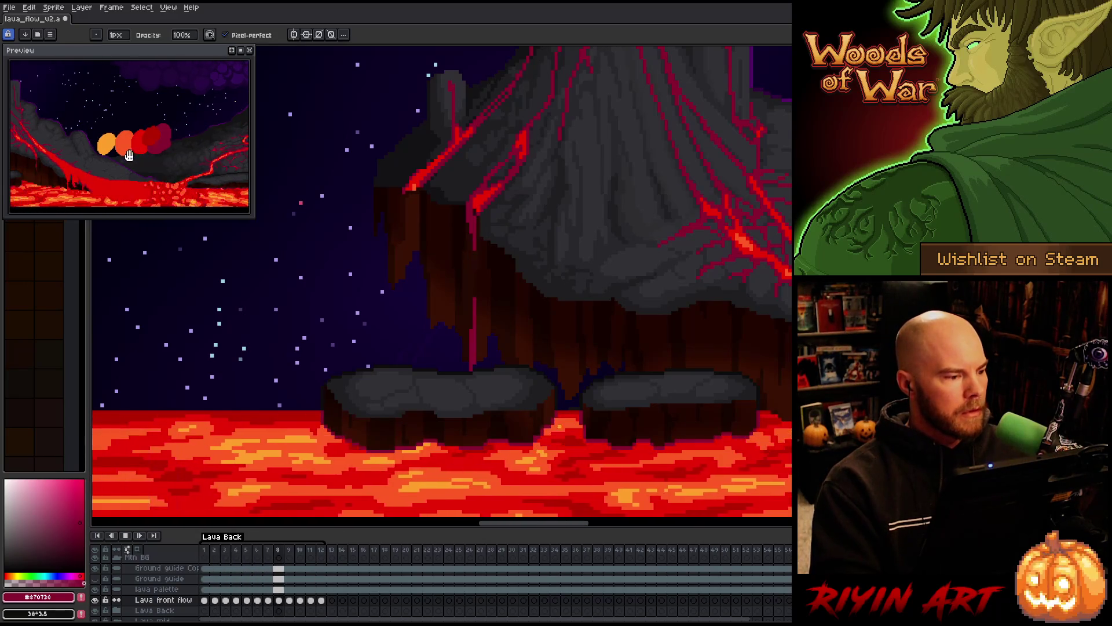
Widen the animation preview, pan it to frame the whole volcano, and save lava_flow_v2.
scroll(124, 156, down, 3)
scroll(123, 157, up, 3)
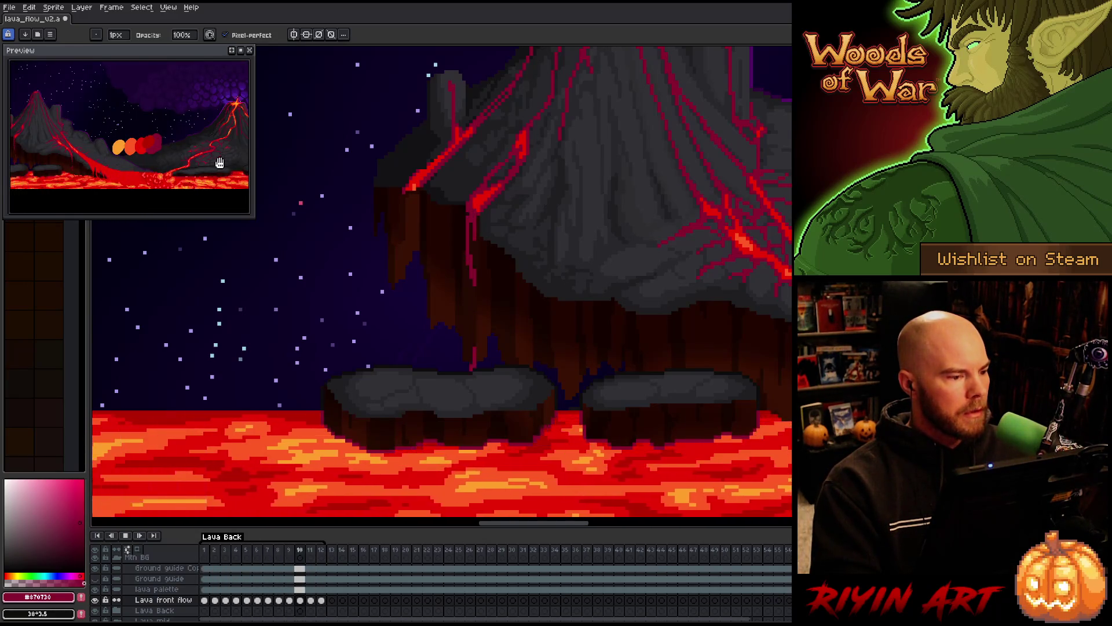
drag(247, 163, 297, 163)
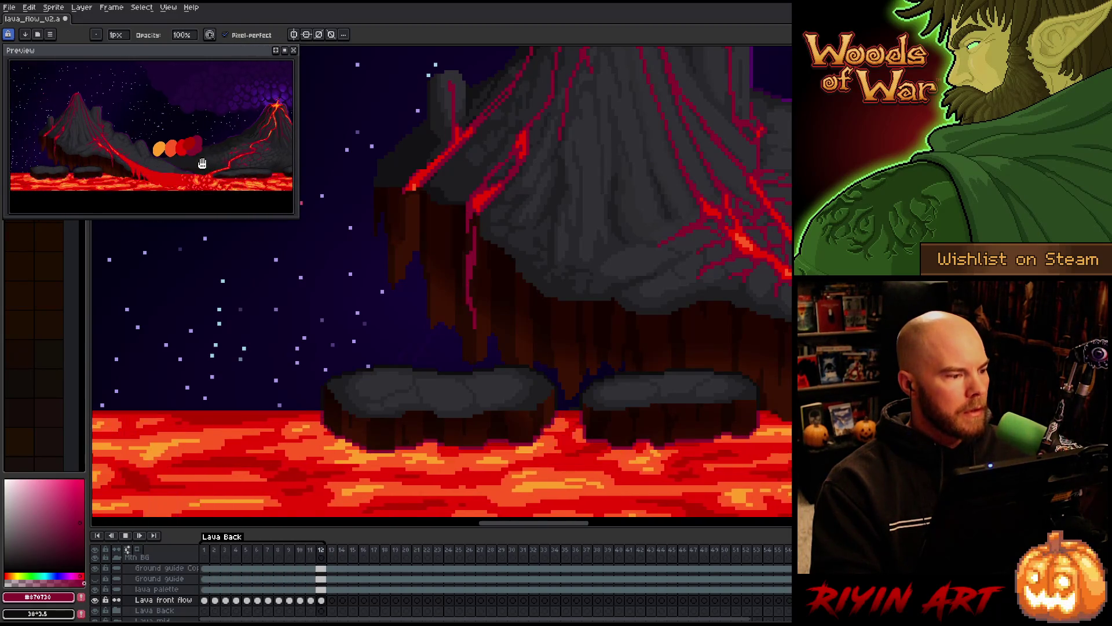
scroll(125, 140, up, 1)
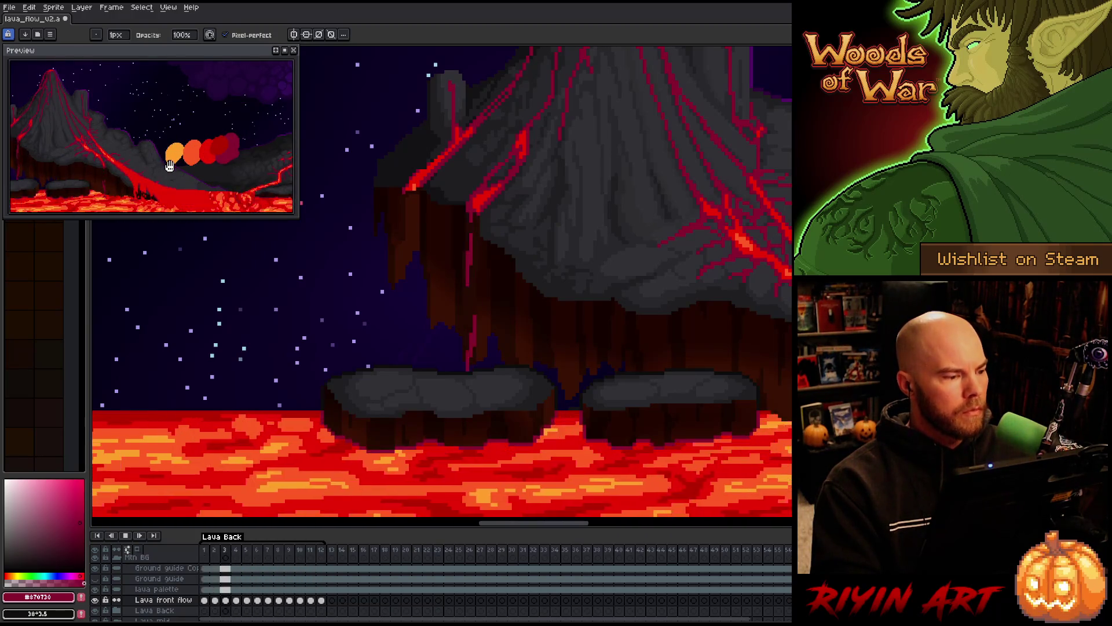
scroll(171, 143, down, 1)
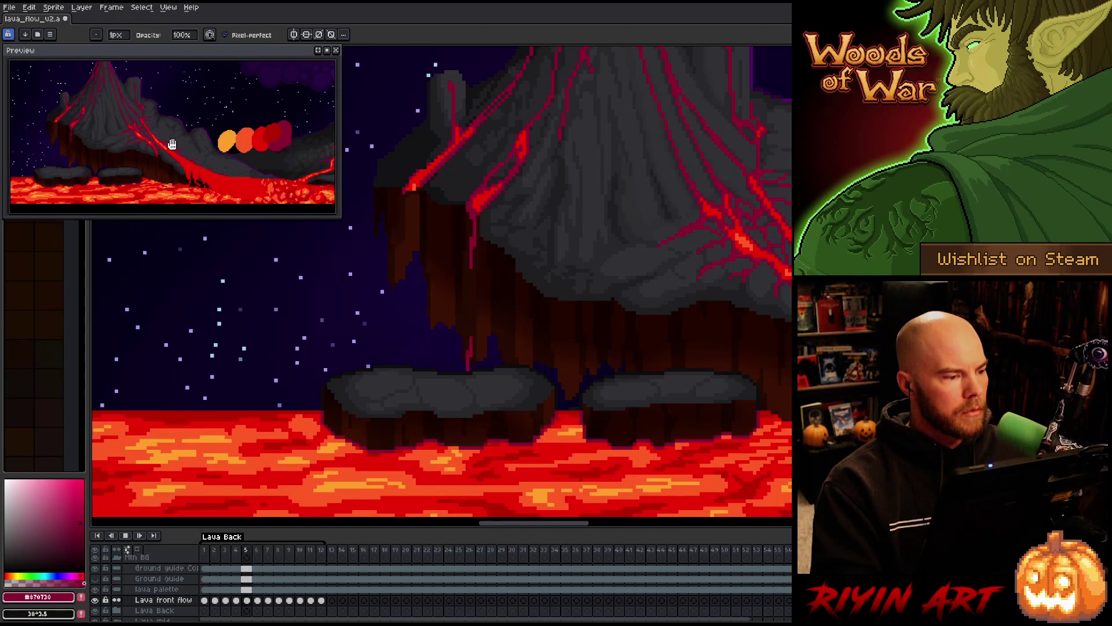
drag(202, 142, 185, 142)
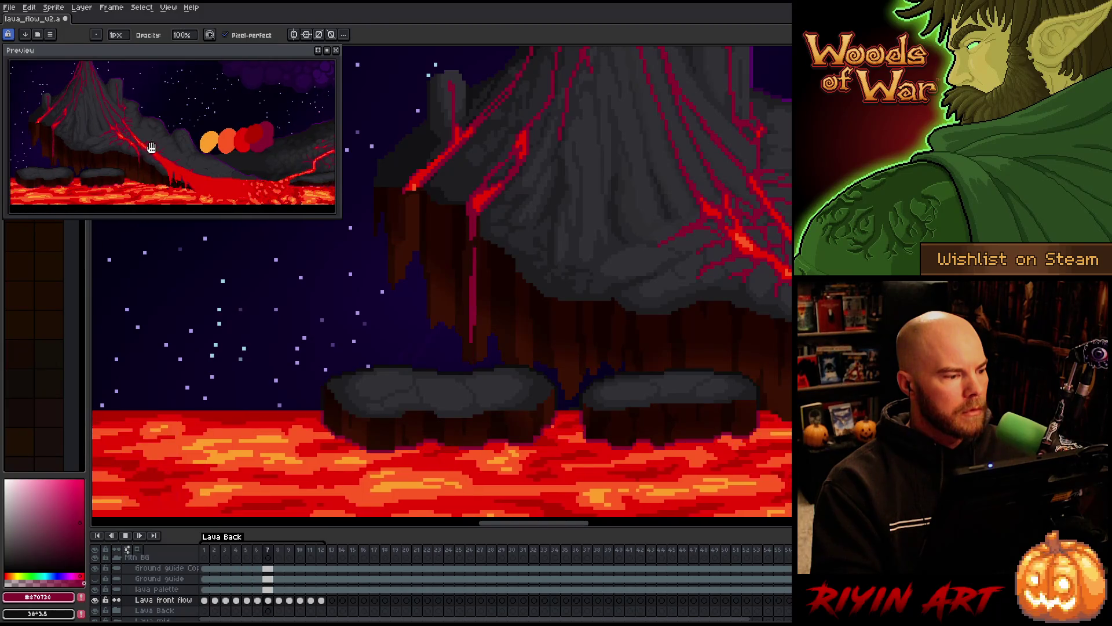
drag(253, 169, 243, 154)
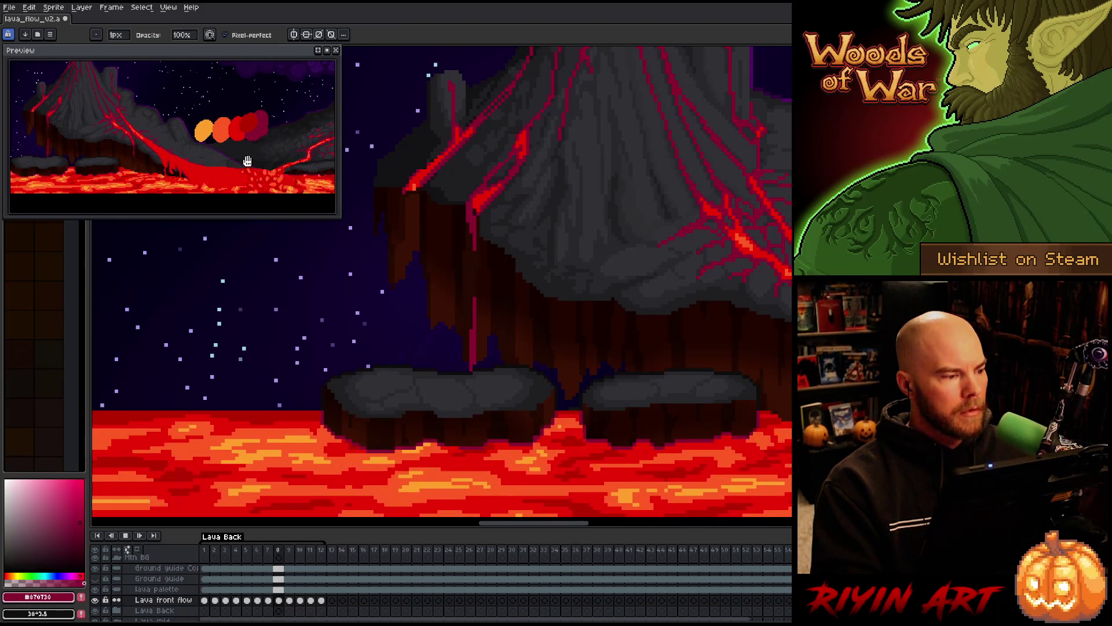
key(ctrl+s)
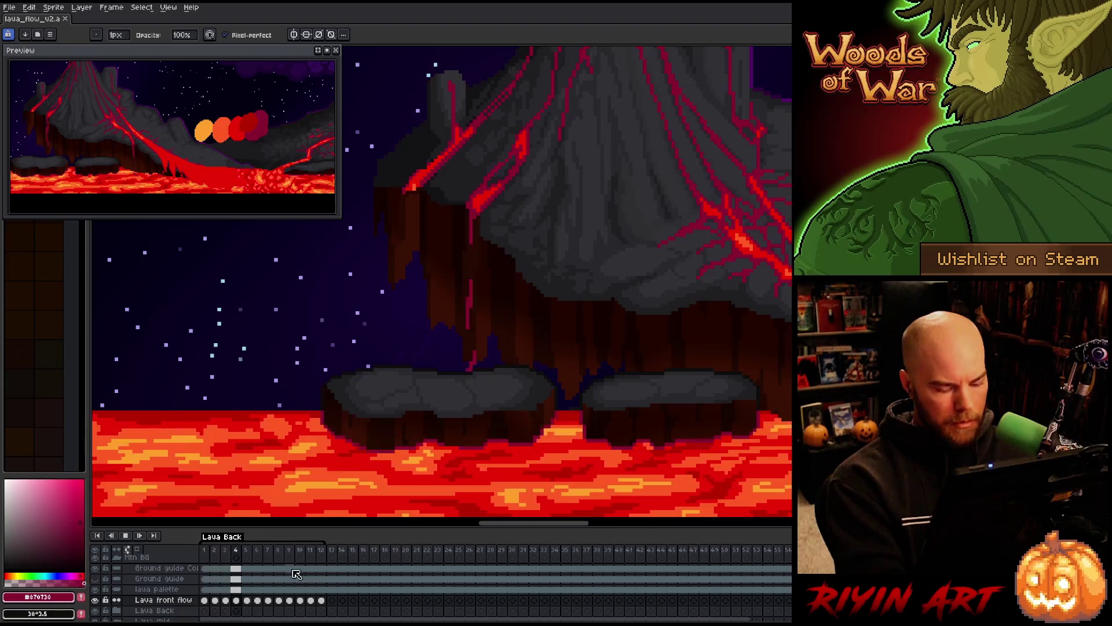
key(ctrl+s)
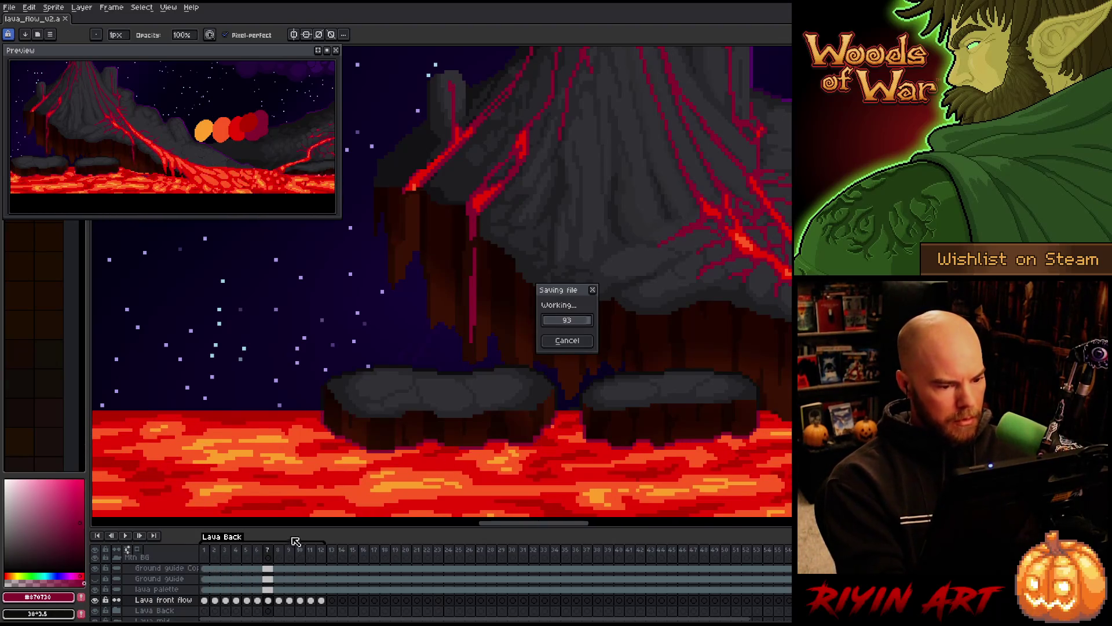
Stop playback and flip between frames 11 and 12 to check the lava motion.
click(204, 600)
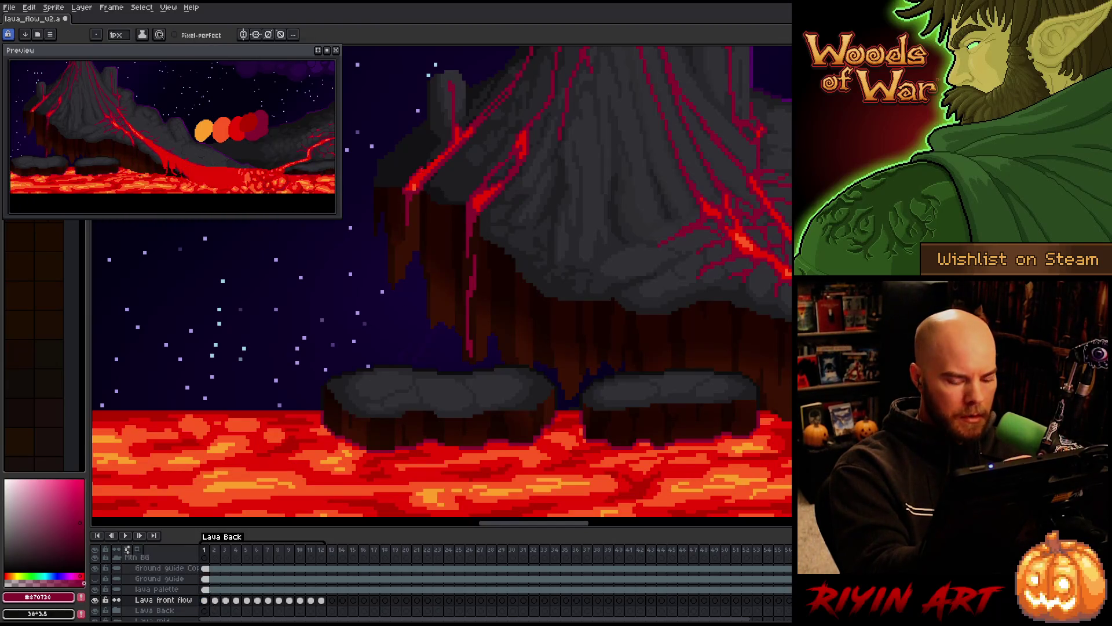
key(Left)
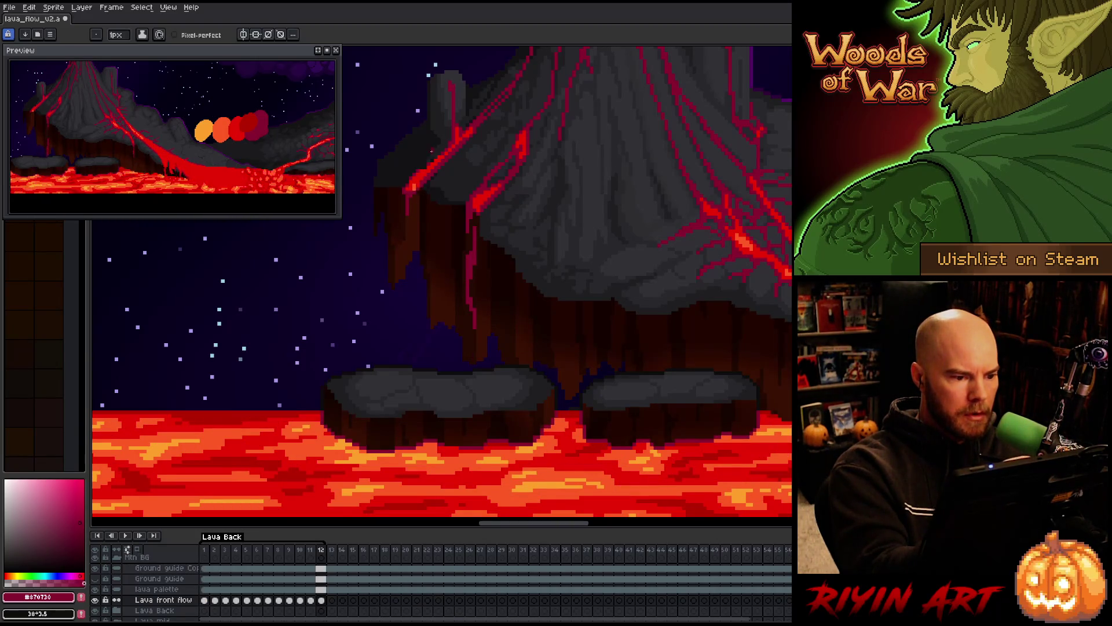
key(Left)
key(Right)
key(Left)
key(Right)
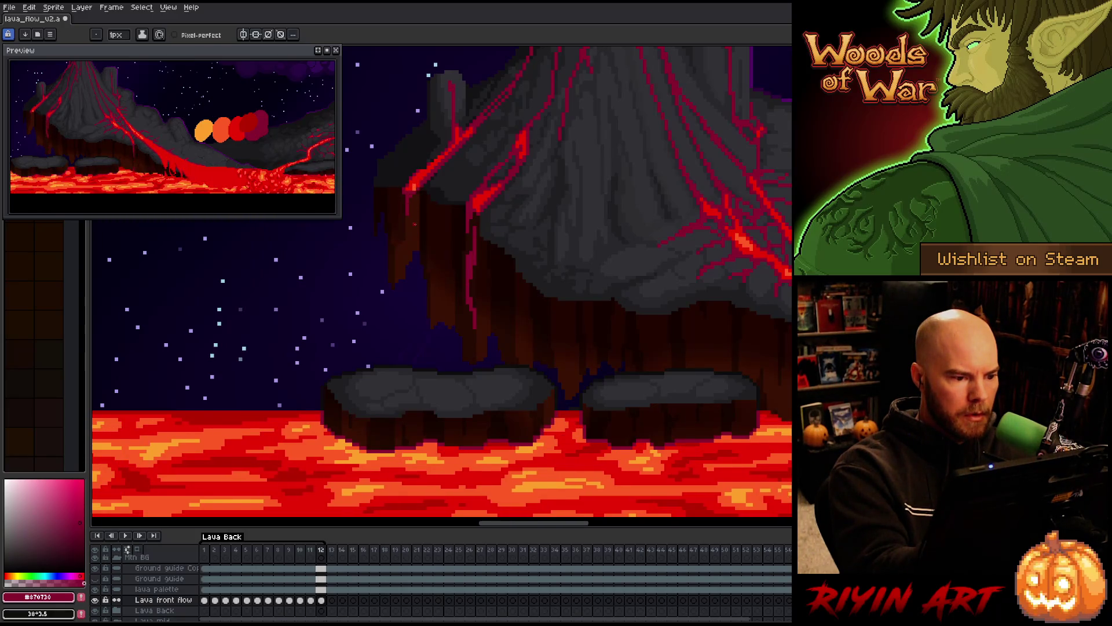
key(Left)
key(Left)
key(Right)
key(Right)
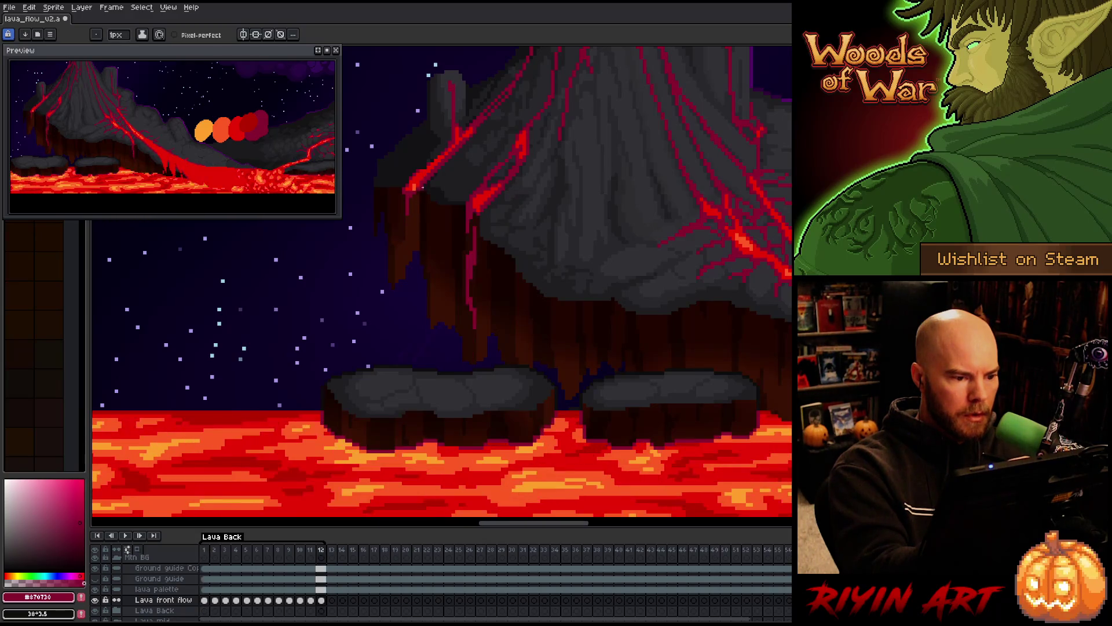
key(Right)
key(Right)
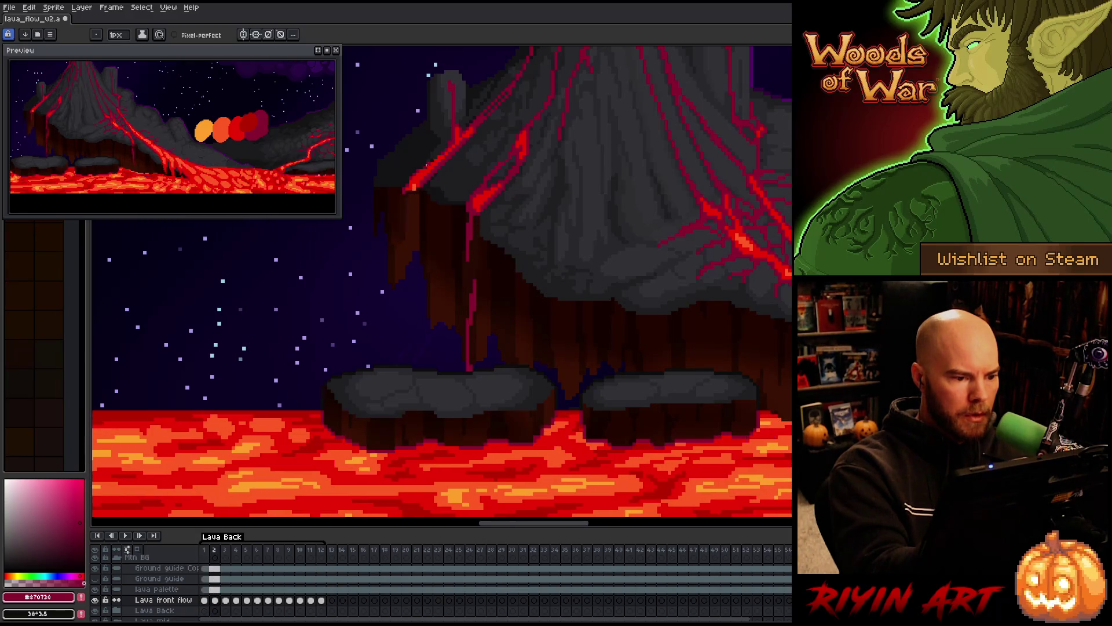
Draw a red cliff drip growing longer over three successive frames, brightening its upper part.
drag(408, 196, 407, 238)
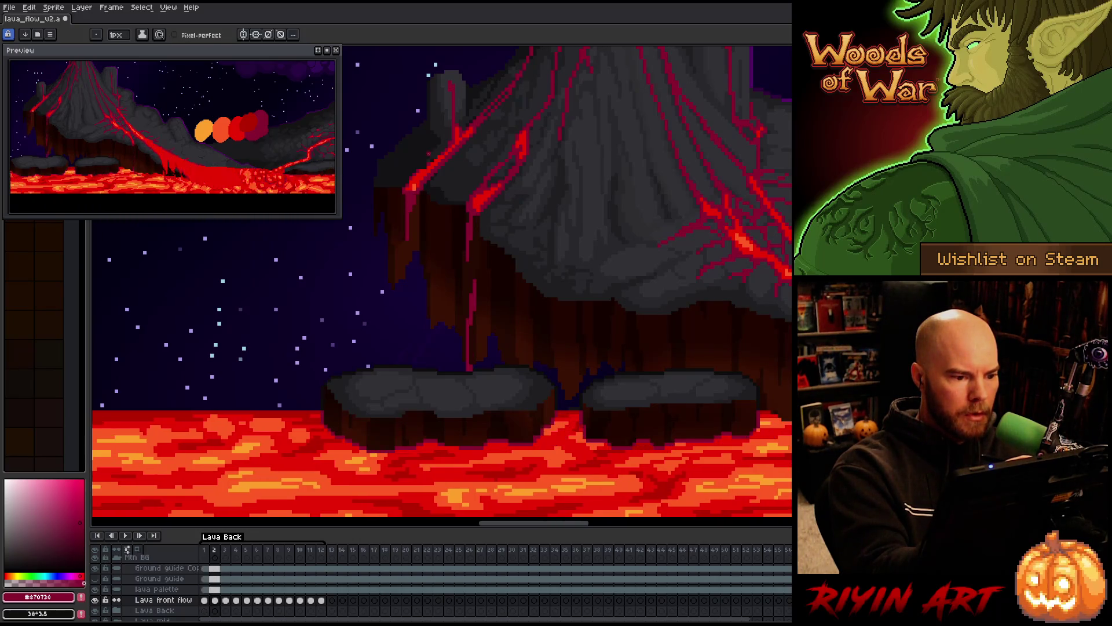
key(Right)
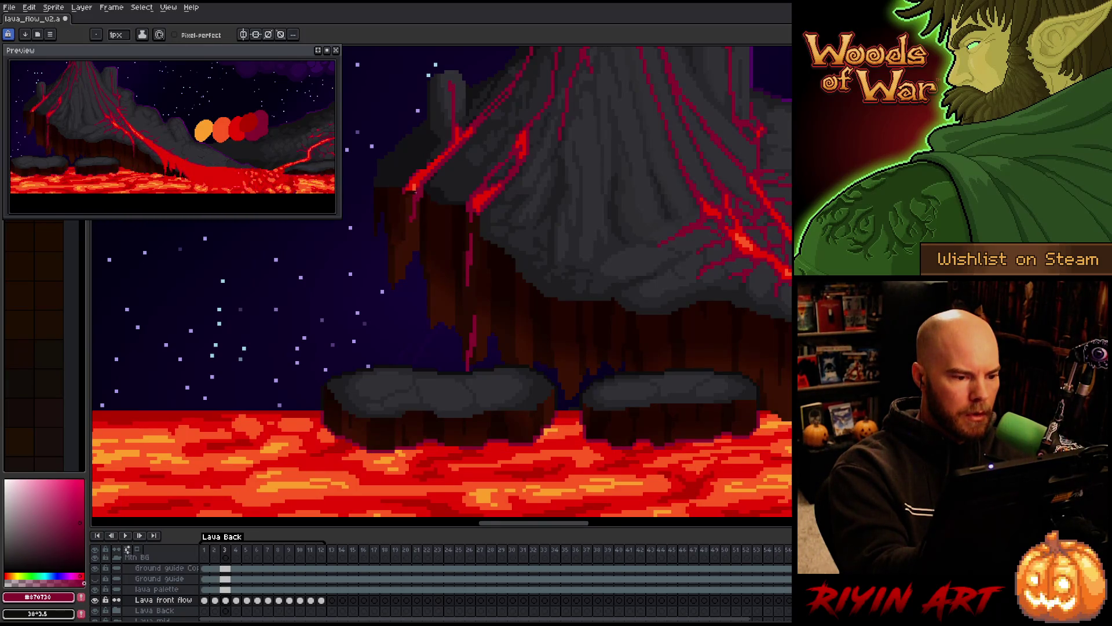
drag(408, 205, 408, 239)
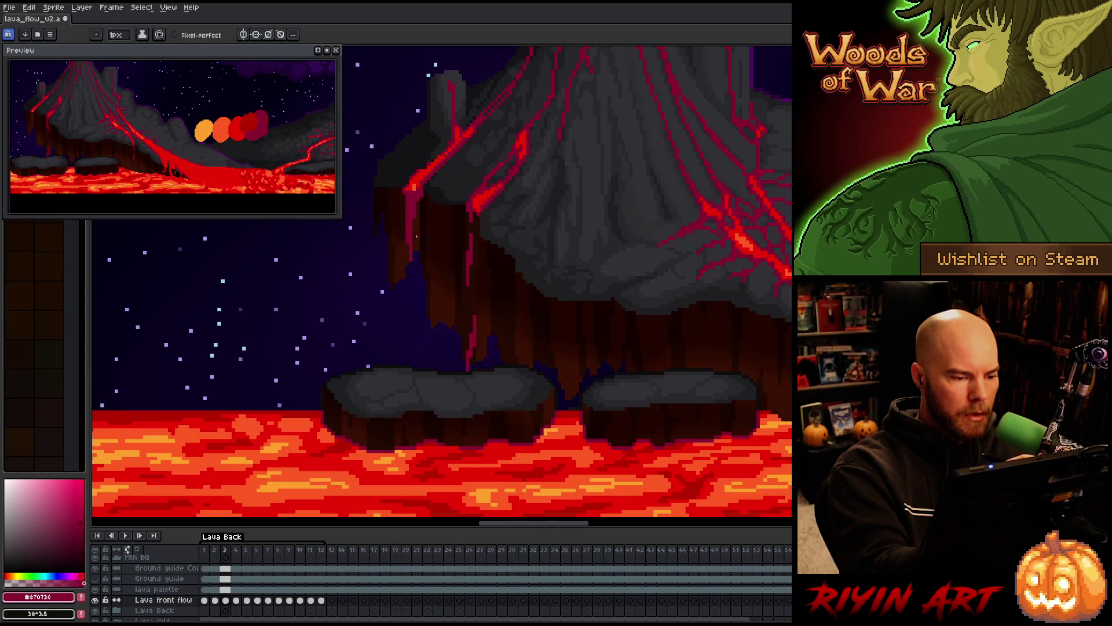
key(Right)
drag(410, 210, 412, 280)
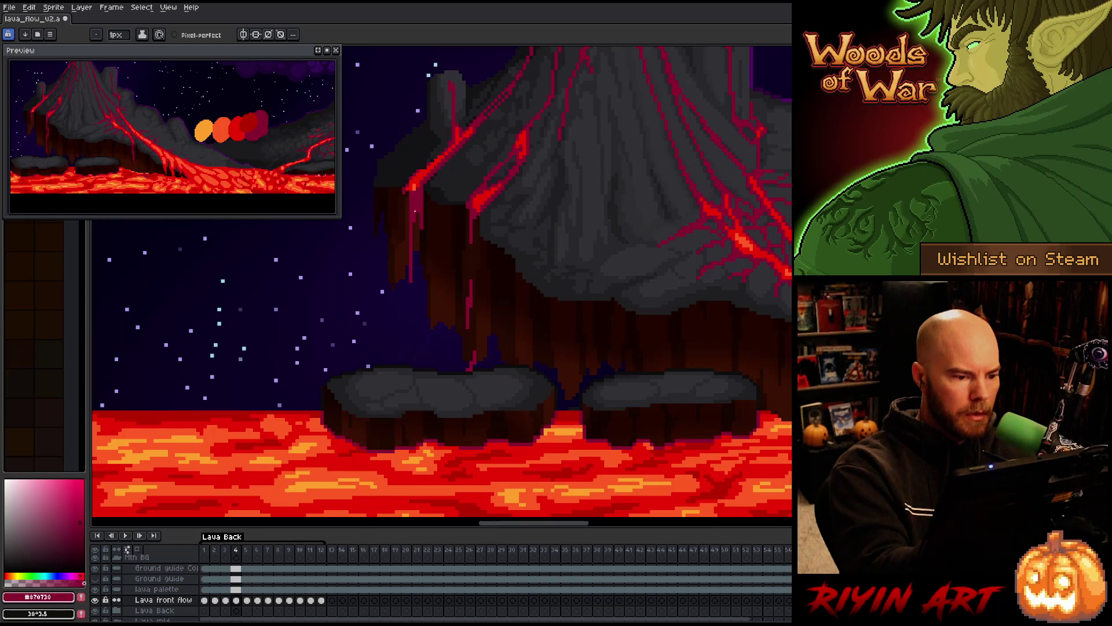
drag(410, 193, 409, 206)
Lengthen the lava drip on frame 5, erase the stray thin drip below it, and save.
key(Return)
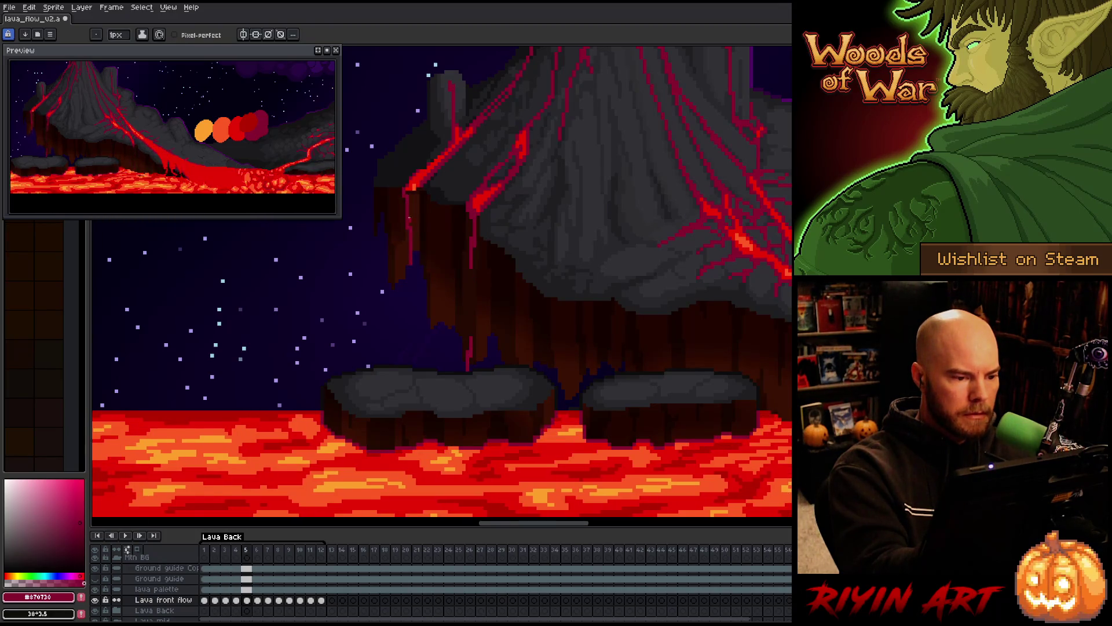
mouse_move(417, 250)
mouse_down()
mouse_move(420, 271)
mouse_move(414, 194)
mouse_up()
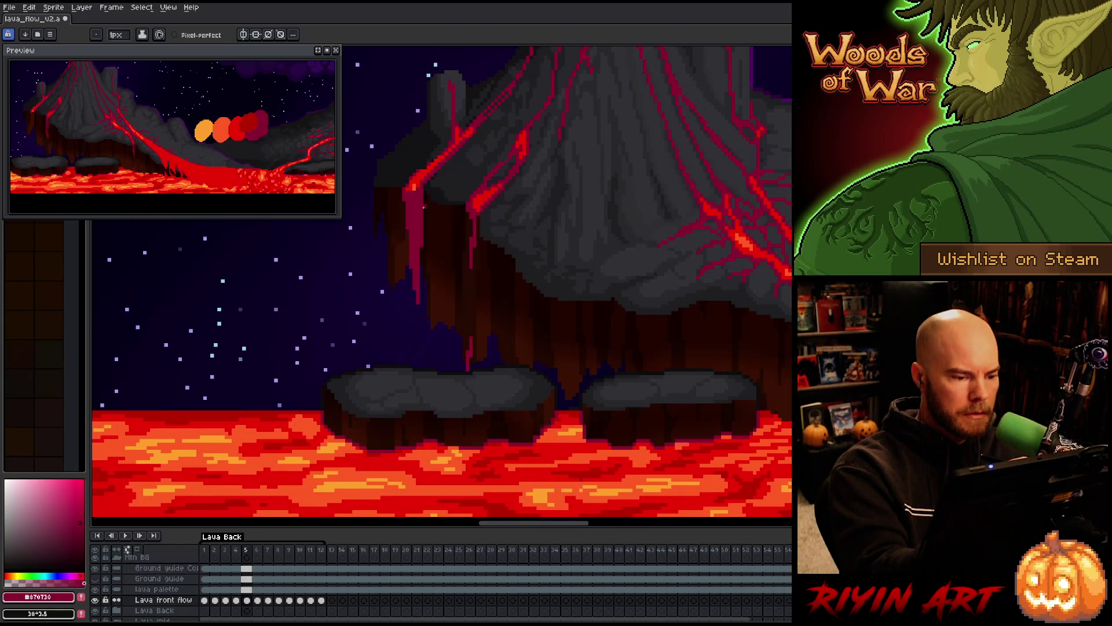
key(b)
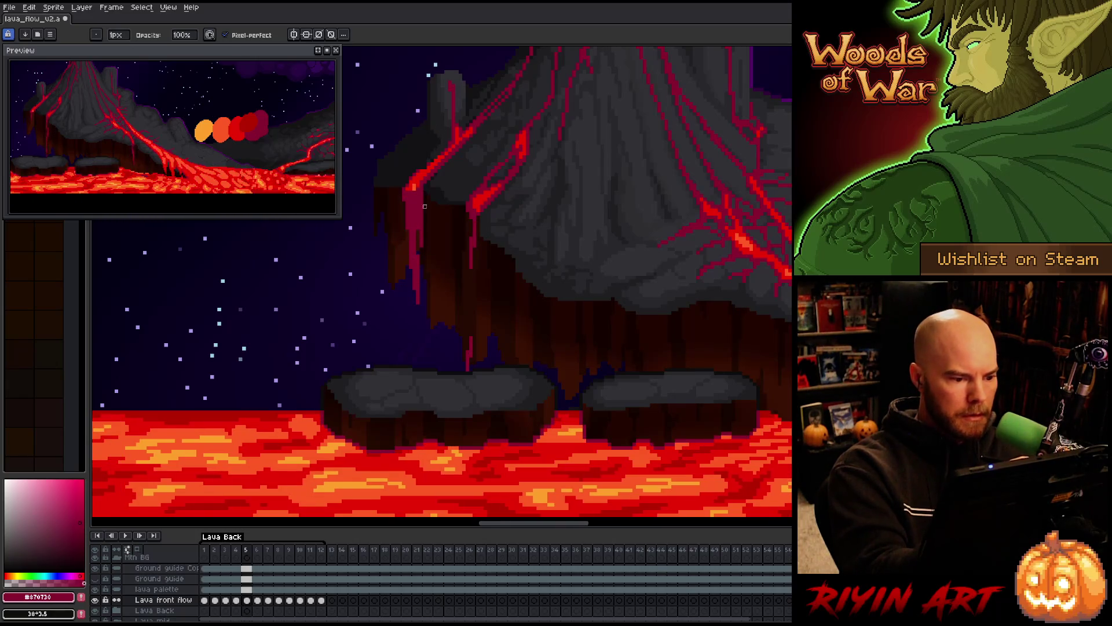
key(e)
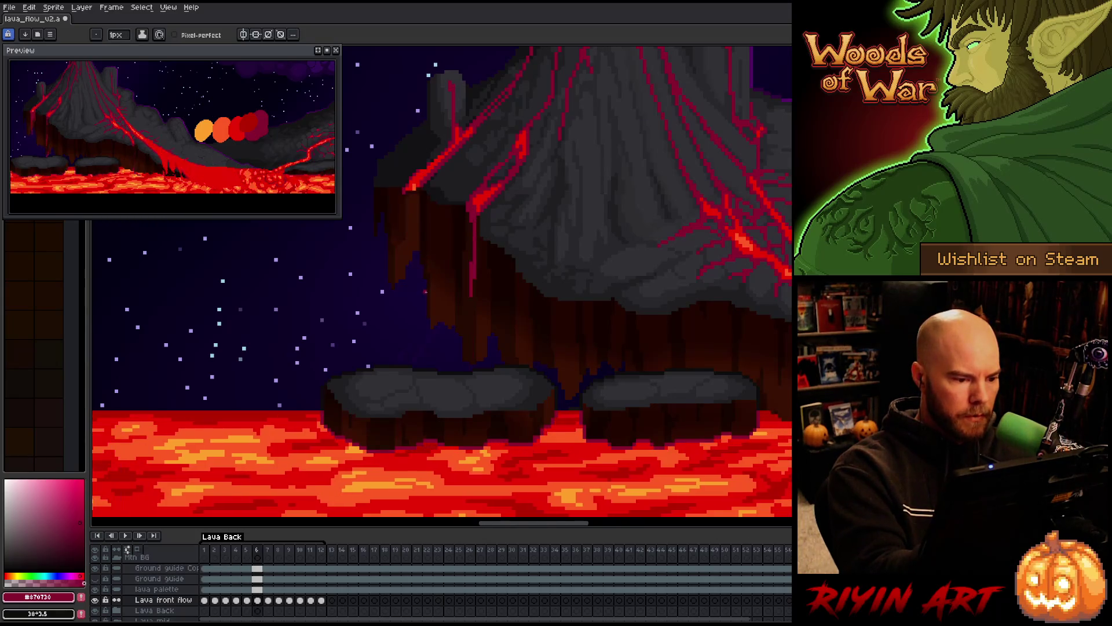
drag(422, 287, 423, 322)
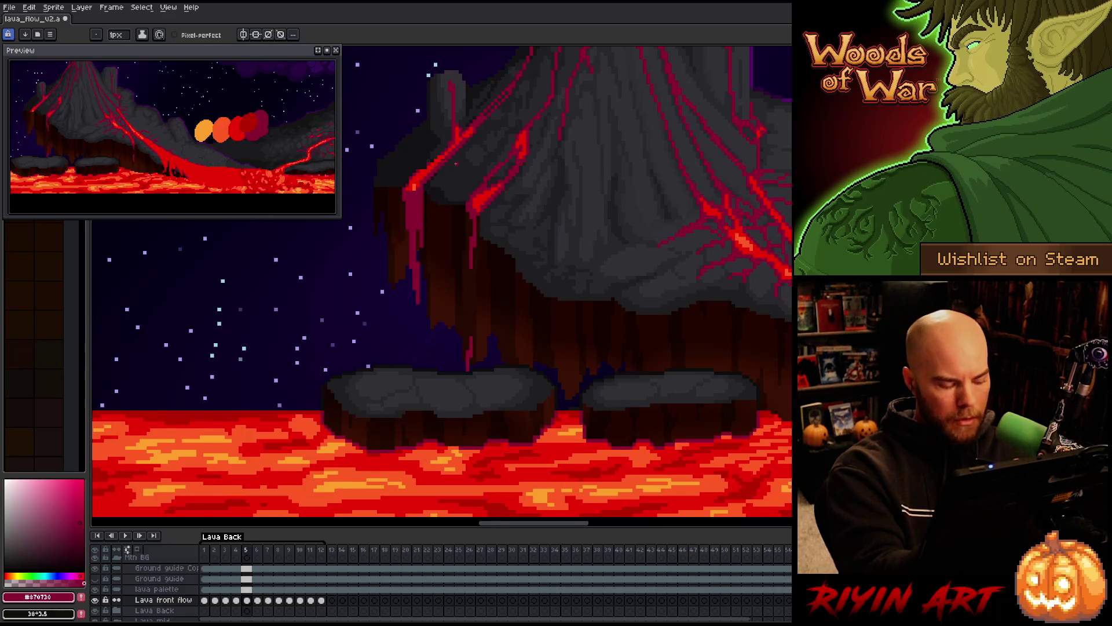
key(ctrl+s)
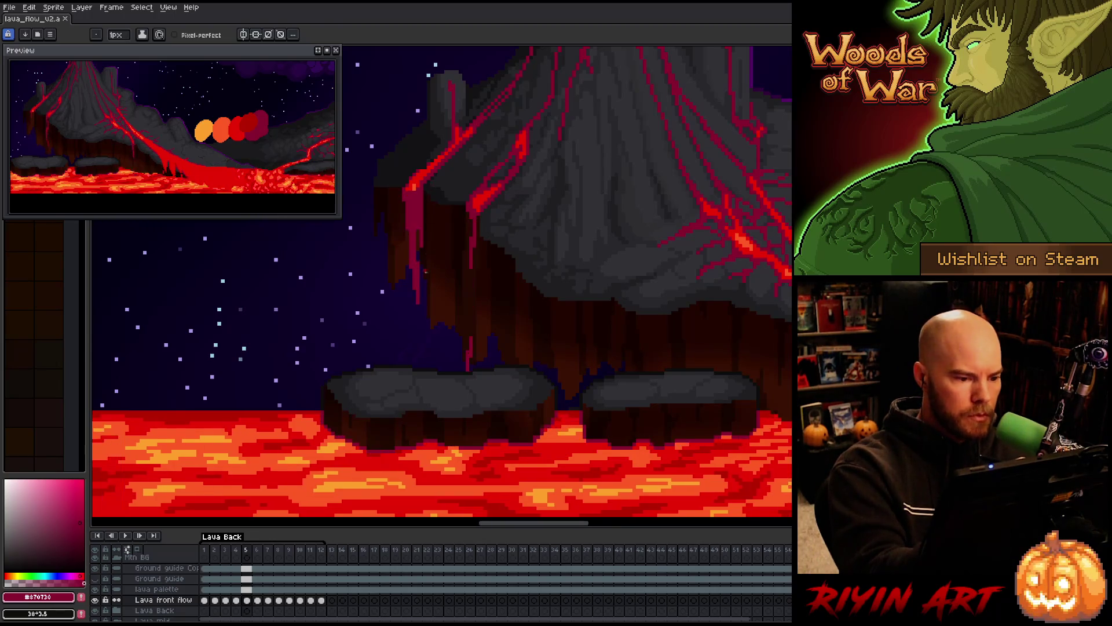
On frame 6, redraw the drip longer and slightly left, repainting its upper part brighter red.
key(Right)
drag(417, 313, 416, 258)
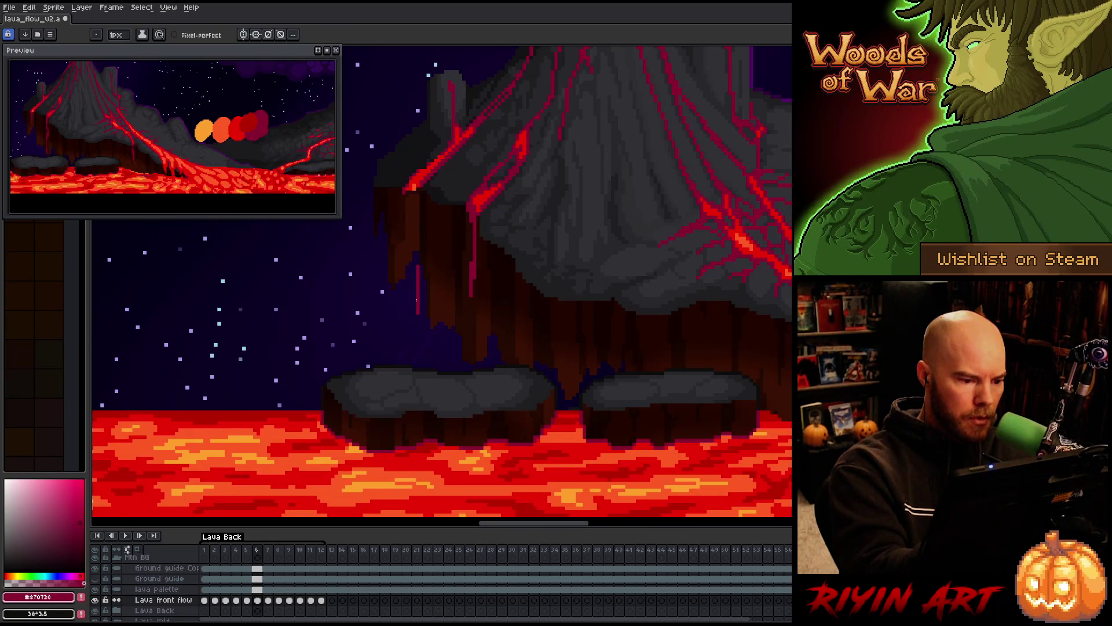
drag(417, 297, 418, 260)
drag(413, 320, 413, 252)
drag(418, 339, 410, 233)
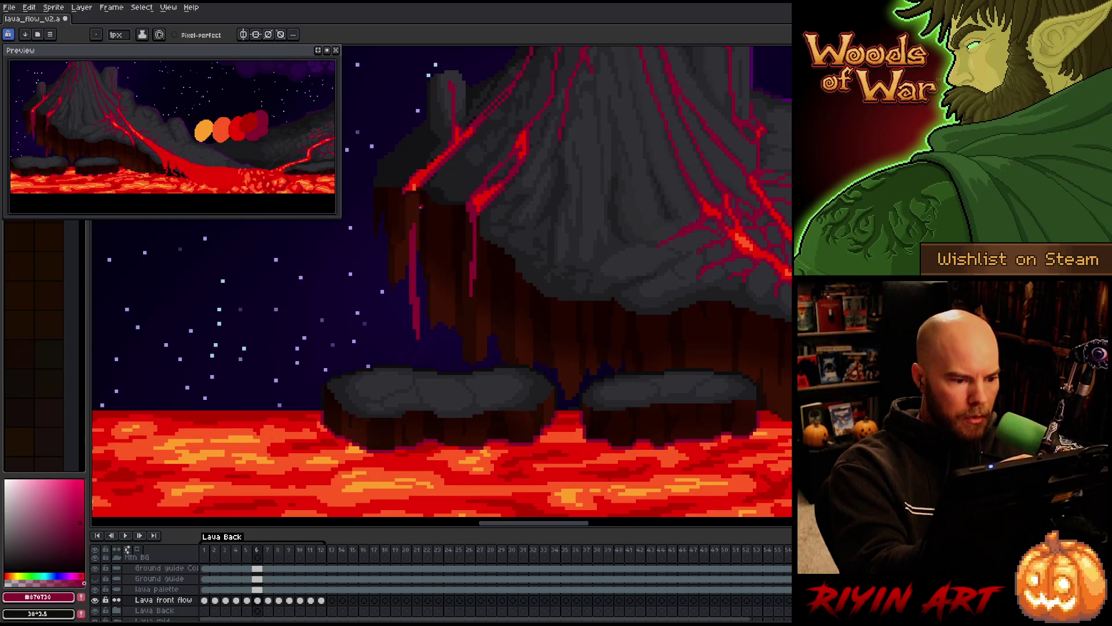
drag(421, 272, 418, 230)
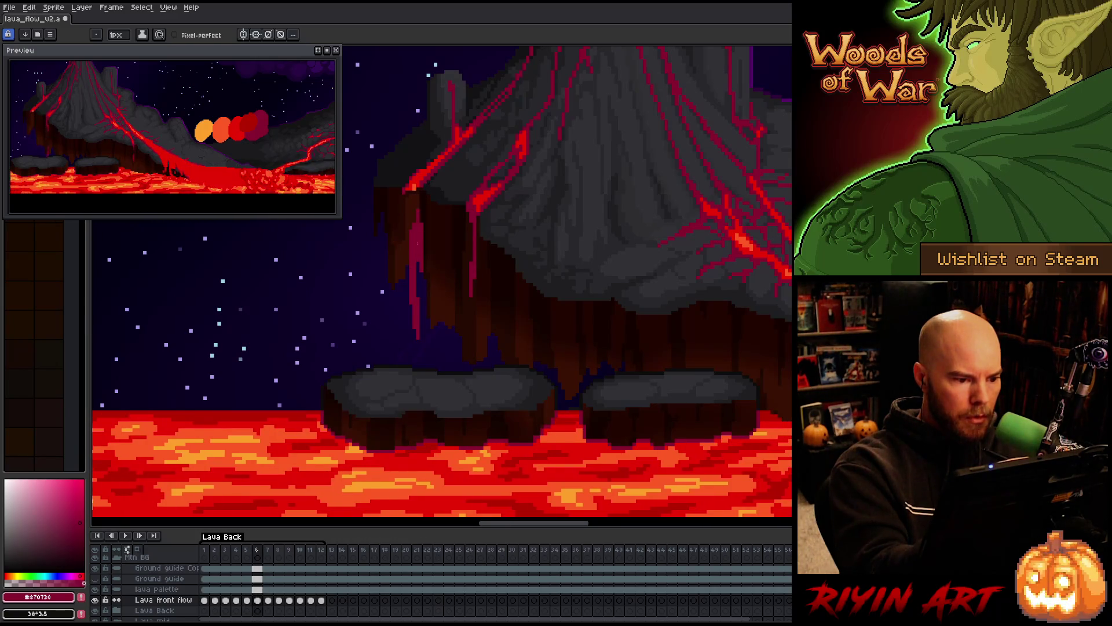
drag(415, 222, 415, 195)
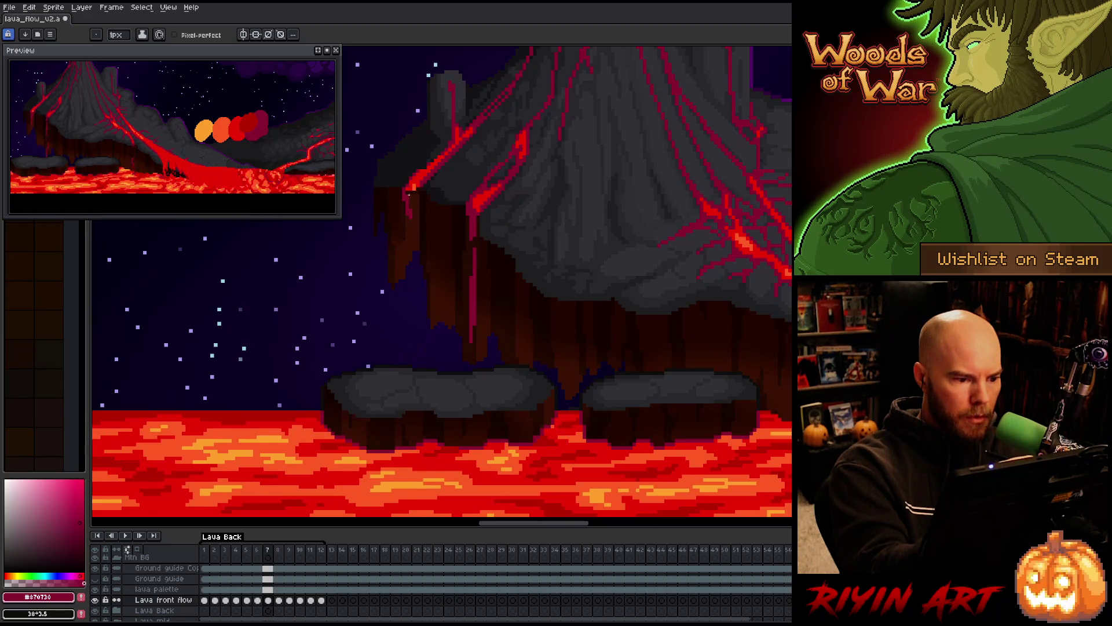
Extend the drip on frame 7, add a short lower drip, and compare it against frame 6.
drag(415, 250, 414, 283)
mouse_move(418, 329)
mouse_down()
mouse_move(418, 356)
mouse_move(418, 230)
mouse_up()
key(comma)
key(period)
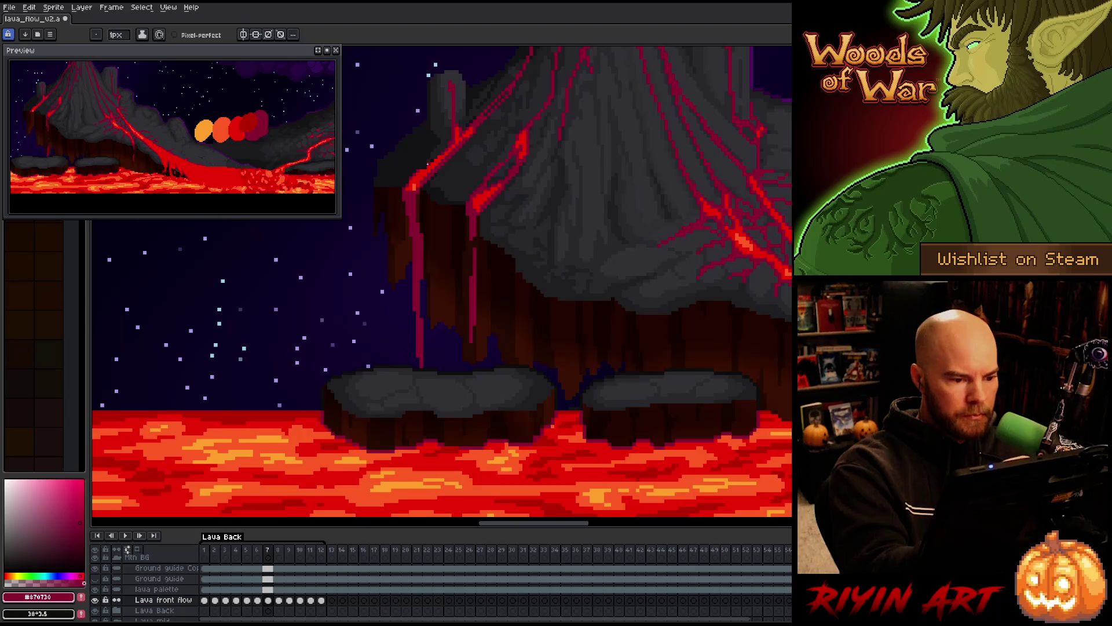
key(comma)
key(period)
key(comma)
key(period)
key(comma)
key(period)
key(comma)
key(period)
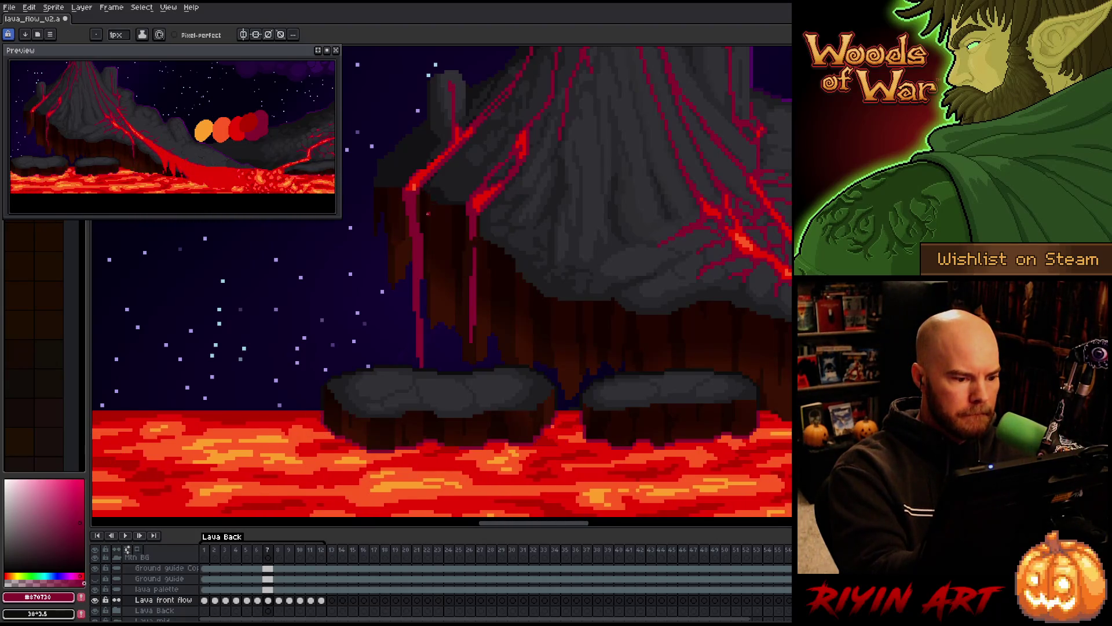
Lasso the lower part of the drip to check it, then clear the selection.
key(q)
mouse_move(442, 354)
mouse_down()
mouse_move(419, 312)
mouse_move(423, 404)
mouse_up()
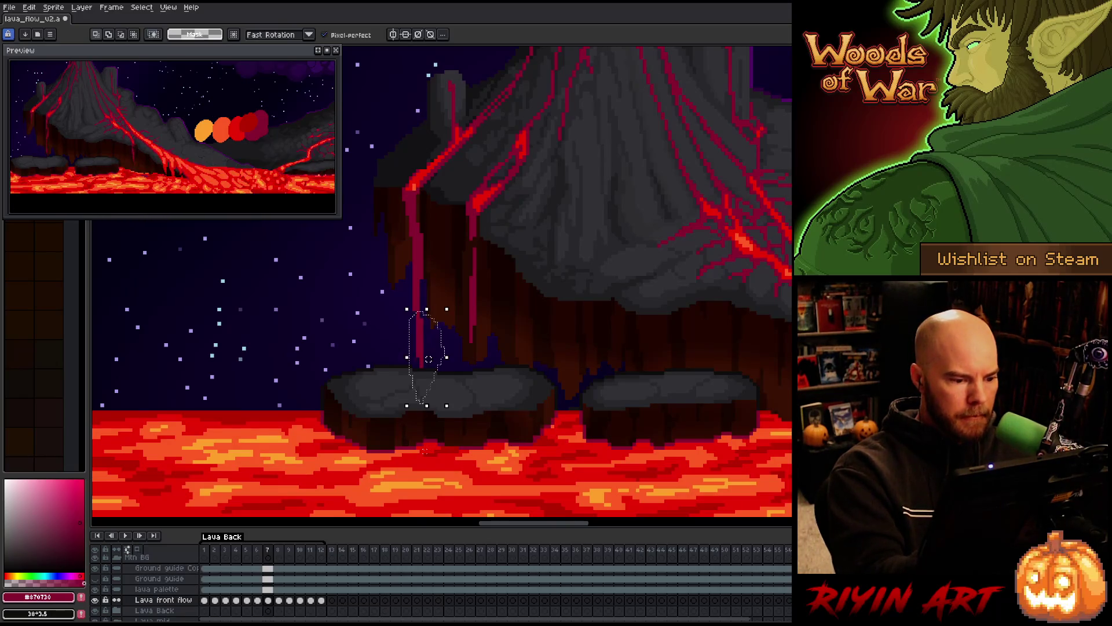
key(ctrl+d)
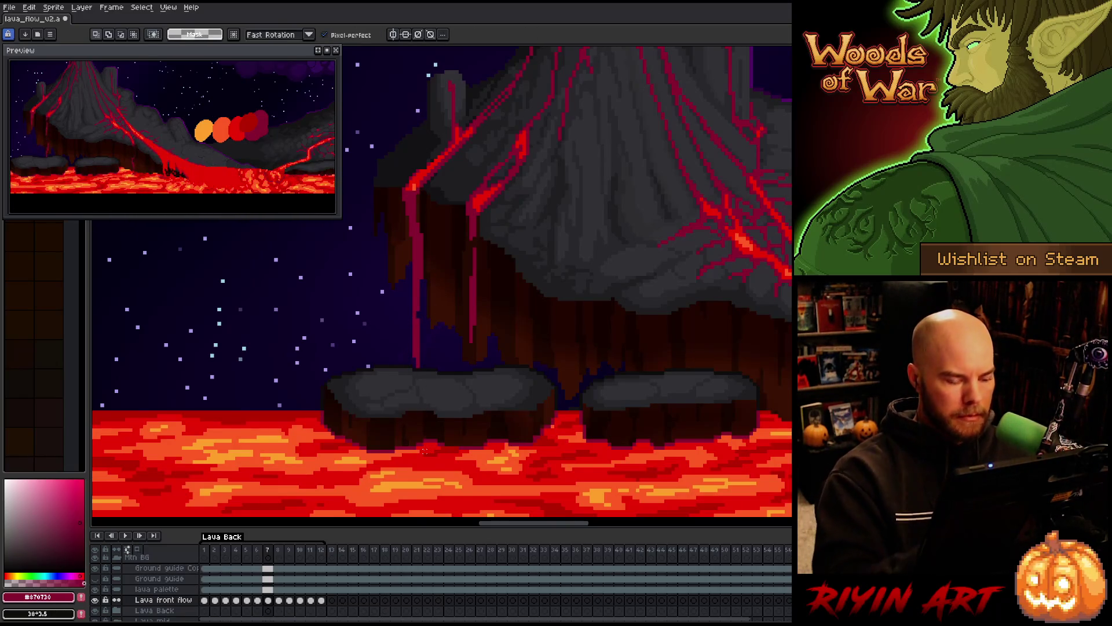
key(b)
On frame 8, draw a red drip line partway down the cliff and lengthen it.
key(comma)
key(period)
key(comma)
key(period)
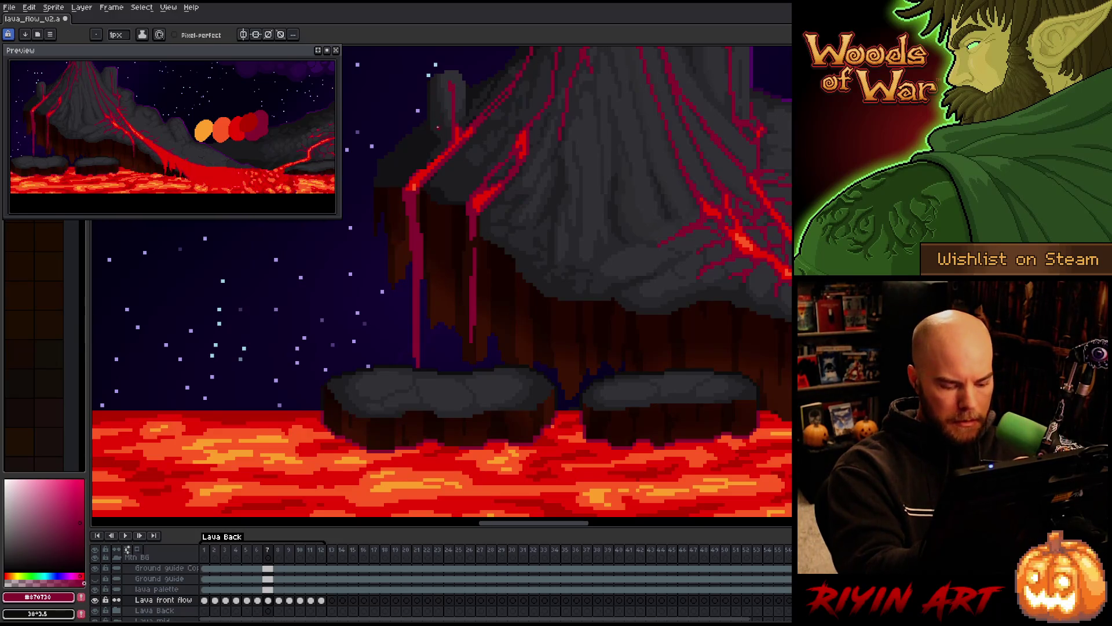
key(period)
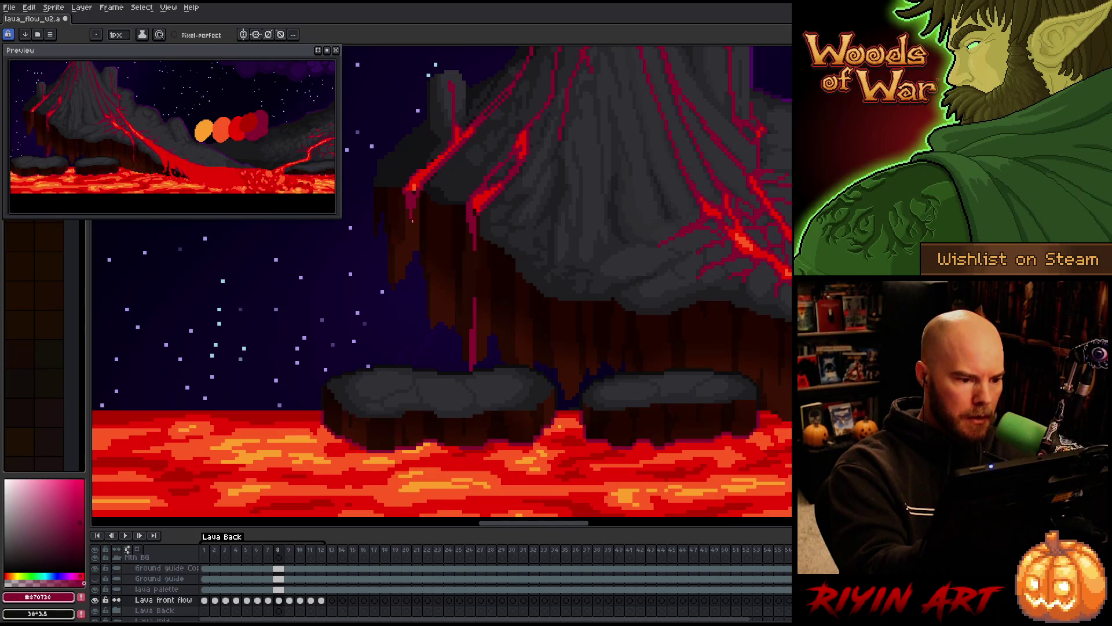
key(period)
key(comma)
mouse_move(421, 297)
mouse_down()
mouse_move(421, 244)
mouse_move(414, 295)
mouse_up()
key(Return)
key(Return)
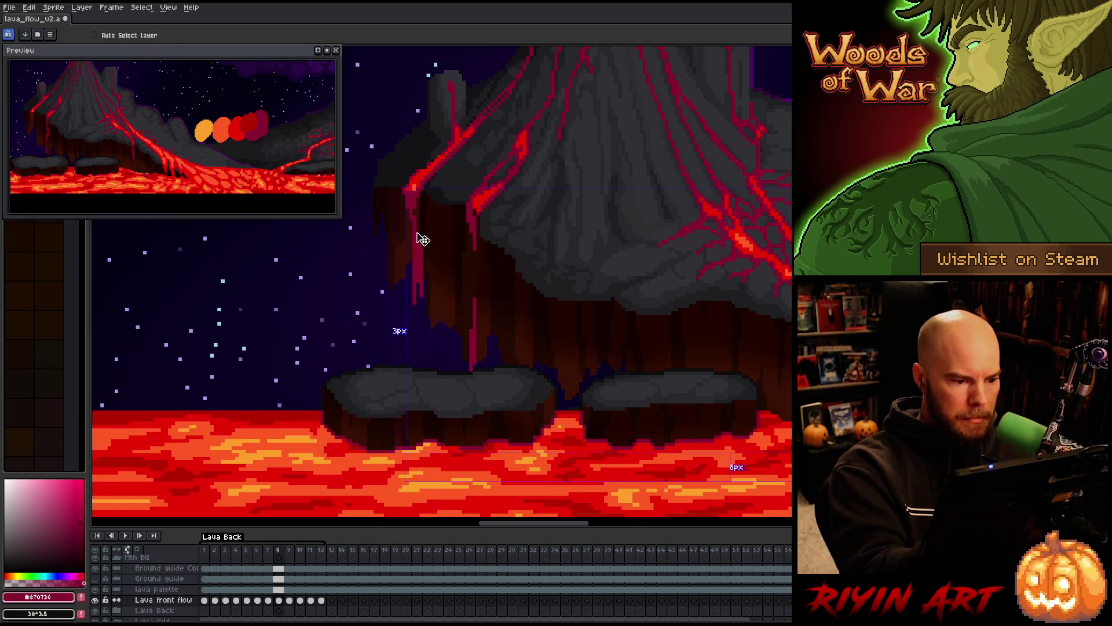
drag(413, 231, 414, 294)
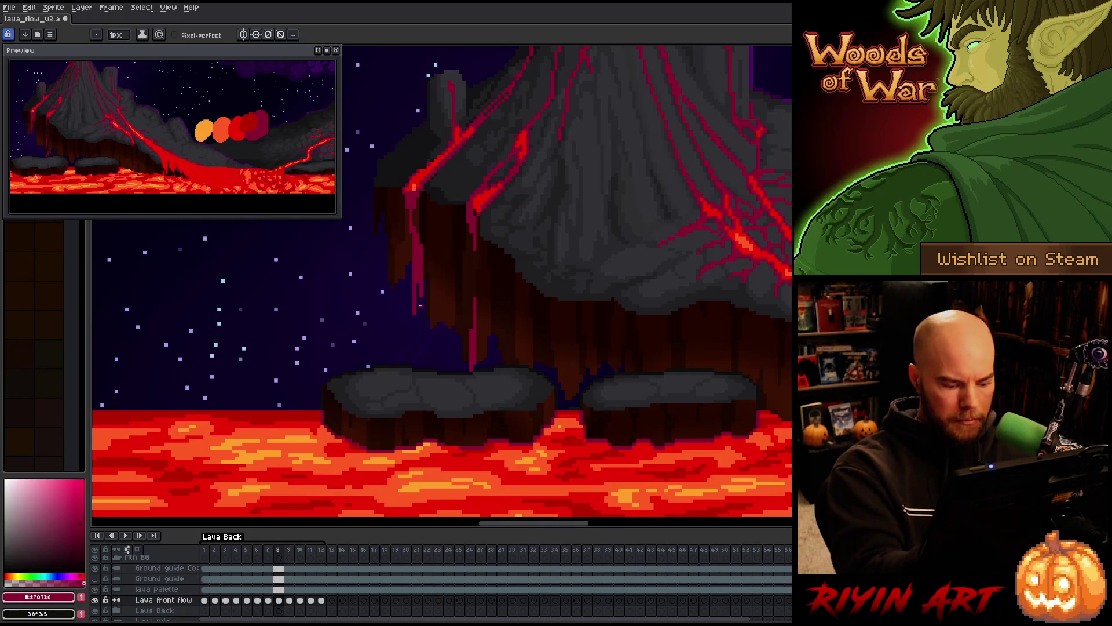
Save and preview, then darken the drip's top and paint it further down the cliff.
key(ctrl+s)
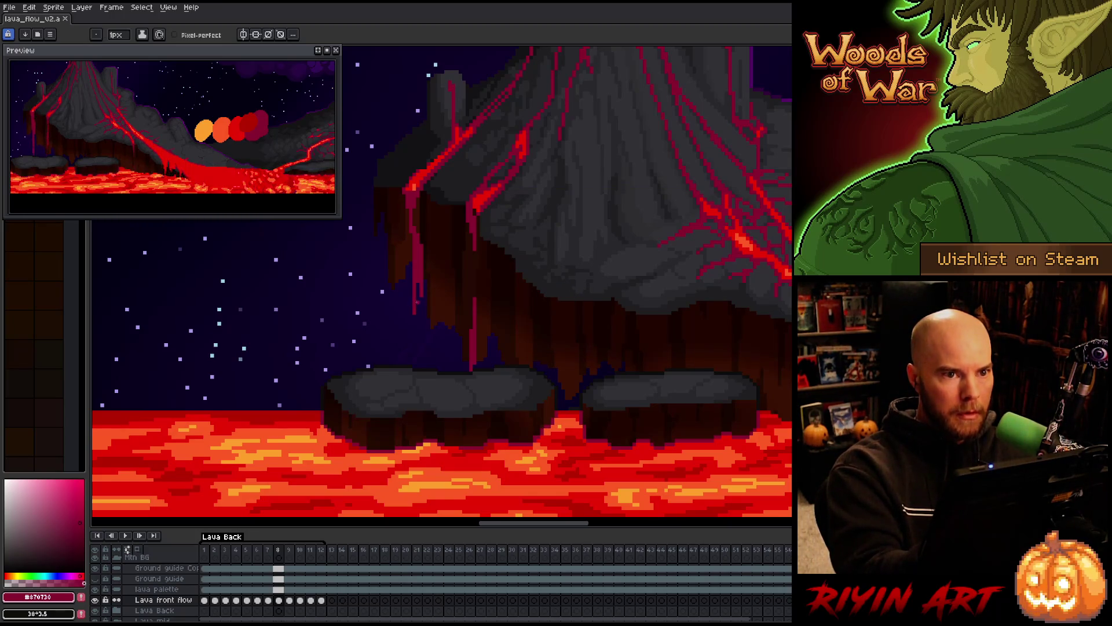
key(Return)
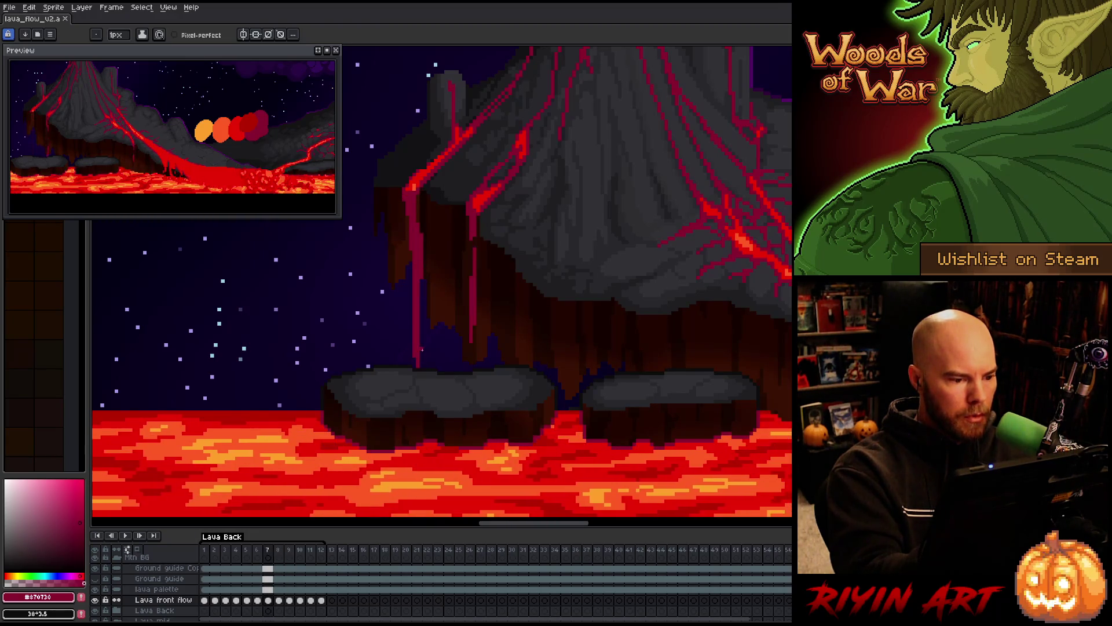
key(b)
mouse_move(420, 232)
mouse_down()
mouse_move(425, 260)
mouse_move(417, 220)
mouse_up()
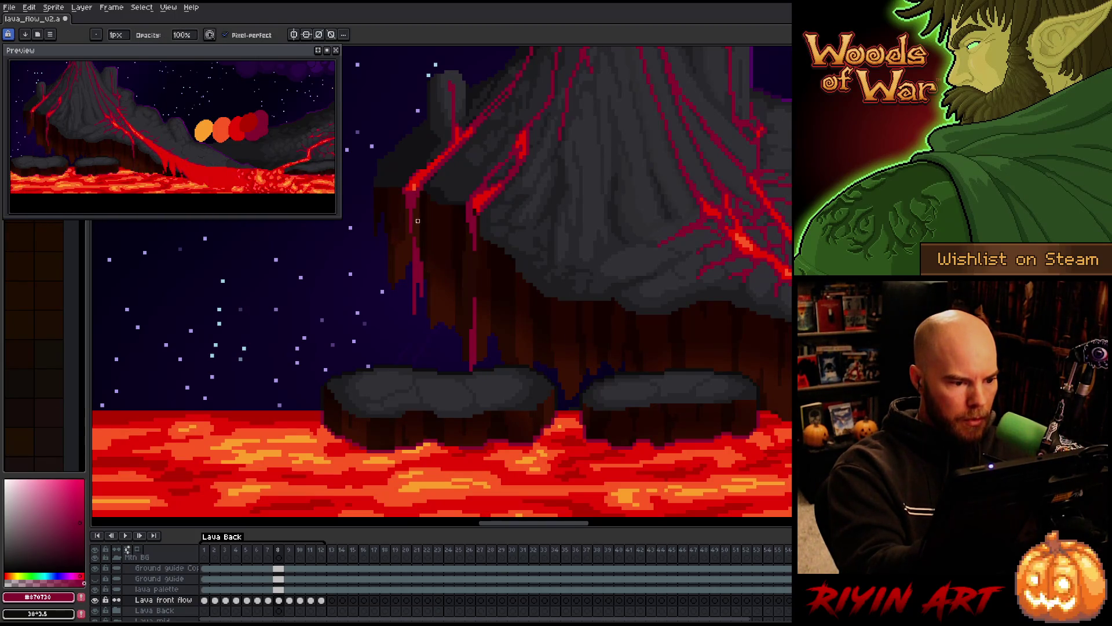
key(e)
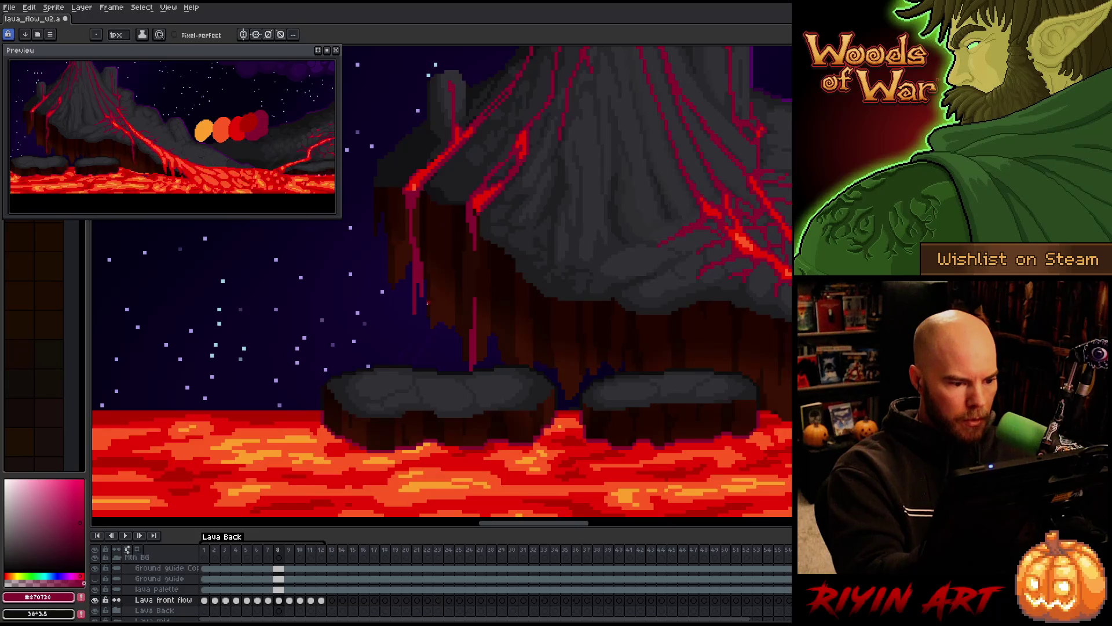
drag(419, 290, 419, 360)
drag(415, 316, 419, 364)
key(b)
key(e)
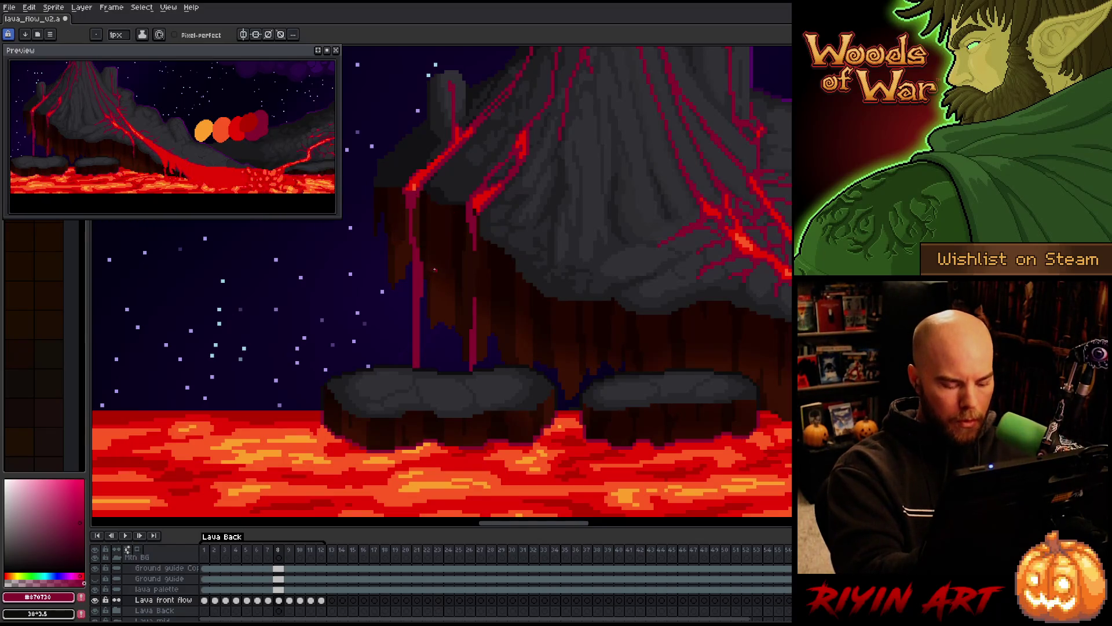
On frame 9, paint a red drip line running down the cliff face.
key(period)
drag(410, 197, 411, 269)
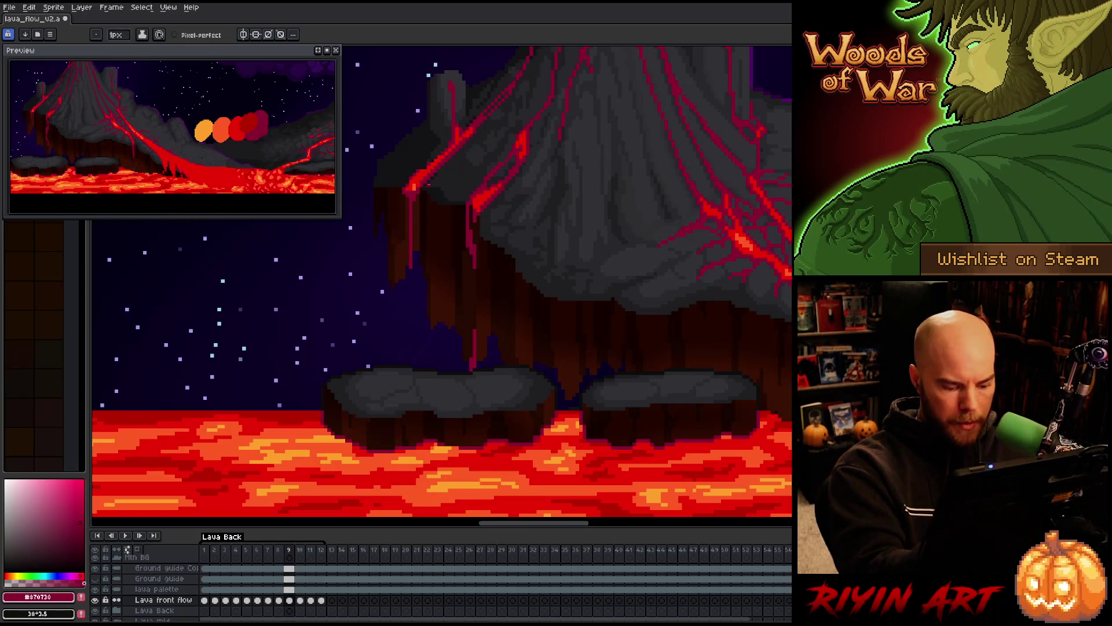
drag(413, 371, 413, 268)
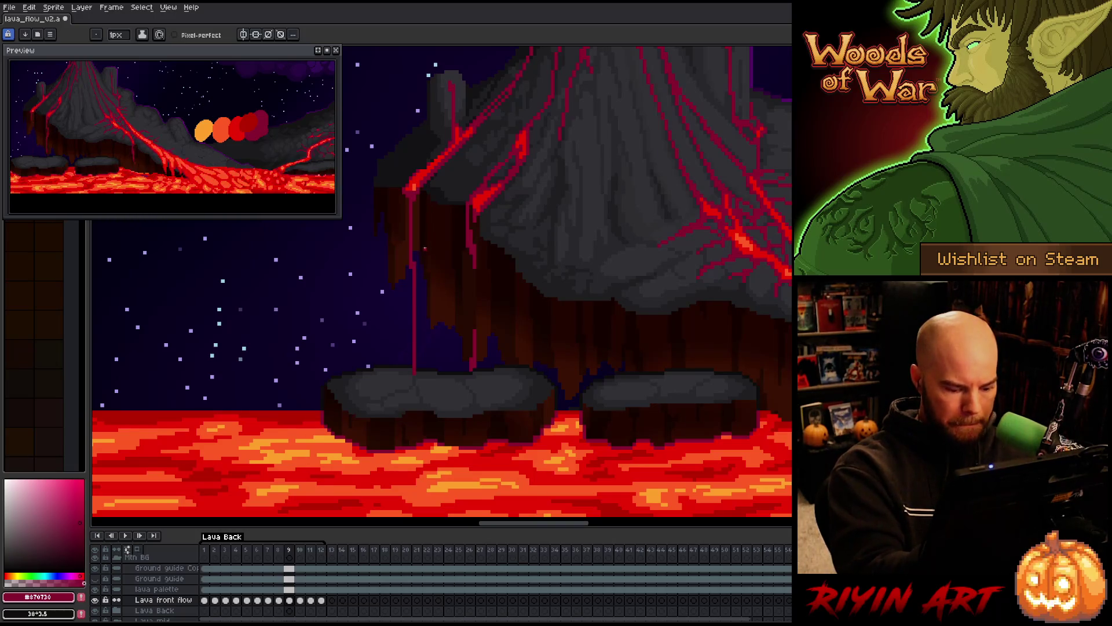
key(b)
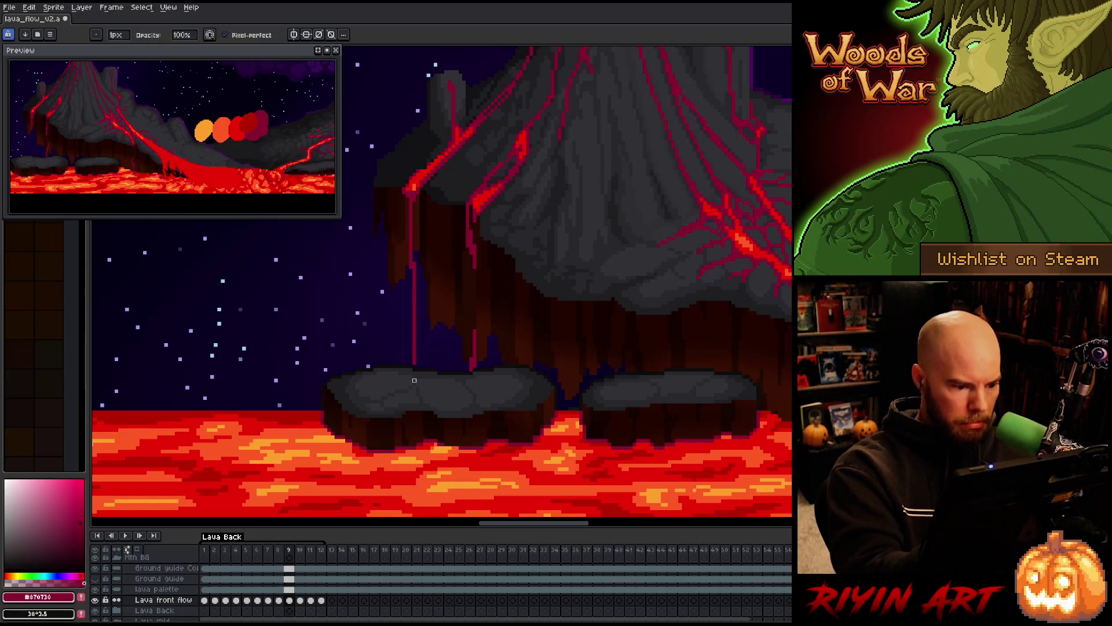
key(e)
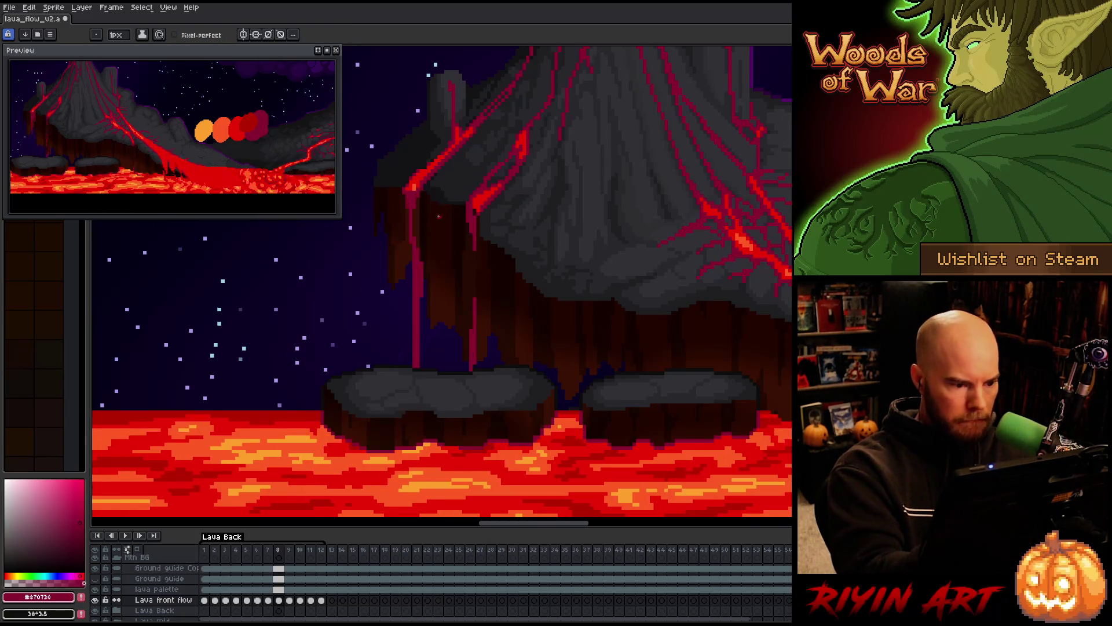
key(b)
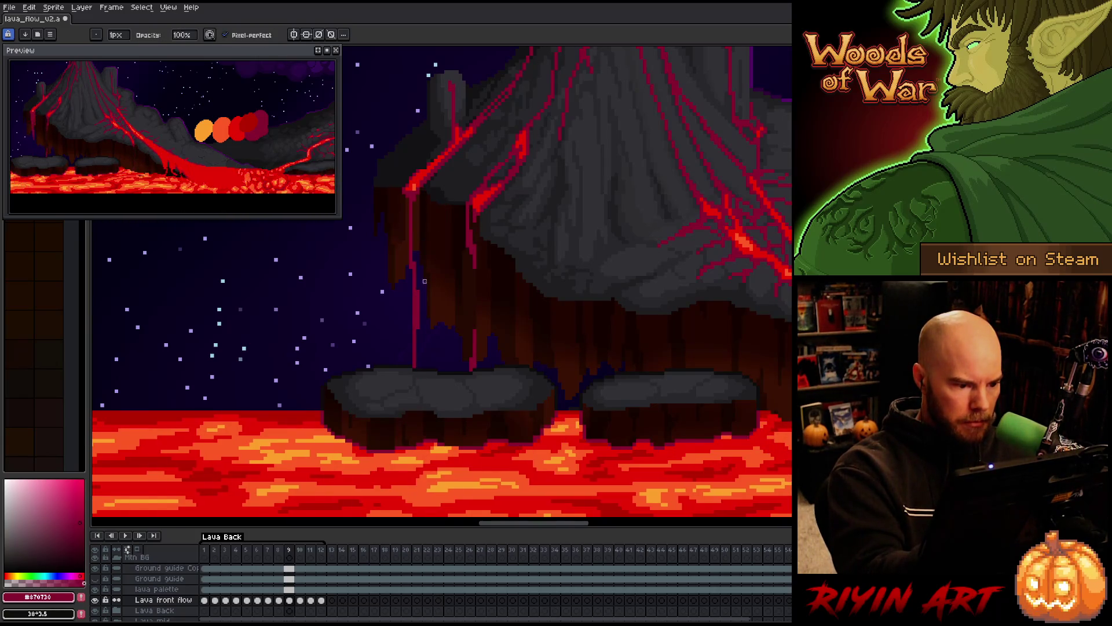
key(e)
Compare frames 8 and 9 and trim the lower end of frame 9's drip streak.
key(Left)
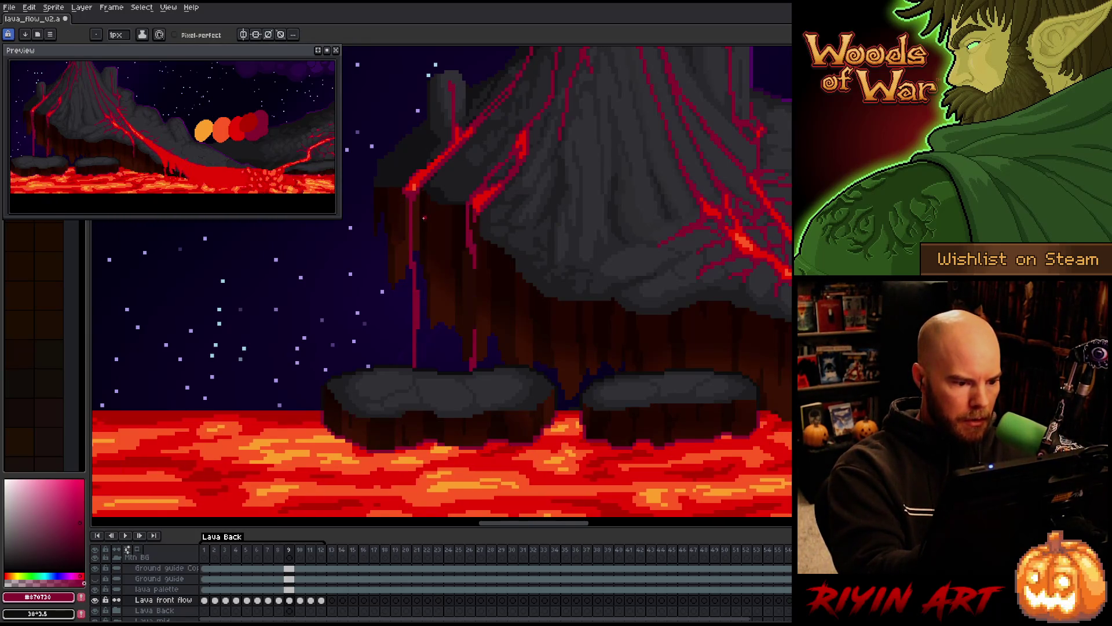
key(Right)
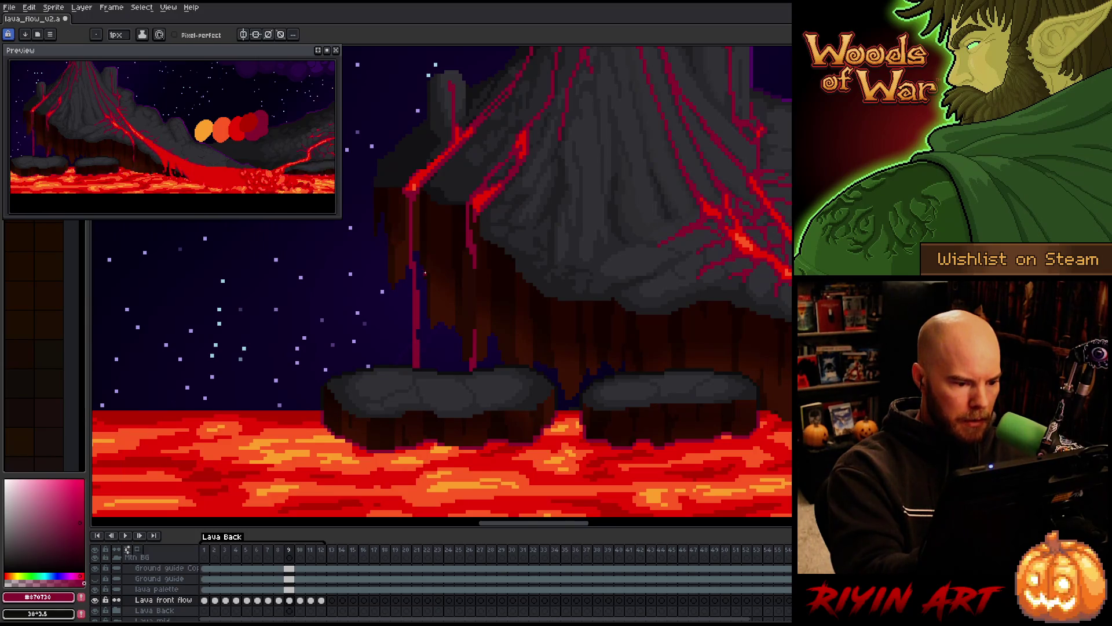
key(Left)
key(Right)
key(Left)
key(Right)
key(Left)
key(Right)
key(Right)
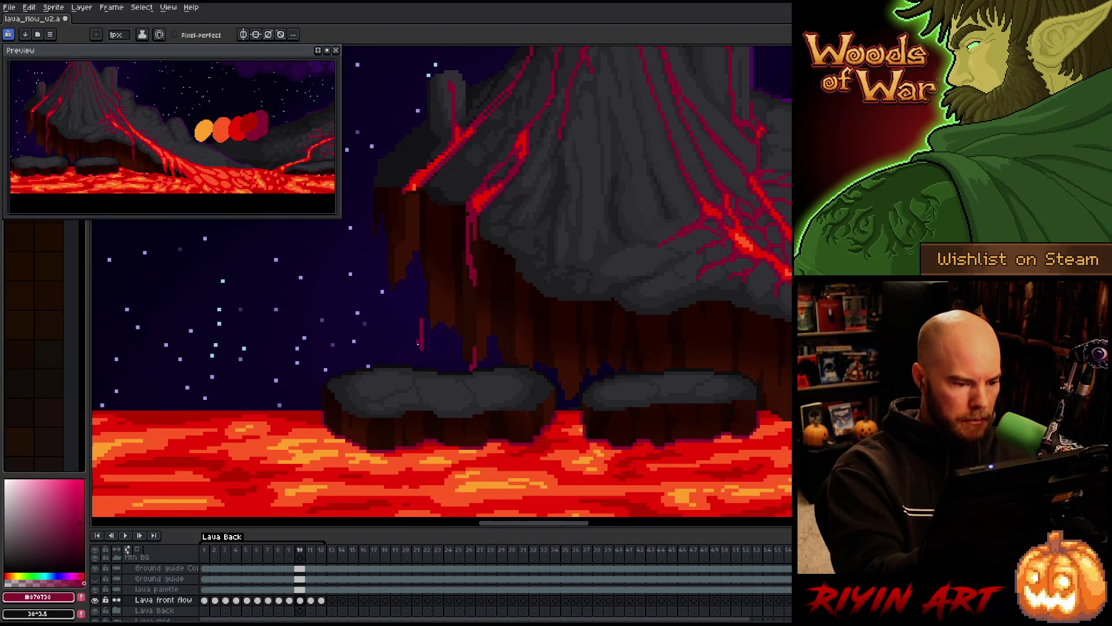
key(b)
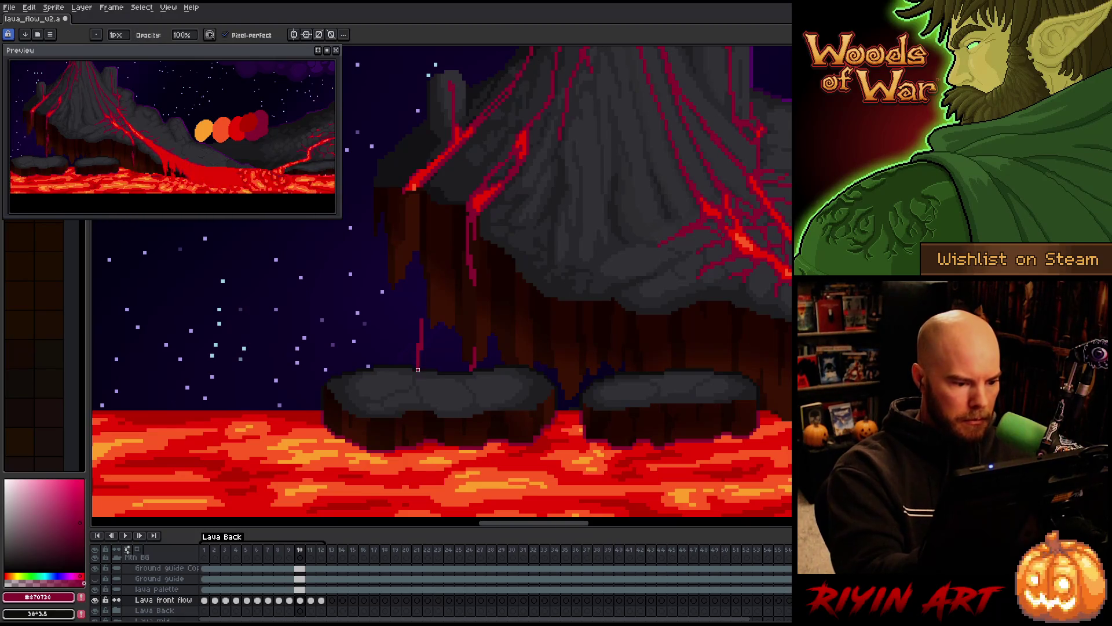
key(e)
mouse_move(420, 365)
mouse_down()
mouse_move(411, 325)
mouse_move(414, 344)
mouse_up()
key(b)
key(e)
On frame 10, extend the red drip streak upward and touch up its top pixels.
key(Left)
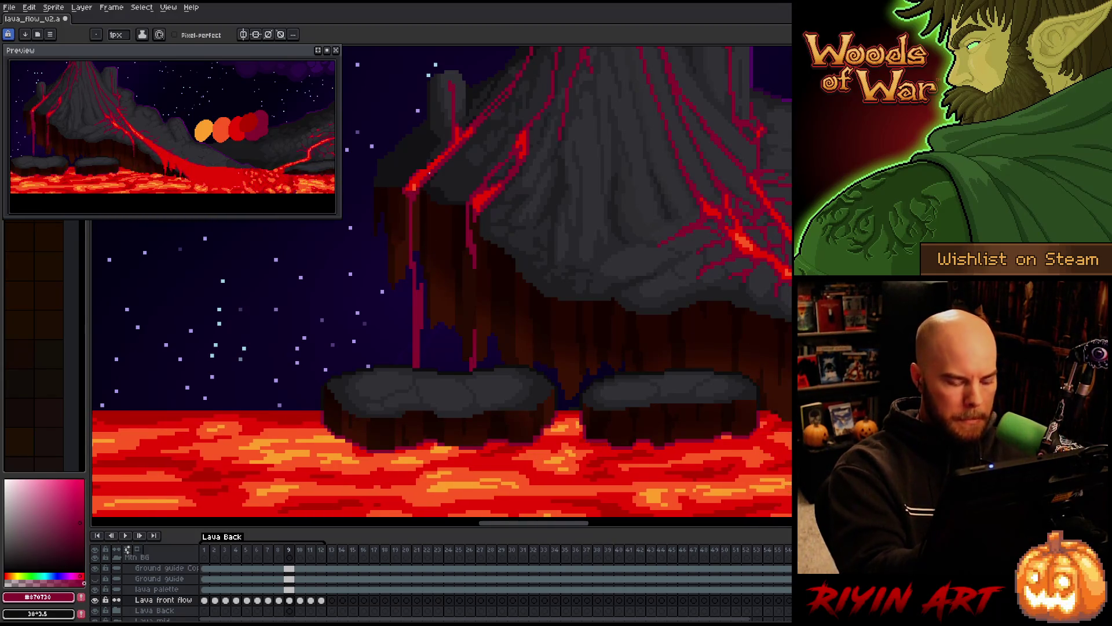
key(Right)
mouse_move(411, 313)
mouse_down()
mouse_move(411, 285)
mouse_move(411, 314)
mouse_up()
key(e)
key(e)
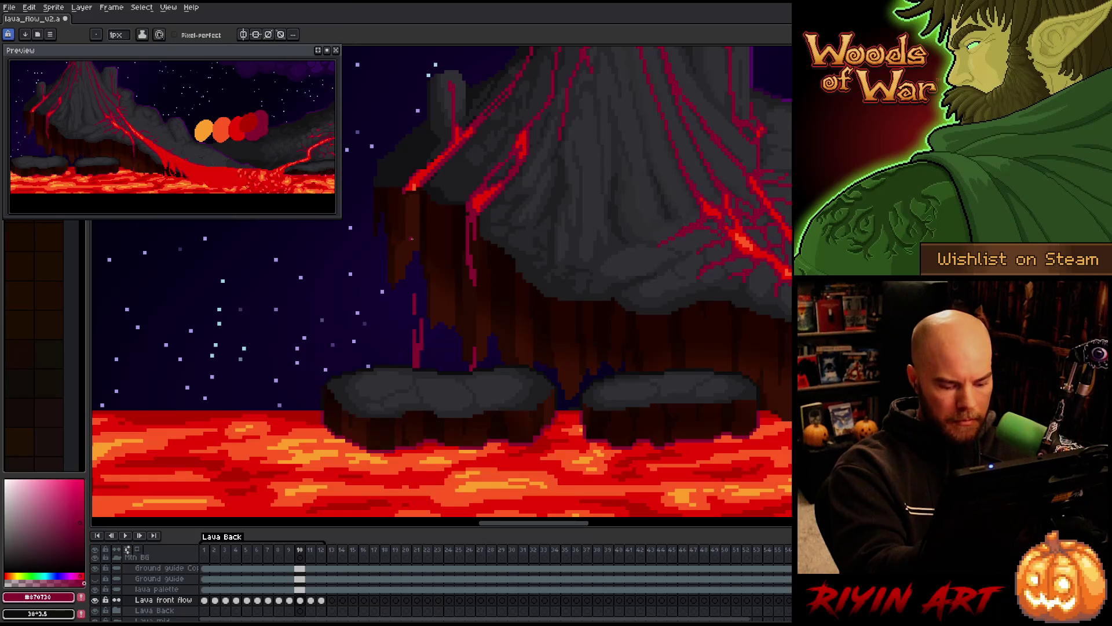
key(Left)
key(Right)
drag(408, 287, 410, 233)
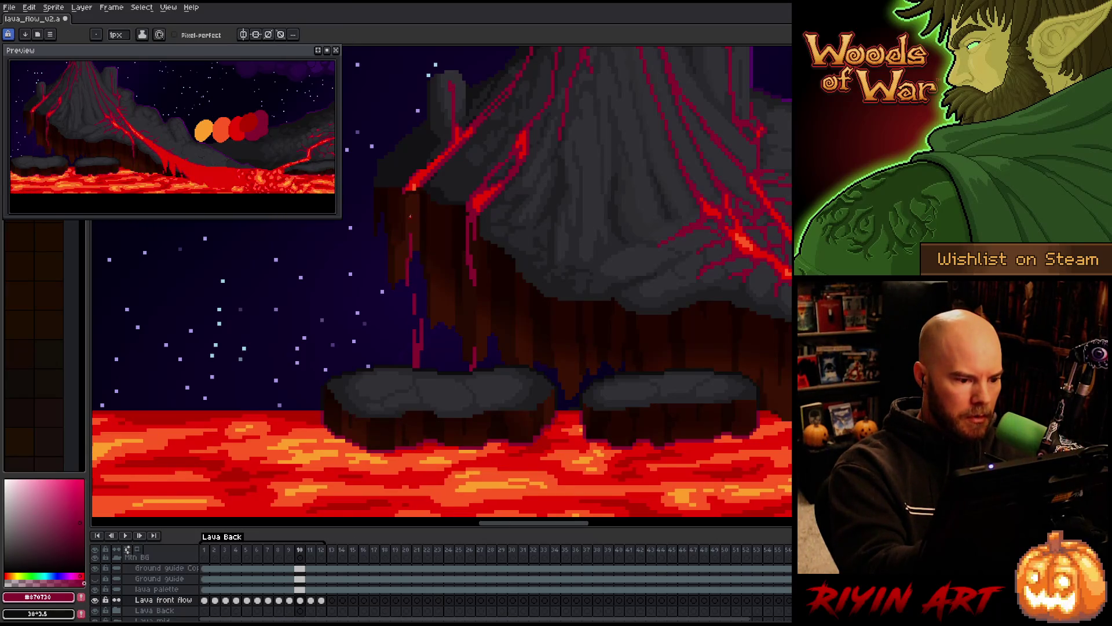
key(e)
click(410, 258)
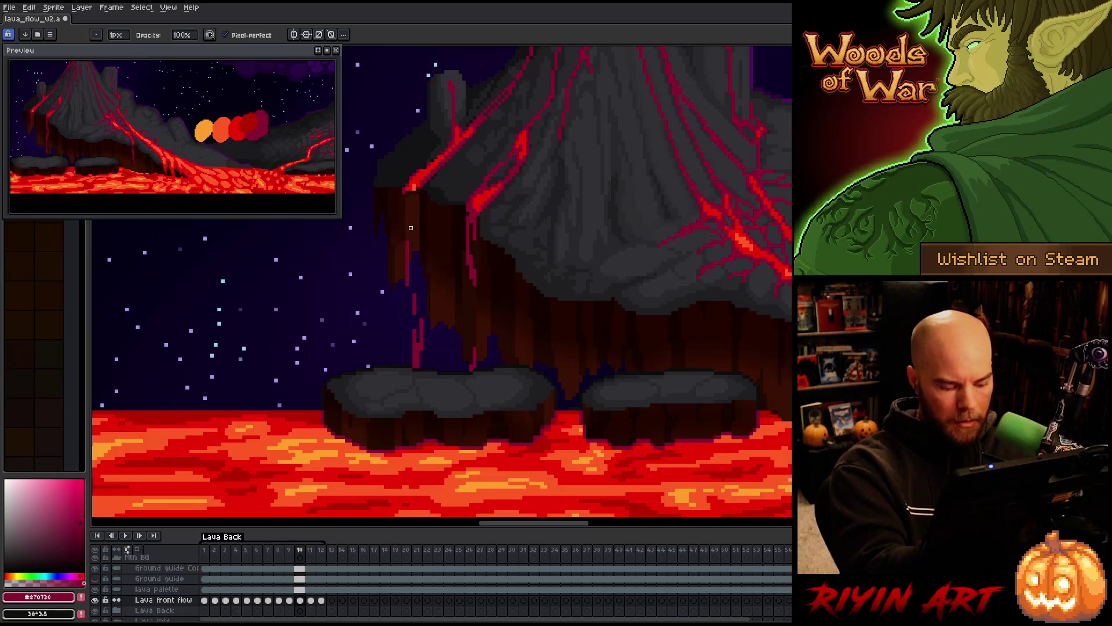
key(b)
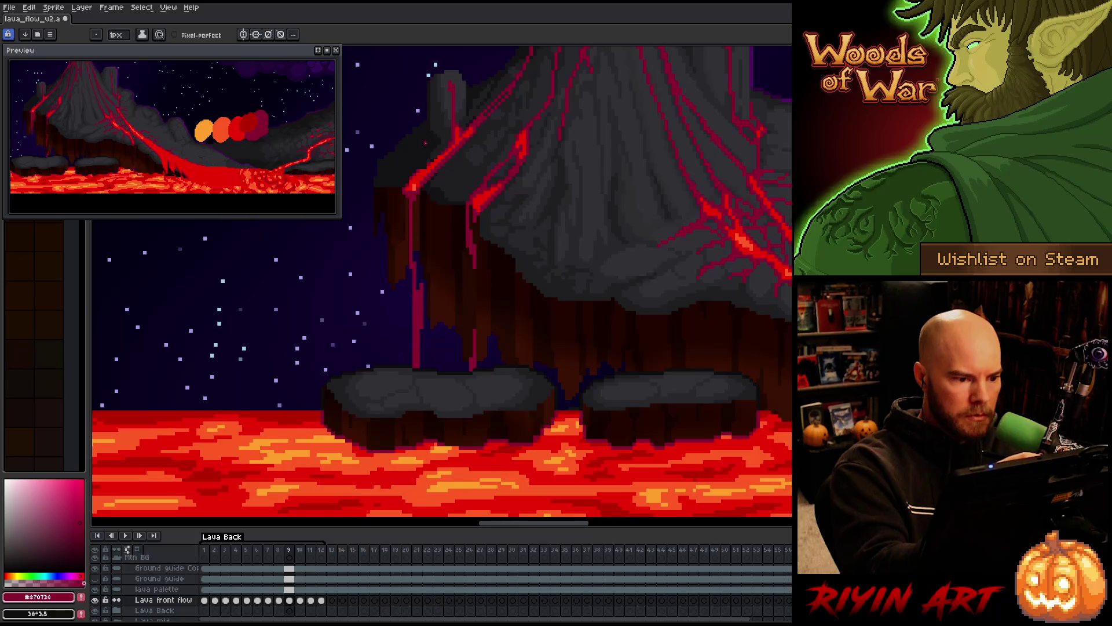
Paint a short drip line low on the cliff on frame 11.
key(Right)
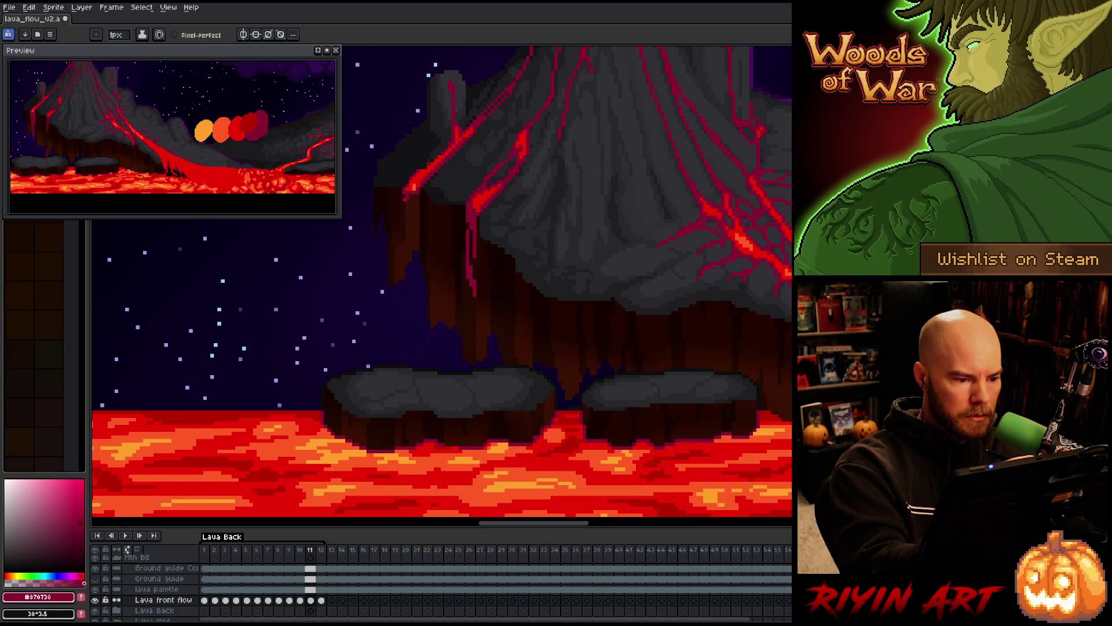
key(b)
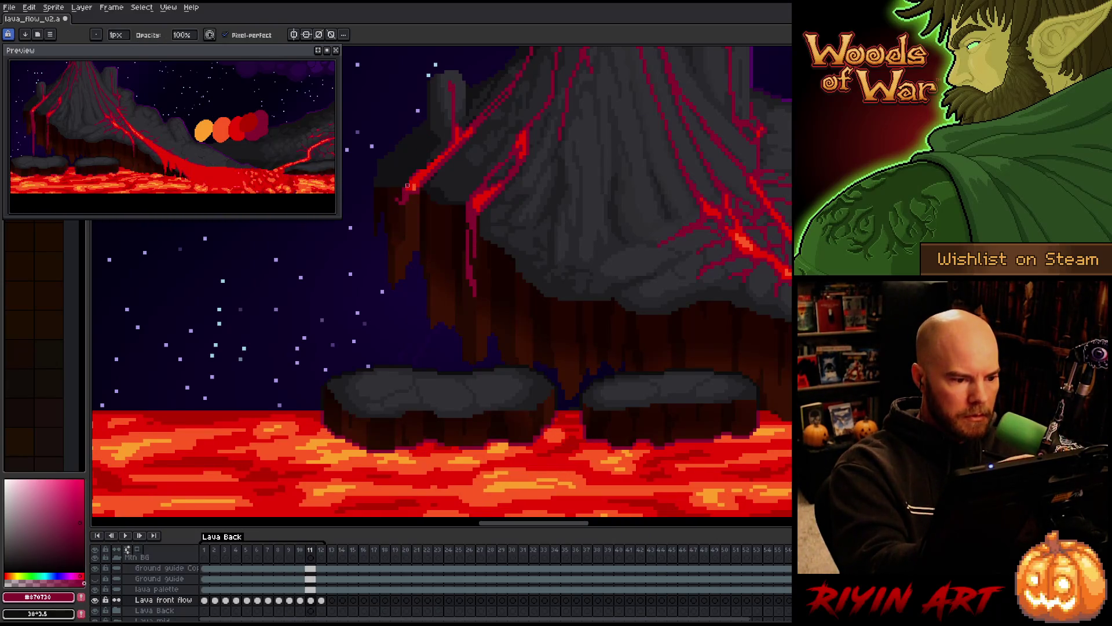
key(e)
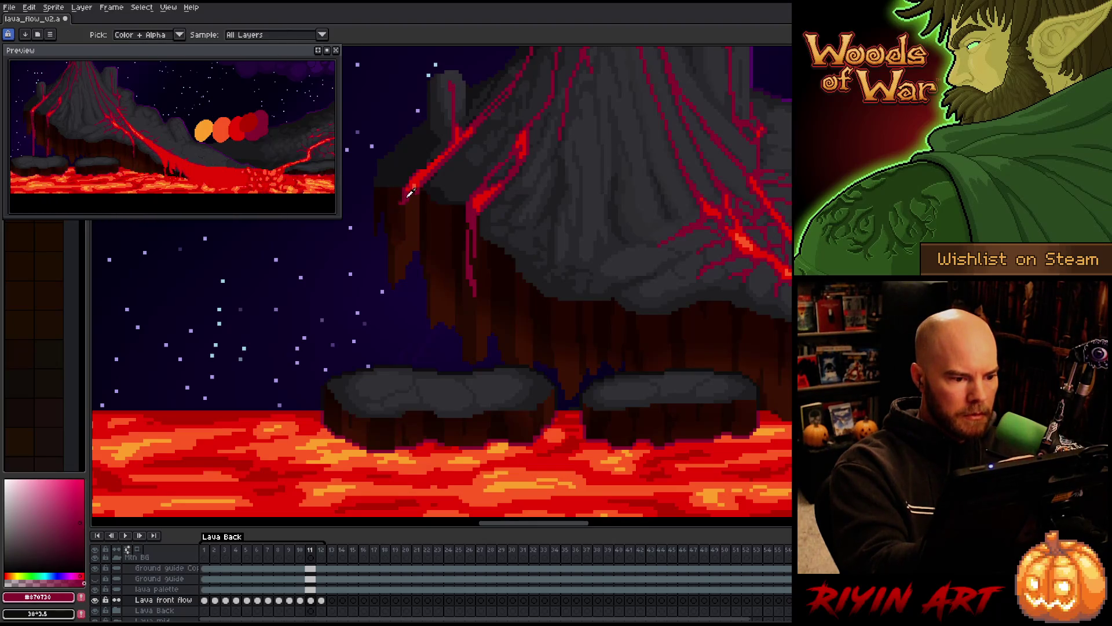
key(Right)
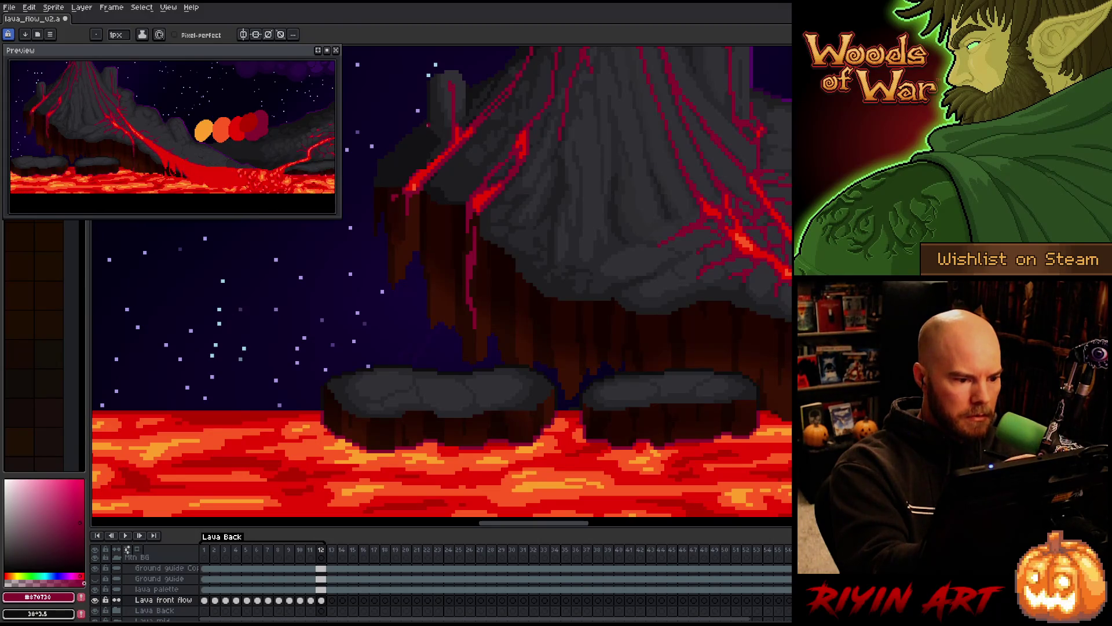
key(Right)
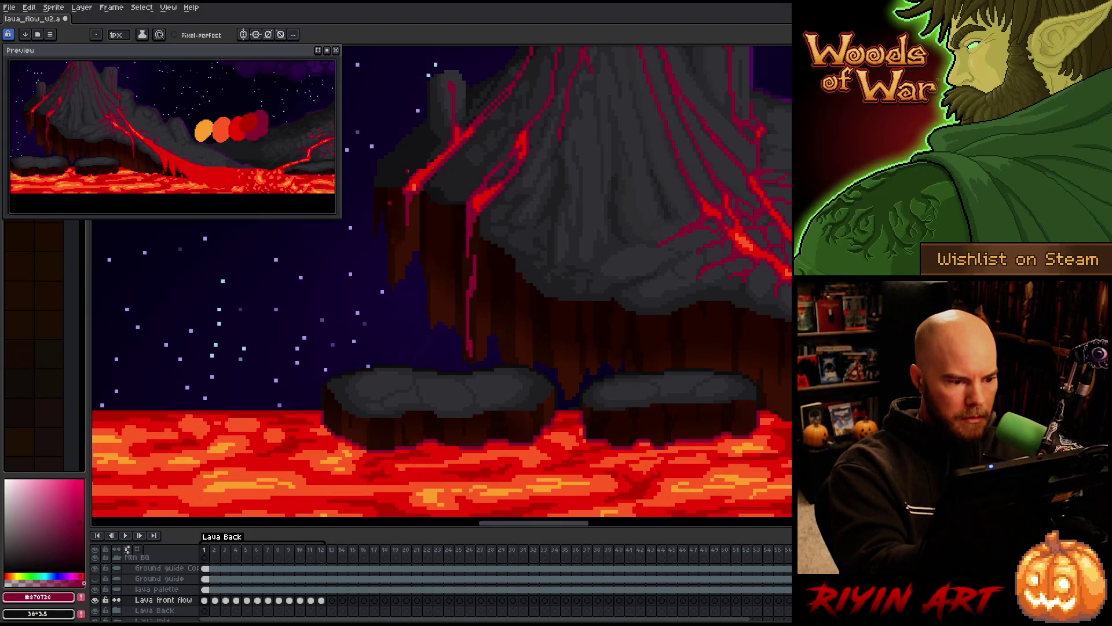
key(Right)
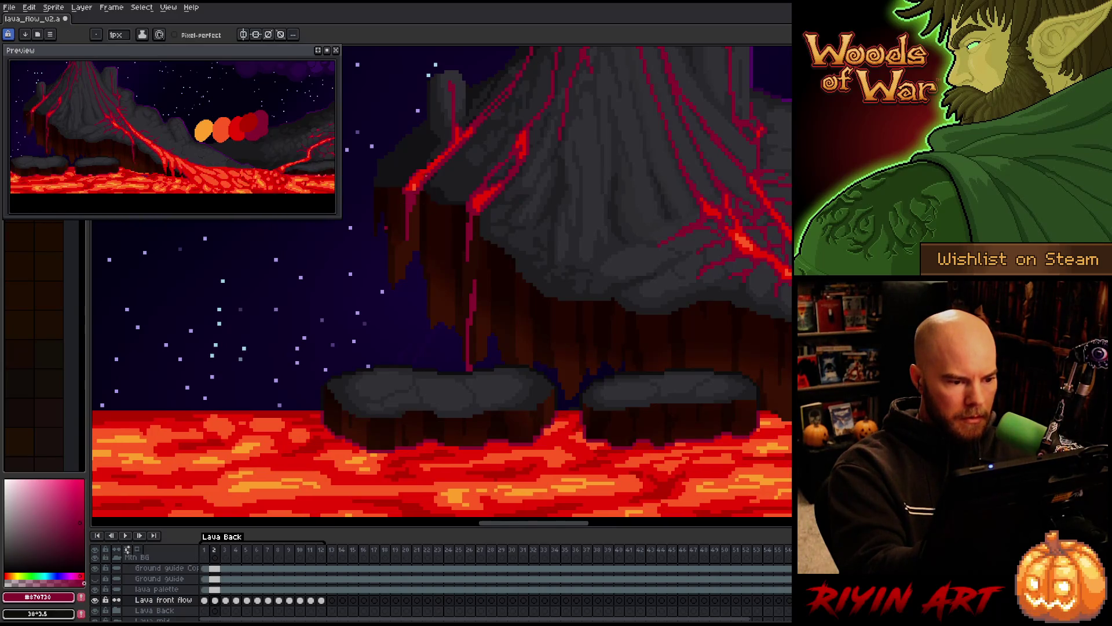
key(Right)
key(Right)
key(Right)
key(Right)
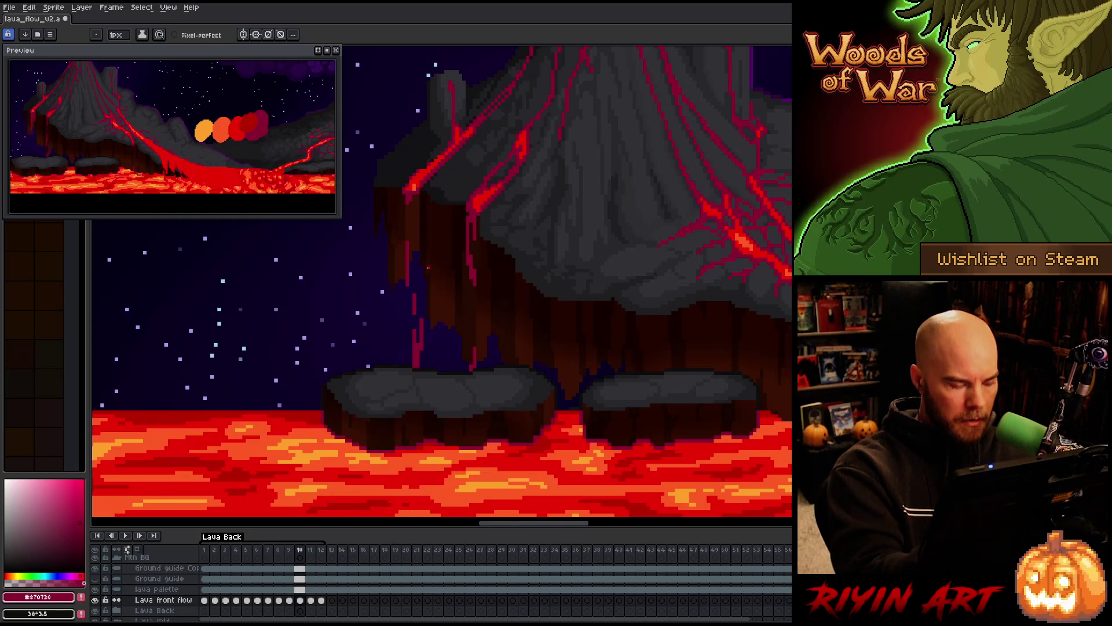
key(Right)
drag(414, 336, 415, 353)
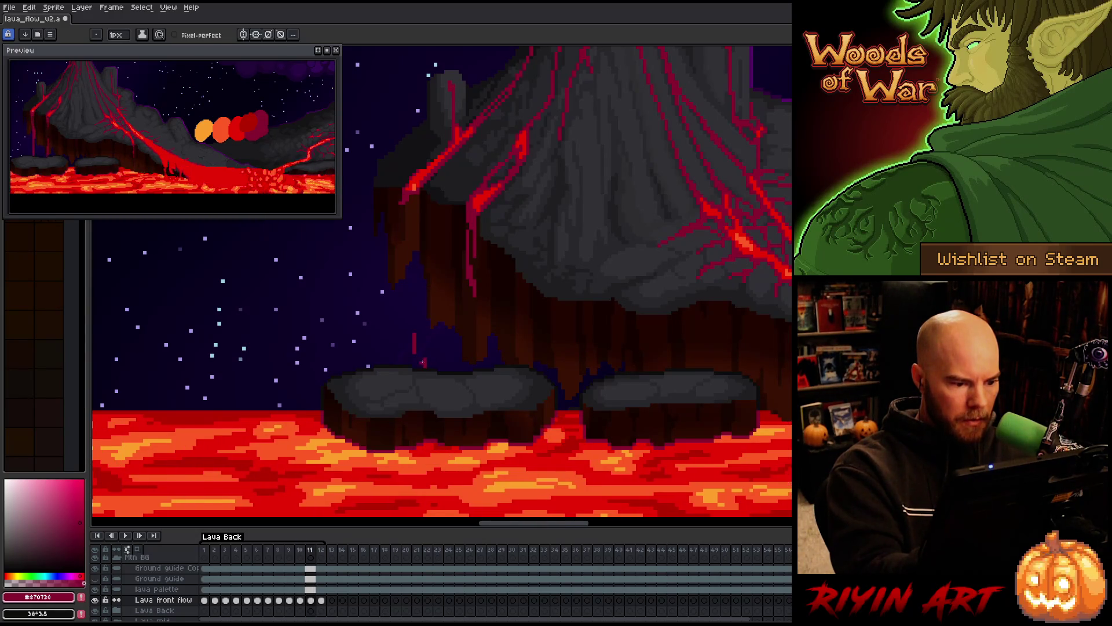
Compare frames 10 and 11, reshape the frame 11 drip, and play the animation.
key(e)
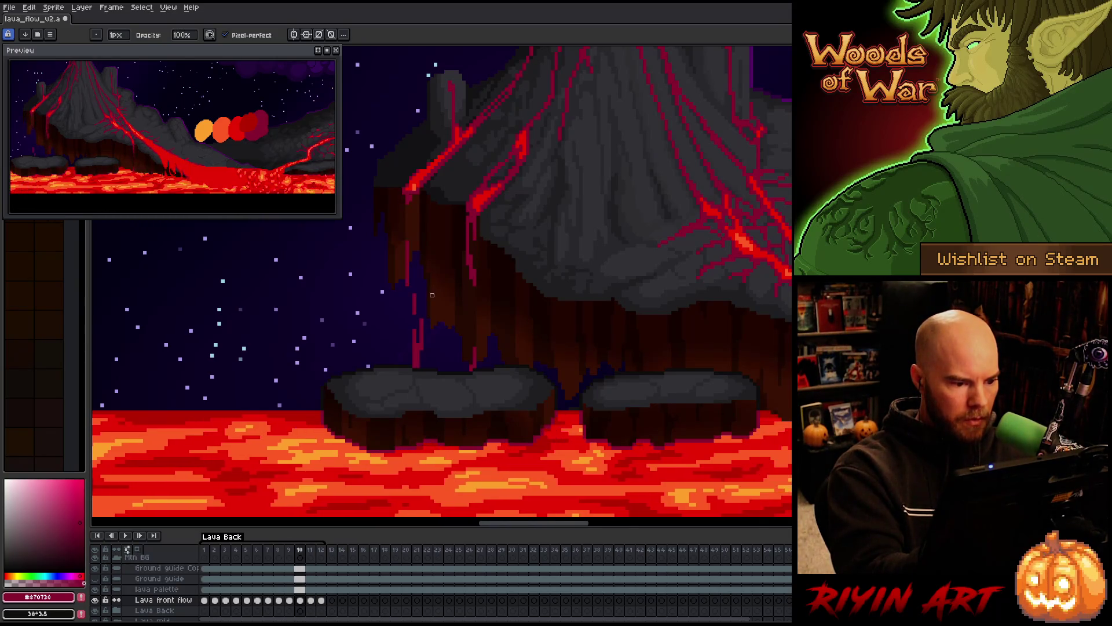
key(Left)
key(Right)
key(Left)
key(Right)
key(Left)
key(Right)
key(Left)
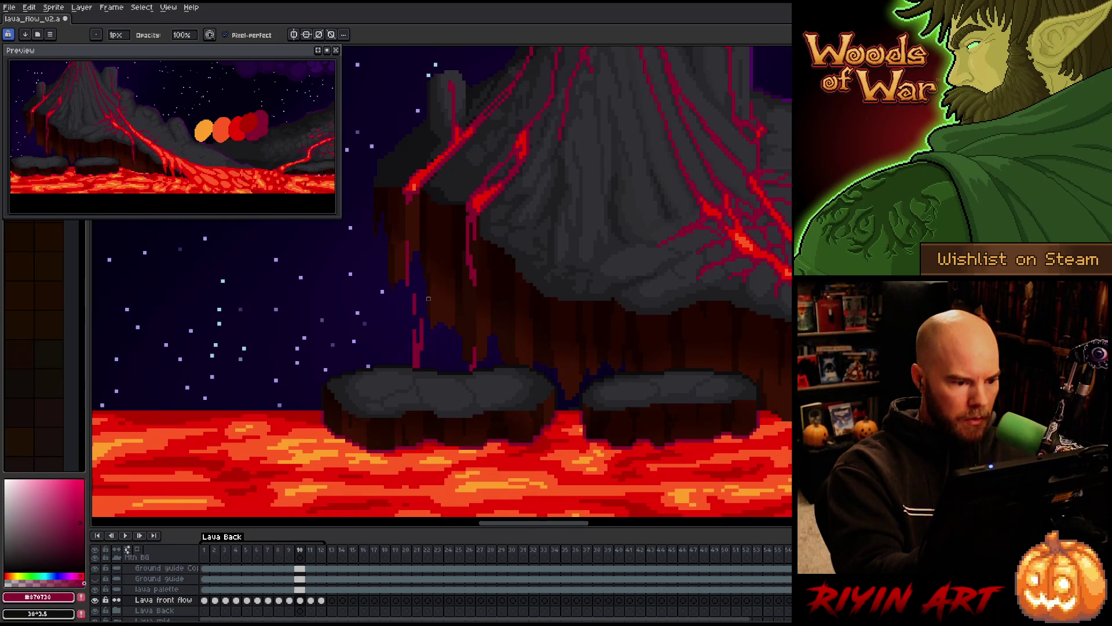
key(Right)
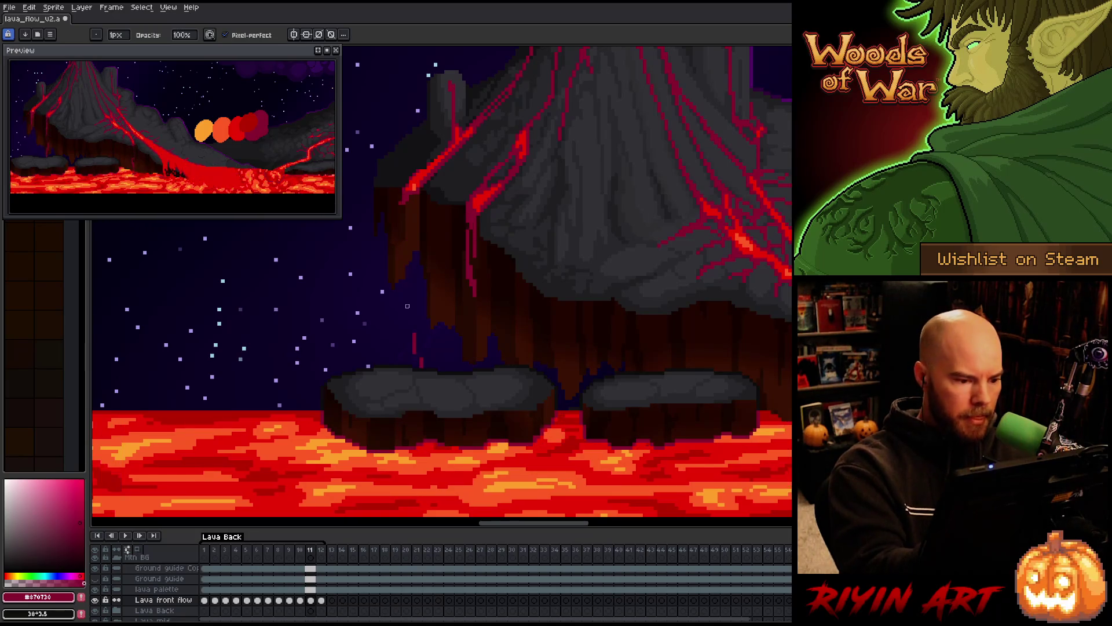
key(e)
drag(406, 334, 404, 285)
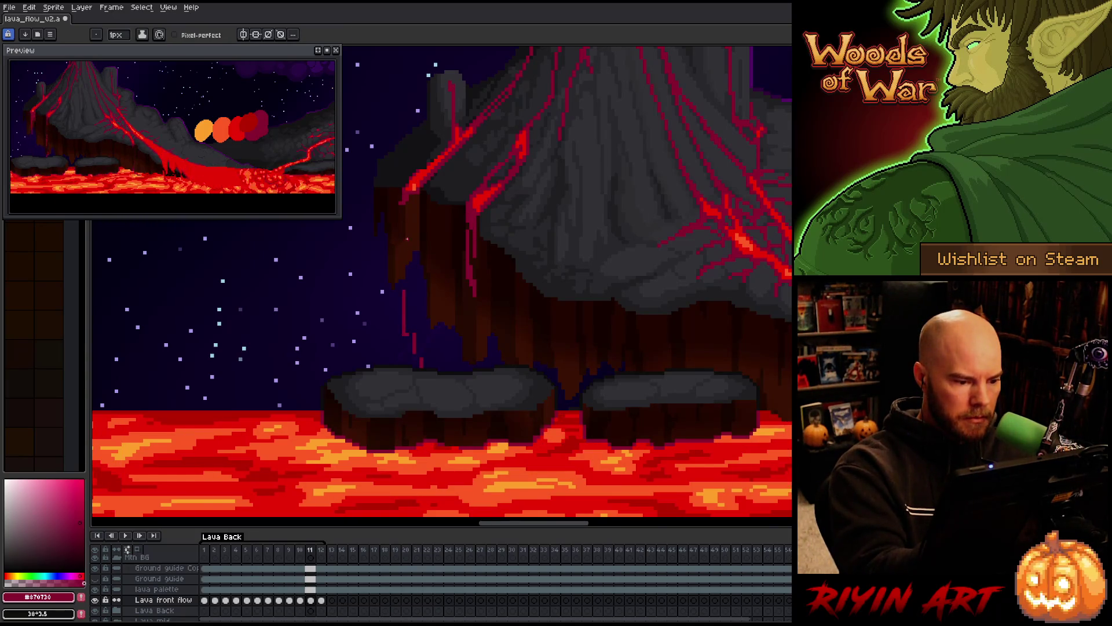
key(b)
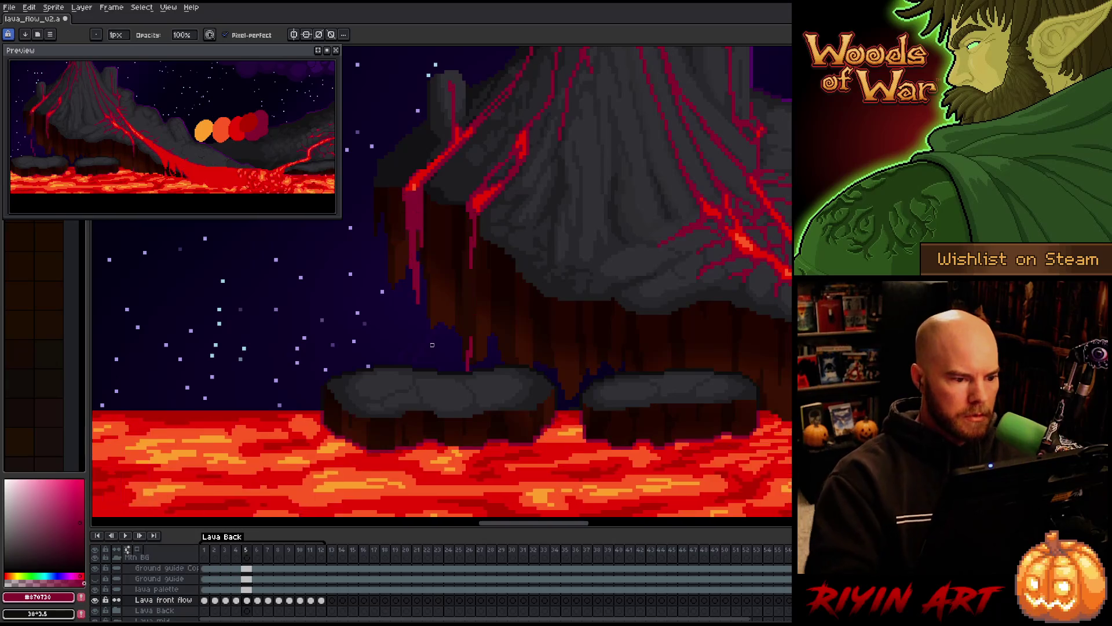
key(Return)
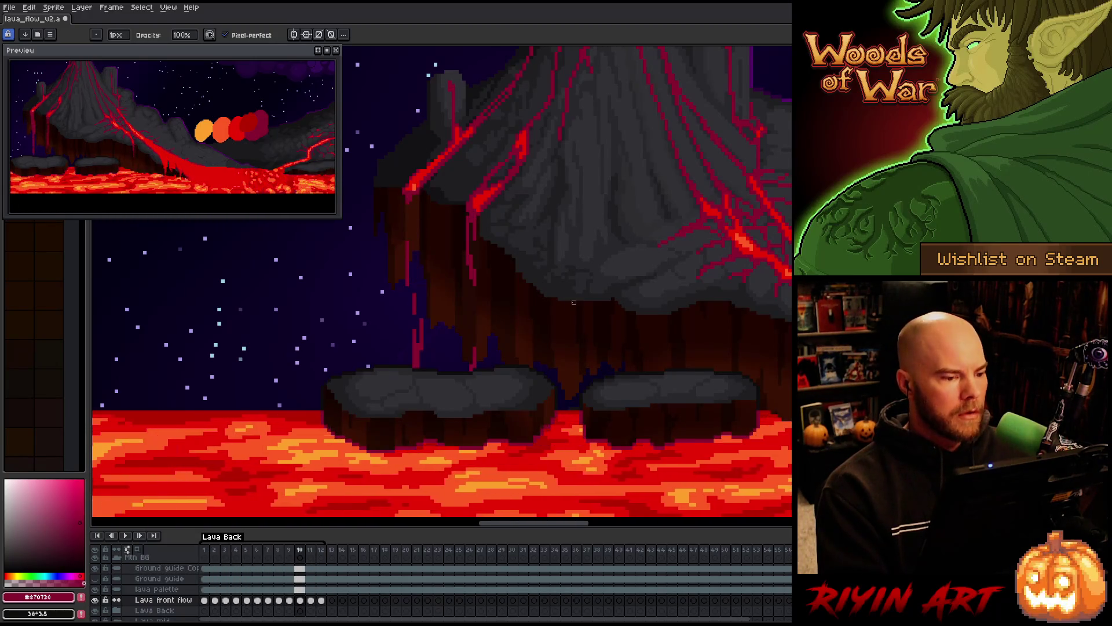
key(e)
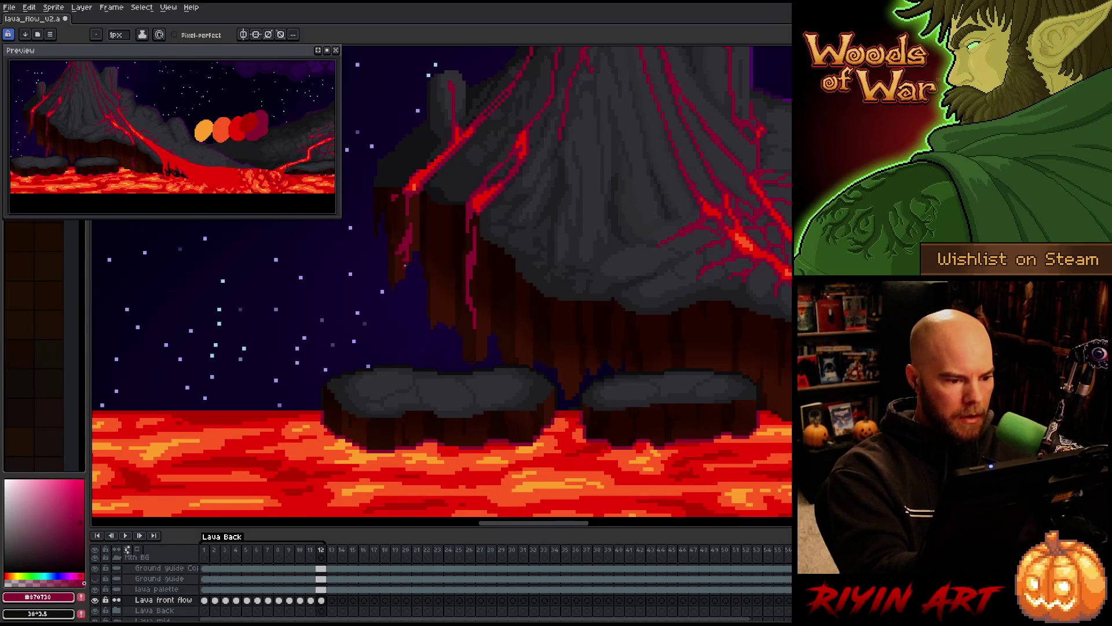
Draw the drip lengthening down the cliff on frames 1, 2 and 3, then play the preview.
key(b)
key(e)
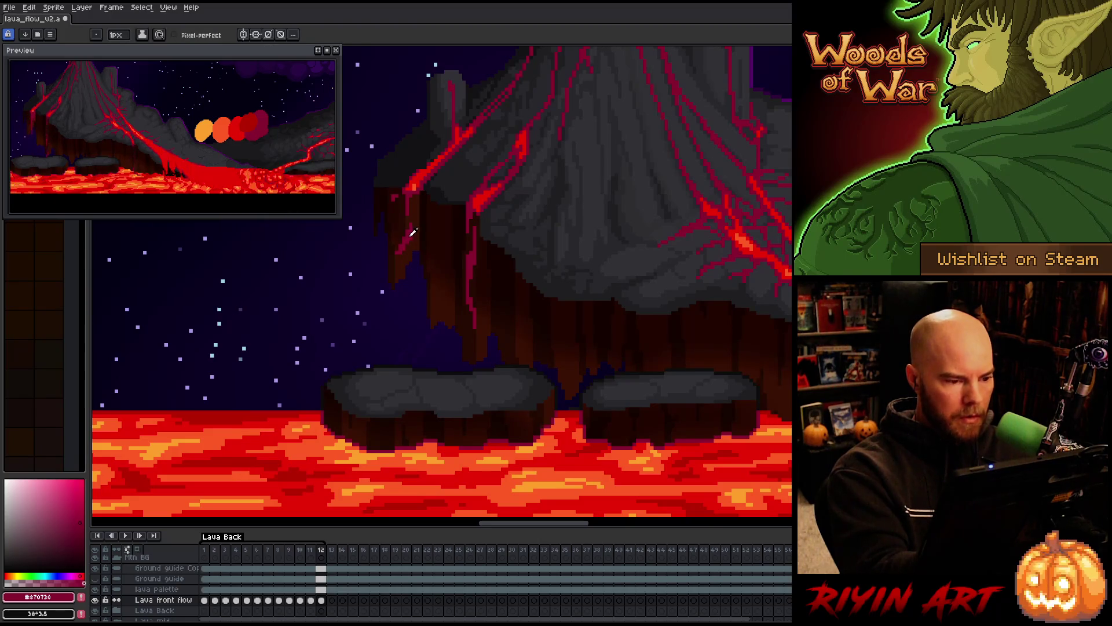
drag(409, 261, 403, 293)
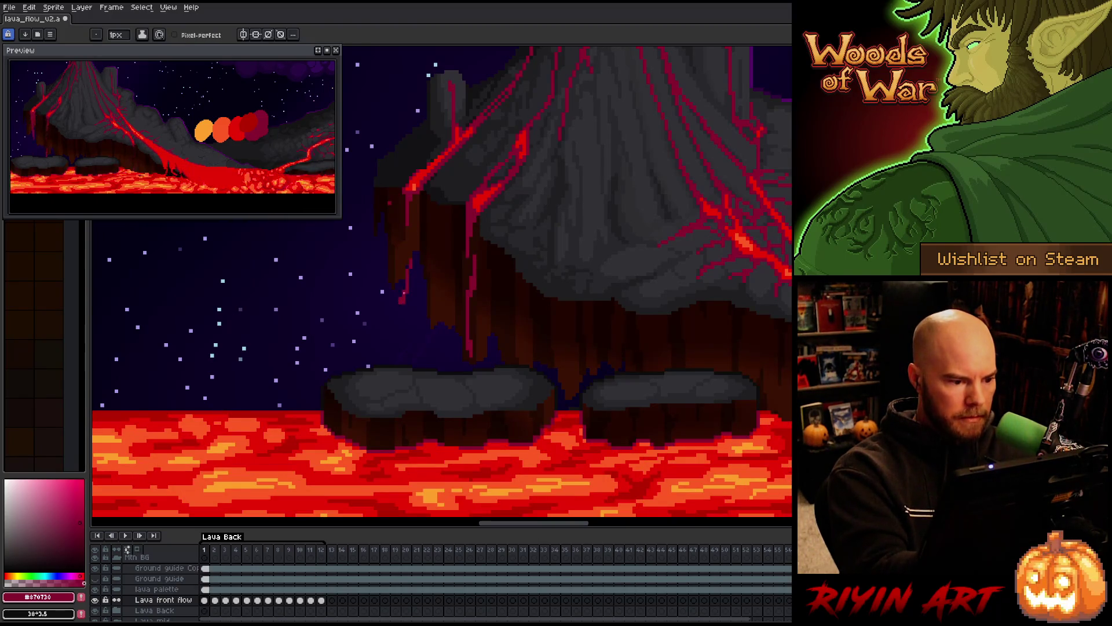
key(Right)
drag(401, 341, 411, 287)
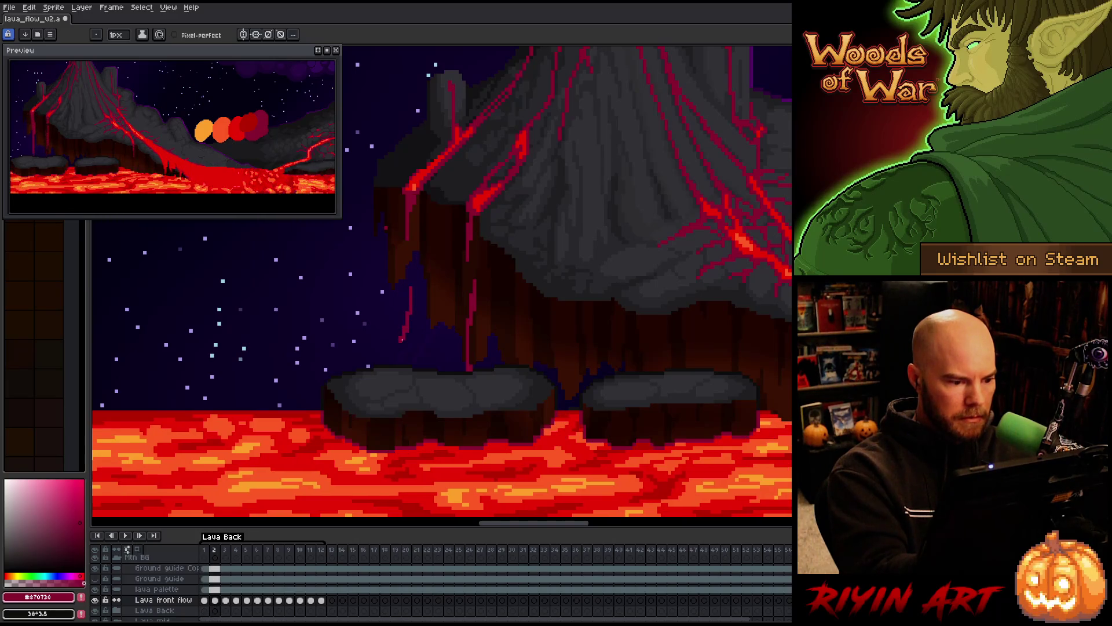
key(Right)
drag(404, 364, 411, 325)
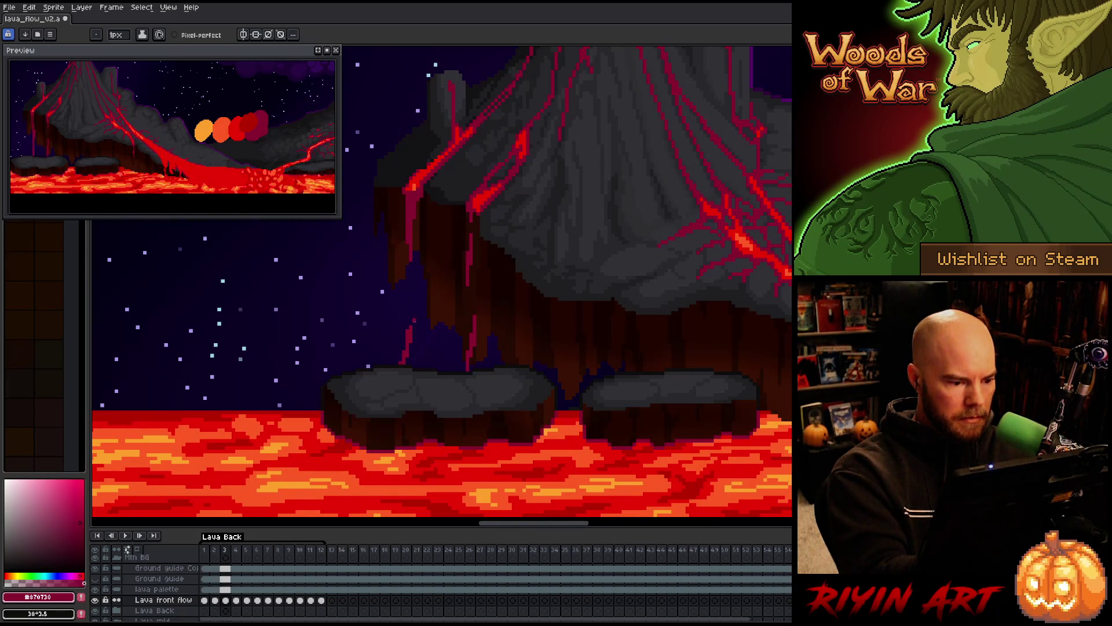
key(Right)
key(Return)
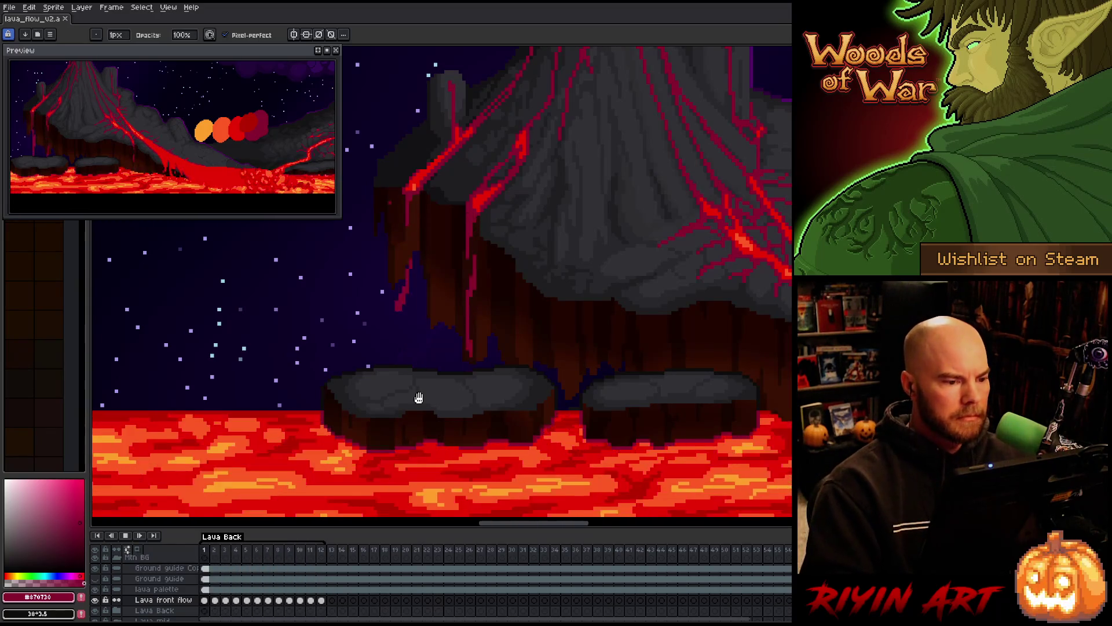
Save the file and return to the pencil with bright red selected.
key(ctrl+s)
key(b)
alt+click(479, 120)
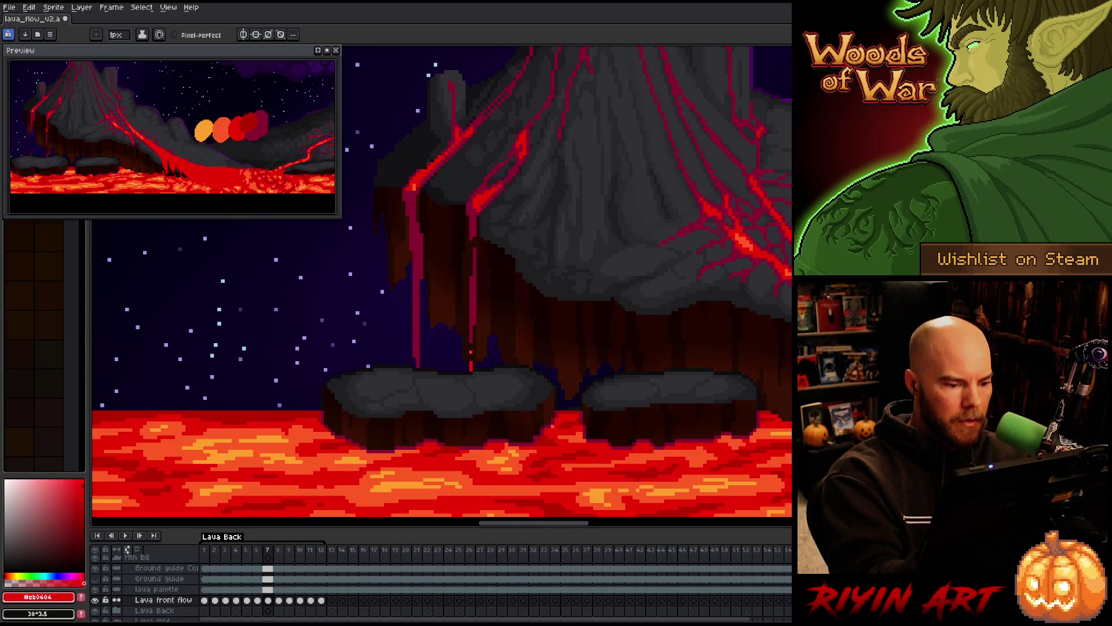
Step from frame 7 to frame 11 and paint a bright red streak on the drip.
key(Left)
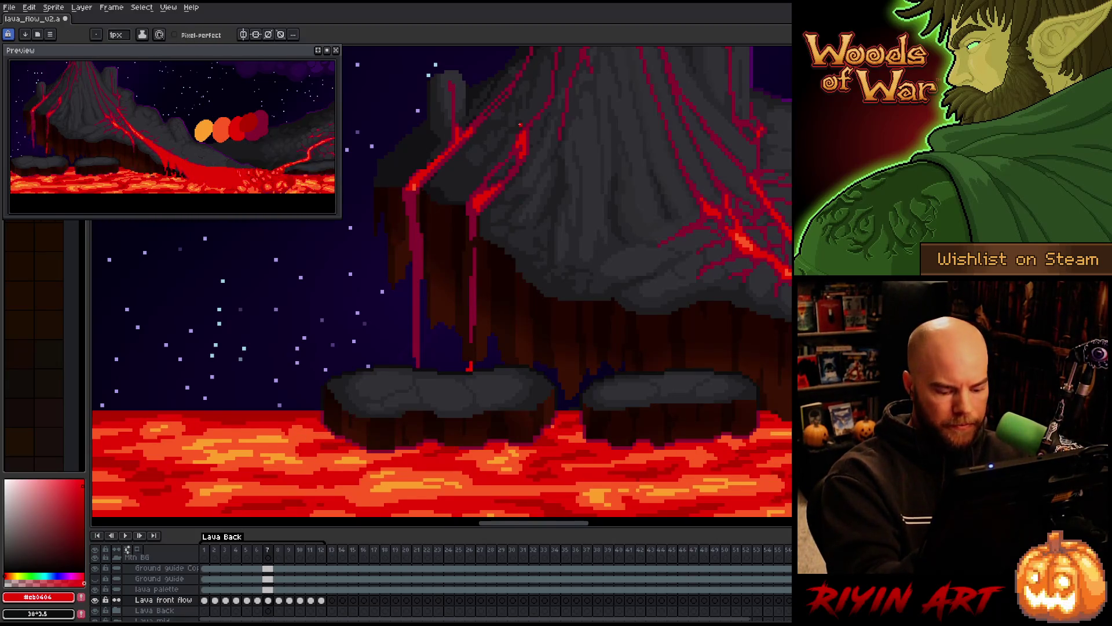
key(Right)
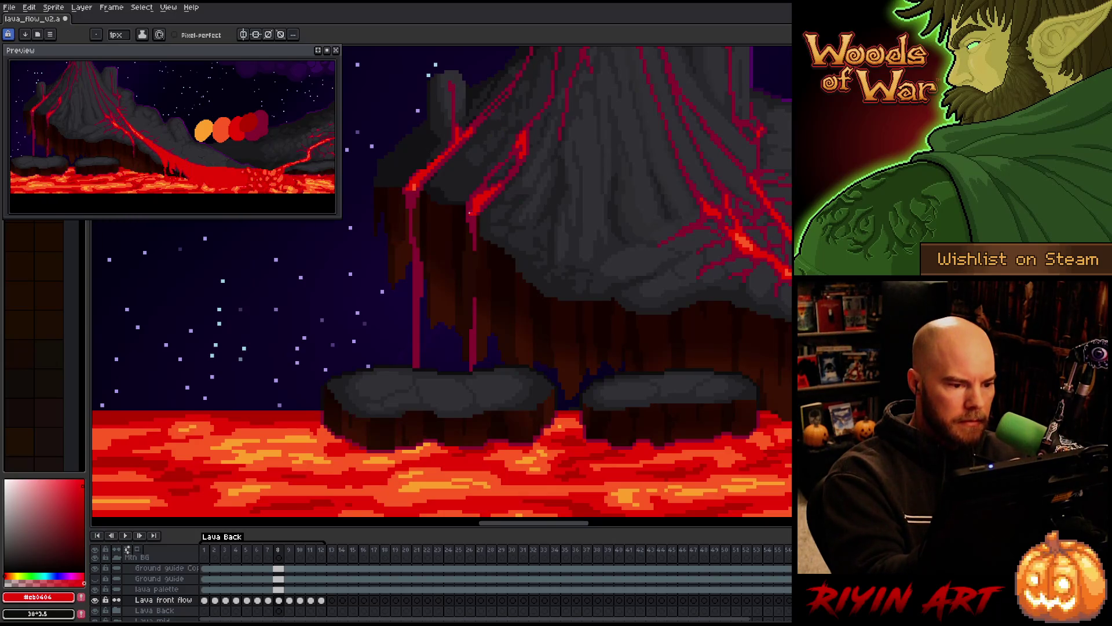
key(Right)
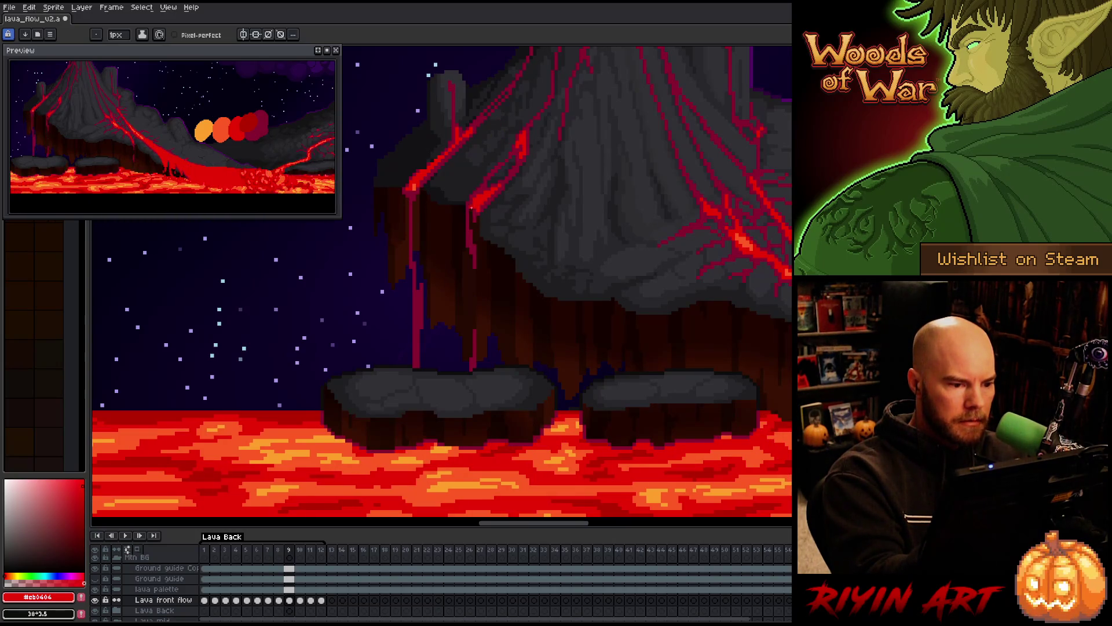
key(Right)
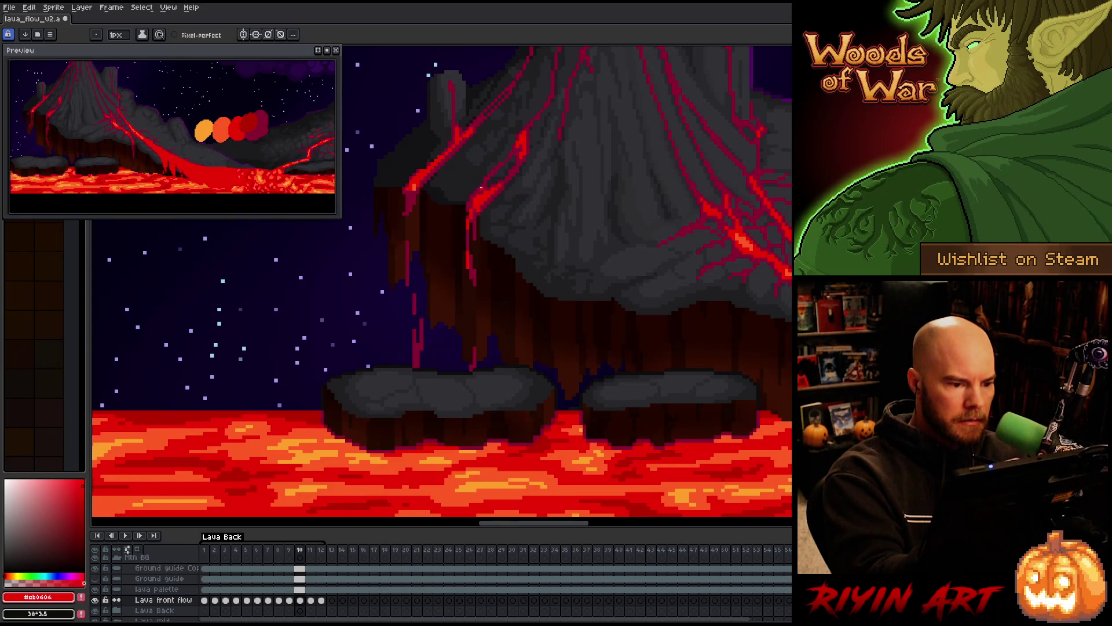
key(Right)
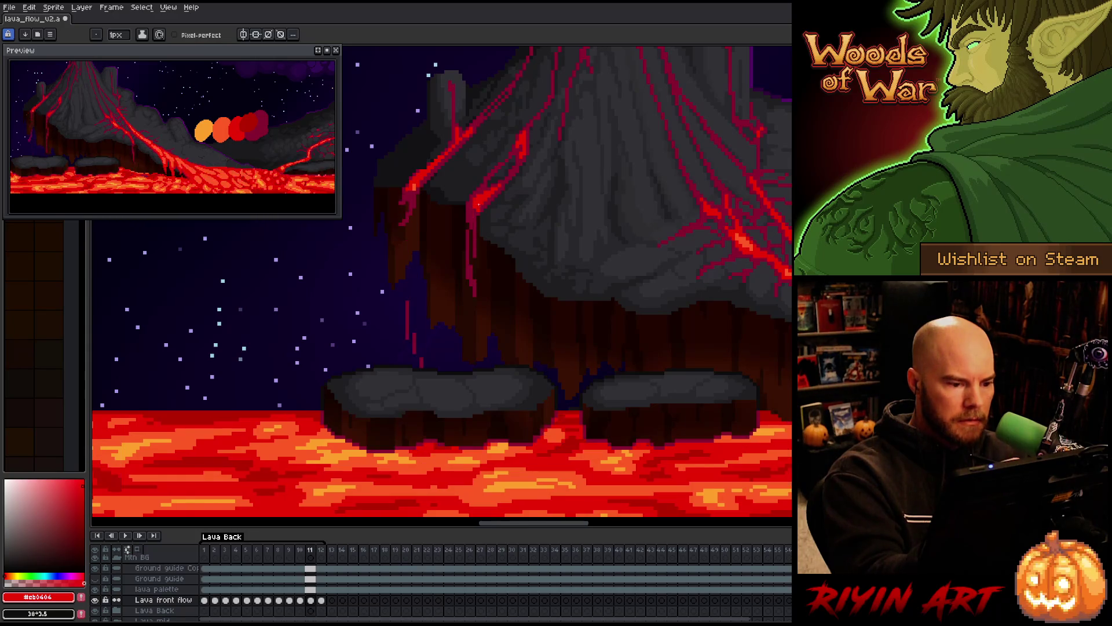
drag(468, 280, 468, 257)
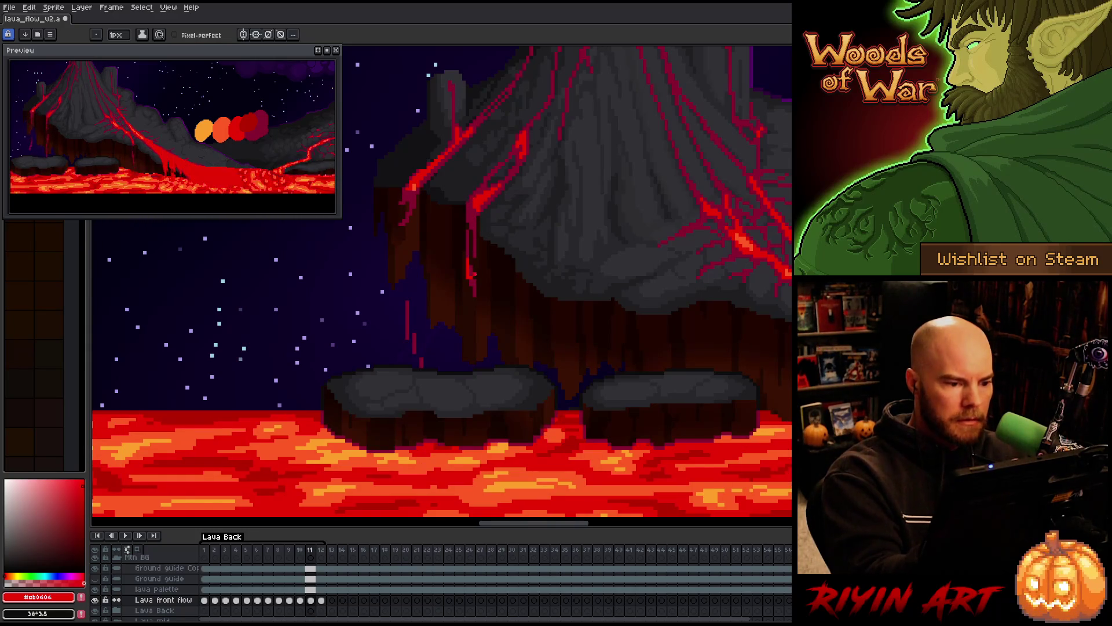
Lasso two sections of the drip to clear them, then return to the pencil in bright red.
key(q)
mouse_move(485, 296)
mouse_down()
mouse_move(477, 231)
mouse_move(460, 244)
mouse_up()
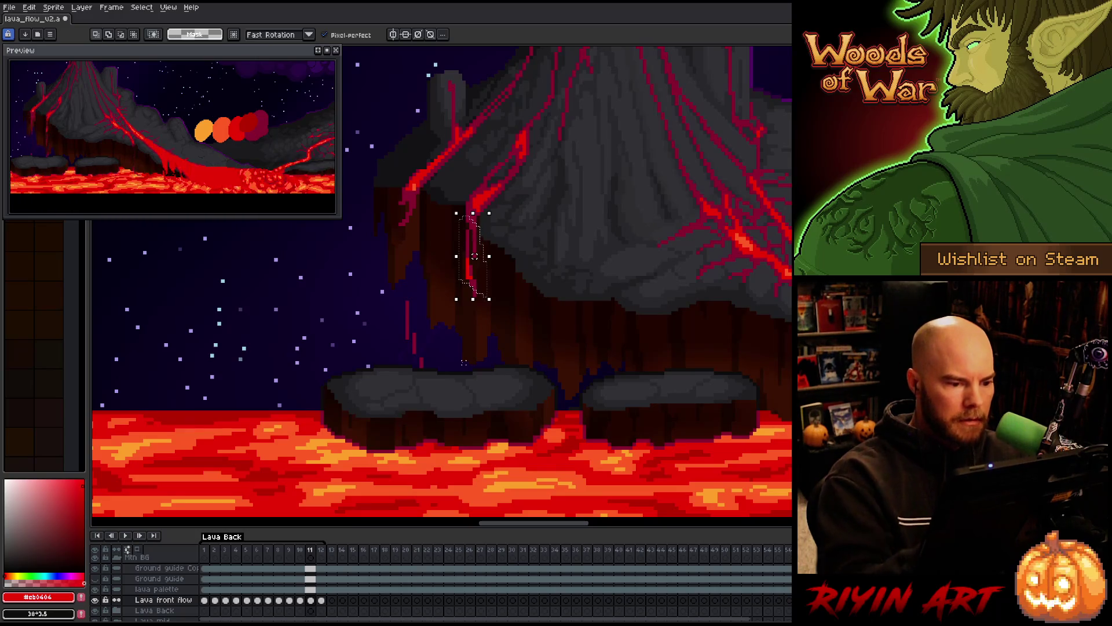
mouse_move(504, 318)
mouse_down()
mouse_move(478, 341)
mouse_move(463, 327)
mouse_up()
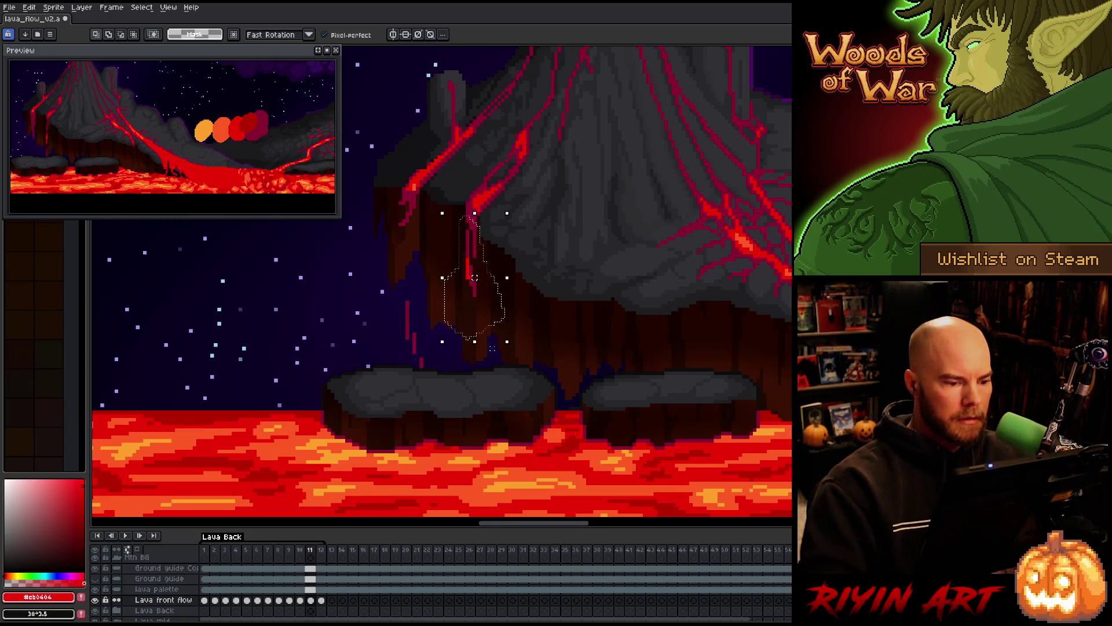
key(ctrl+d)
key(b)
alt+click(474, 216)
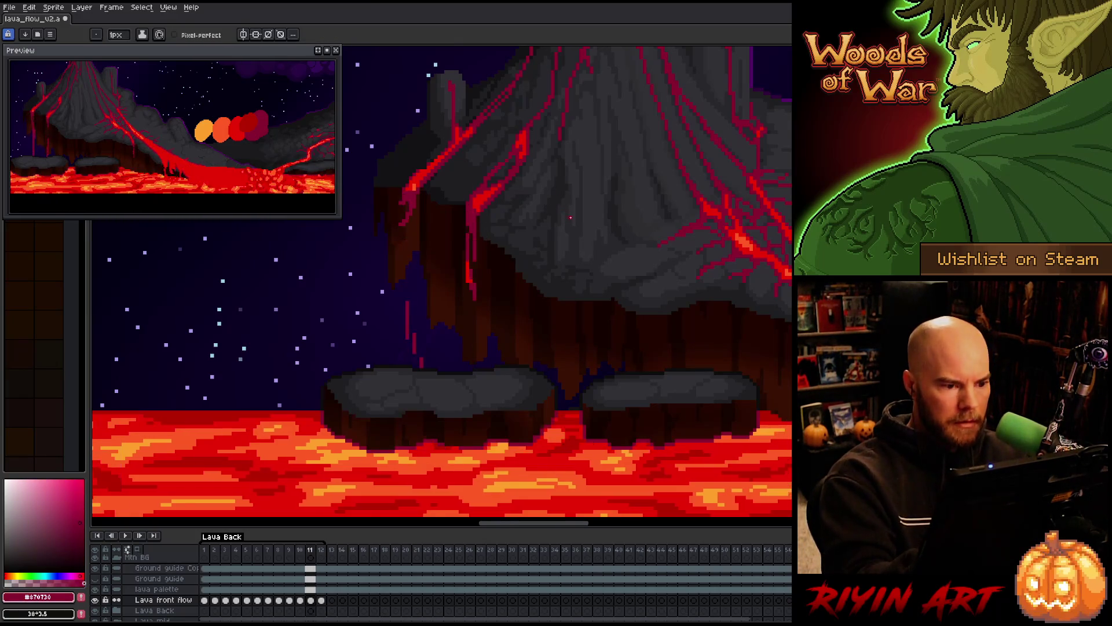
alt+click(484, 167)
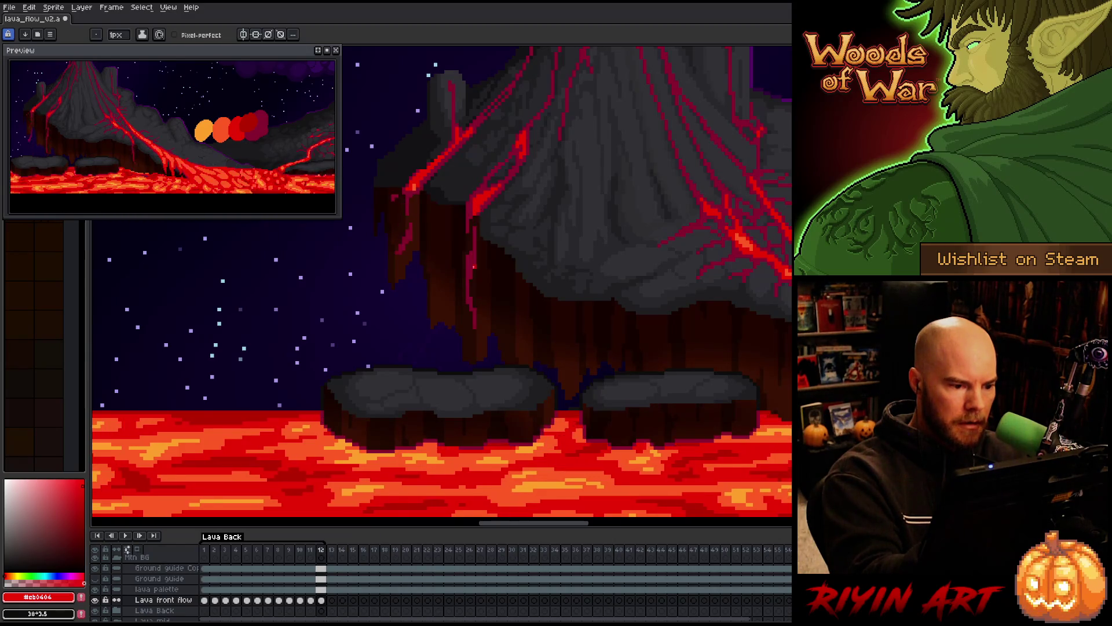
Compare frames 11 and 12 of the lava drip, then return to the first frame.
key(Left)
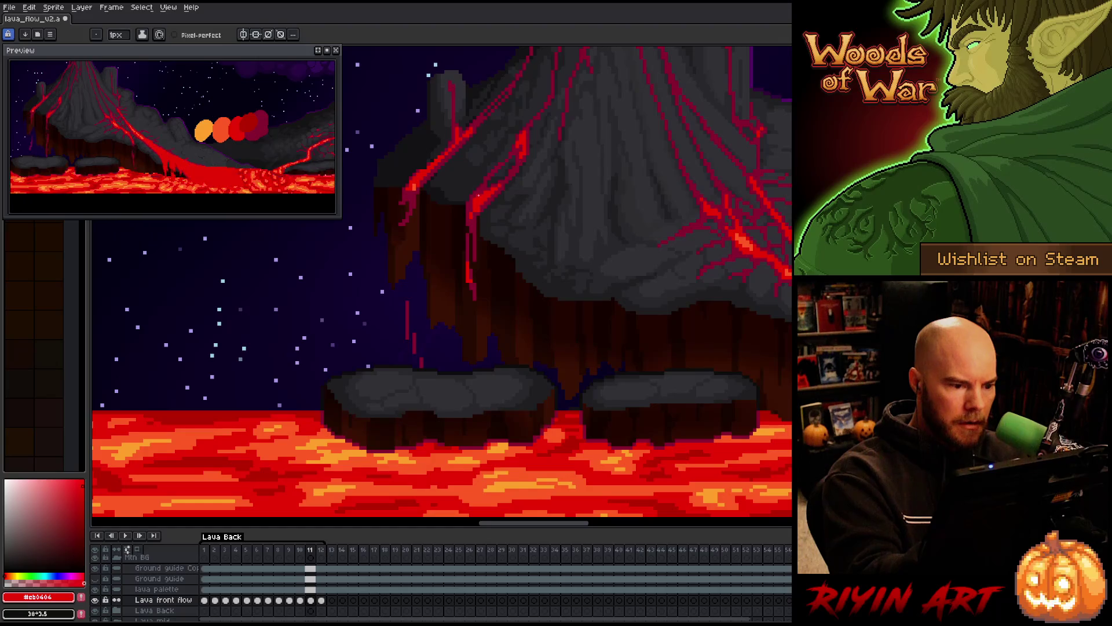
key(Right)
key(Left)
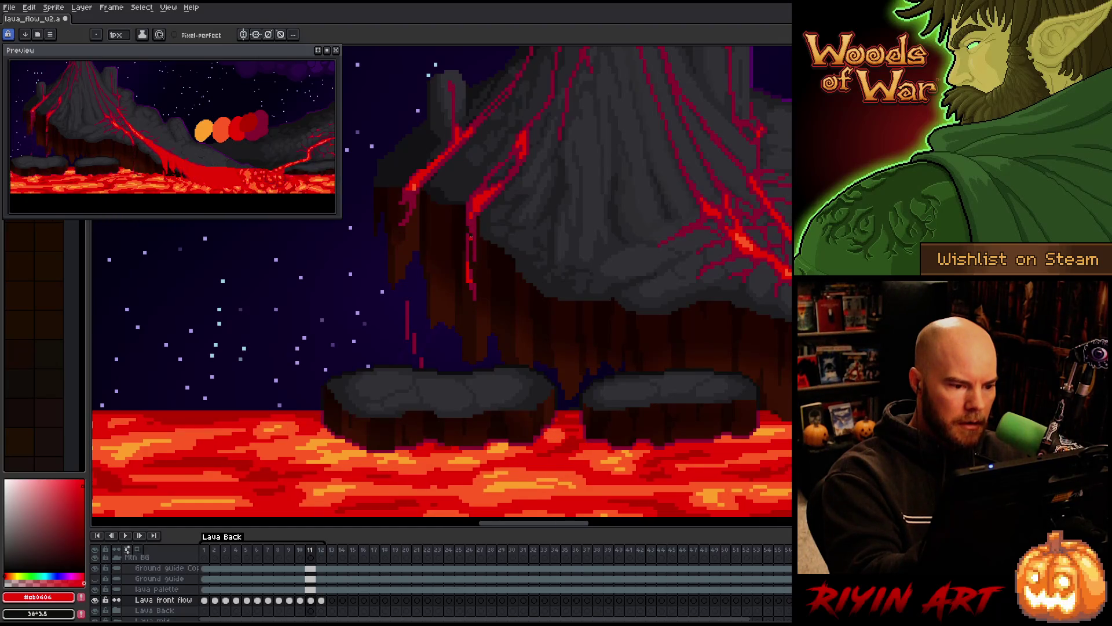
key(Right)
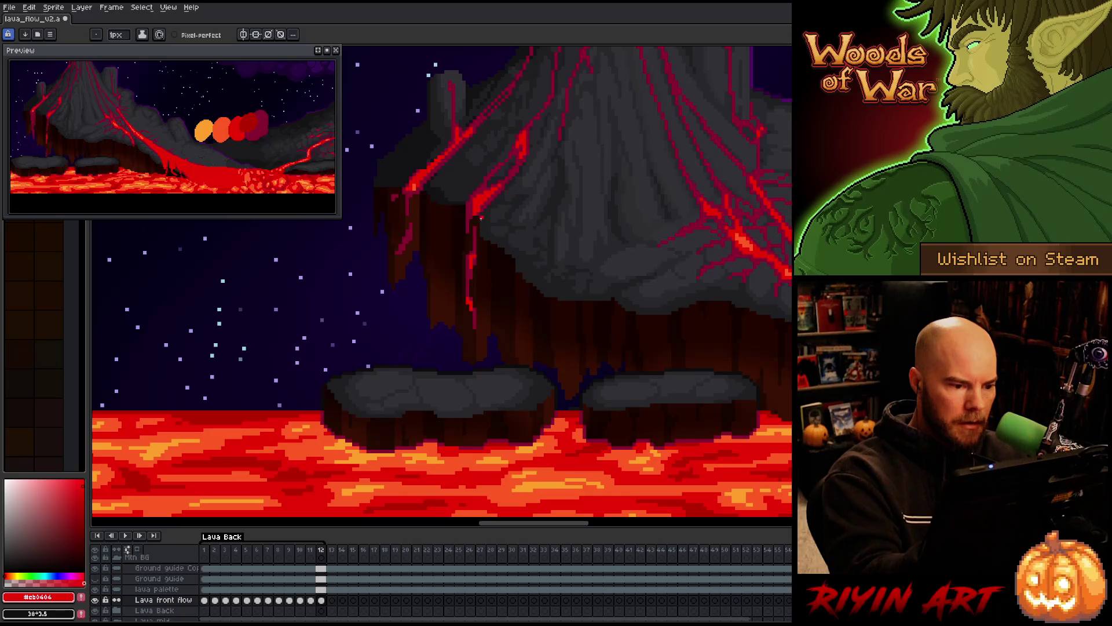
key(Right)
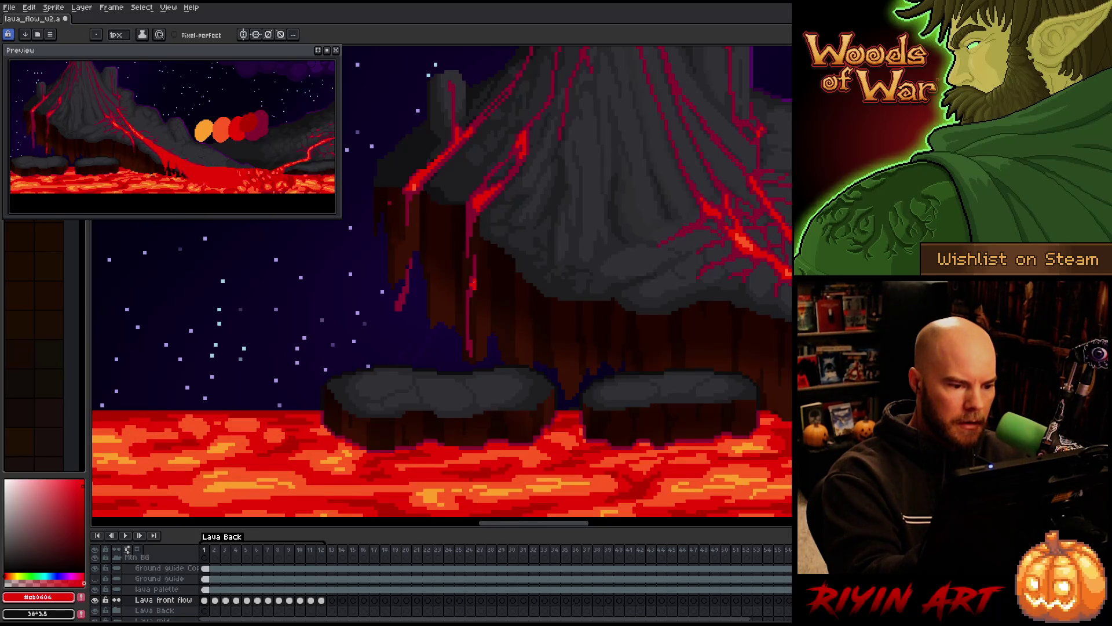
Sample the drip's dark crimson and bright red, then step through frames 1 to 3.
alt+click(474, 286)
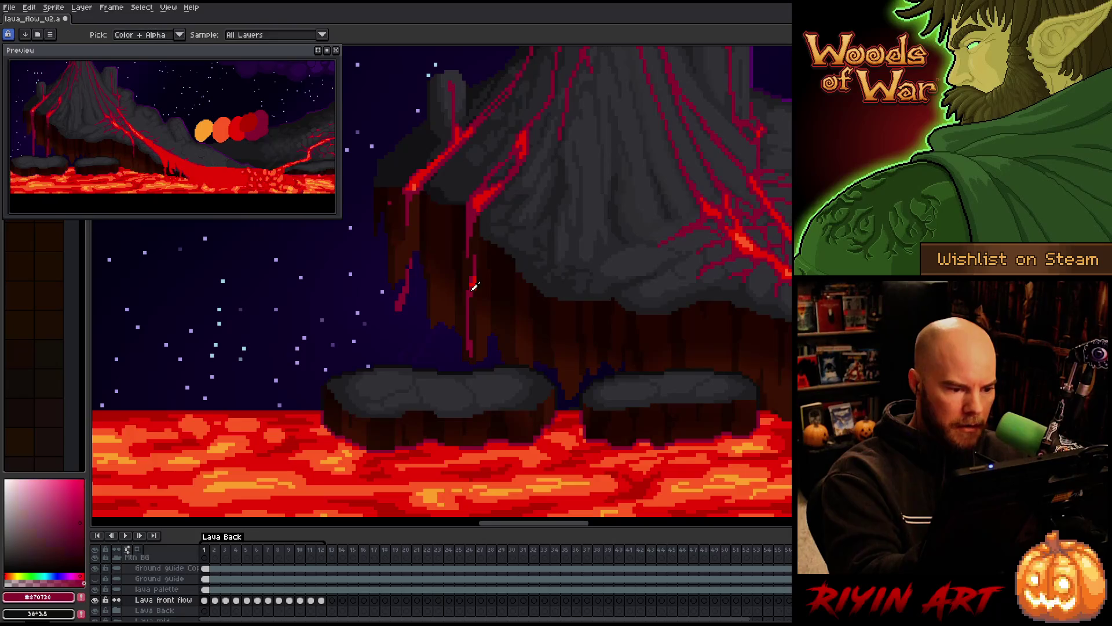
alt+click(473, 280)
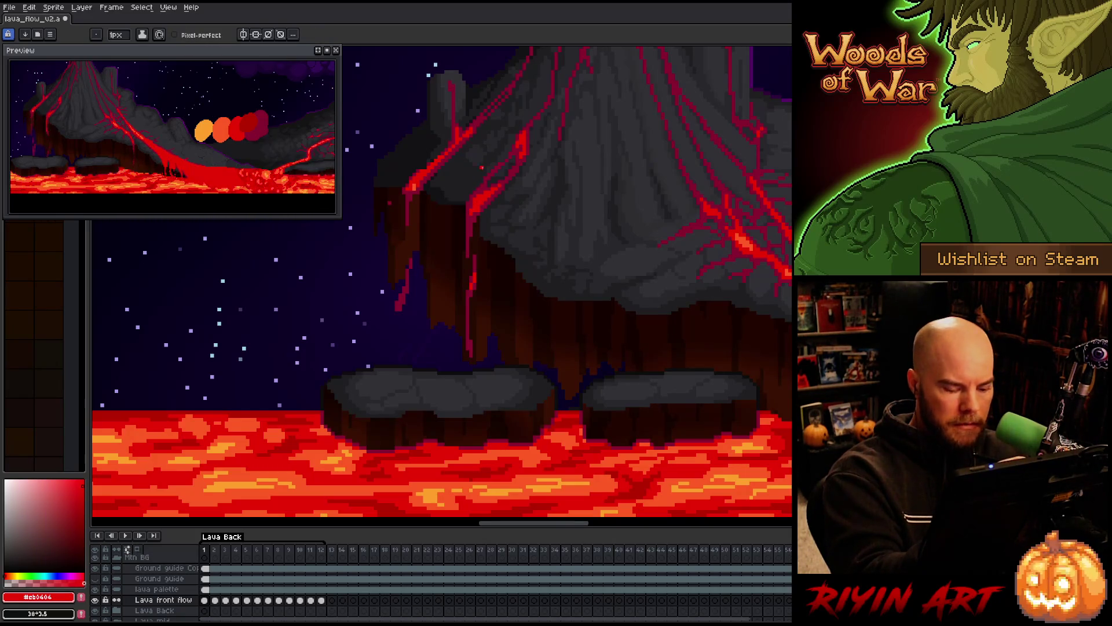
key(Right)
key(Right)
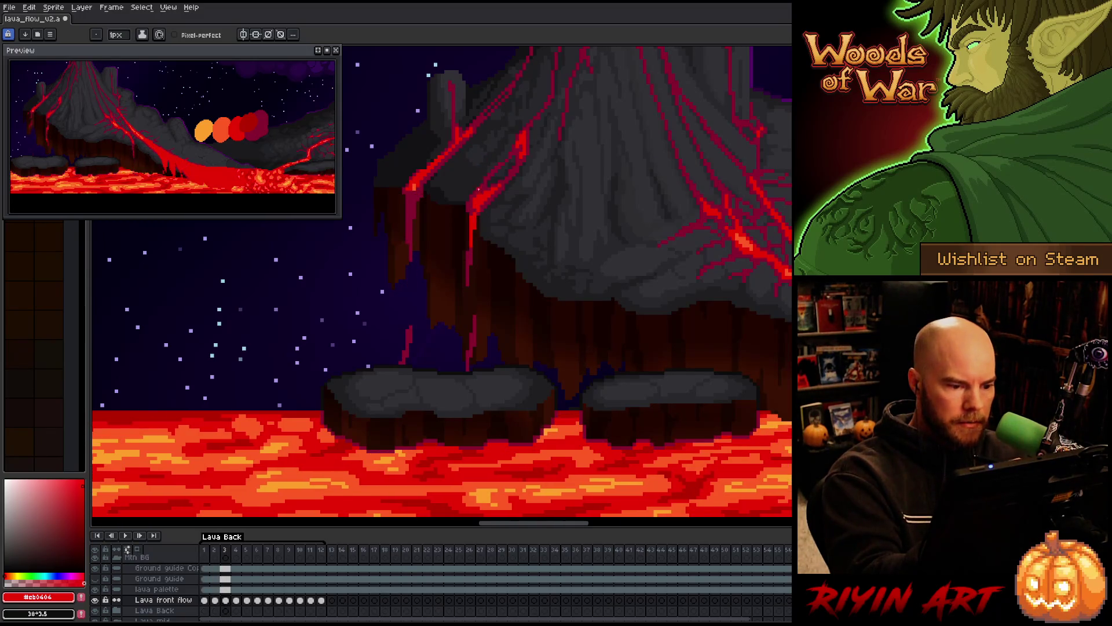
key(Left)
key(Left)
key(Right)
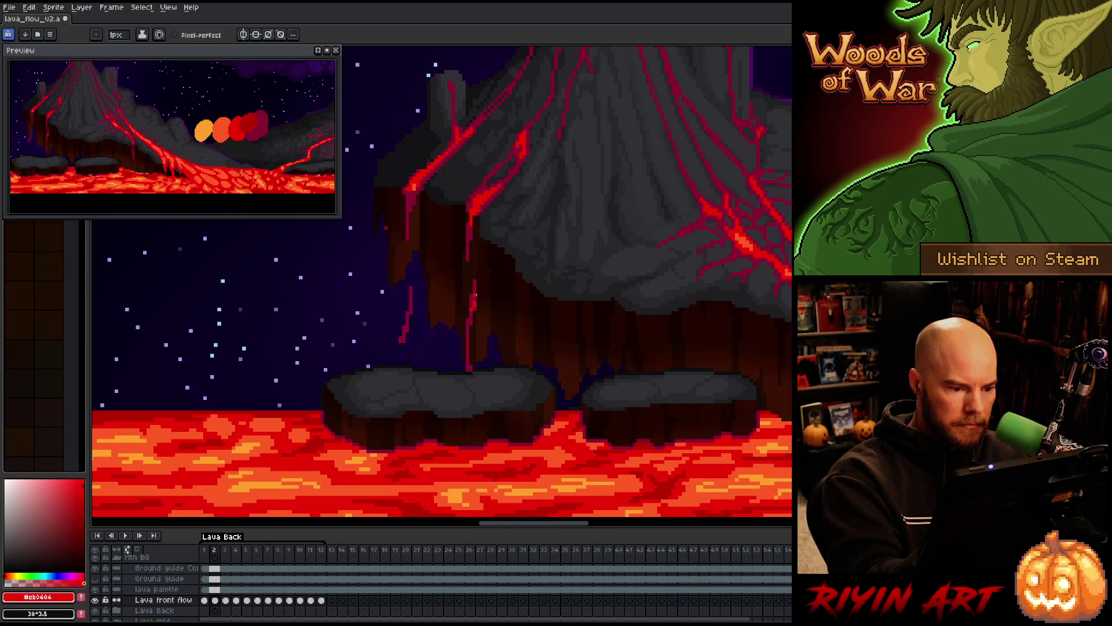
key(Left)
key(Left)
key(Right)
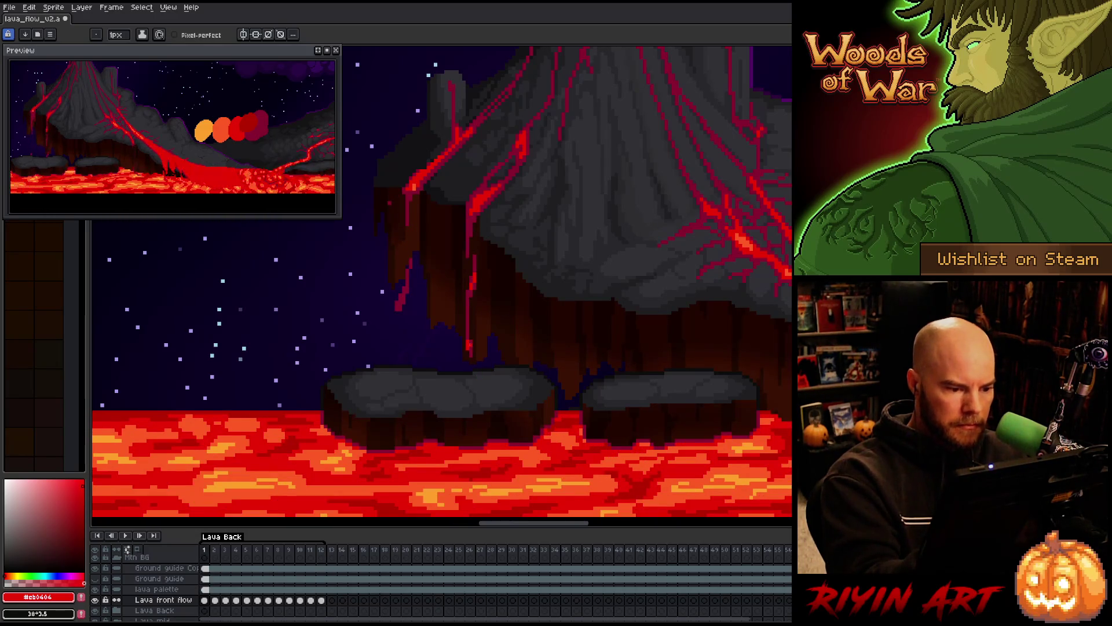
Re-sample crimson and red from the drip and advance through frames 2, 3 and 4.
alt+click(472, 341)
alt+click(469, 348)
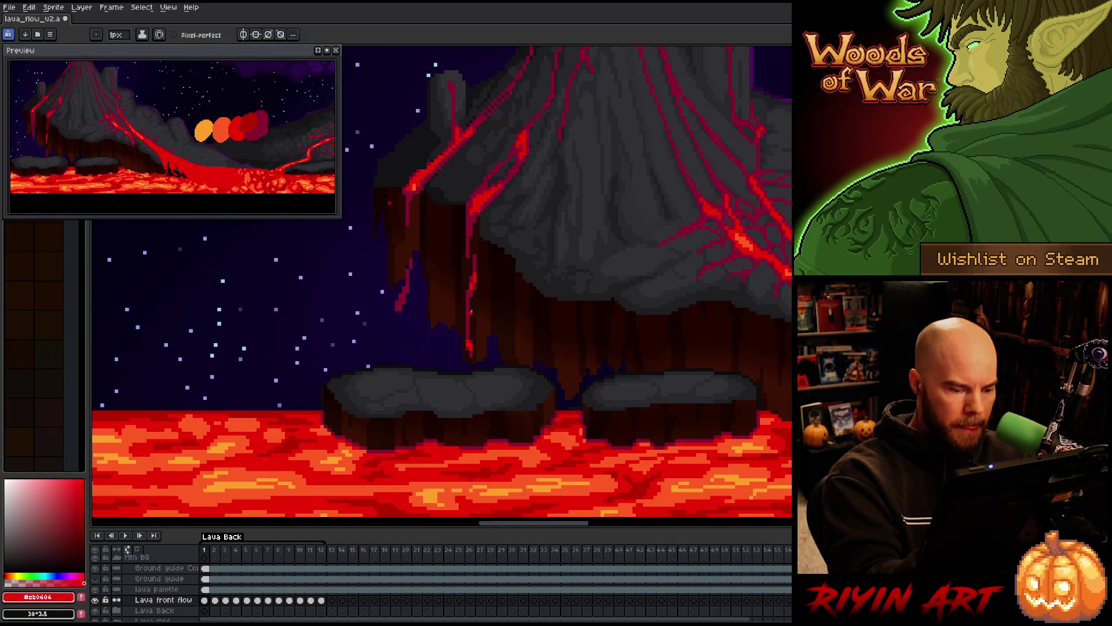
key(Right)
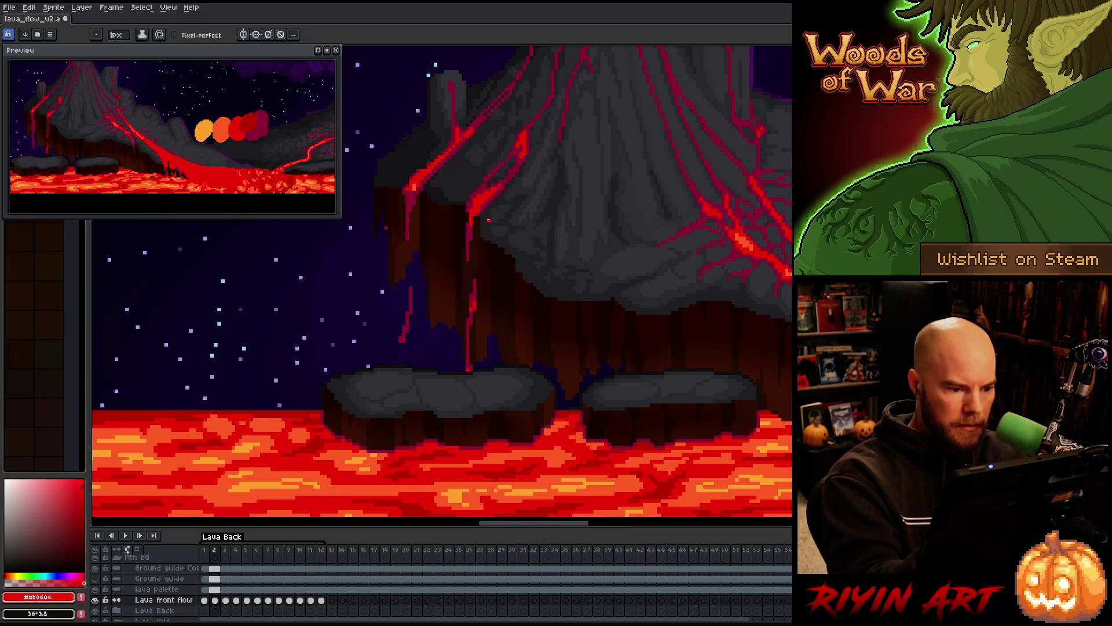
key(Right)
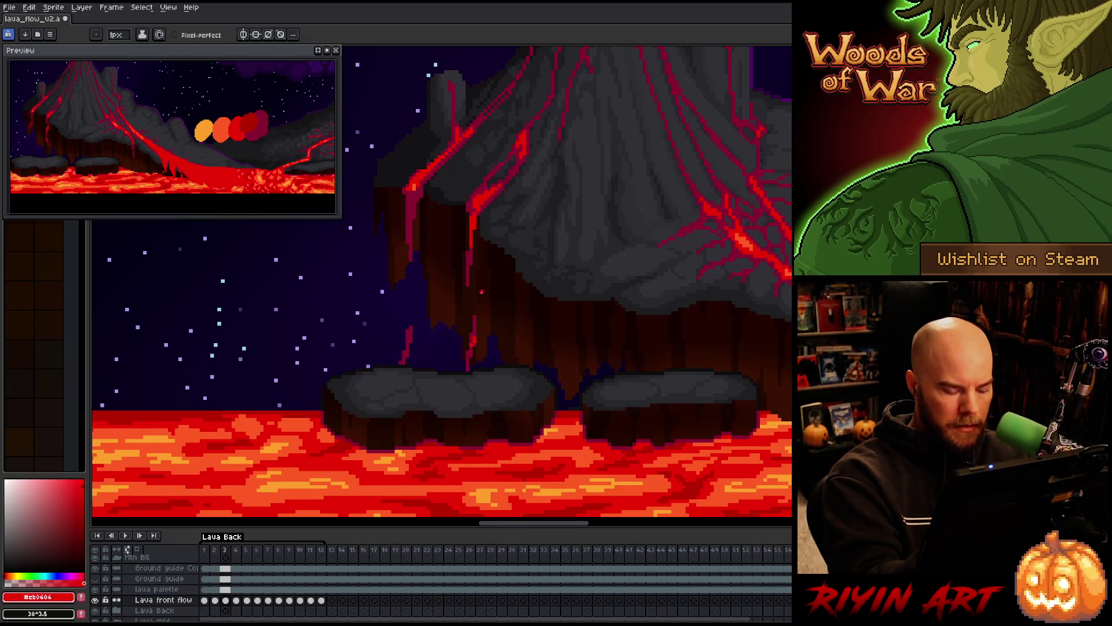
key(Right)
key(Right)
key(Right)
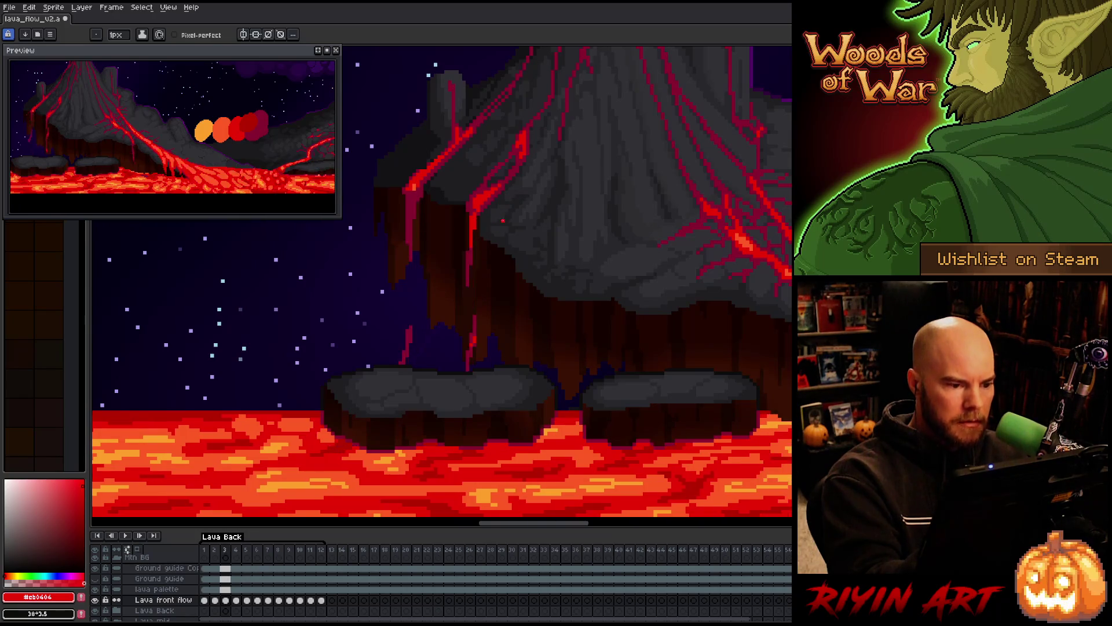
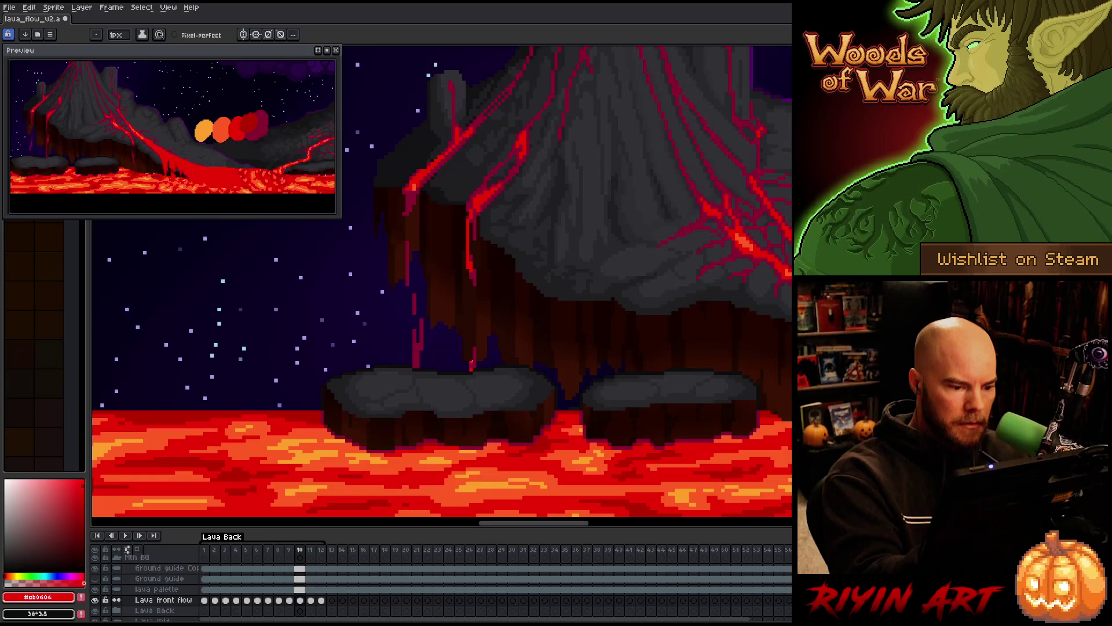
Switch to the pencil and pick the bright red of the lava drip.
key(b)
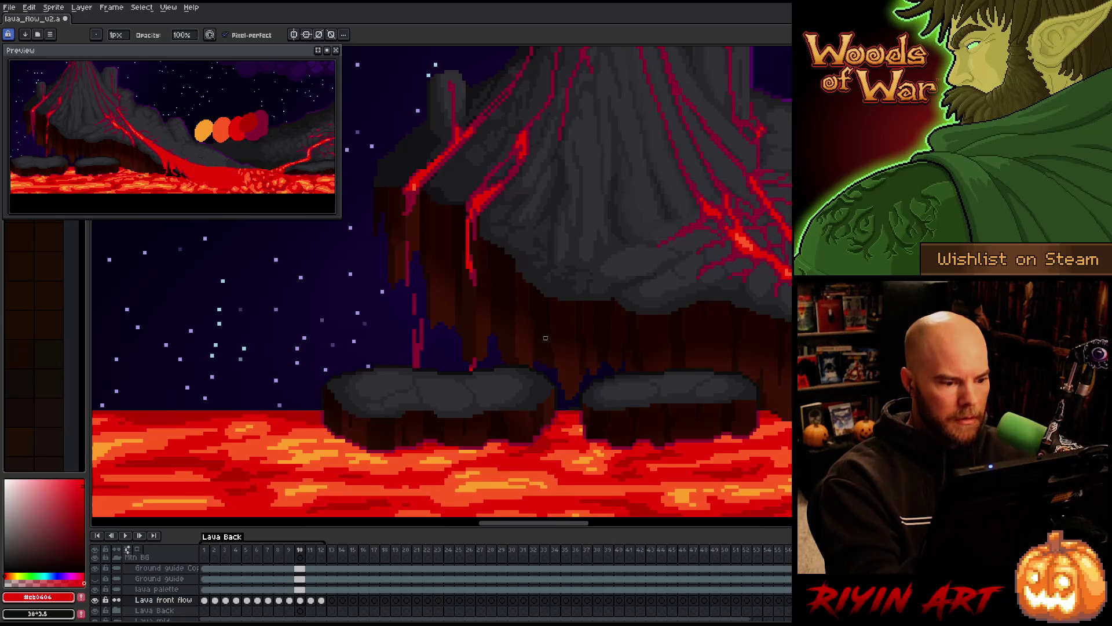
alt+click(472, 366)
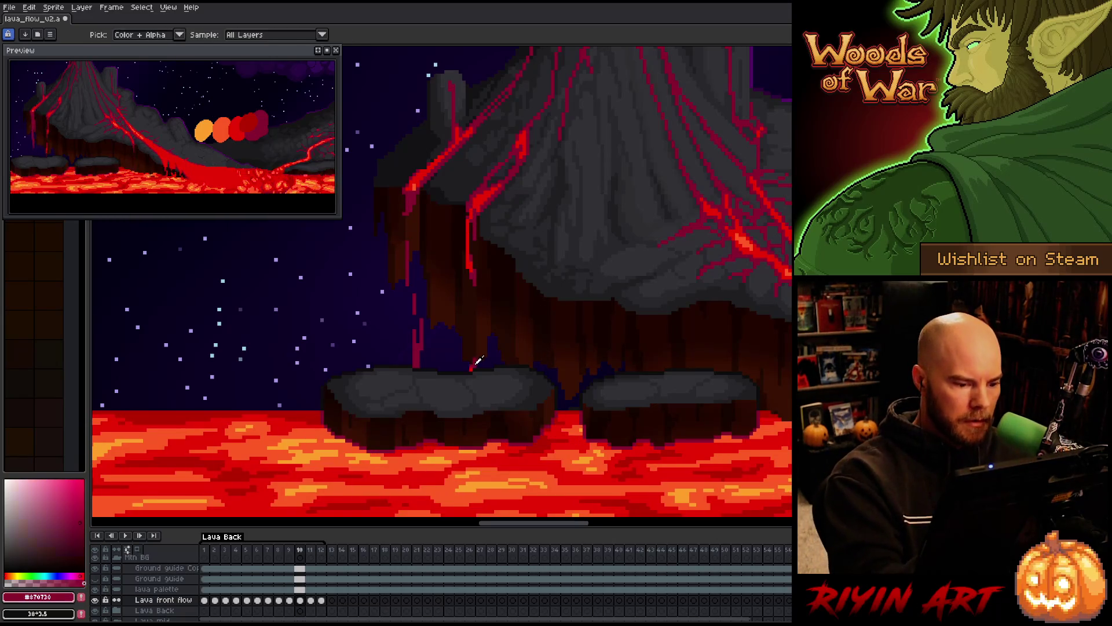
alt+click(470, 232)
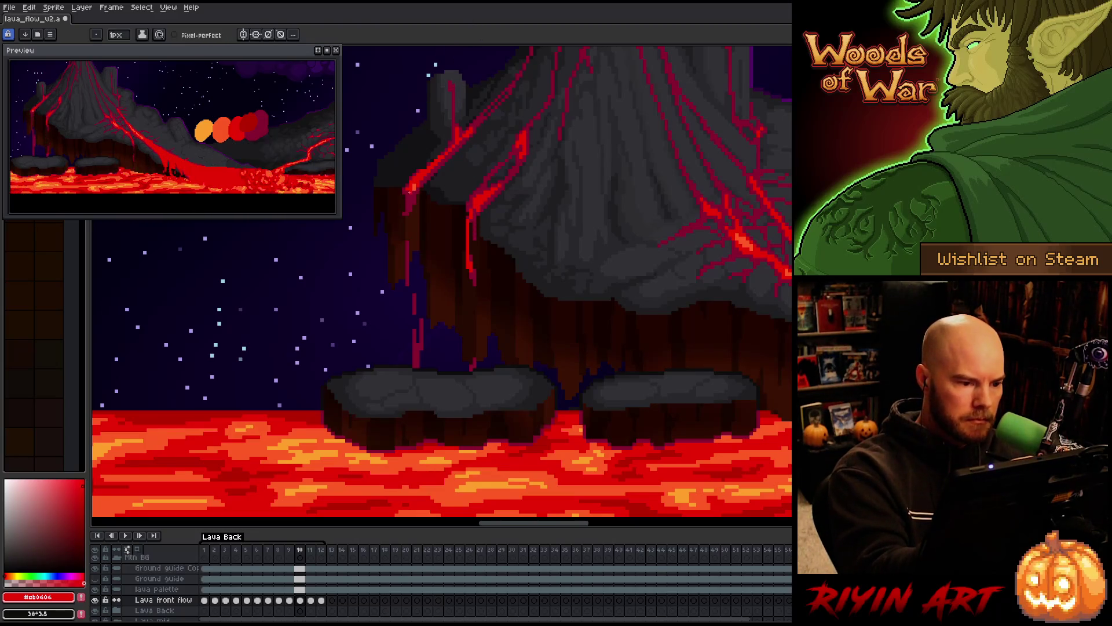
Step through the loop to frame 5, flipping between frames 4 and 5 to compare.
key(period)
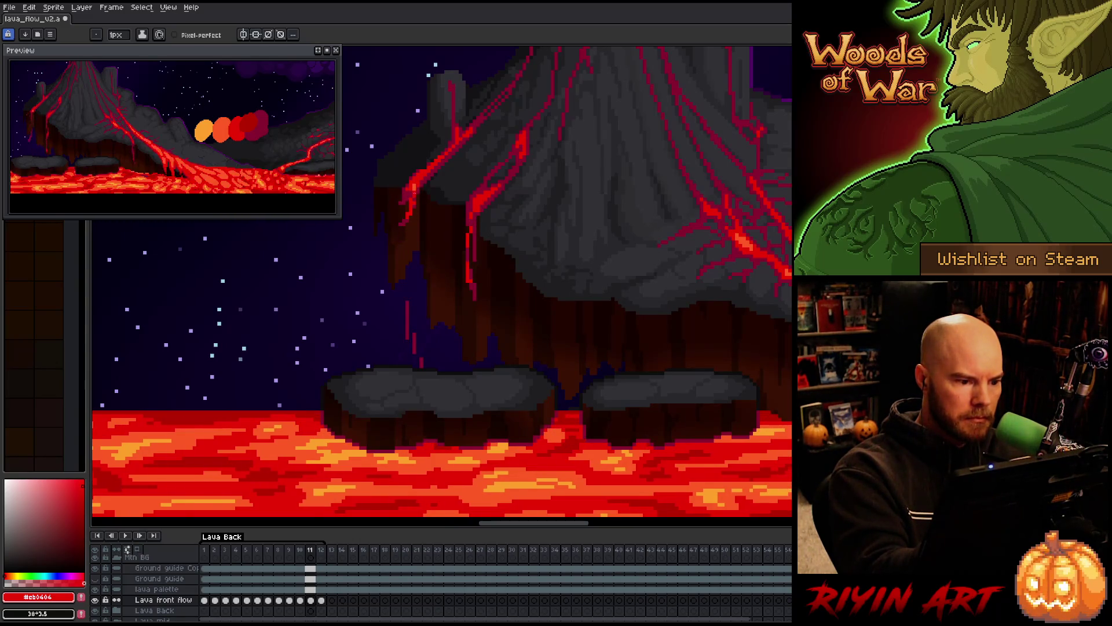
key(period)
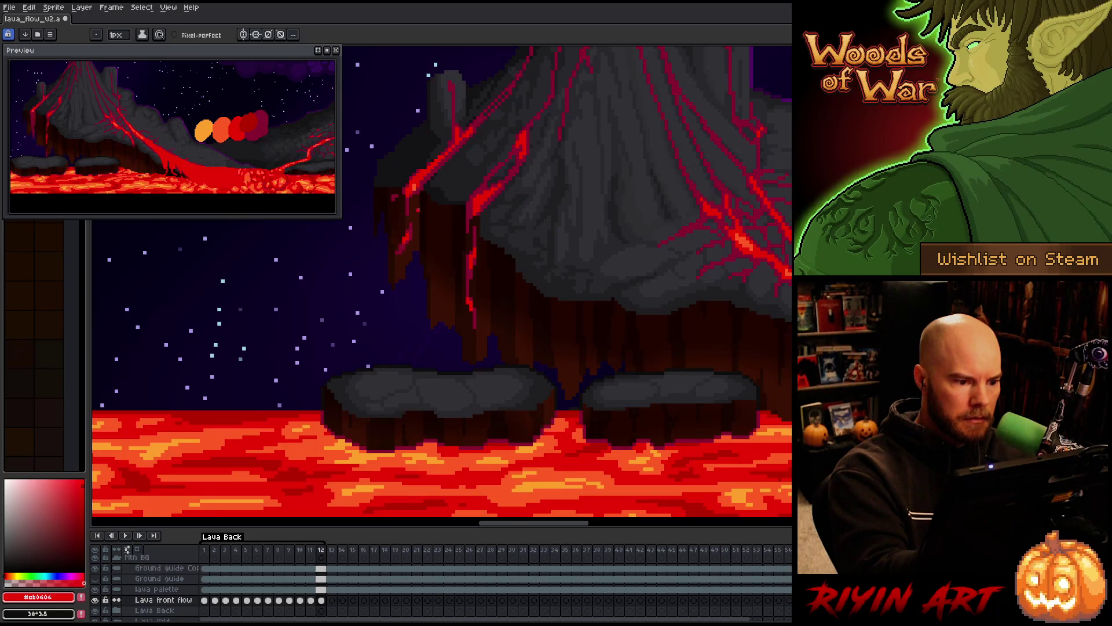
key(period)
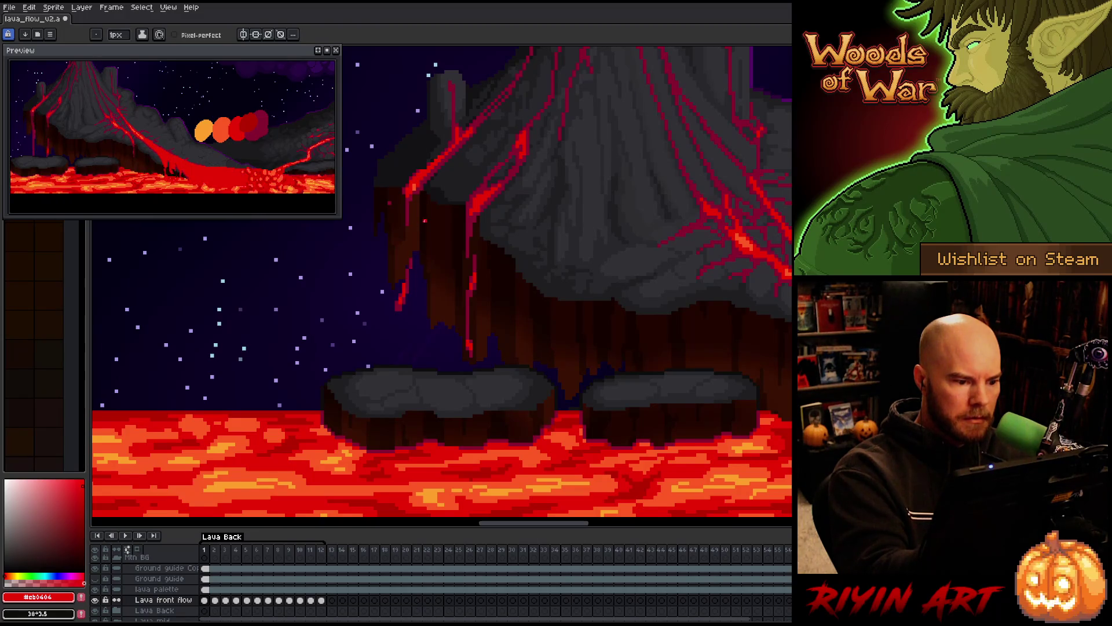
key(period)
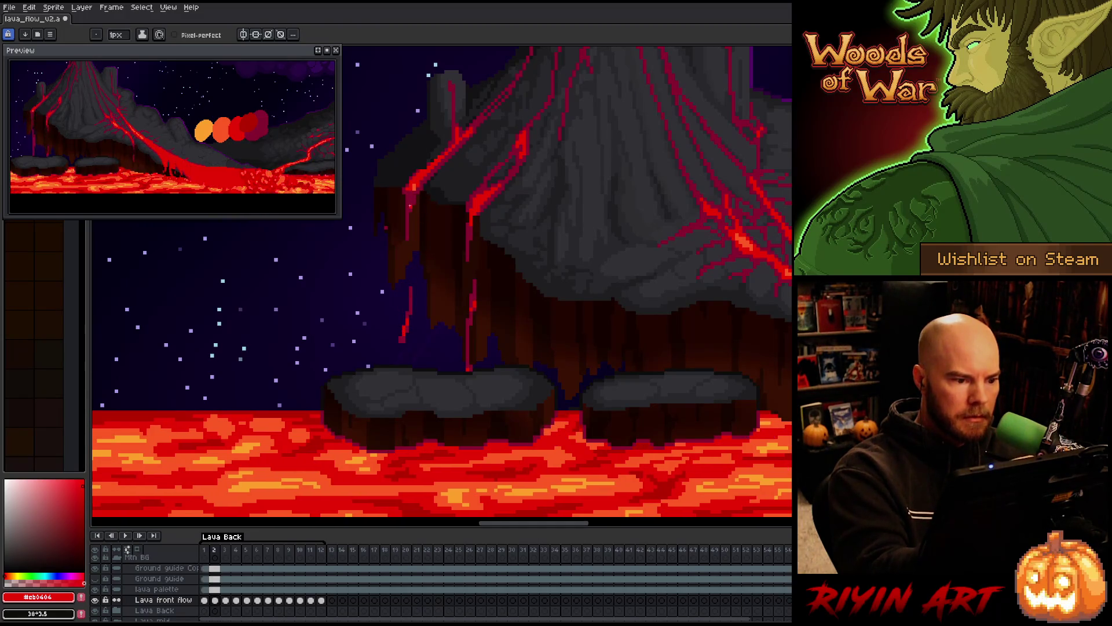
key(period)
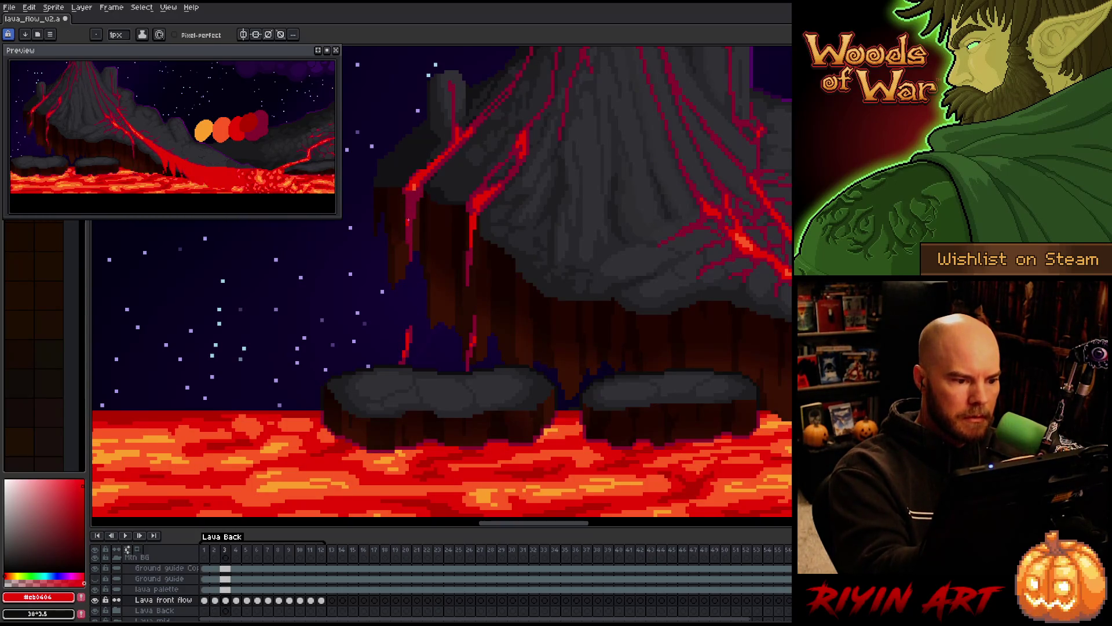
key(period)
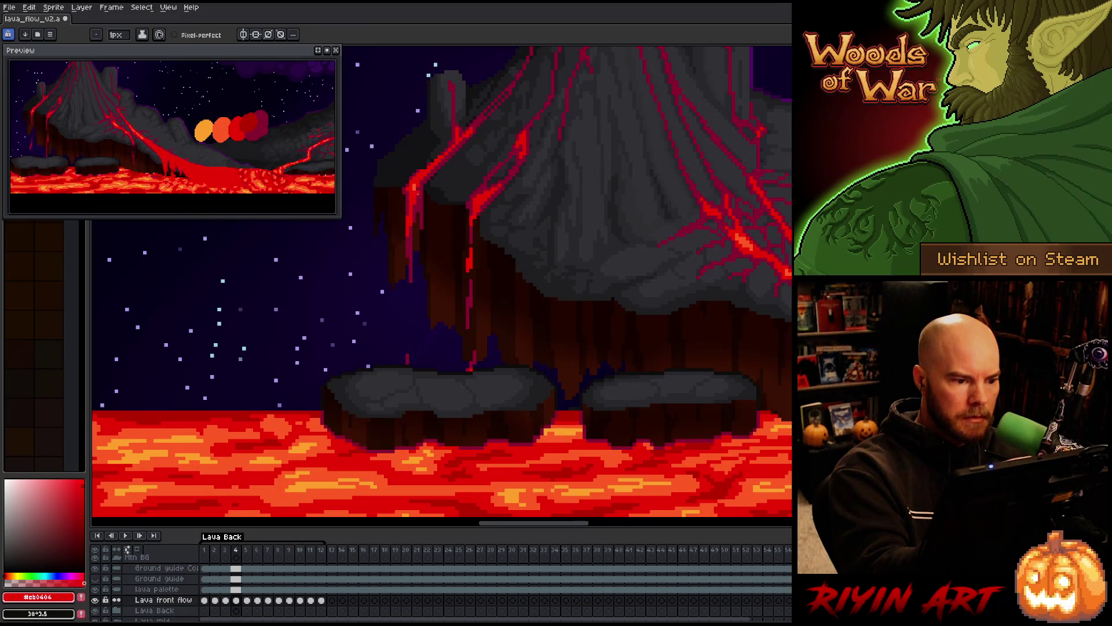
key(period)
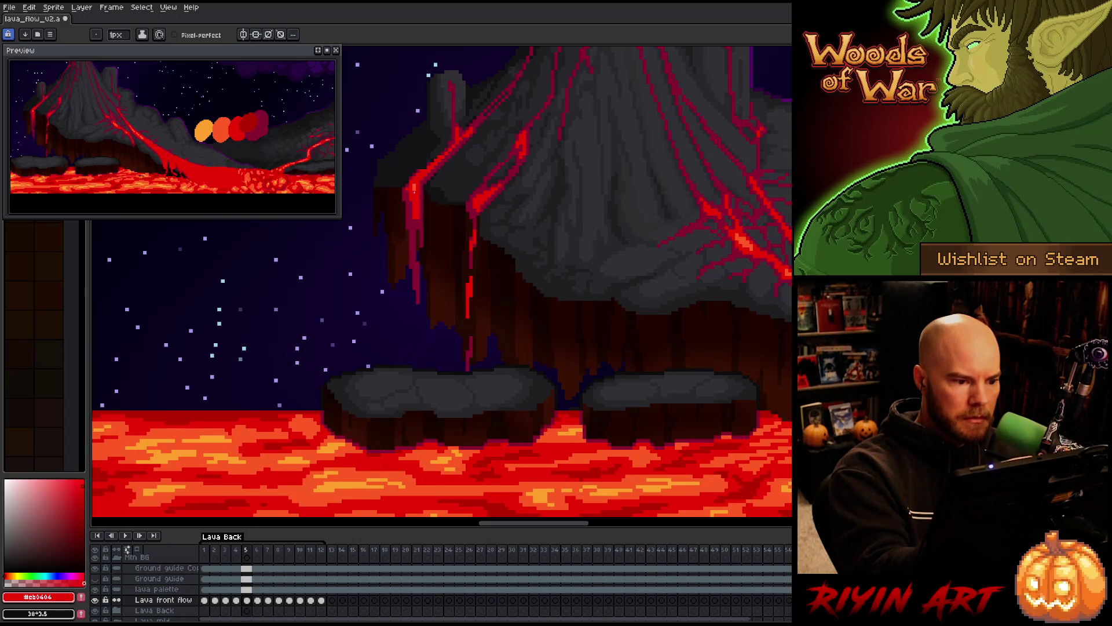
key(comma)
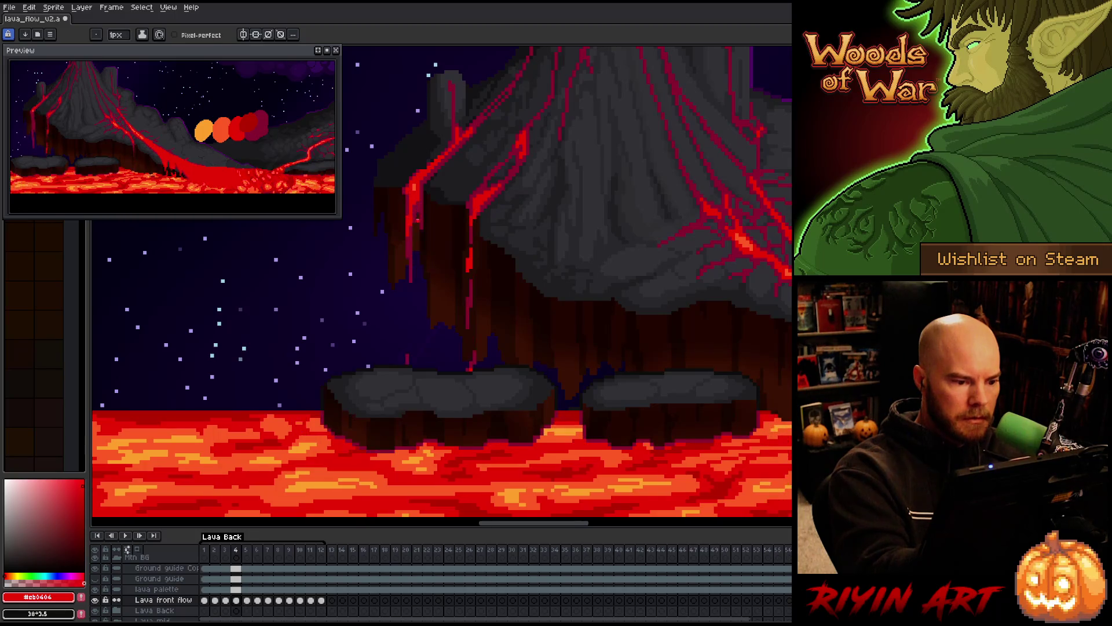
key(period)
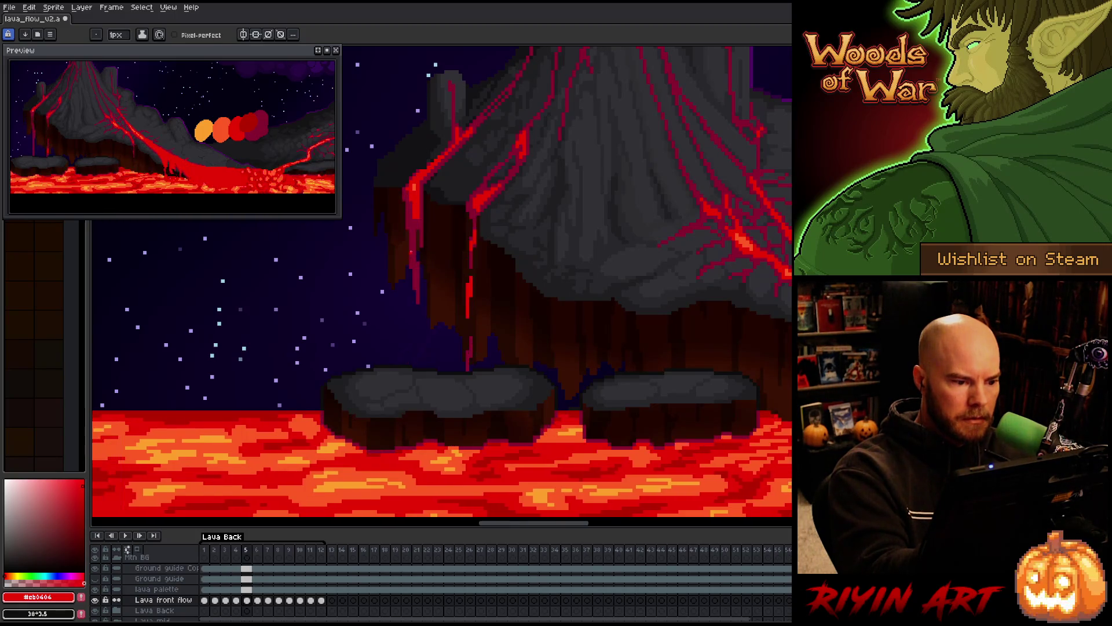
key(comma)
key(period)
key(comma)
key(period)
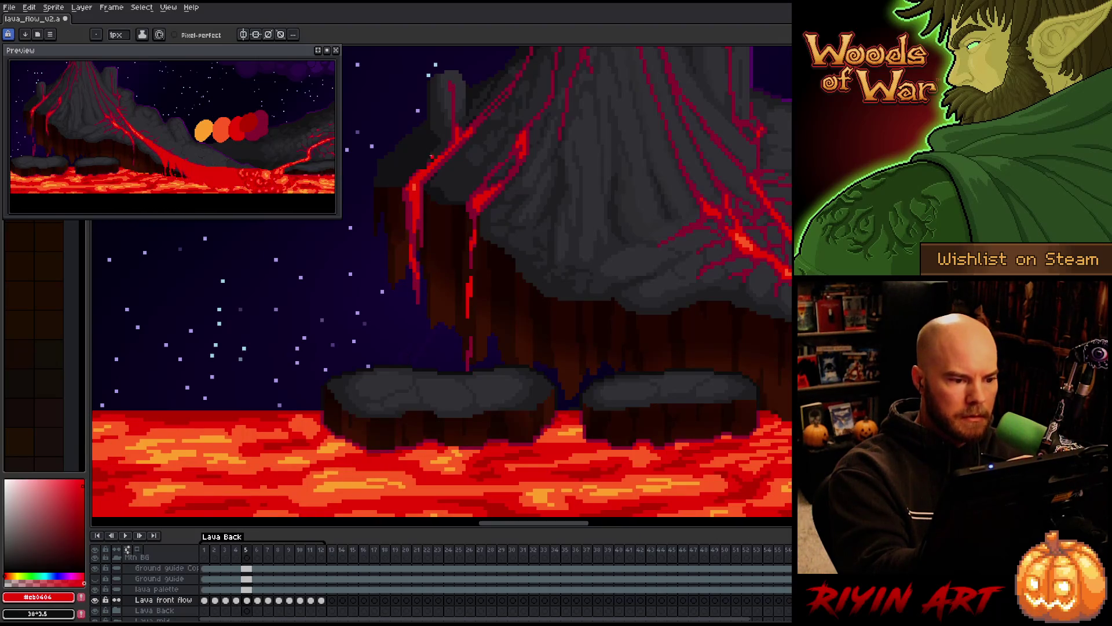
On frame 6, repaint the upper and lower drip in brighter red.
key(period)
drag(415, 249, 412, 199)
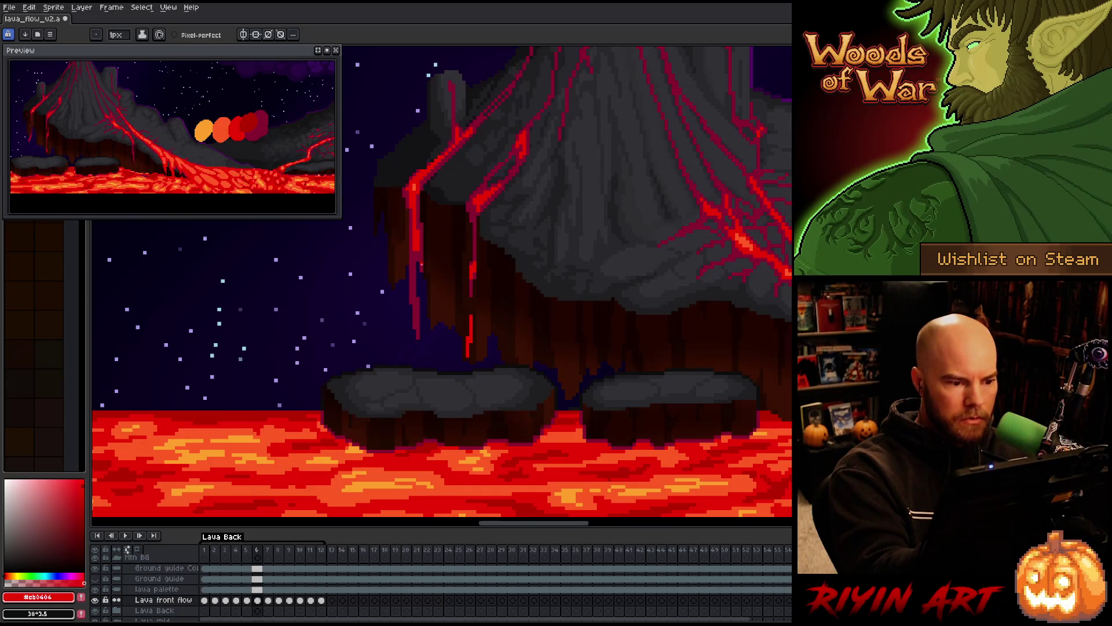
drag(416, 315, 414, 284)
On frame 7, repaint the drip brighter red along its full length.
key(period)
drag(415, 276, 416, 246)
drag(414, 340, 415, 294)
drag(415, 232, 409, 194)
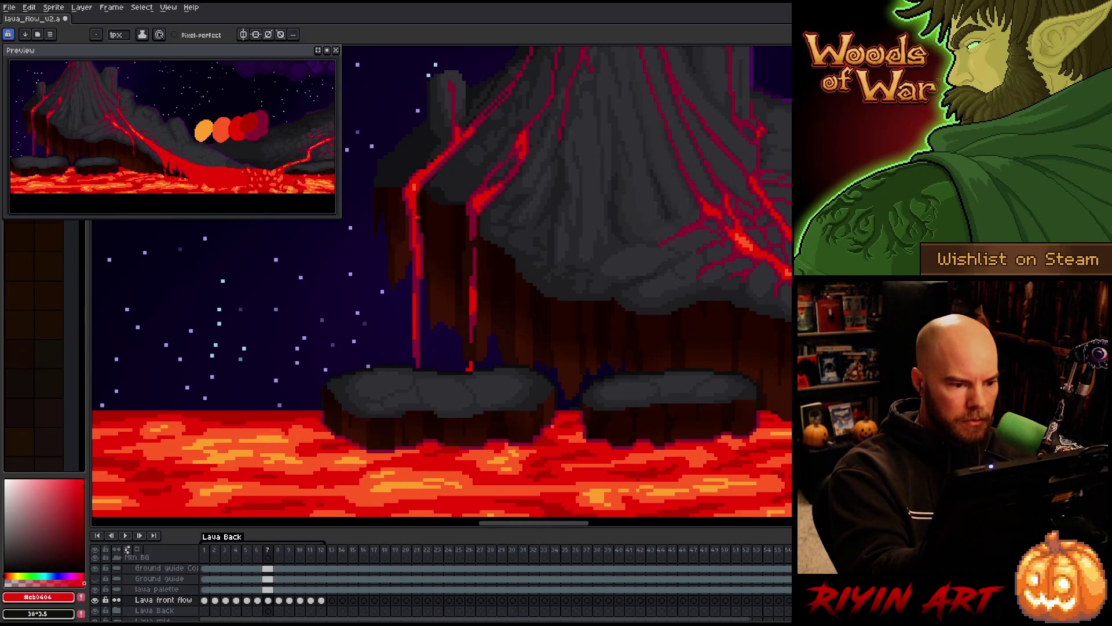
Brighten the drip on frame 8, compare with frame 7, and re-pick the bright red.
key(period)
drag(418, 285, 414, 258)
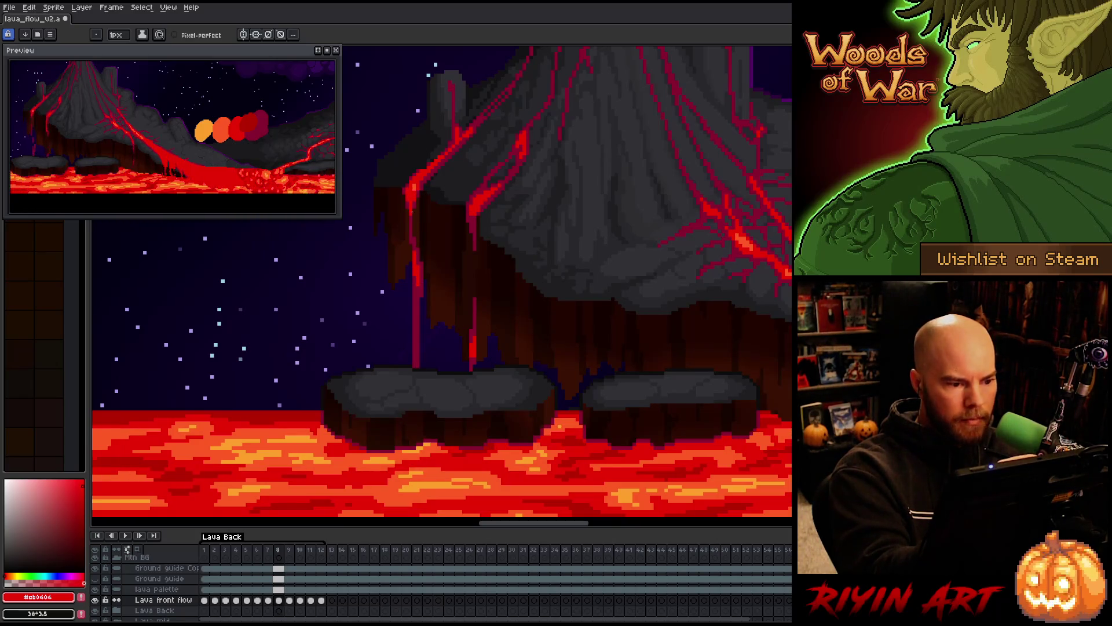
key(comma)
key(period)
key(comma)
key(period)
alt+click(422, 333)
alt+click(416, 317)
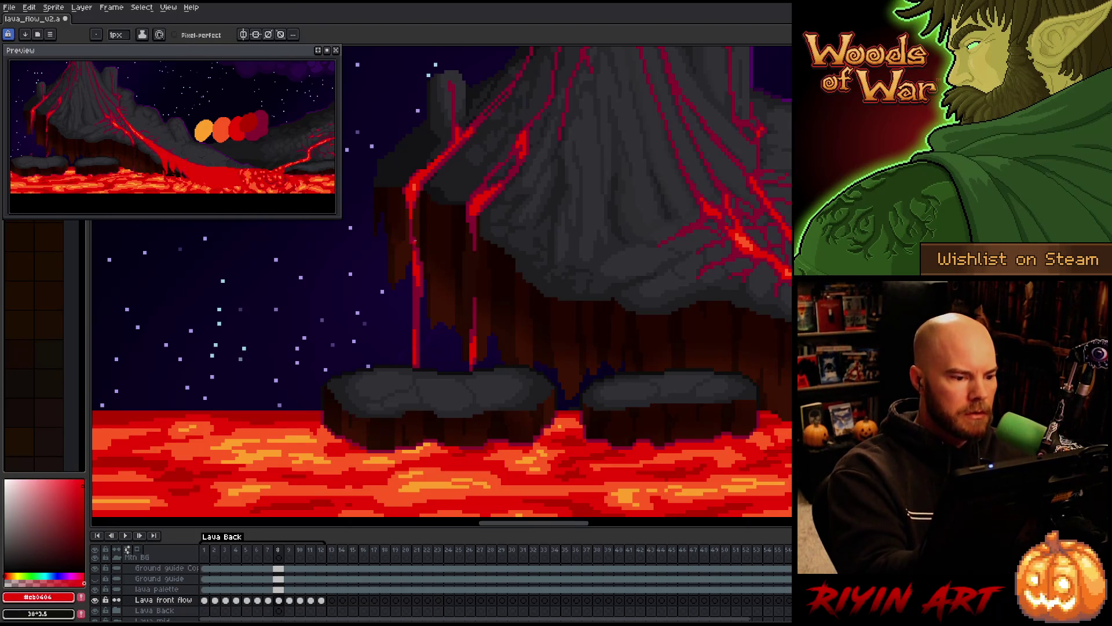
Move to frame 9 and flick between frames 8 and 9 to compare the drip.
key(comma)
key(period)
key(period)
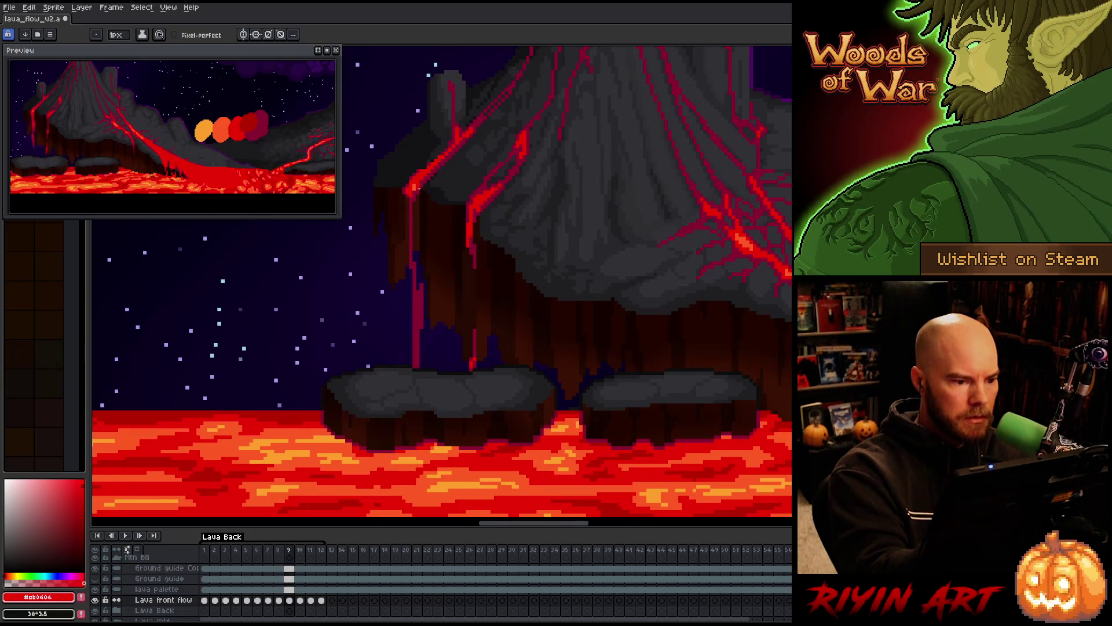
key(comma)
key(period)
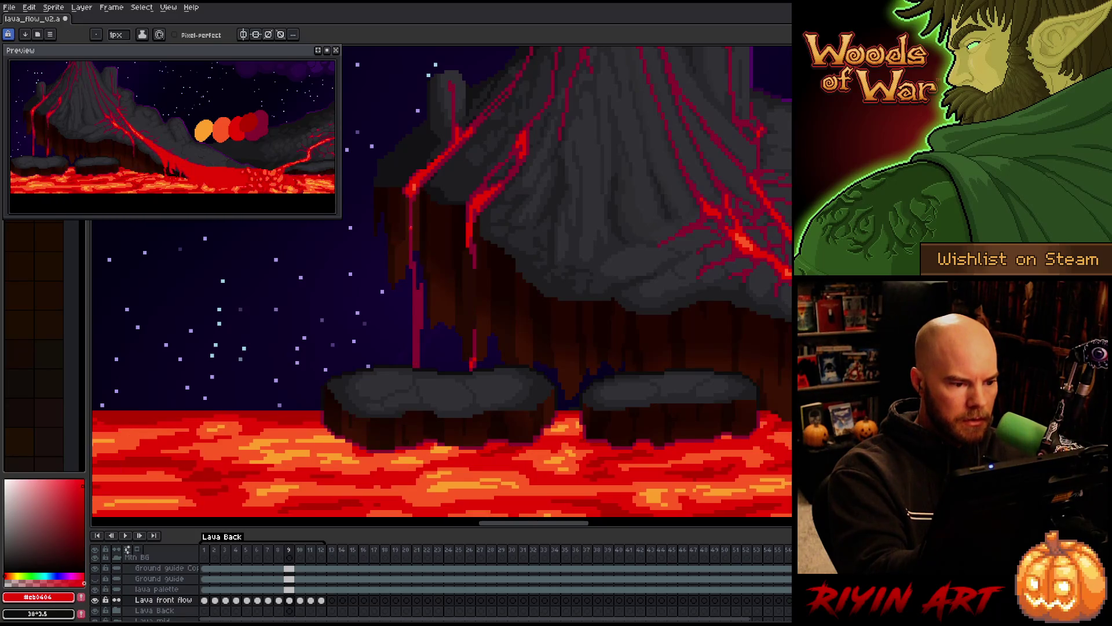
key(comma)
key(period)
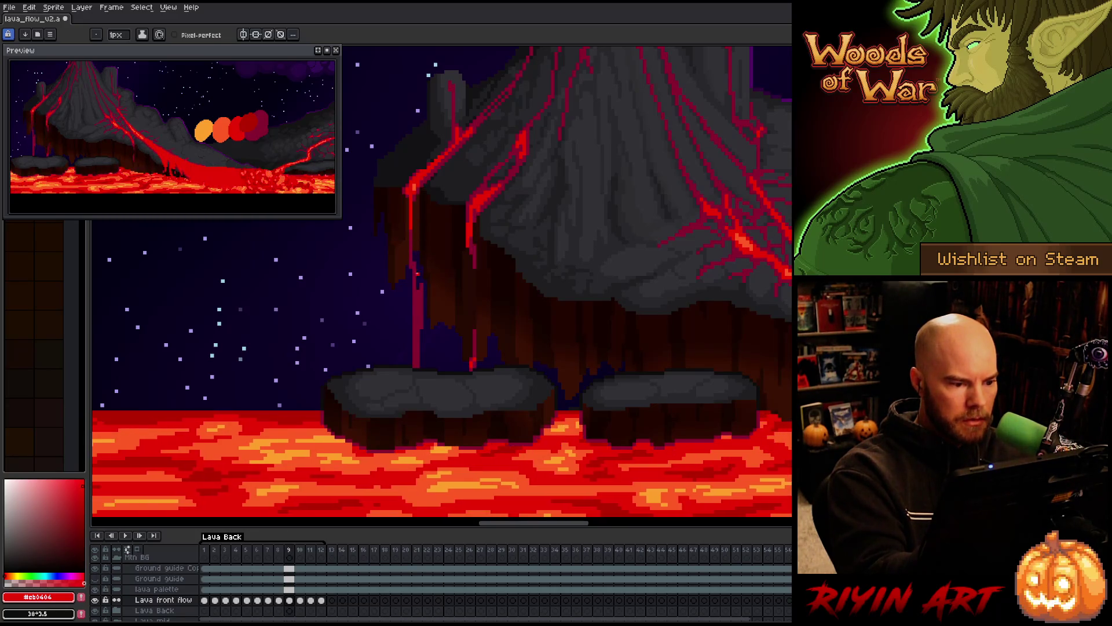
key(comma)
key(period)
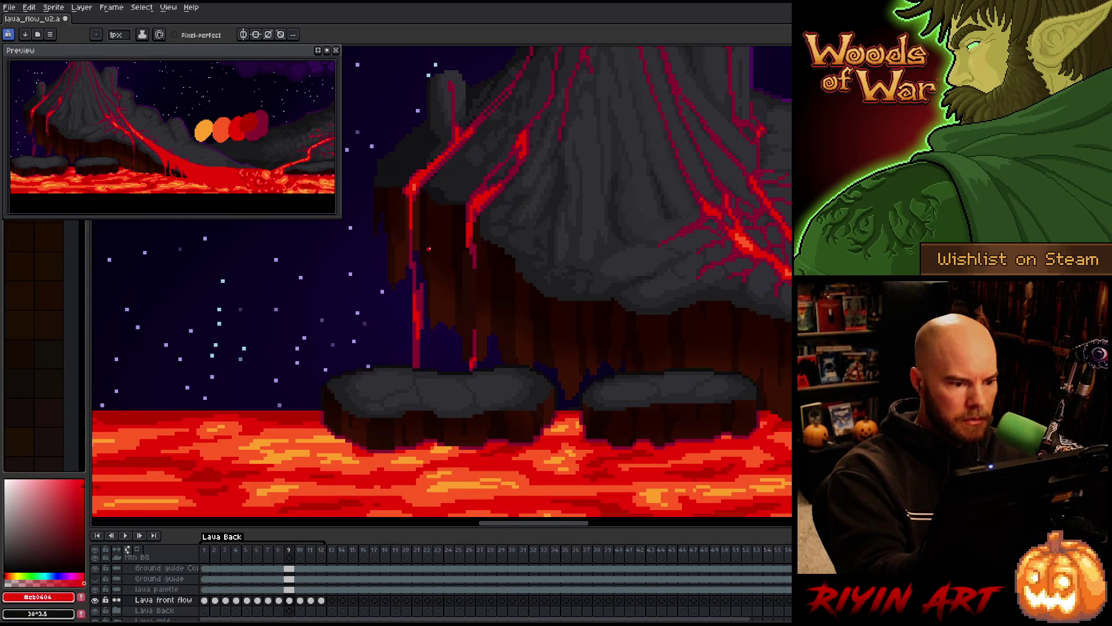
key(comma)
key(period)
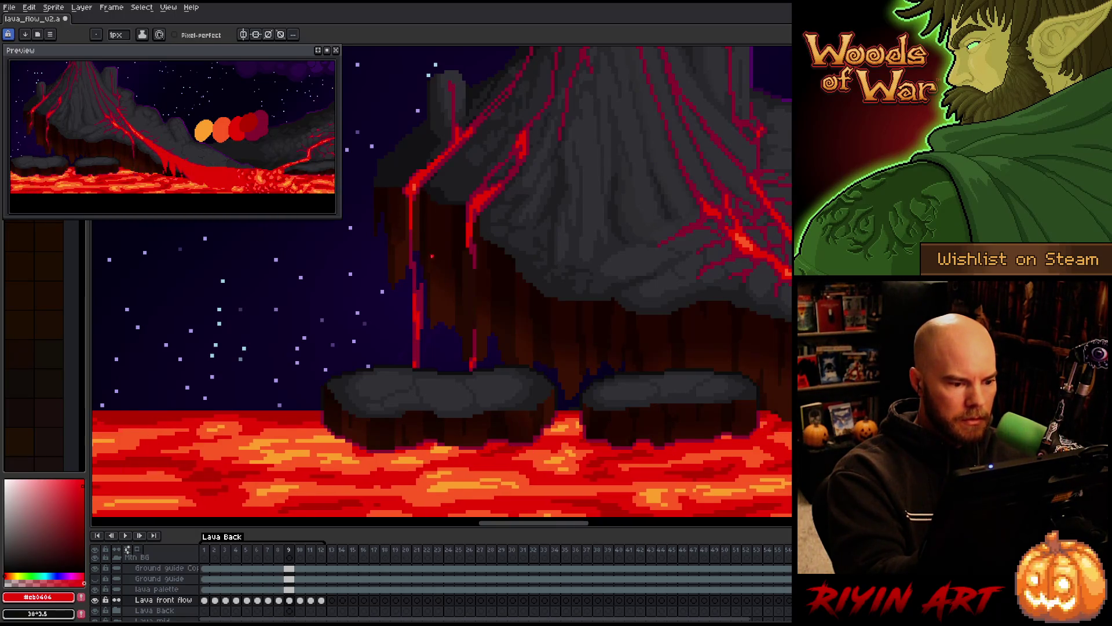
Paint a red drip stroke on frame 10 and compare it with frame 9.
key(period)
drag(407, 255, 407, 280)
key(comma)
key(period)
key(comma)
key(period)
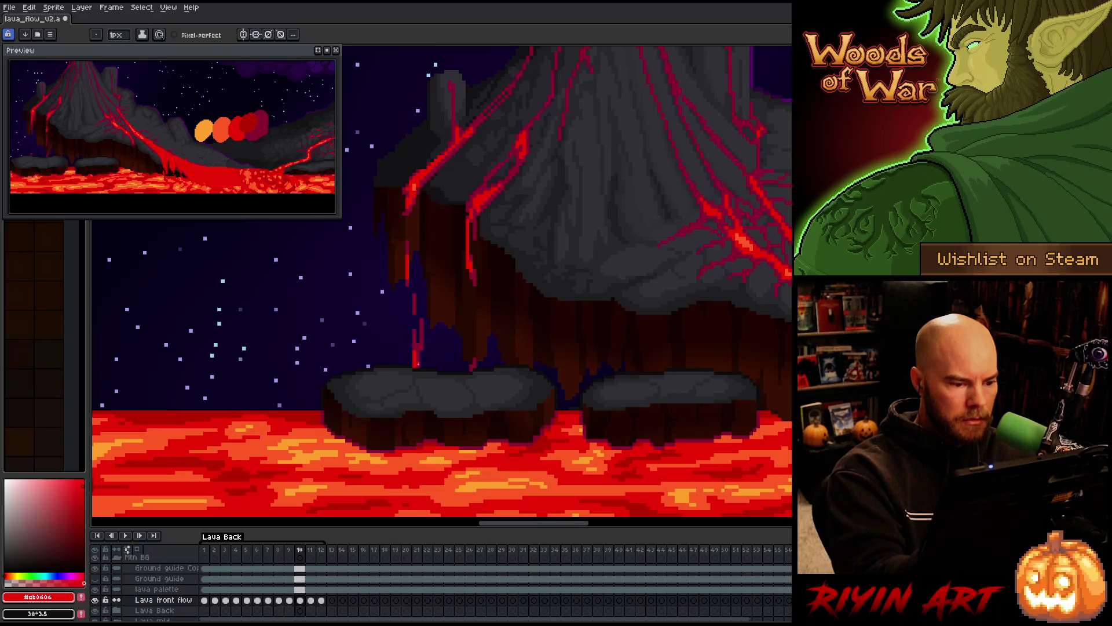
Check frame 11's drip against its neighbours, then play the animation.
key(period)
key(comma)
key(period)
key(comma)
key(period)
key(period)
key(period)
key(Return)
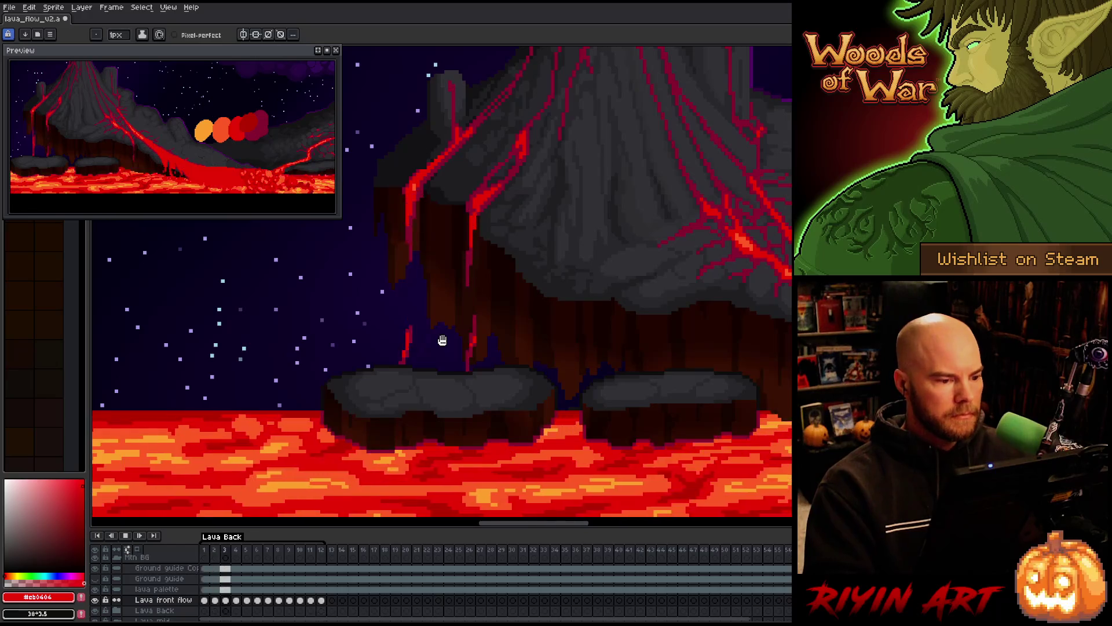
Save the file with Ctrl+S and pan to show the volcano's right side and moon.
key(ctrl+s)
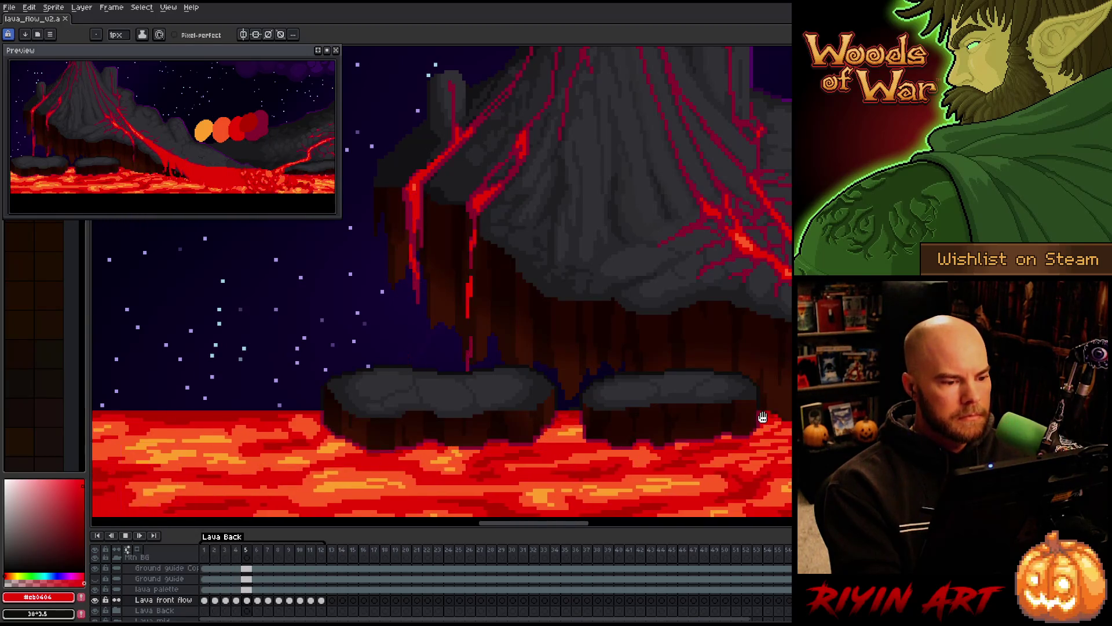
mouse_move(768, 421)
mouse_down()
mouse_move(588, 420)
mouse_move(551, 318)
mouse_move(390, 328)
mouse_up()
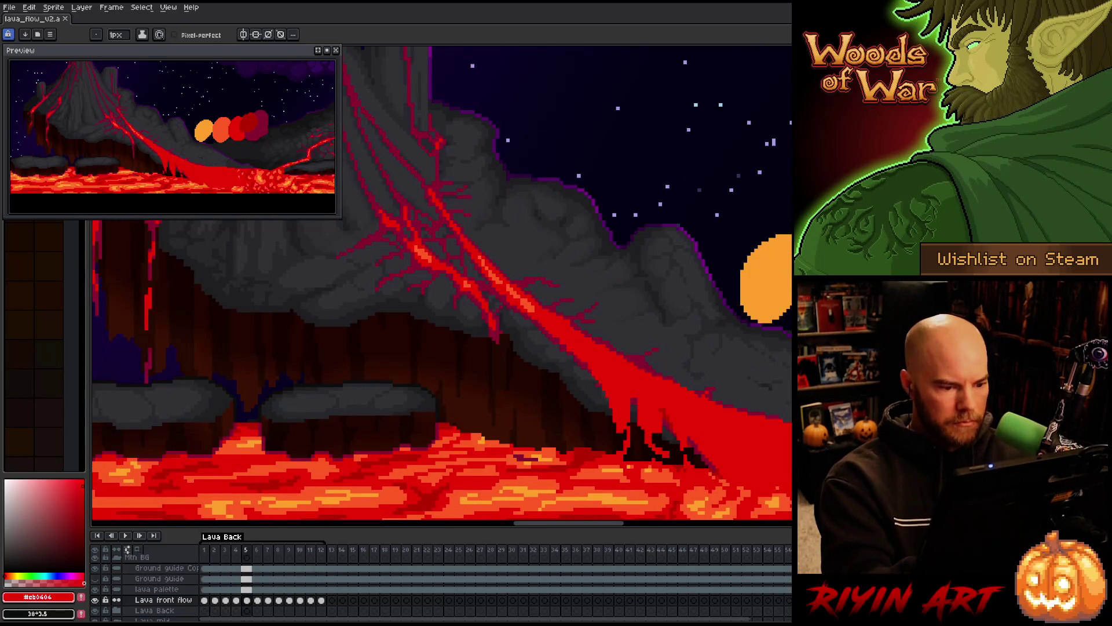
Save, then step through frames 7 to 9, comparing frames 8 and 9.
key(ctrl+s)
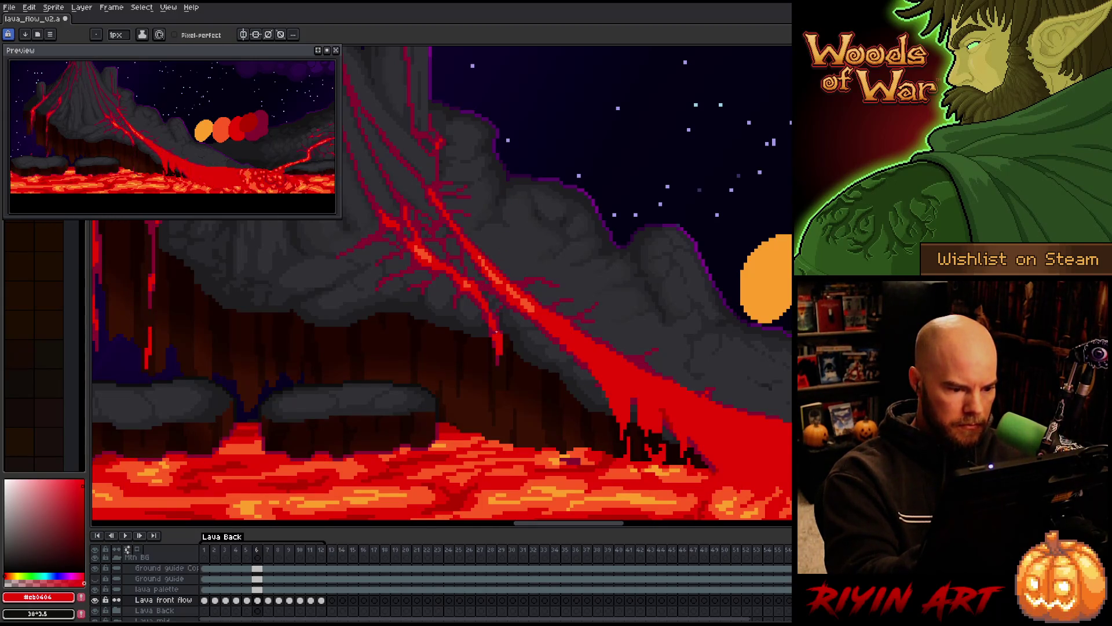
key(period)
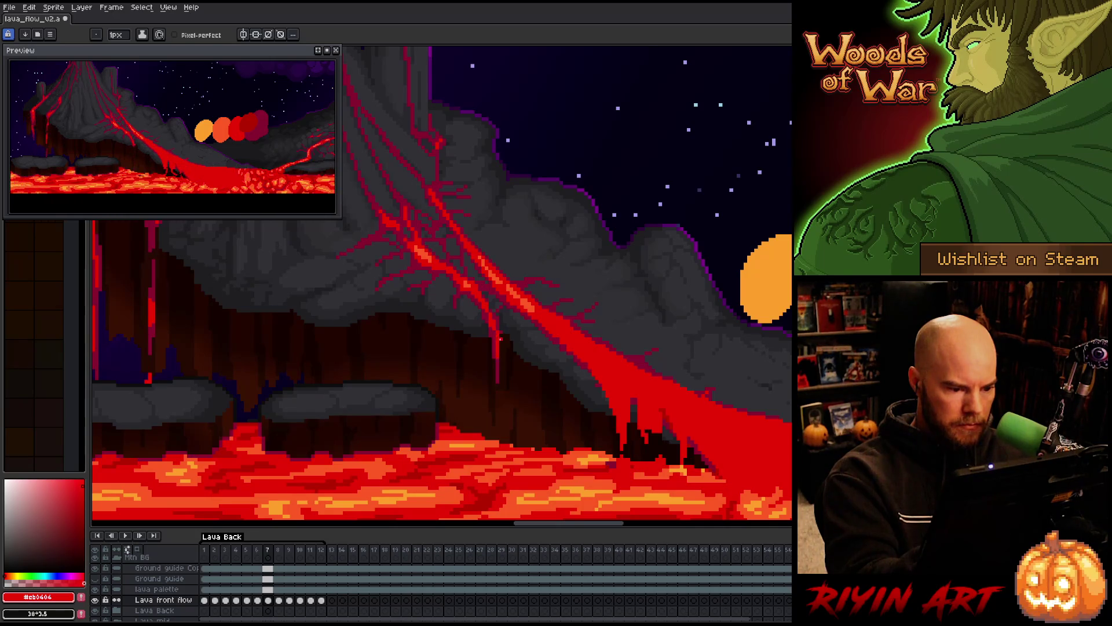
key(period)
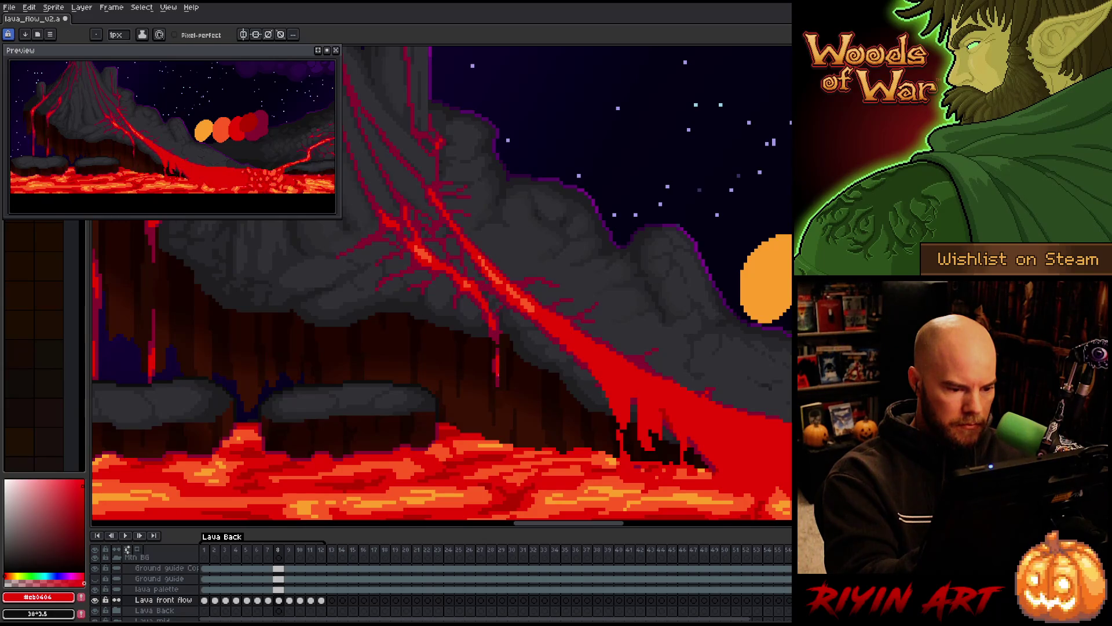
key(period)
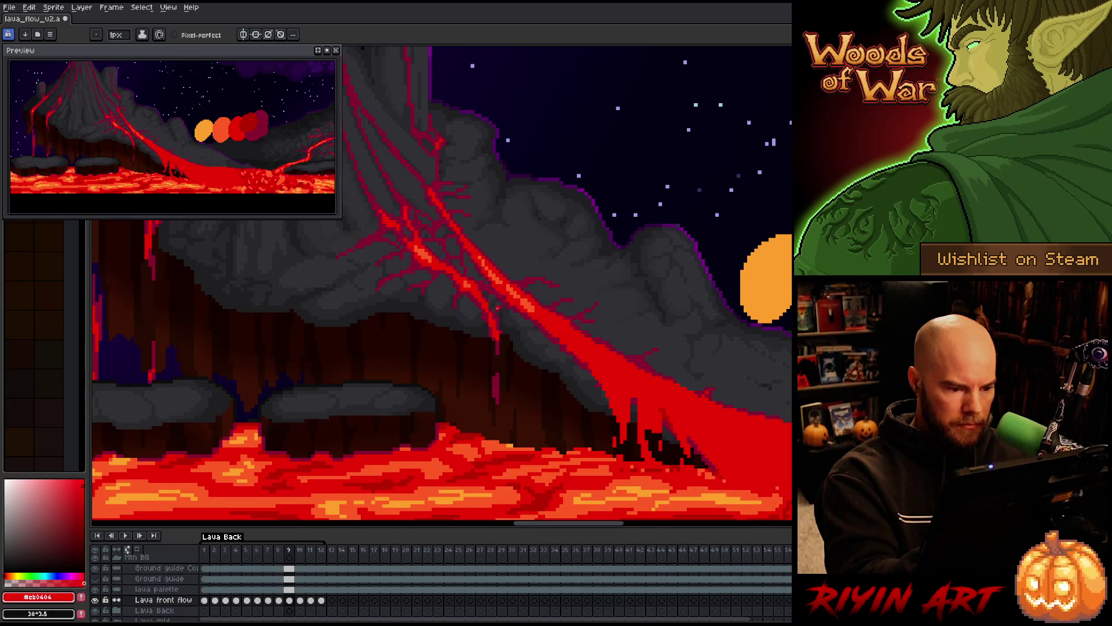
key(comma)
key(period)
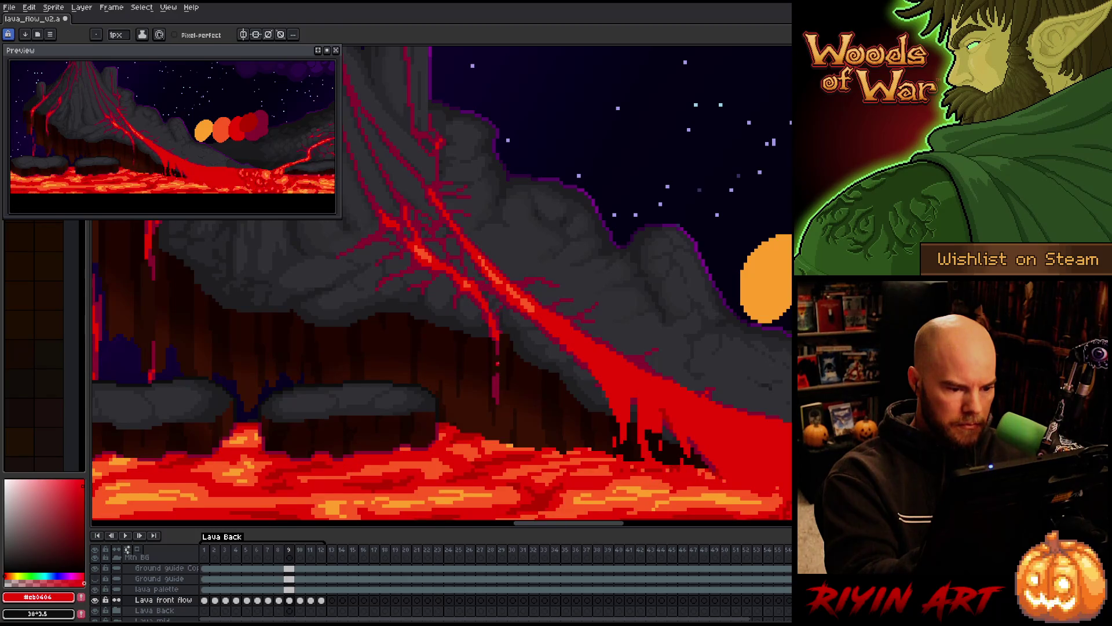
key(comma)
key(period)
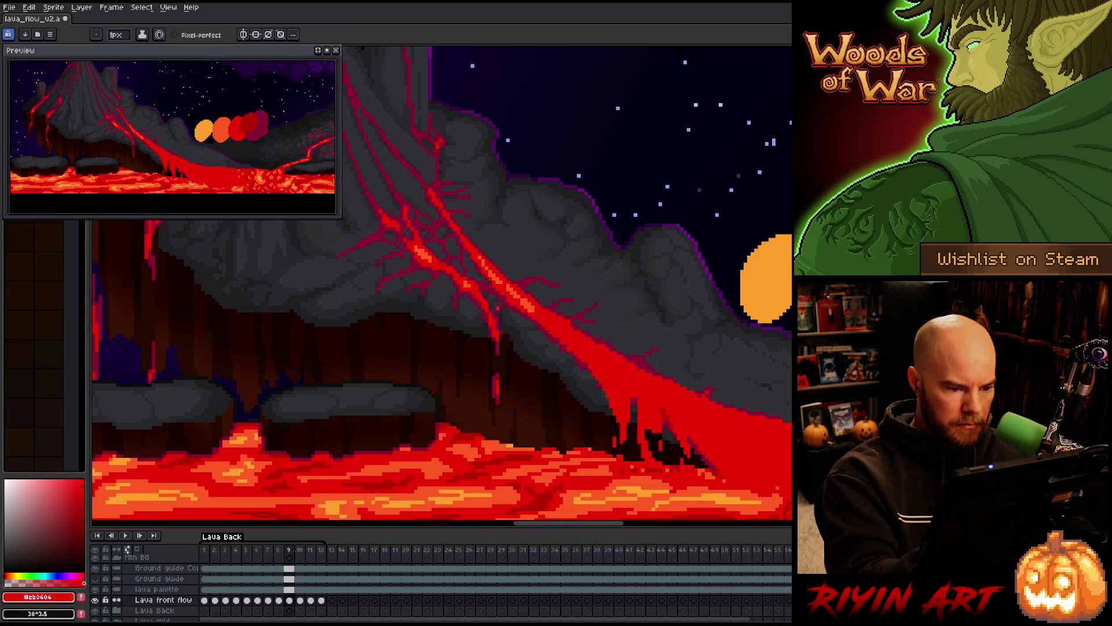
Step forward through frames 10 to 12, comparing frame 12 with its neighbour.
key(period)
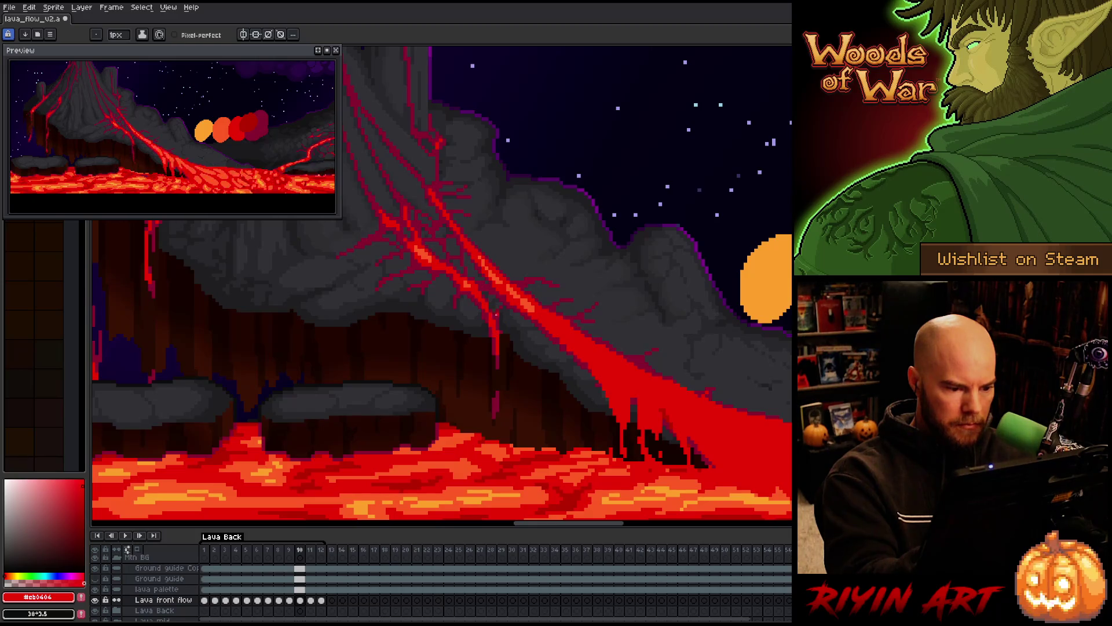
key(period)
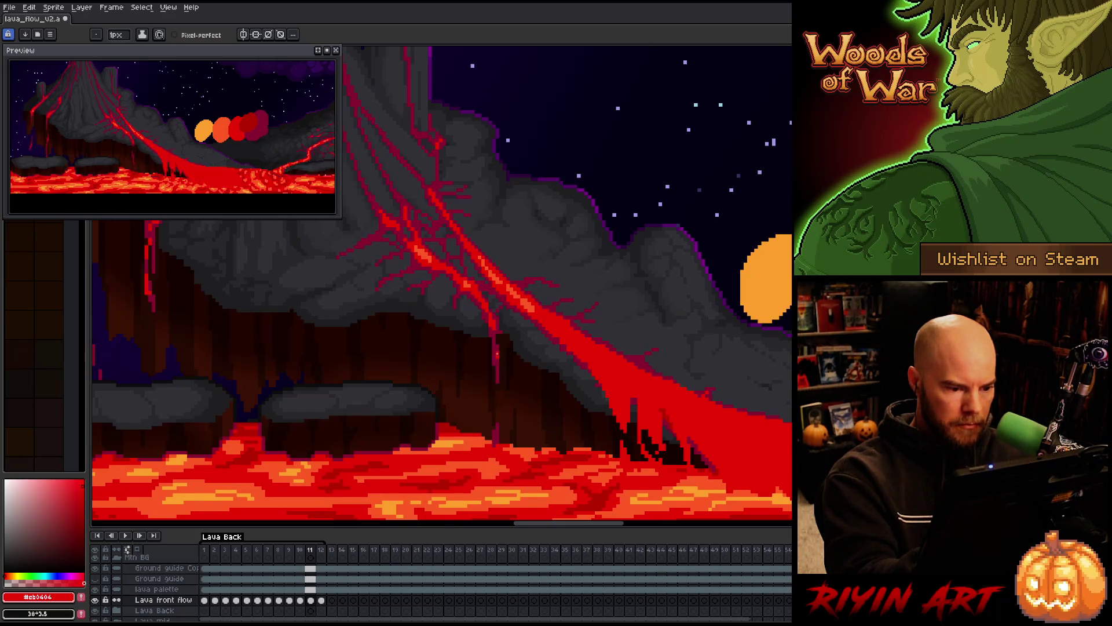
key(period)
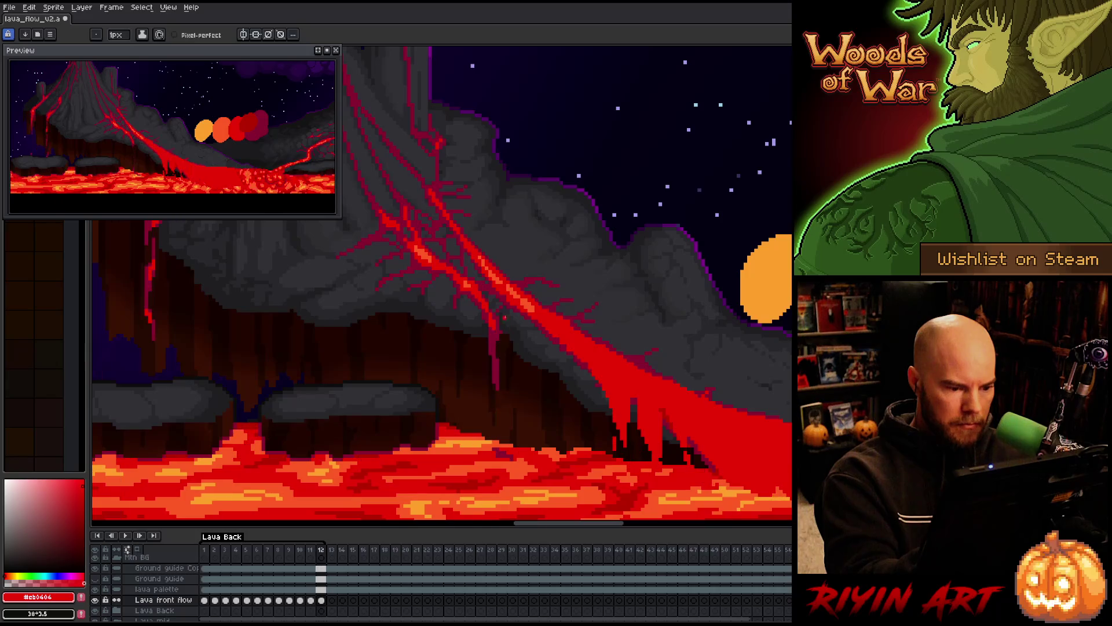
key(period)
key(comma)
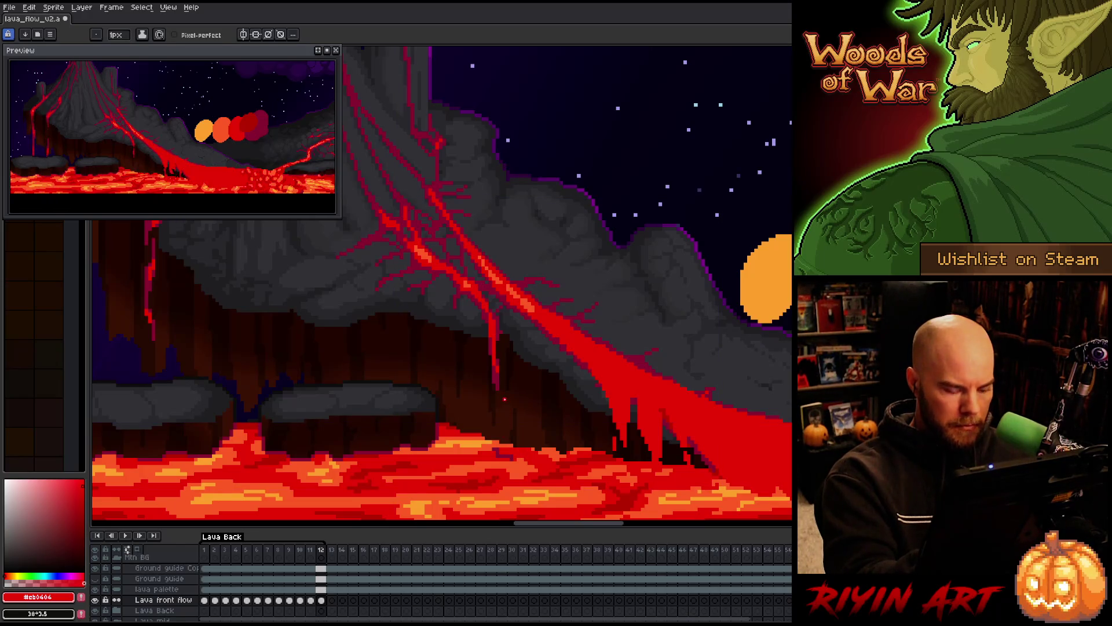
key(period)
key(comma)
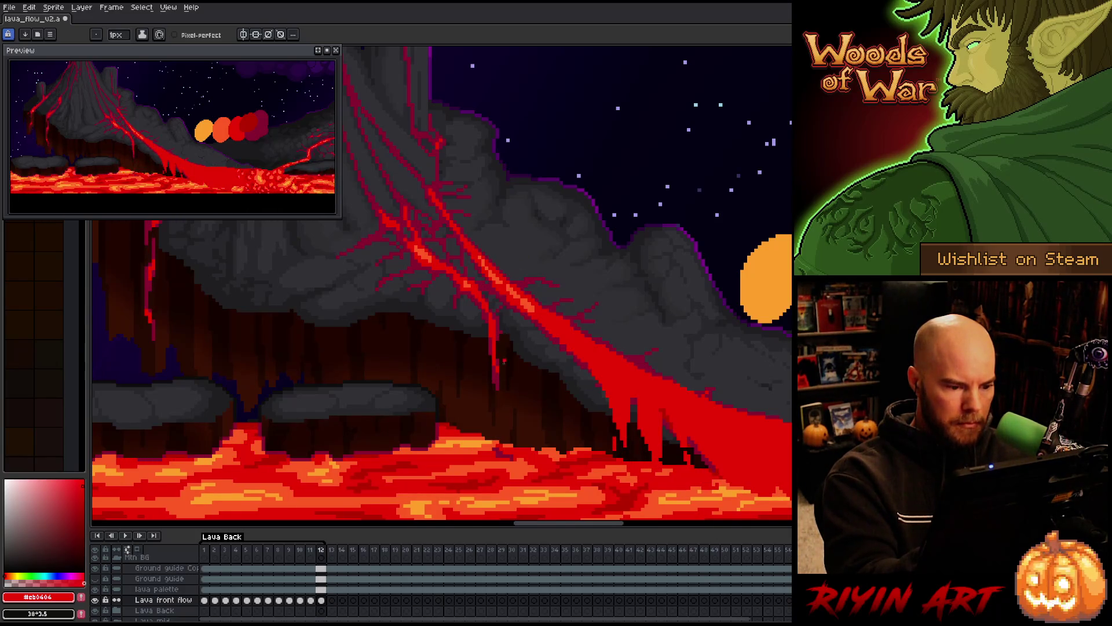
Return to frame 1, step through frames 2 to 5, then preview the loop briefly.
key(Home)
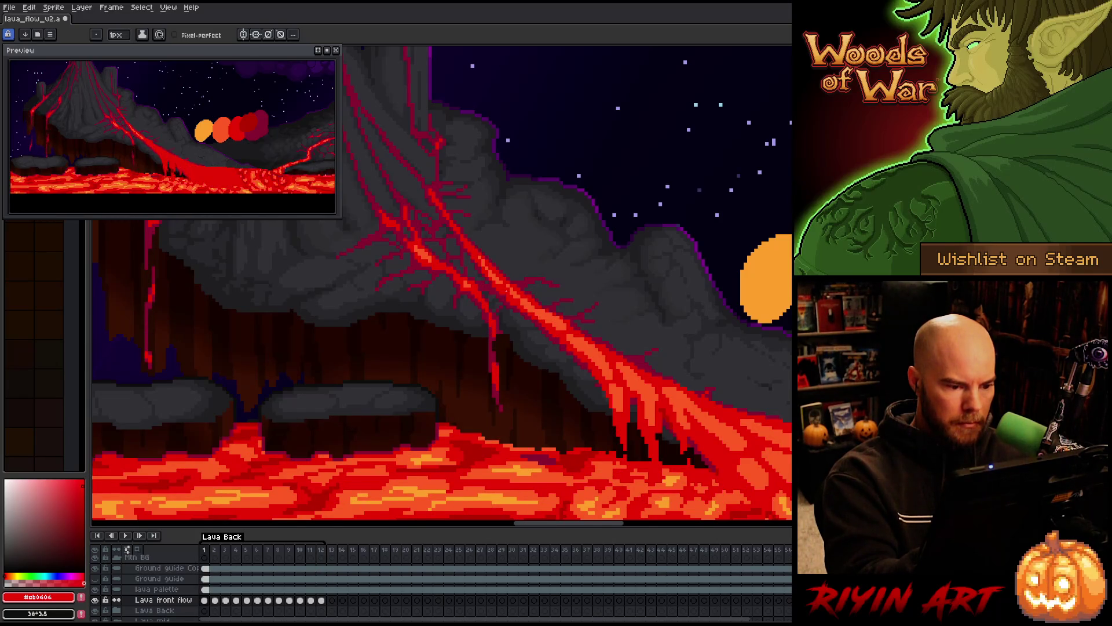
key(period)
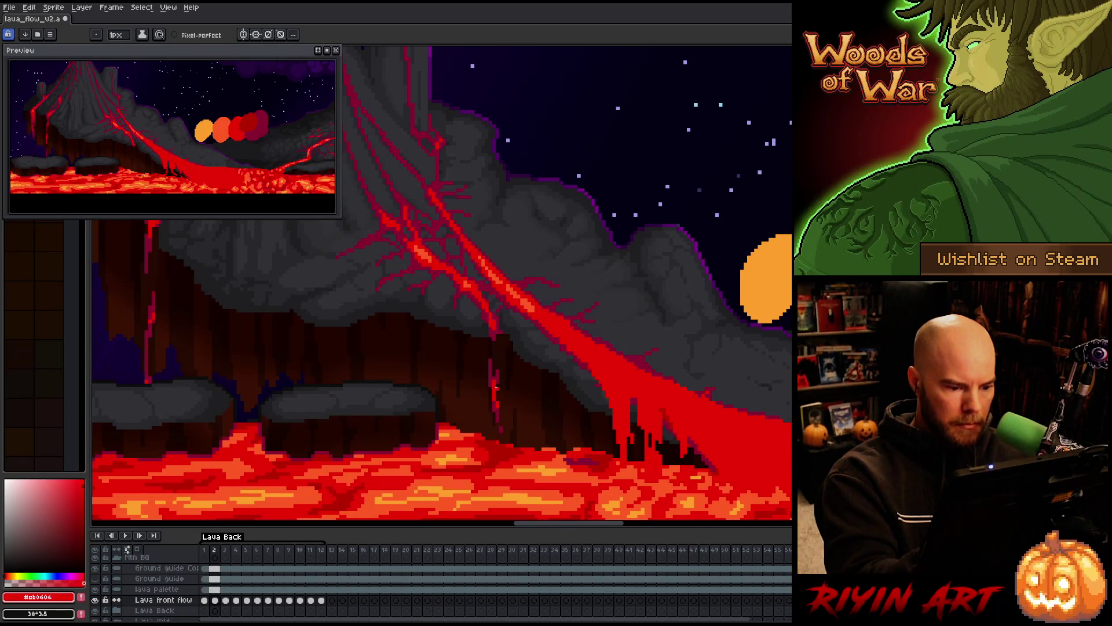
key(period)
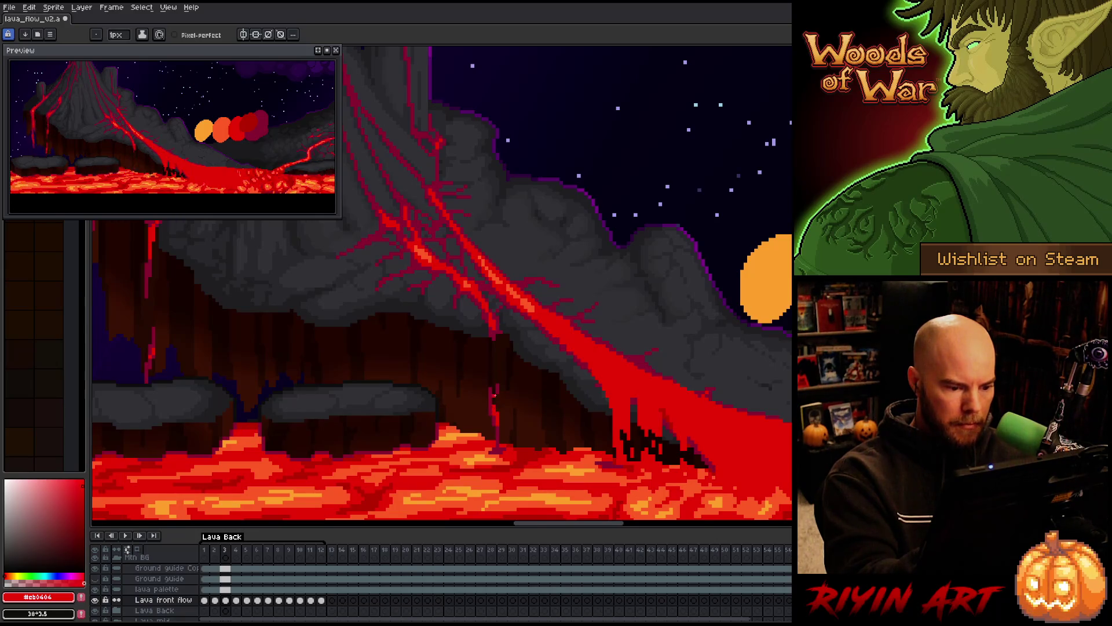
key(period)
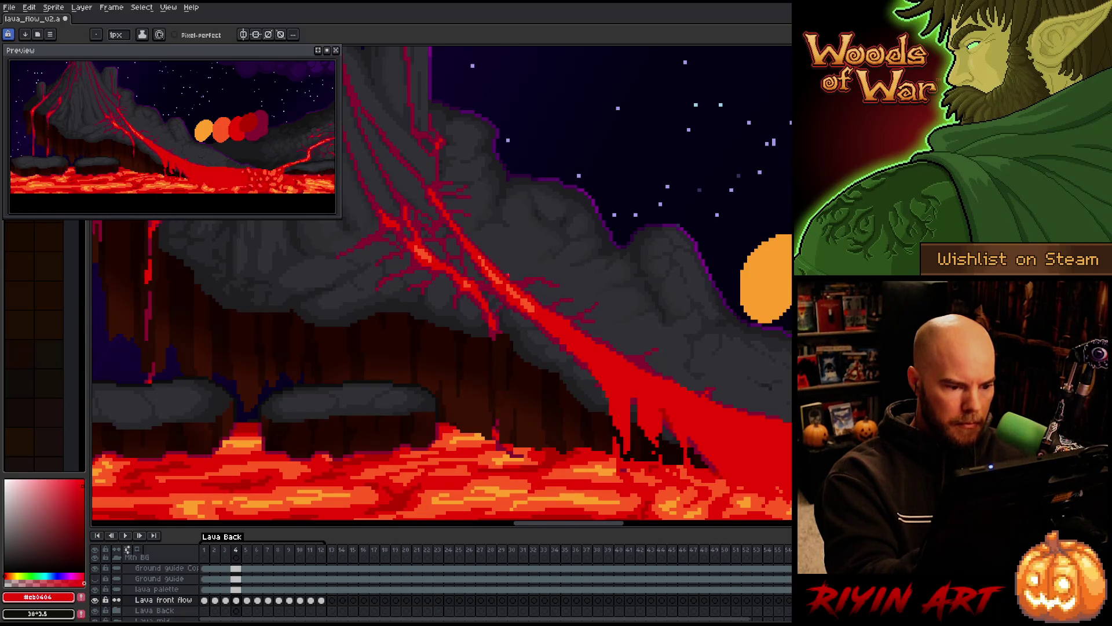
key(comma)
key(comma)
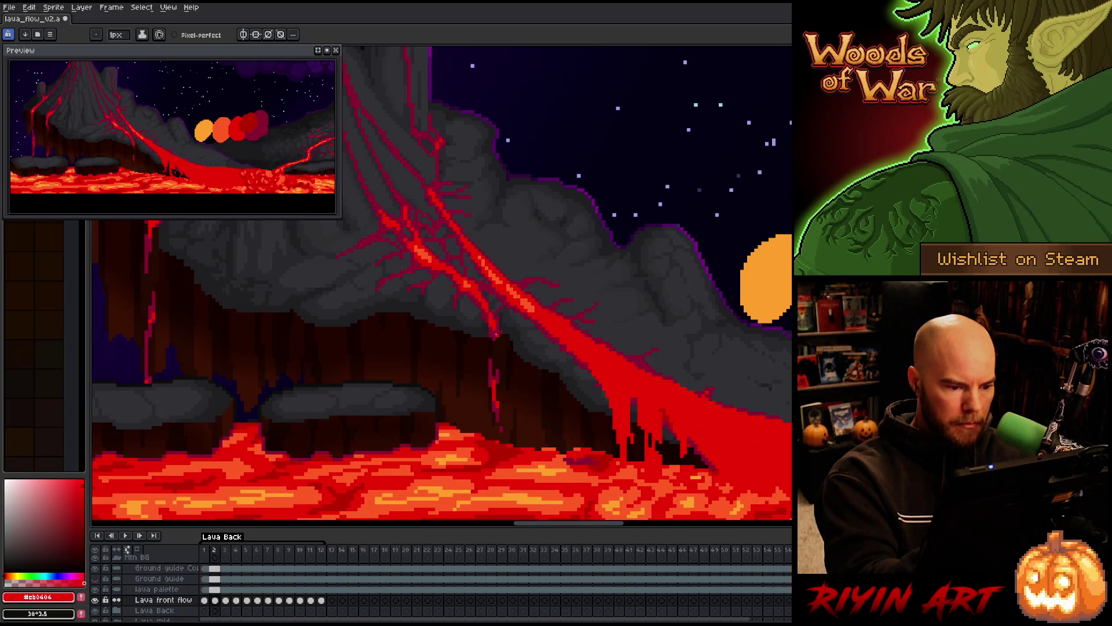
key(period)
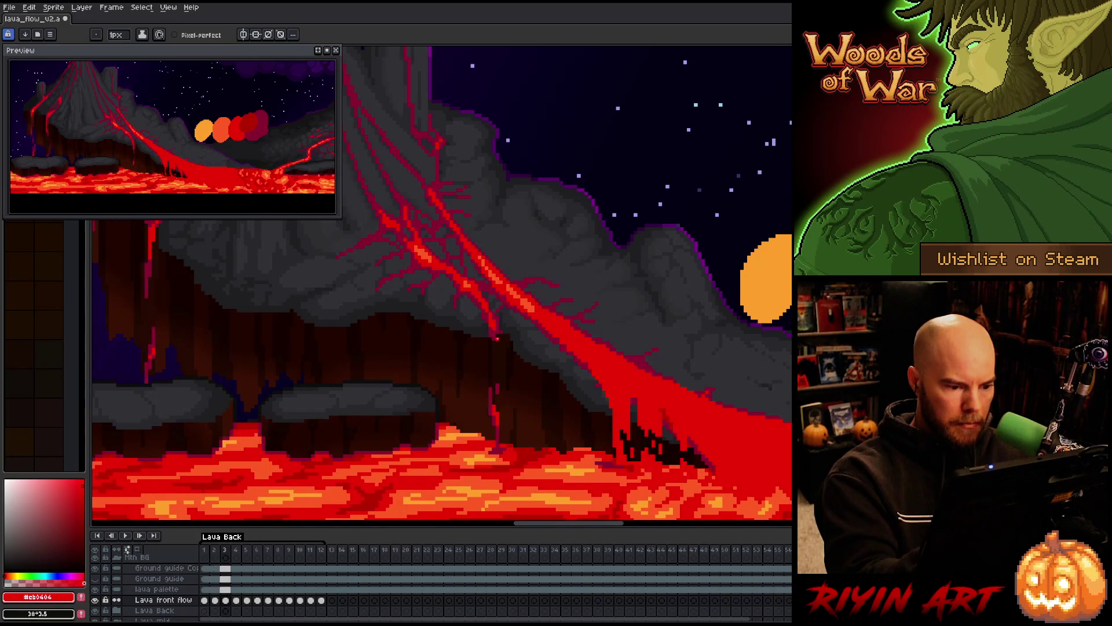
key(period)
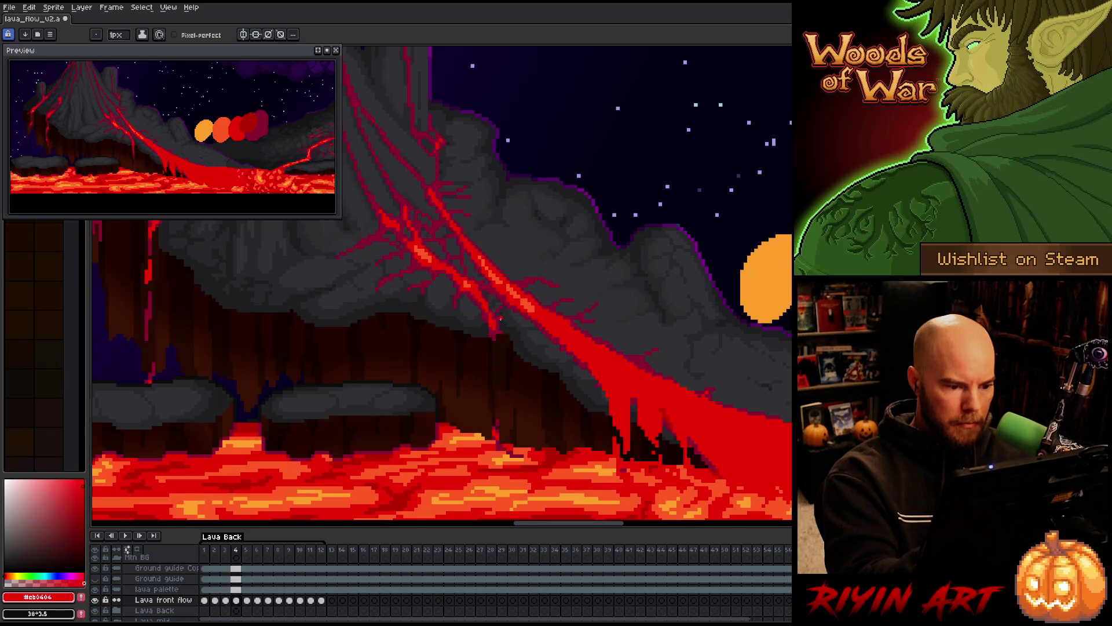
key(period)
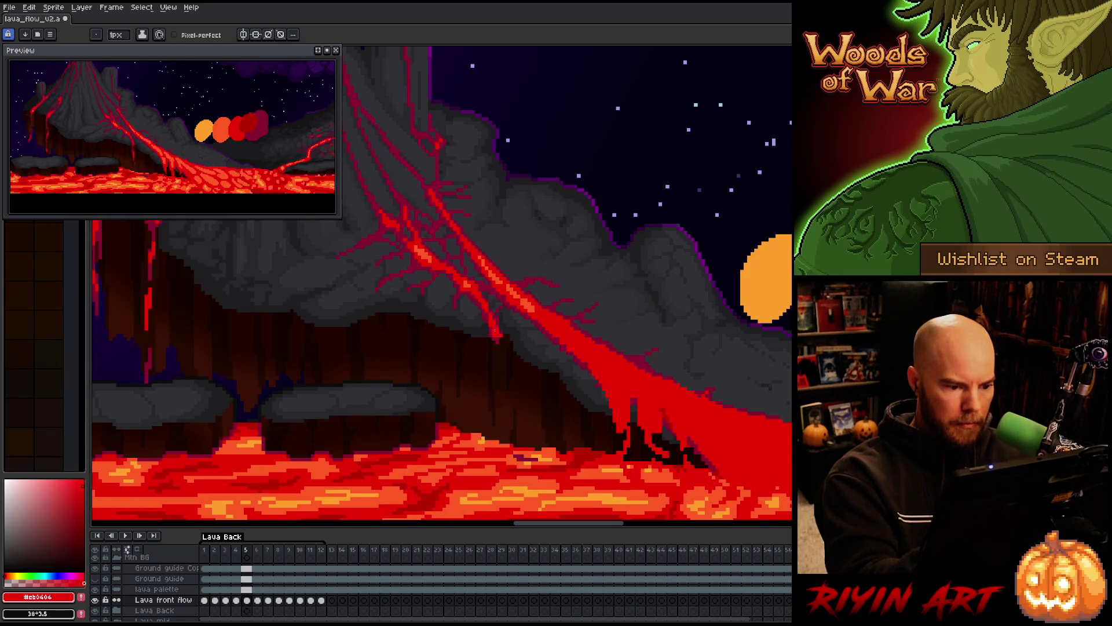
key(Return)
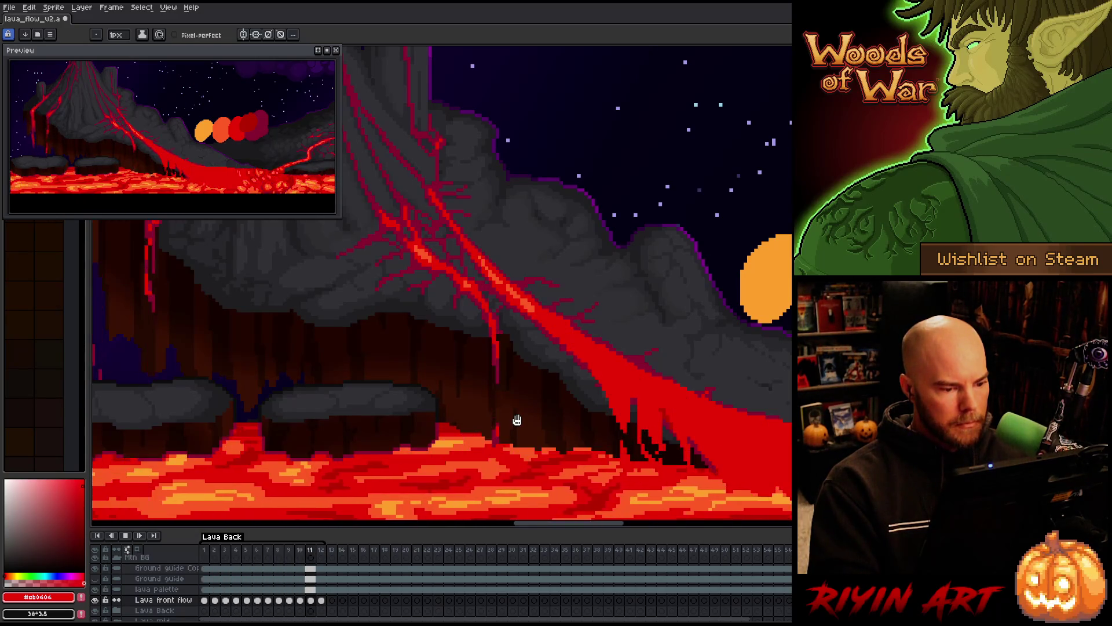
key(Return)
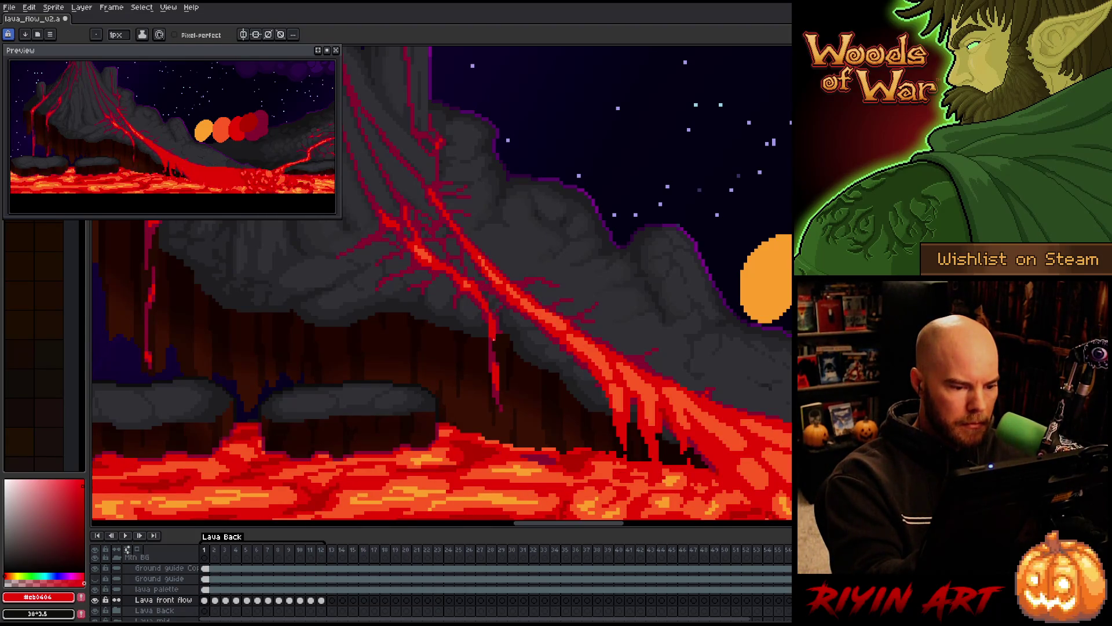
Across frames 2 to 5, sample the dark crimson #870730 and bright red #cb0404 from the lava.
key(Right)
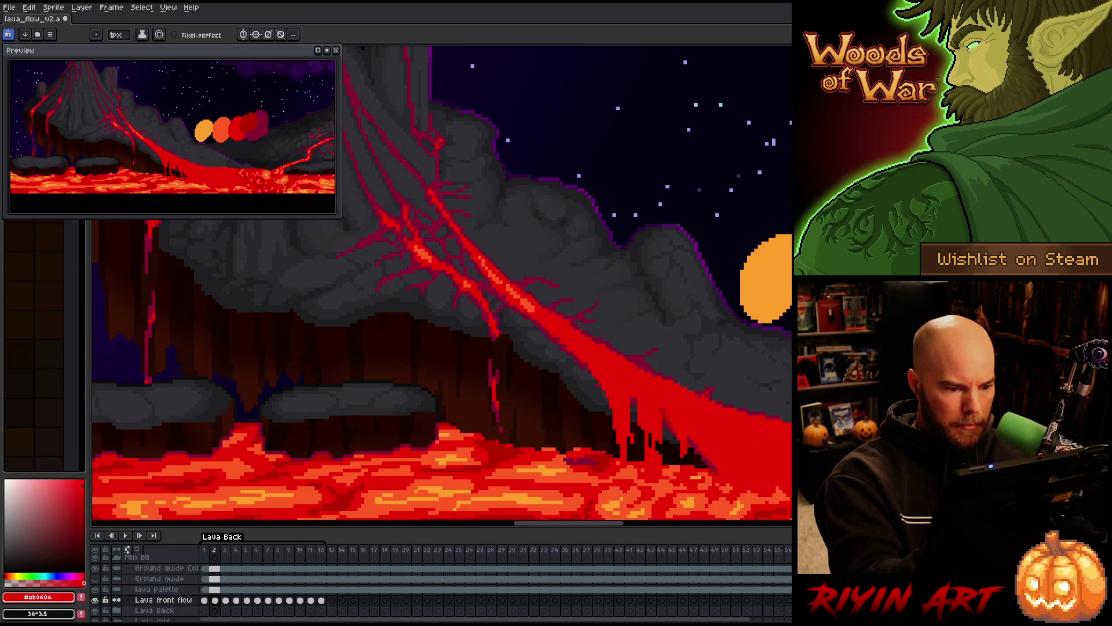
key(Right)
key(Right)
key(Left)
alt+click(491, 331)
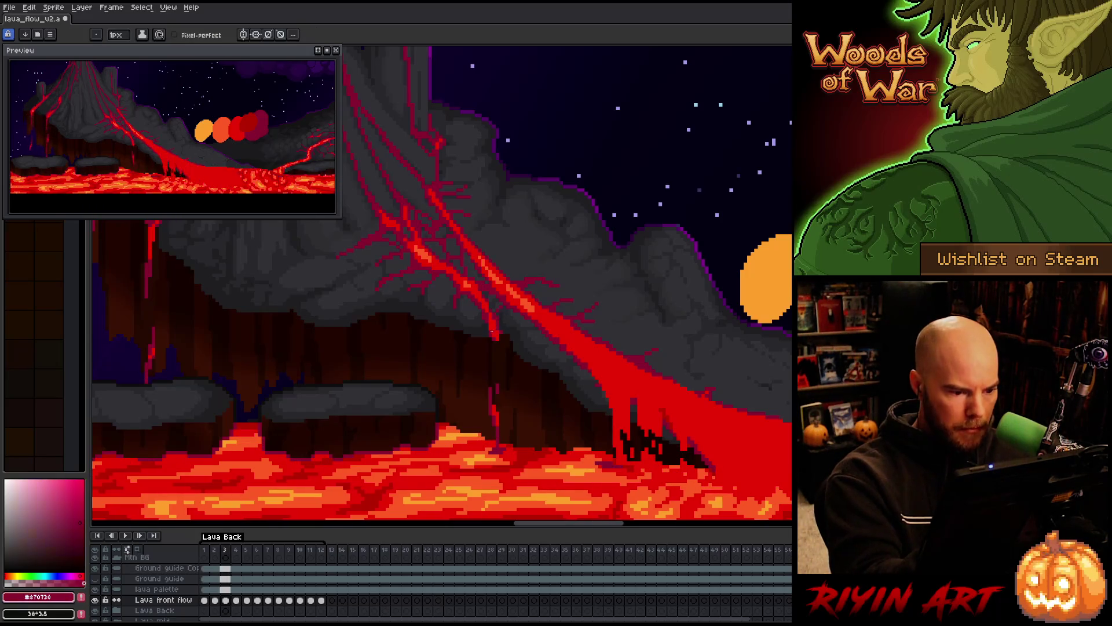
key(Right)
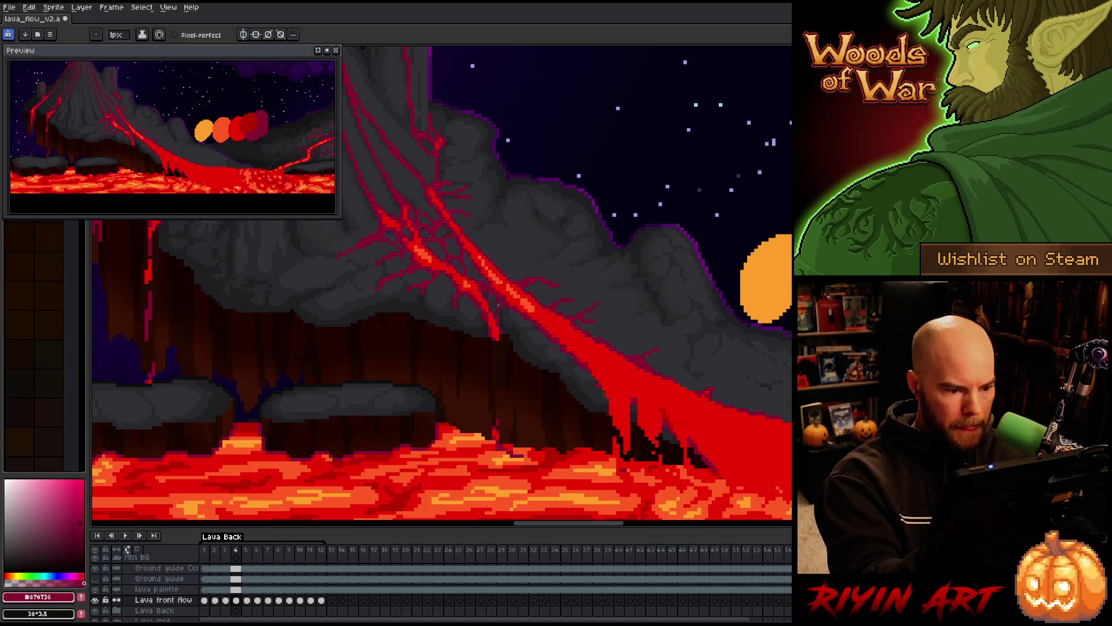
alt+click(492, 329)
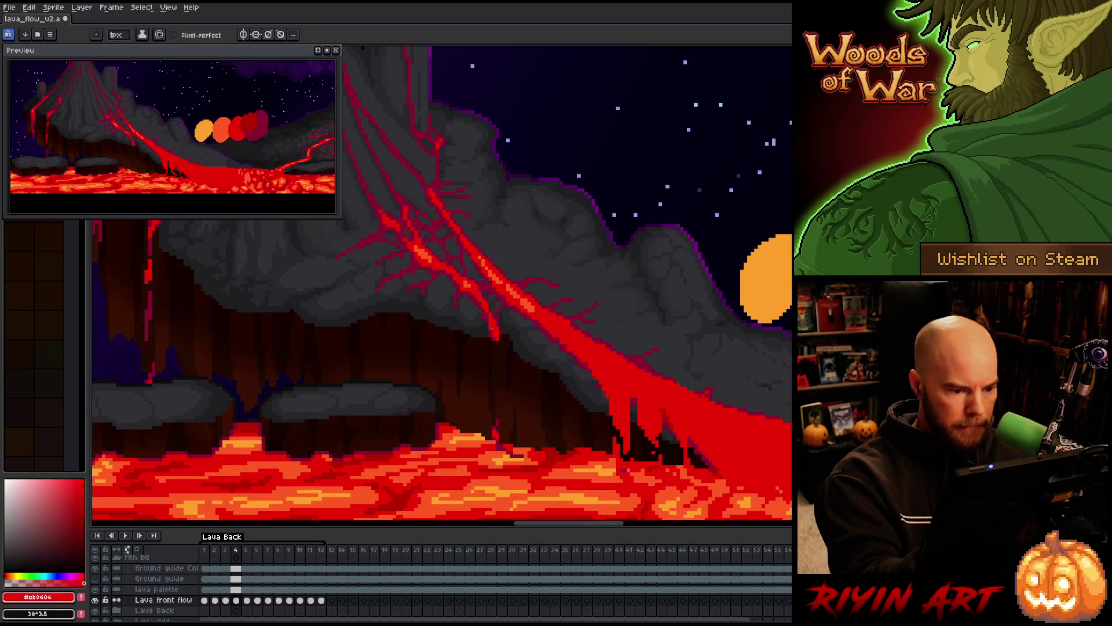
key(Right)
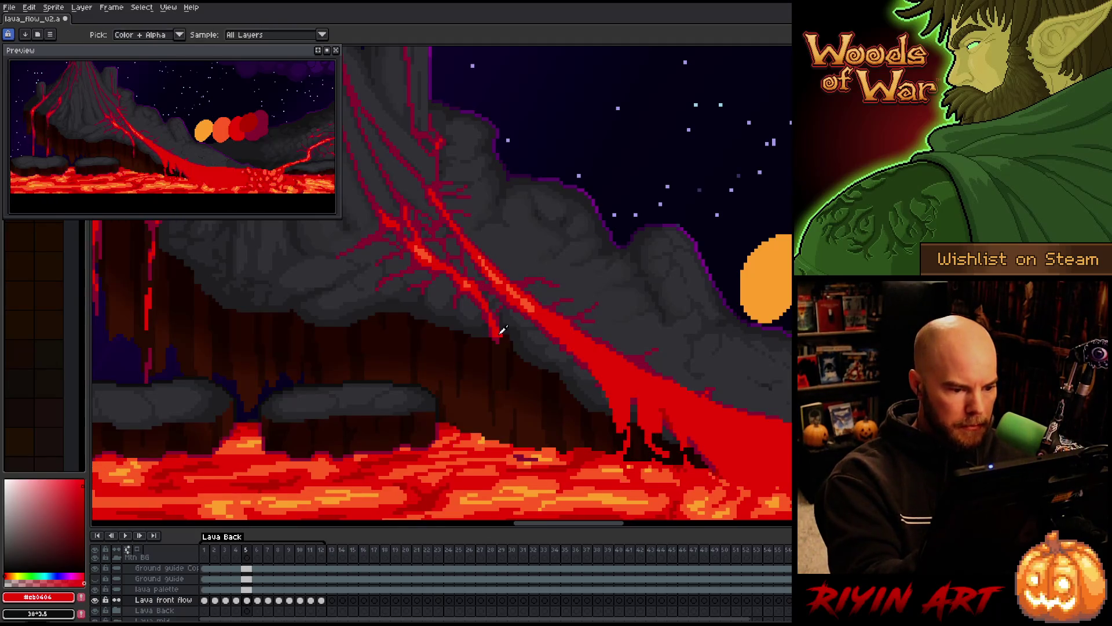
key(Left)
key(Right)
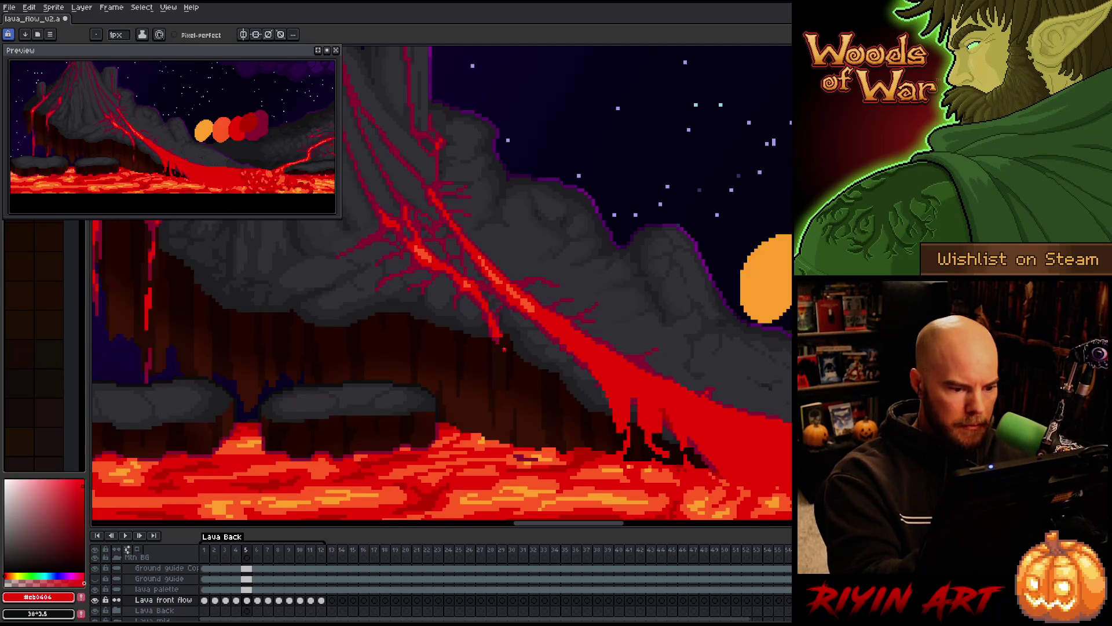
alt+click(501, 335)
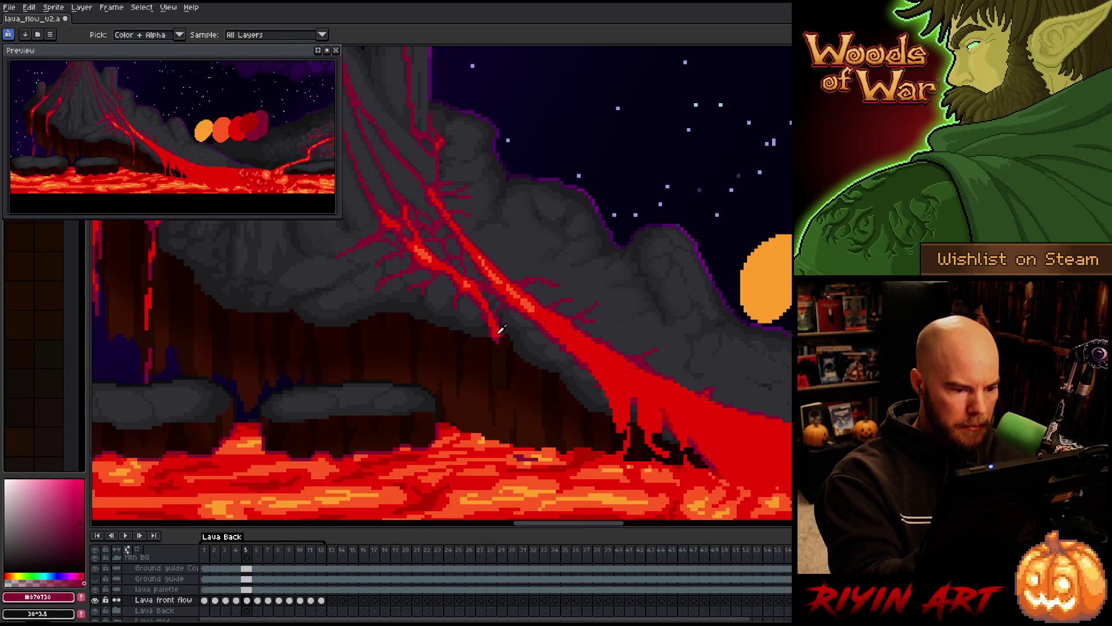
alt+click(502, 328)
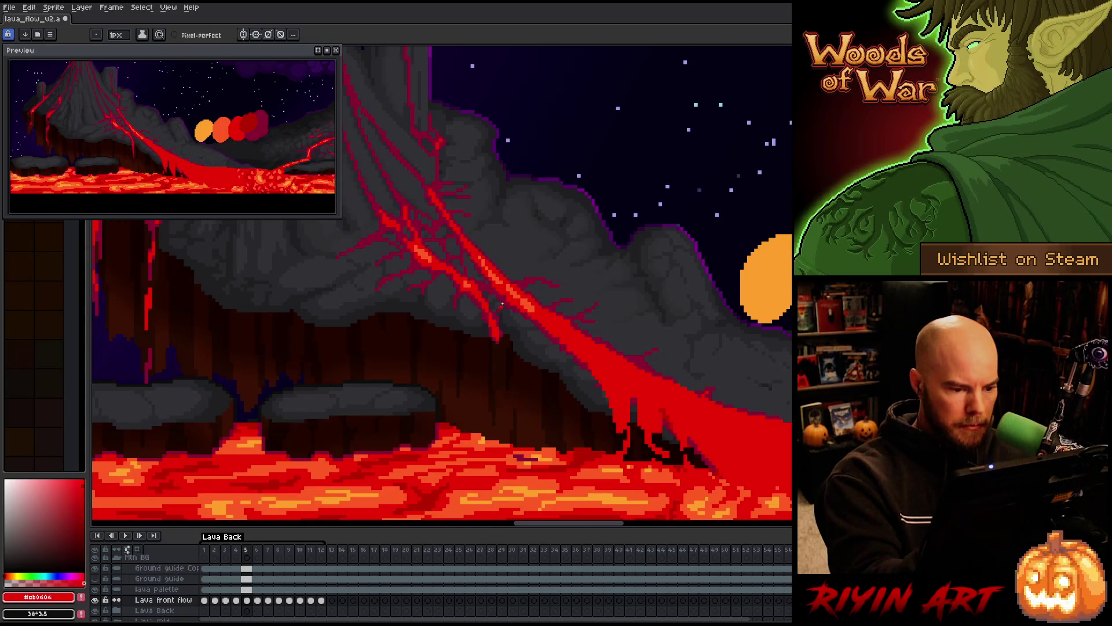
key(Left)
alt+click(501, 326)
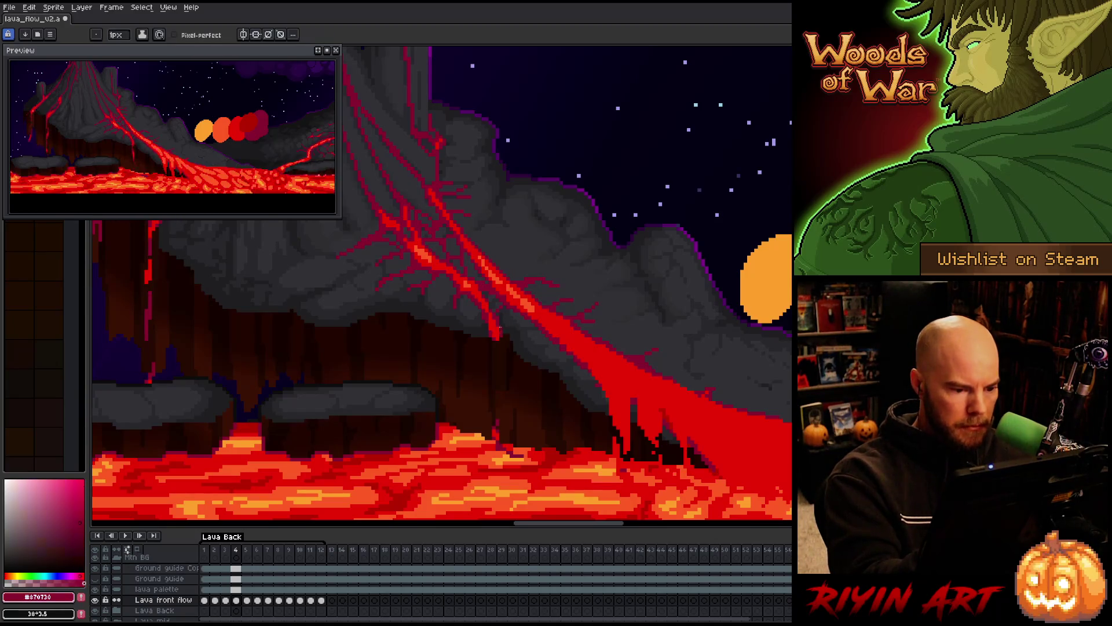
Step through frames 5 and 6 and onward, play the lava flow animation, and save.
key(Right)
key(Left)
key(Right)
key(Right)
key(Left)
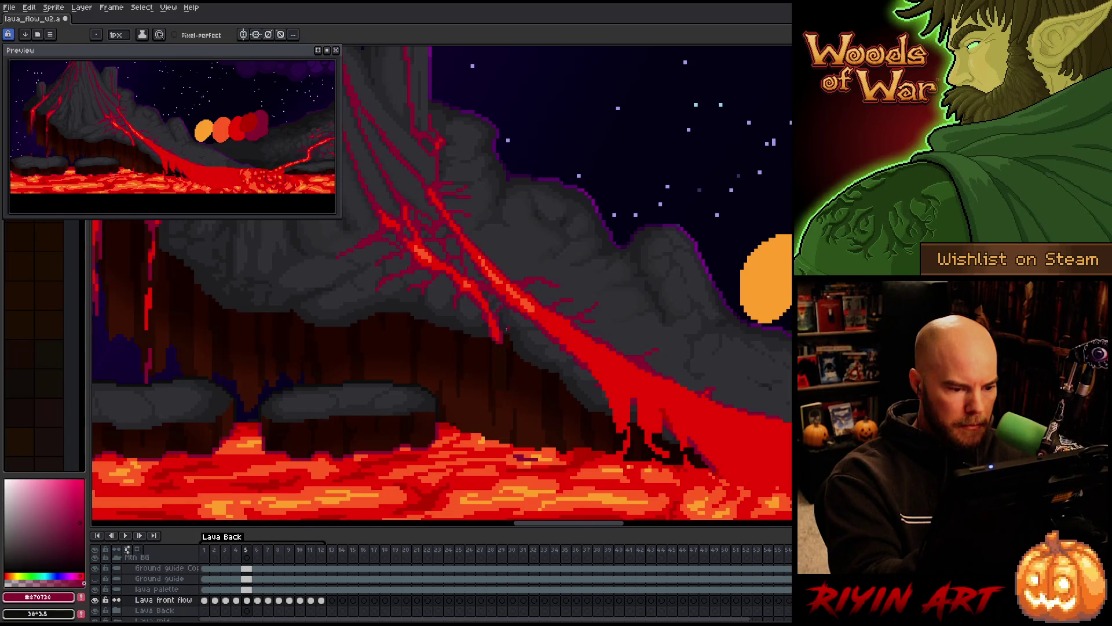
key(Right)
key(Right)
key(Right)
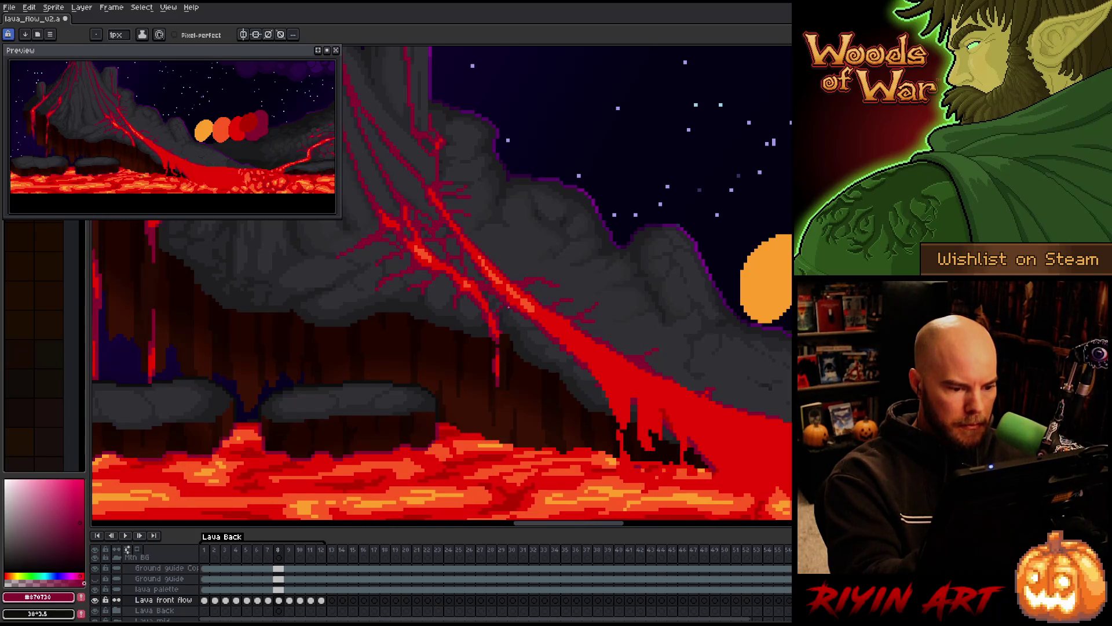
key(Right)
key(Right)
key(Right)
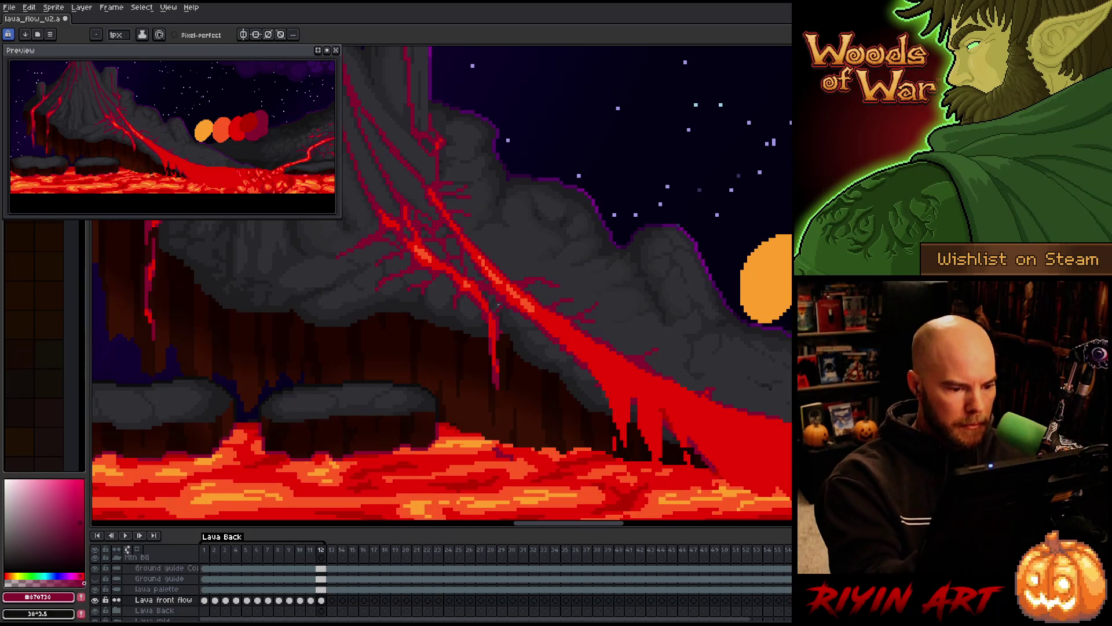
key(Right)
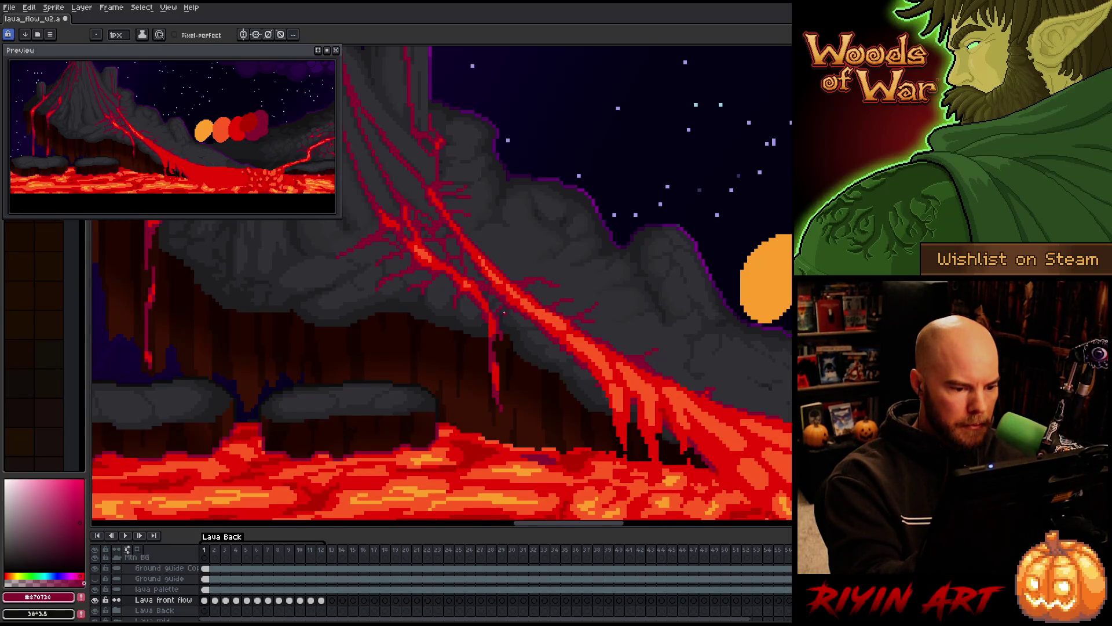
key(Right)
key(Right)
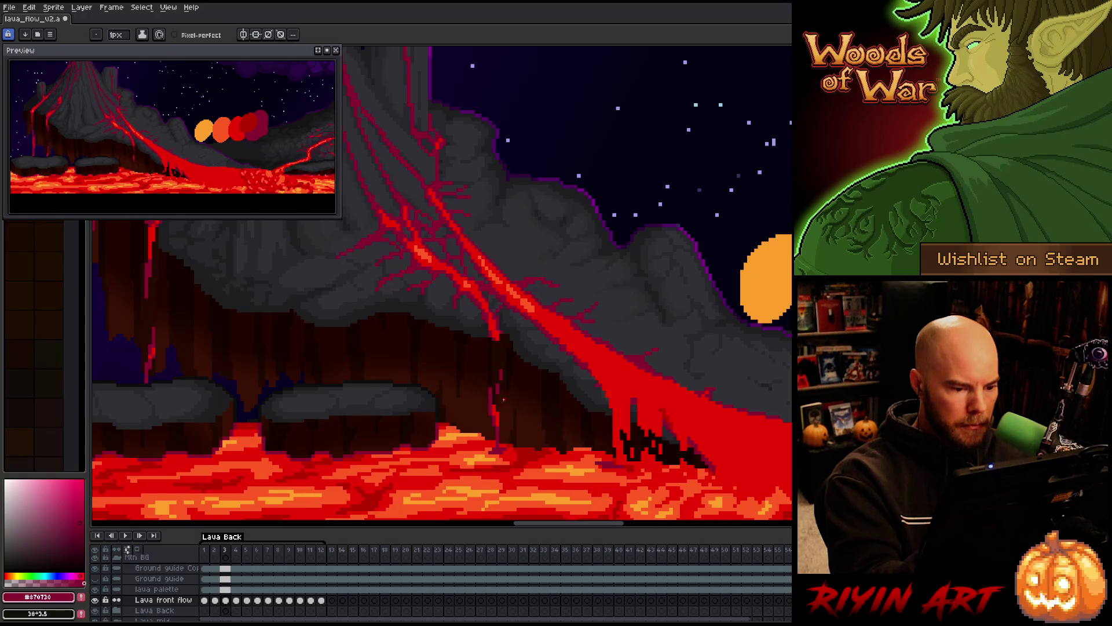
key(Right)
key(Return)
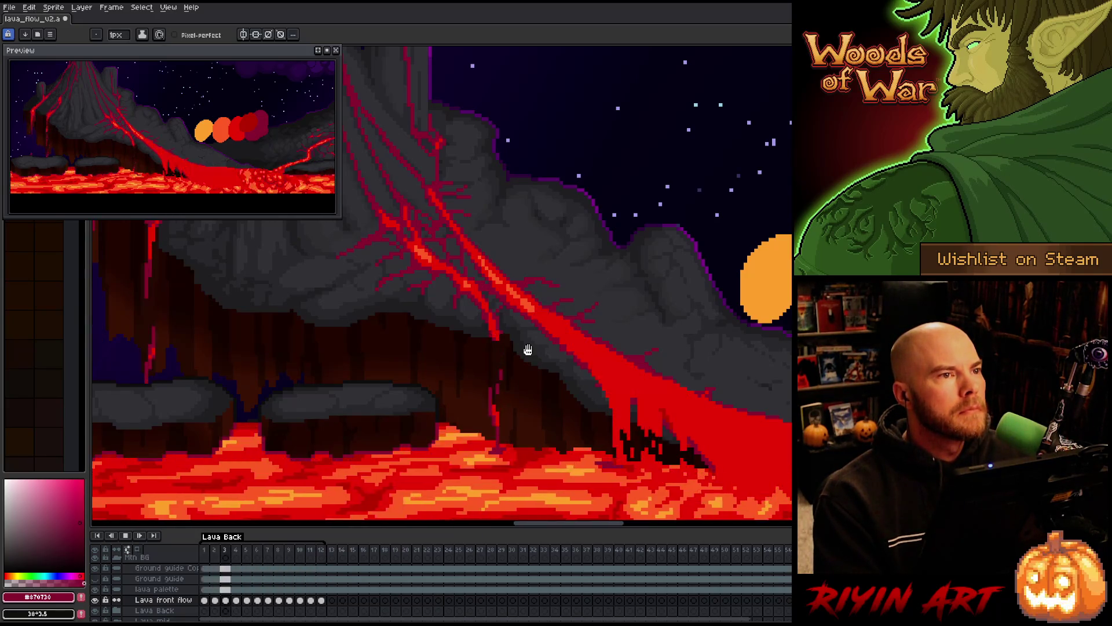
key(ctrl+s)
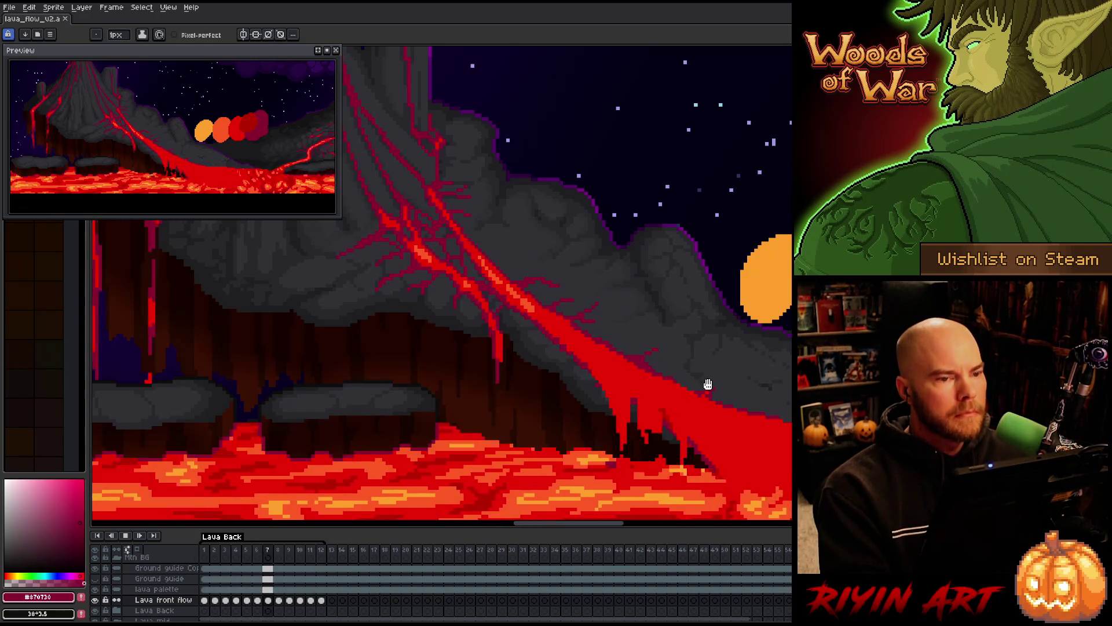
Pan to the lava flow's lower end, select frame 1 of Lava front flow, and sample orange #fe5a22.
drag(666, 409, 389, 368)
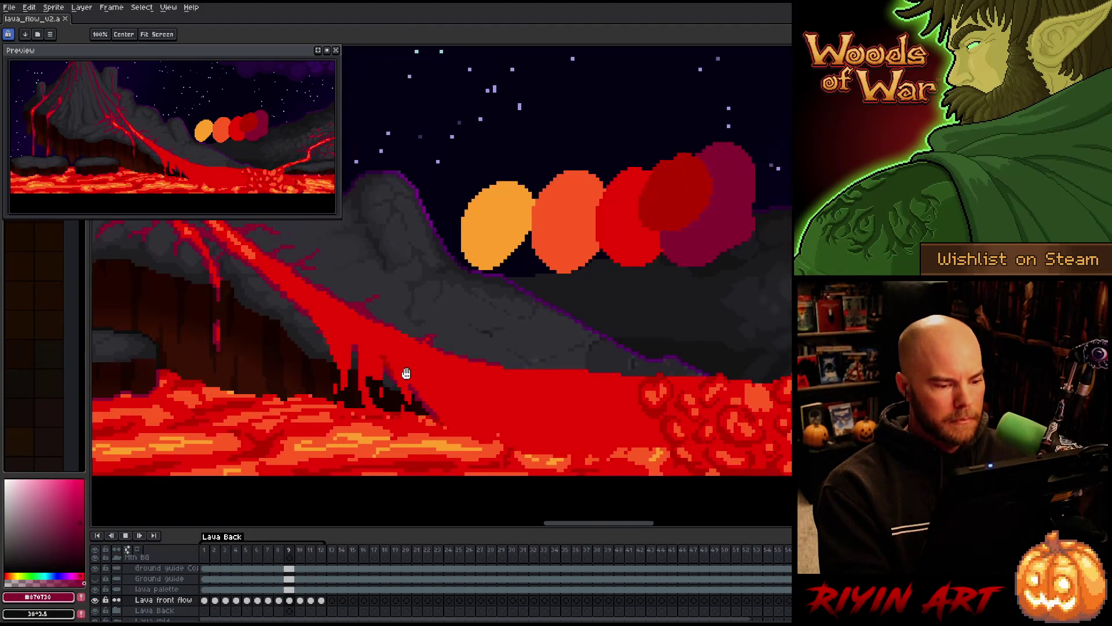
drag(509, 390, 494, 405)
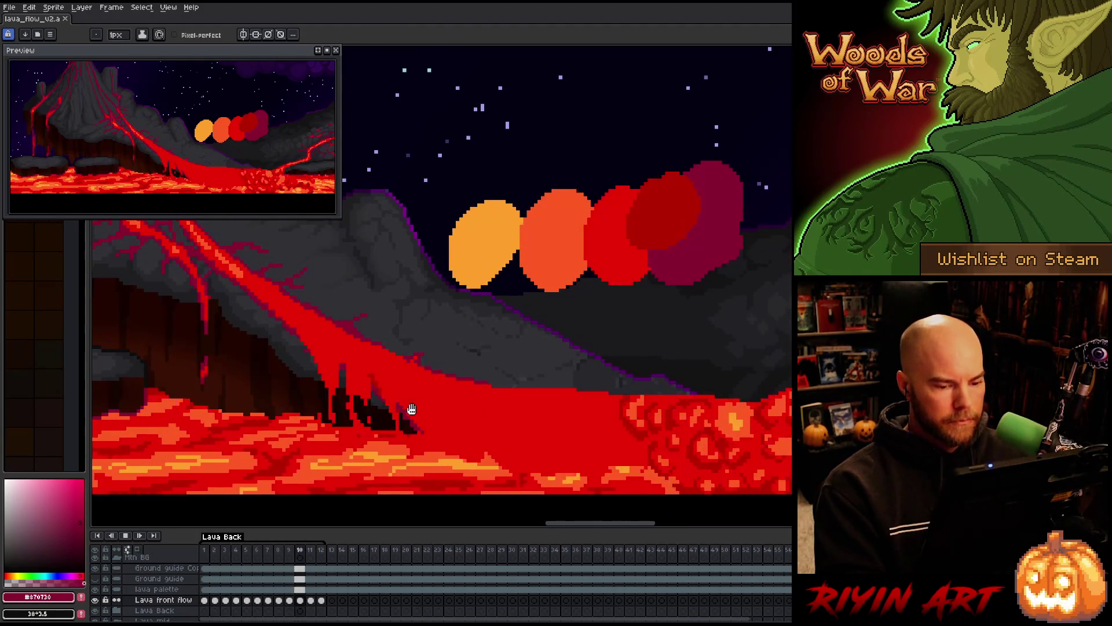
click(205, 601)
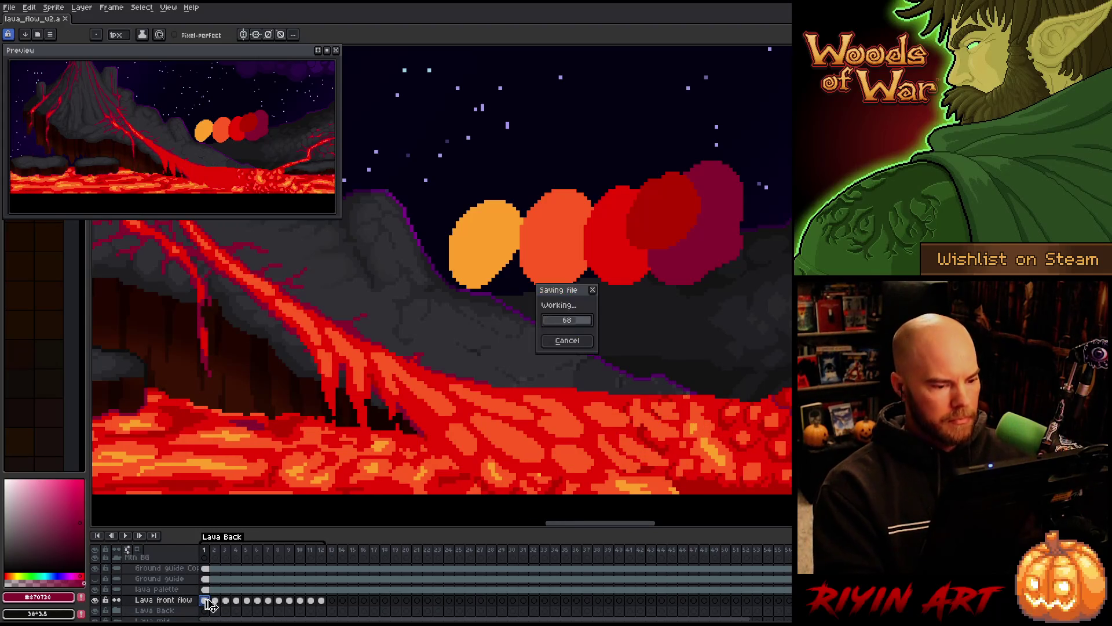
key(i)
click(443, 398)
key(b)
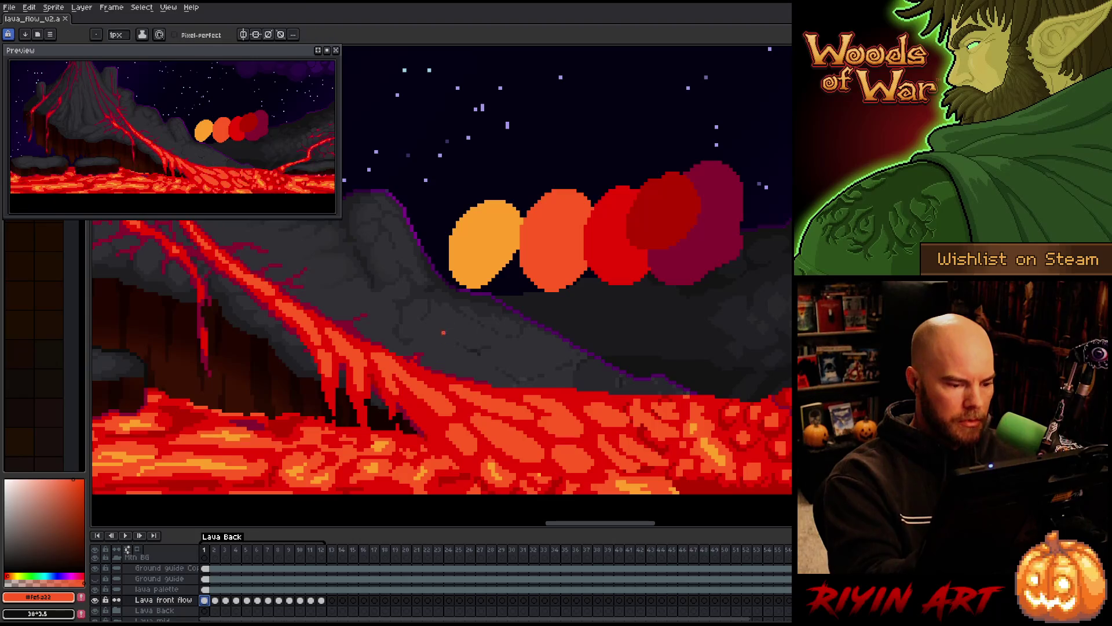
Pick the lava red #cb0404 and solo the Lava front flow layer.
alt+click(96, 602)
alt+click(96, 601)
alt+click(96, 602)
alt+click(96, 601)
key(i)
click(474, 456)
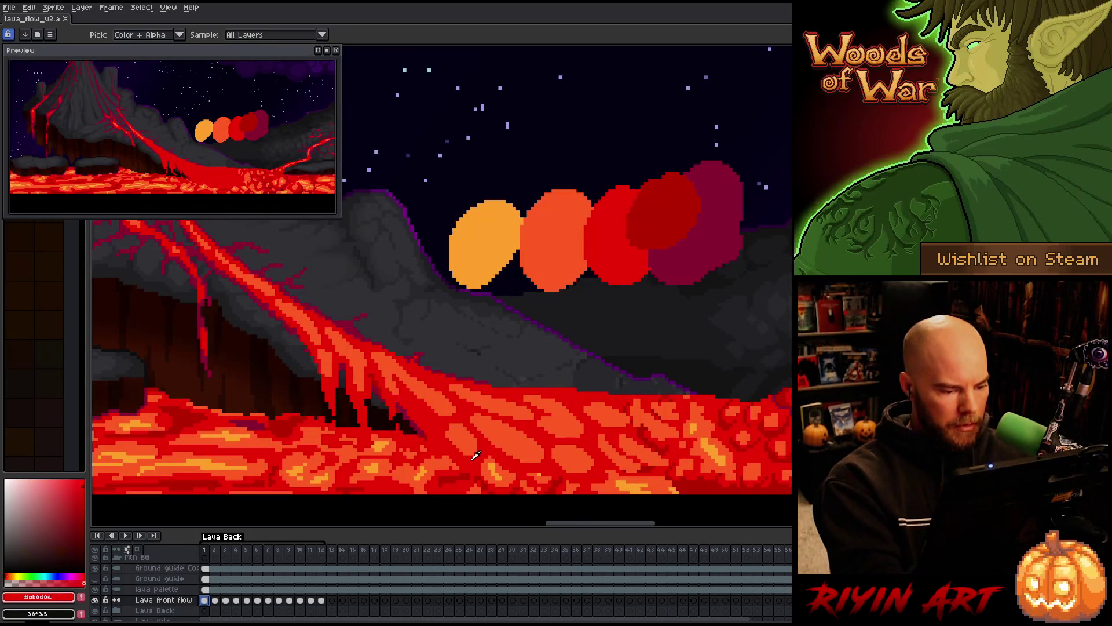
key(b)
alt+click(96, 601)
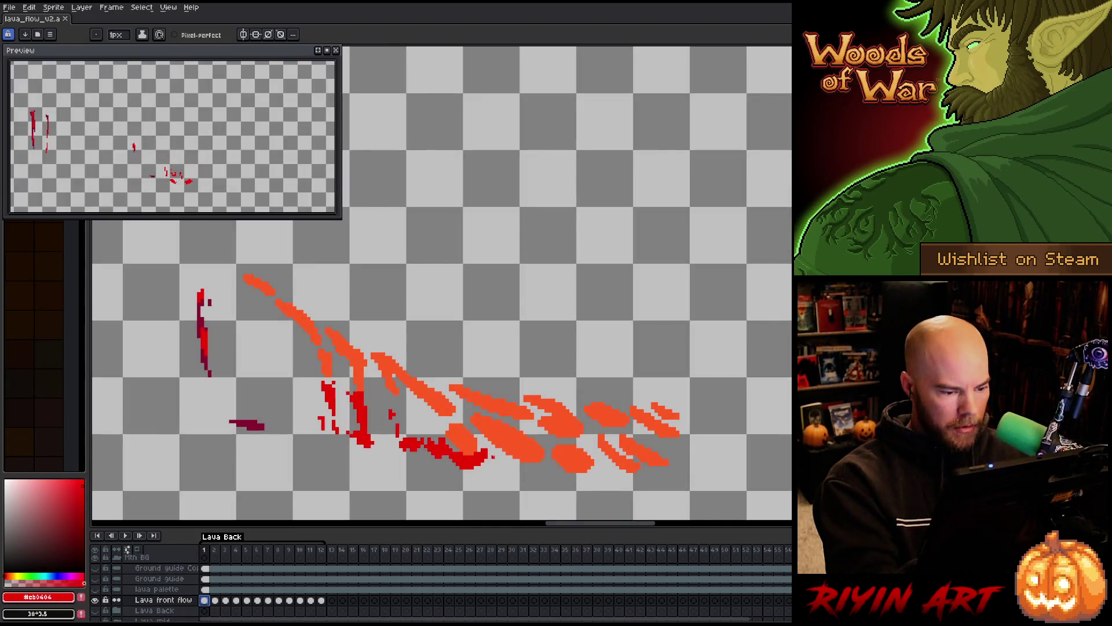
Draw a red outline along the lava flow's edge and bucket-fill its inside red.
mouse_move(488, 455)
mouse_down()
mouse_move(509, 472)
mouse_move(594, 480)
mouse_move(637, 478)
mouse_move(674, 459)
mouse_move(658, 445)
mouse_move(678, 425)
mouse_move(663, 403)
mouse_move(512, 396)
mouse_up()
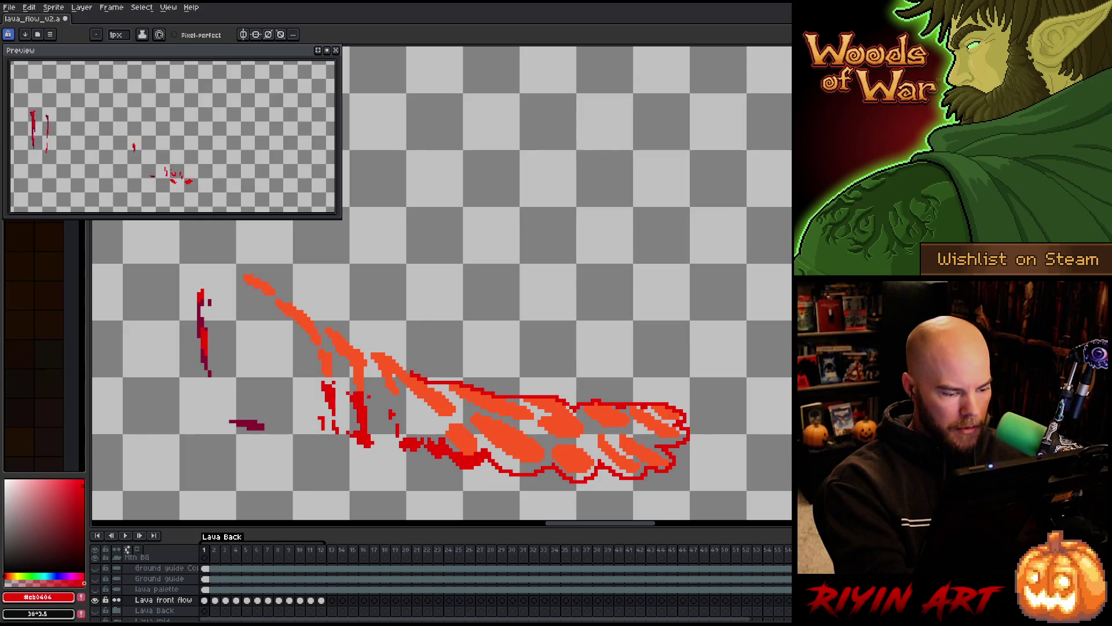
alt+click(95, 600)
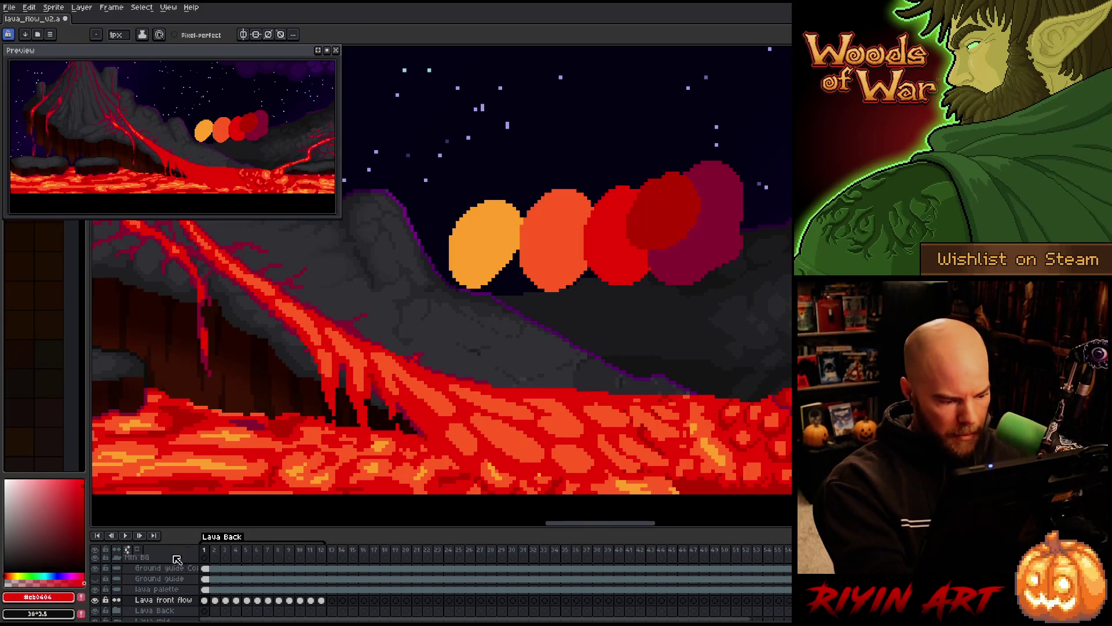
alt+click(95, 600)
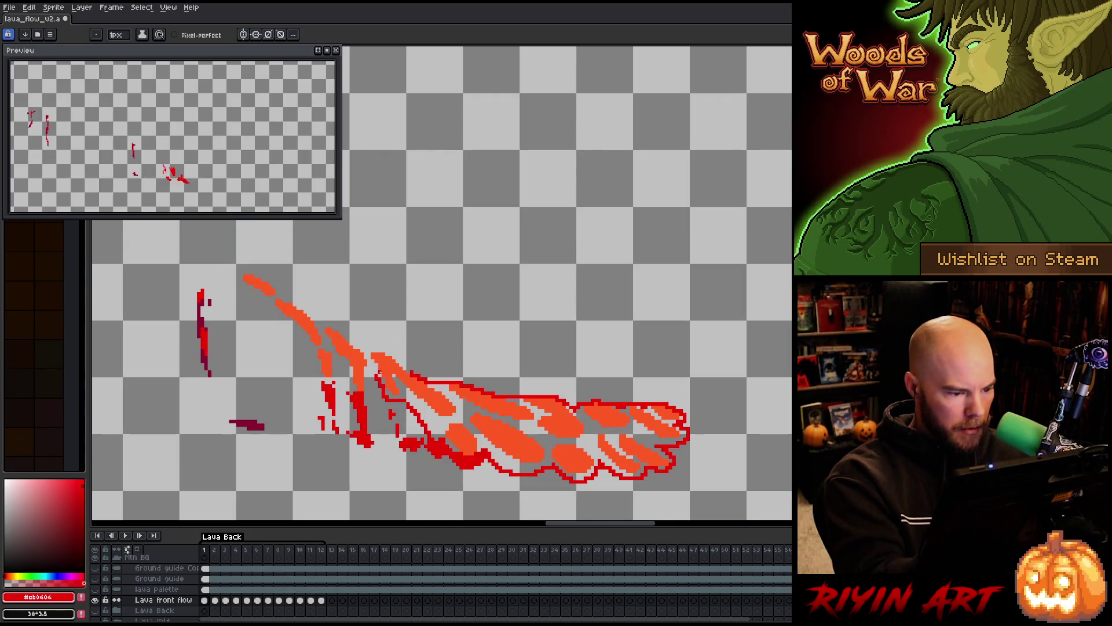
key(g)
click(429, 400)
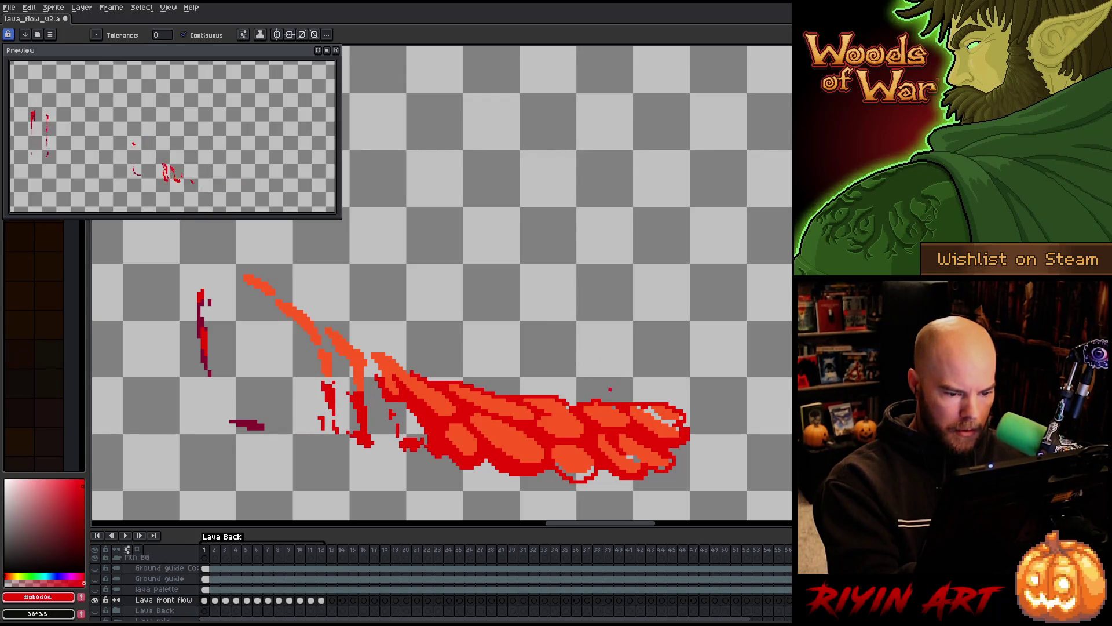
key(b)
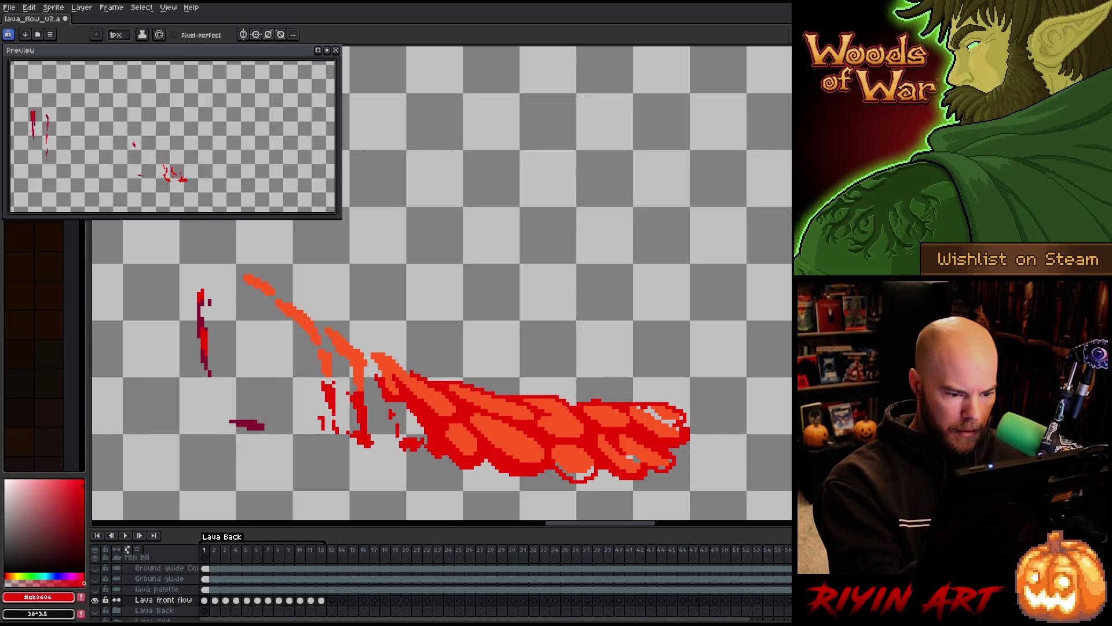
Fill the bottom orange patch red, undo the lower-middle fill, and show all layers again.
key(x)
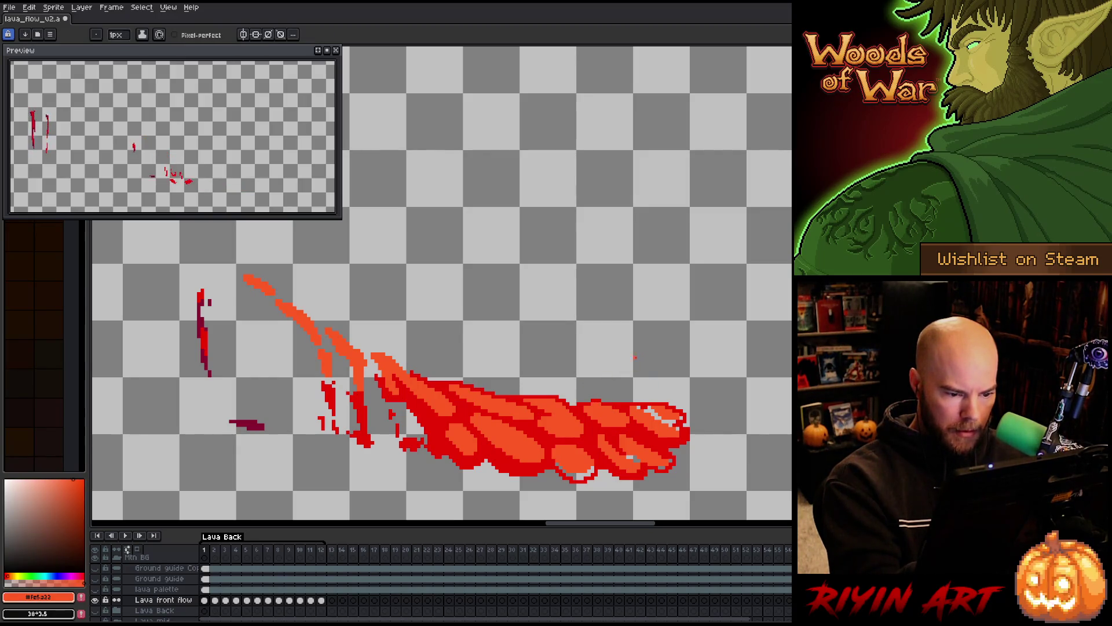
key(g)
key(x)
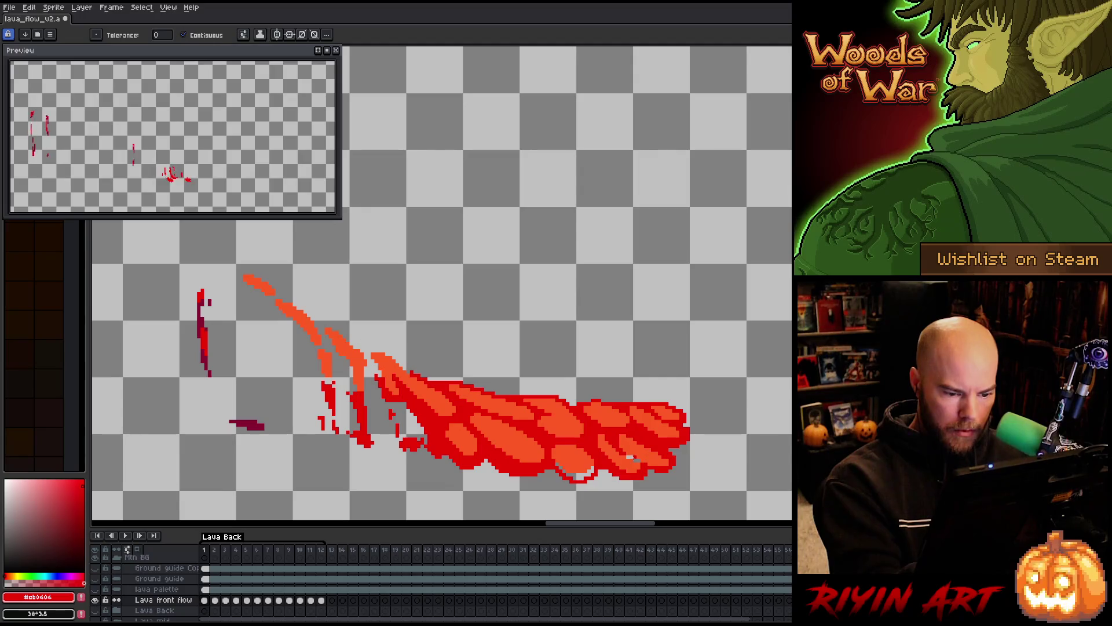
click(579, 476)
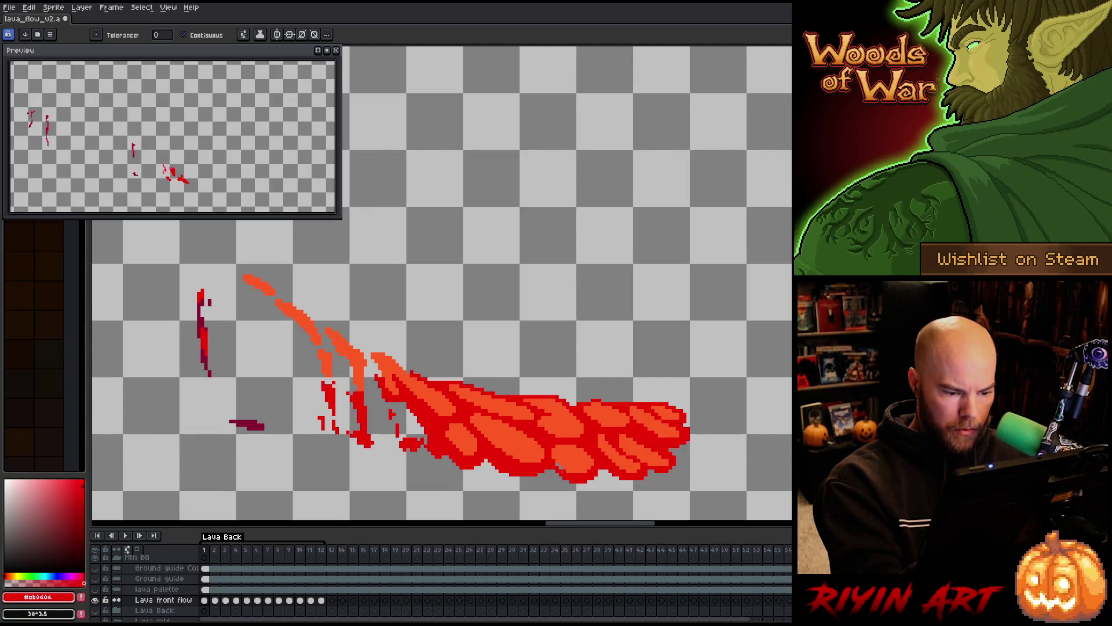
click(558, 460)
key(ctrl+z)
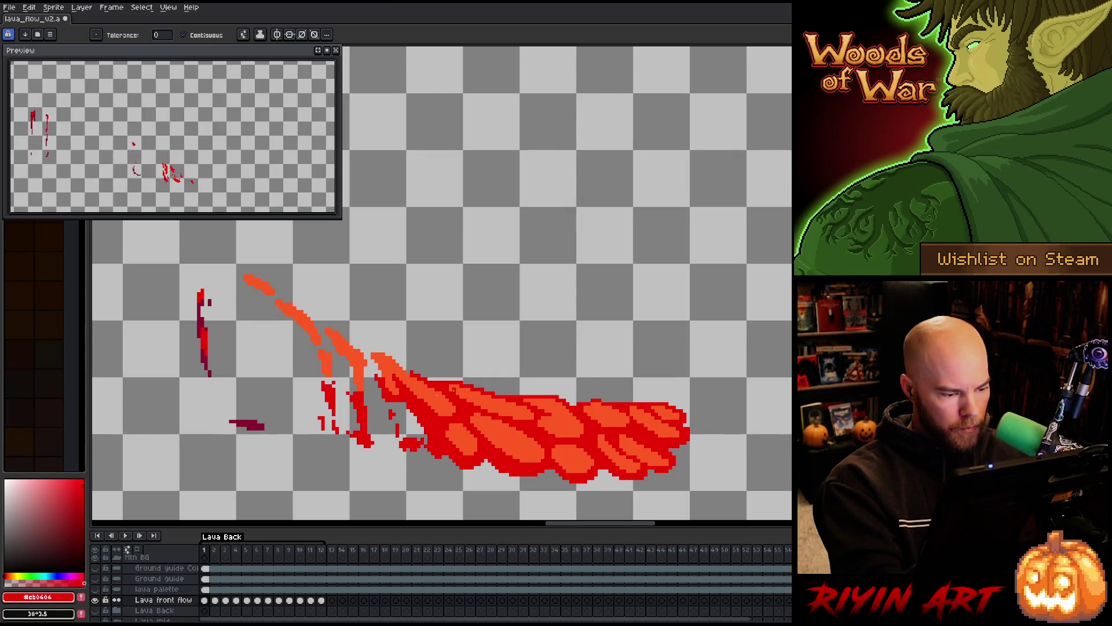
alt+click(96, 600)
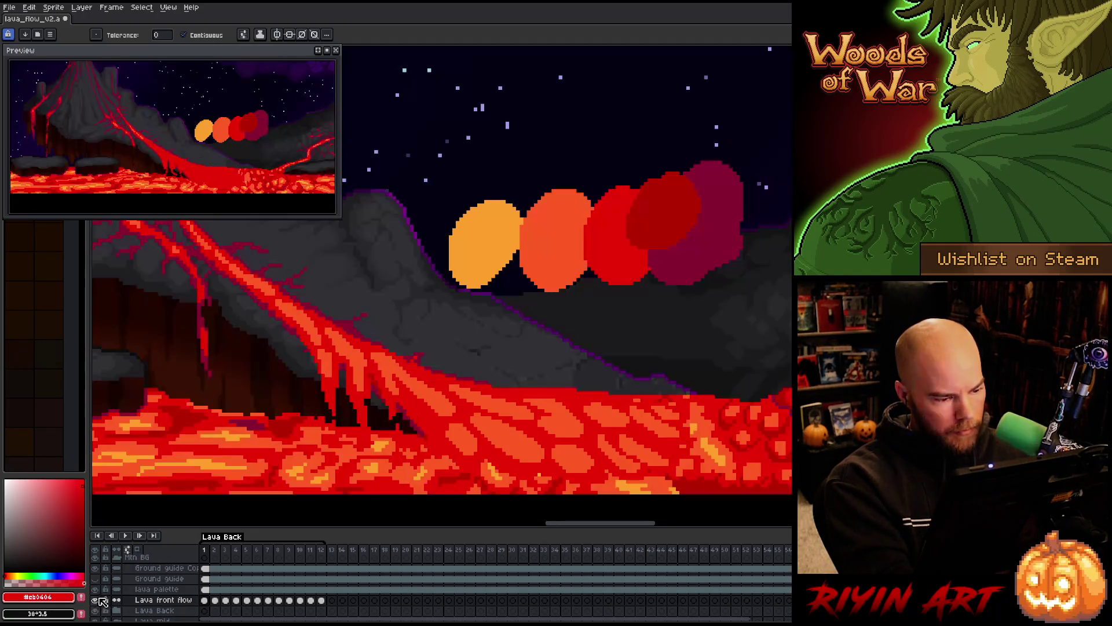
Save, pan across the lava lake, select frame 2 of Lava front flow and solo that layer.
key(ctrl+s)
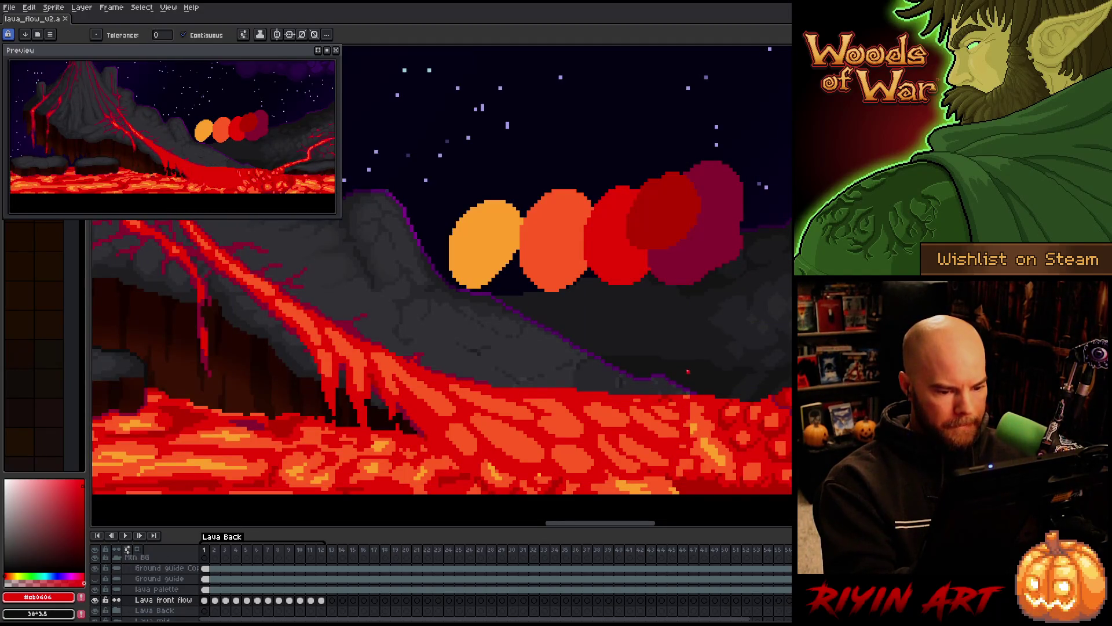
mouse_move(662, 397)
mouse_down()
mouse_move(742, 390)
mouse_move(684, 399)
mouse_up()
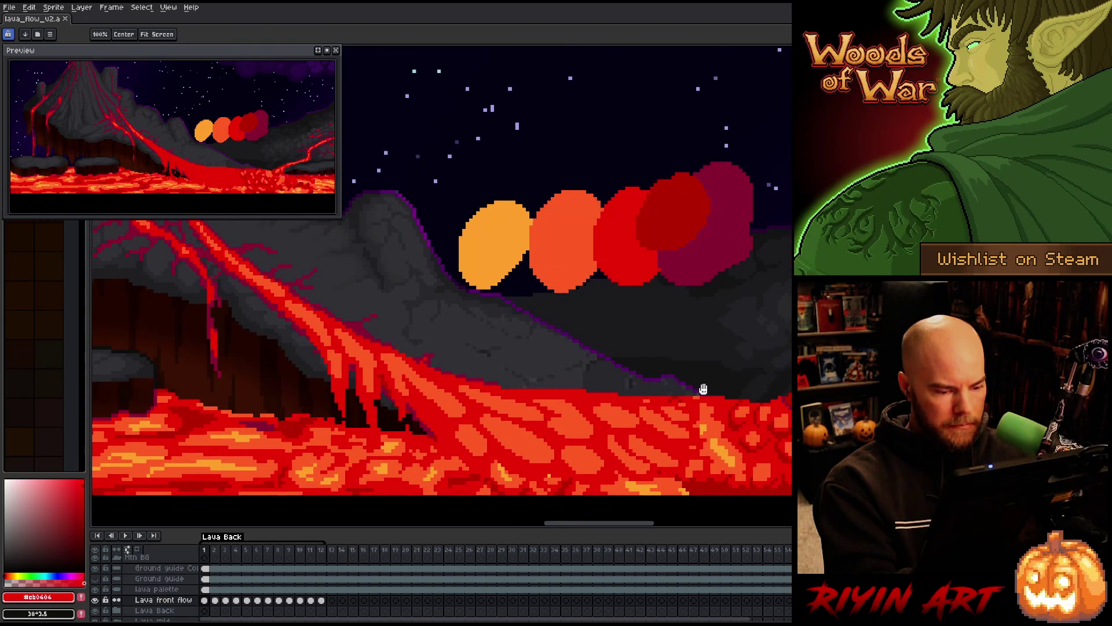
click(215, 600)
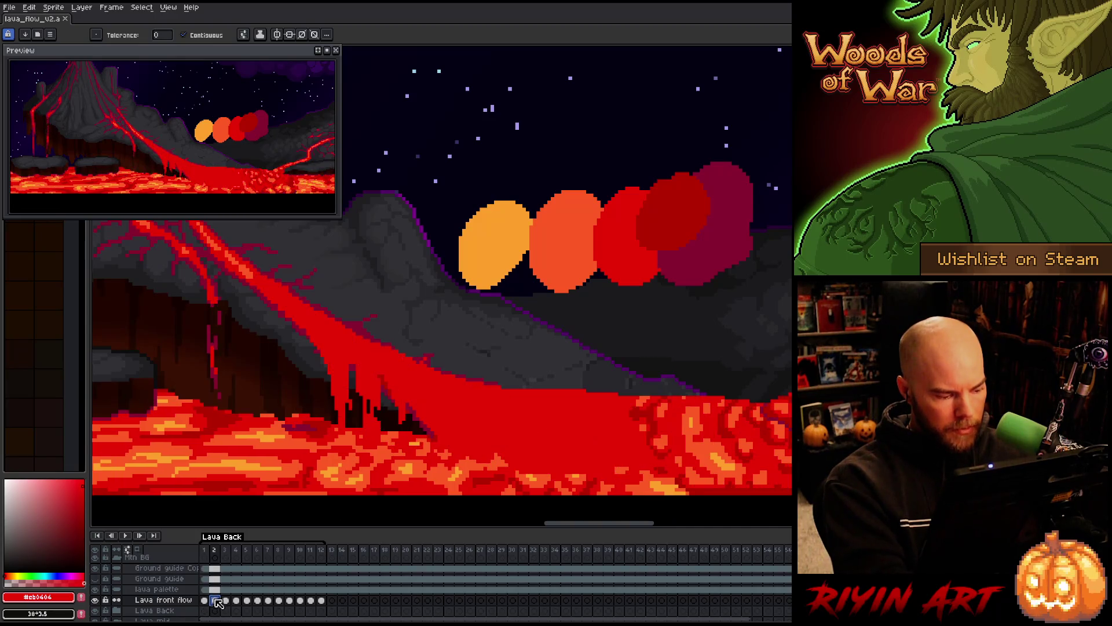
alt+click(94, 599)
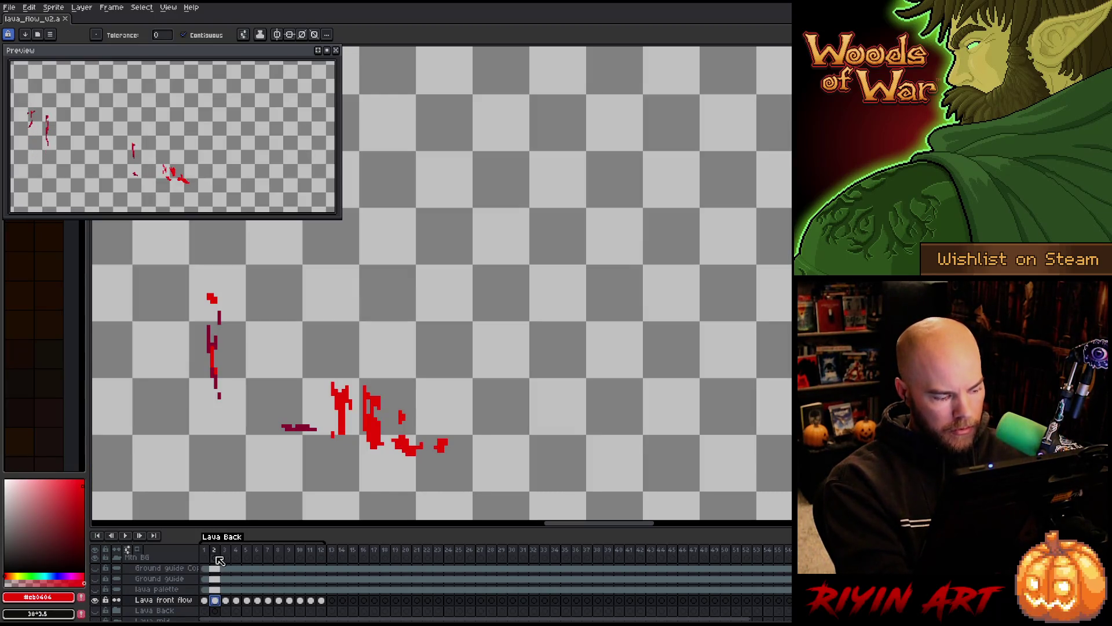
On Lava front flow frame 2, sample the orange from frame 1 and enlarge the brush to about 4-5px.
click(205, 600)
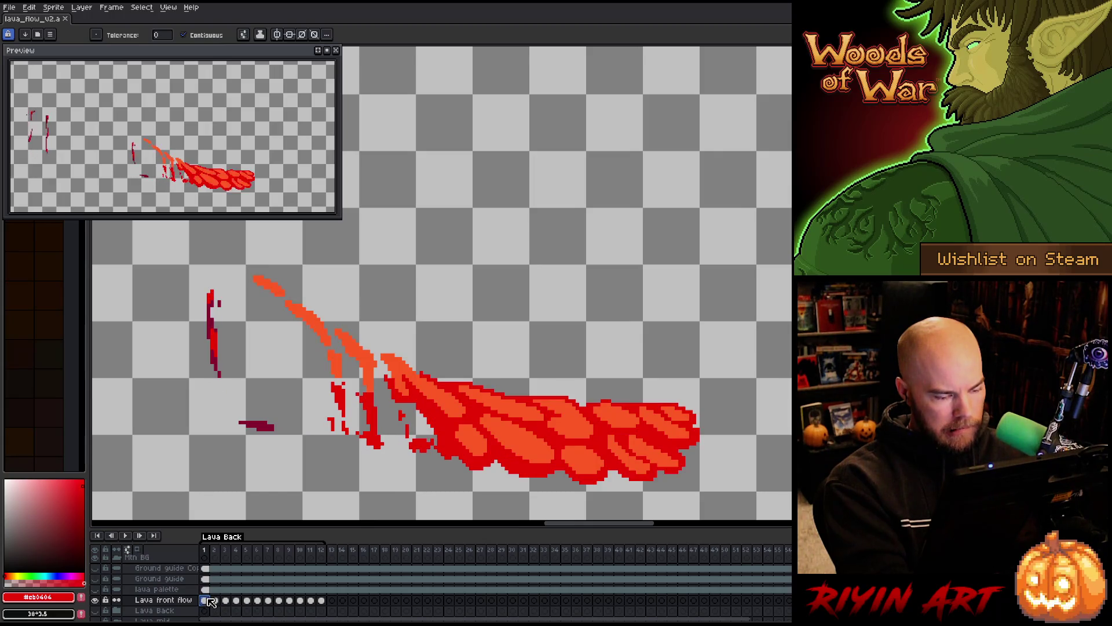
click(214, 600)
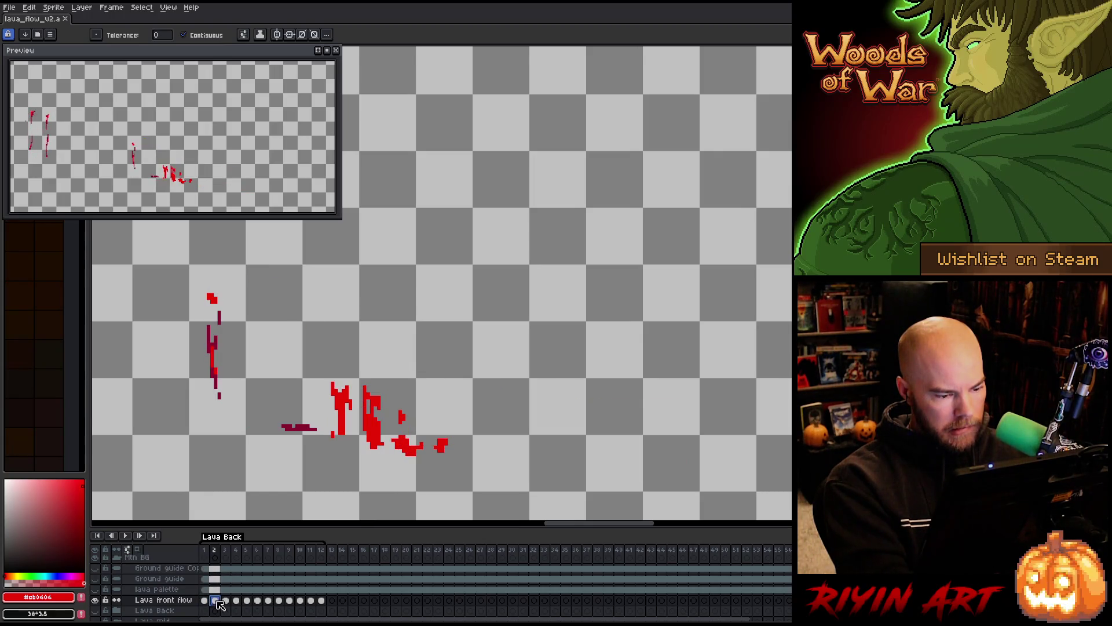
click(204, 600)
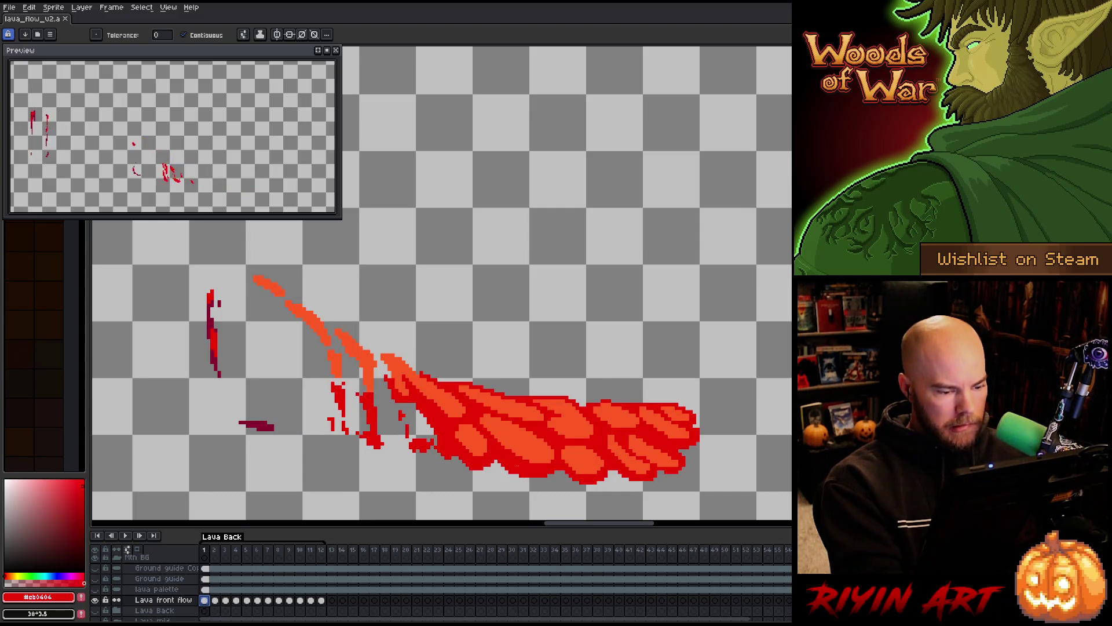
click(215, 600)
click(128, 549)
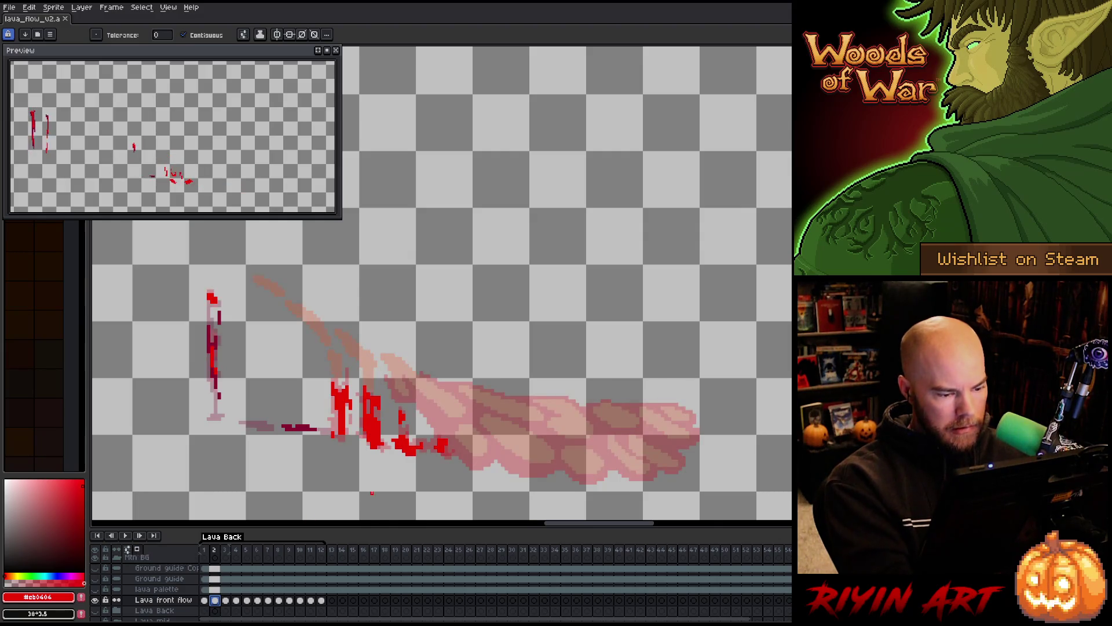
key(b)
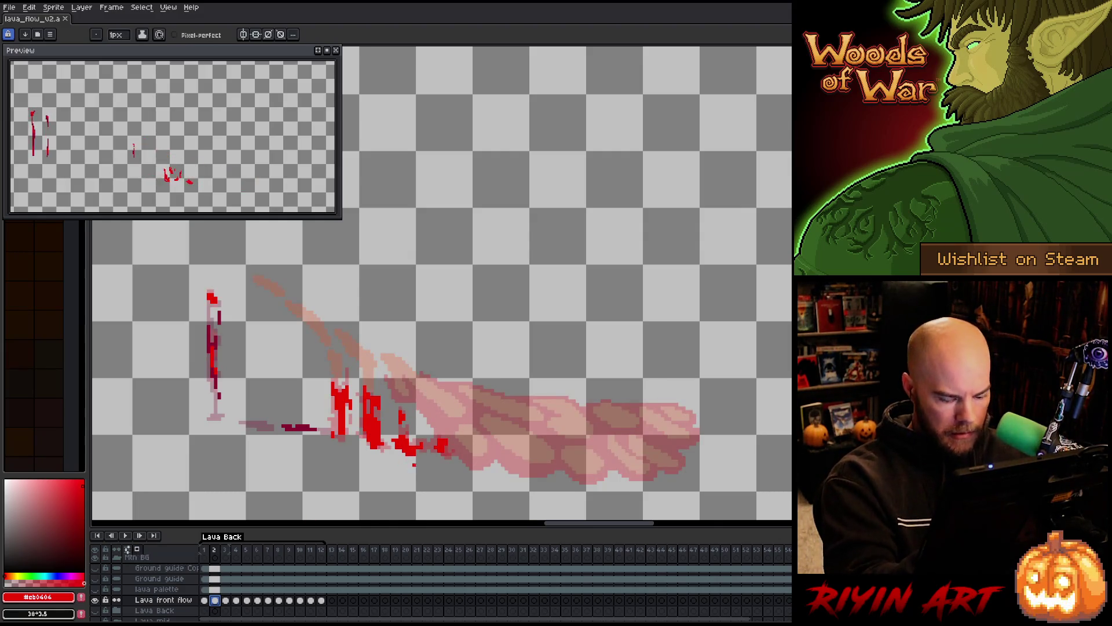
key(Left)
alt+click(449, 400)
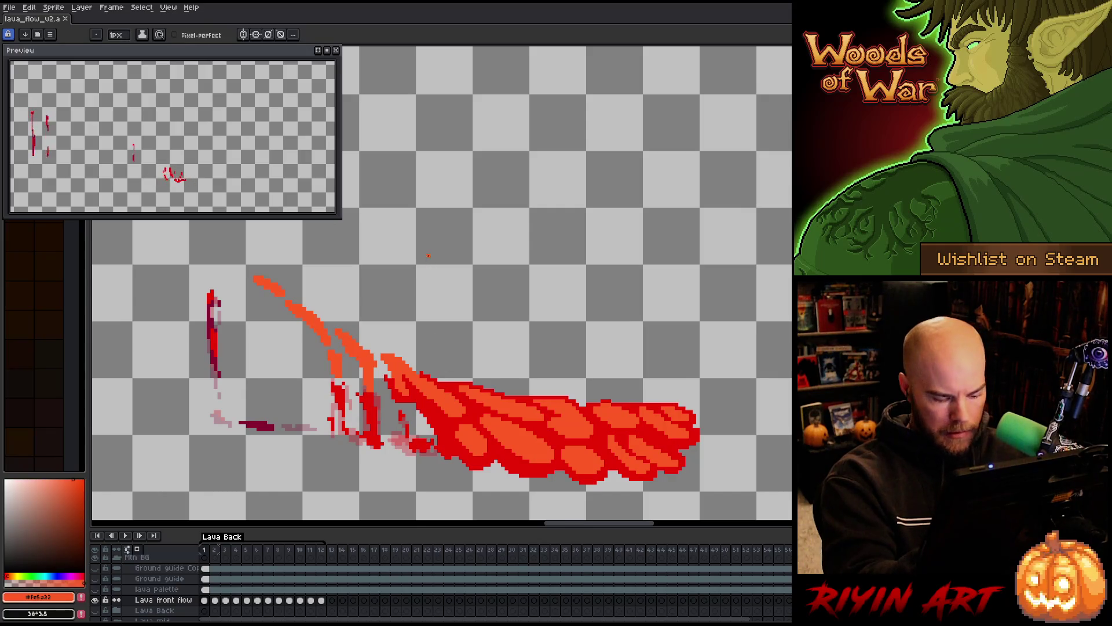
key(Right)
click(119, 36)
click(123, 48)
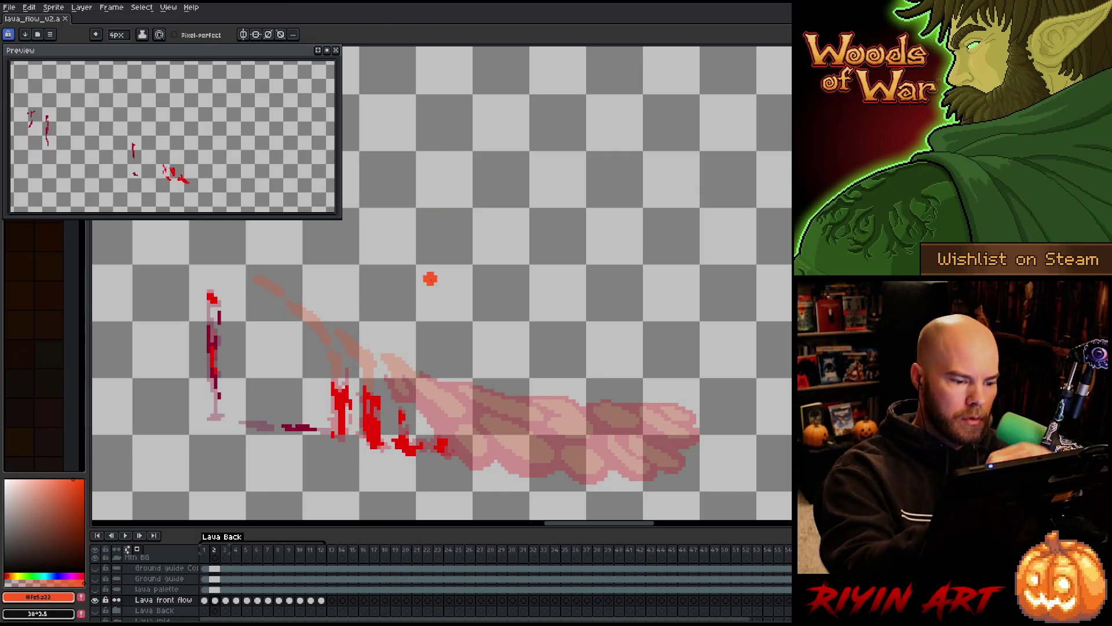
Paint orange blobs along the lower flow and across the lake to its right end.
mouse_move(469, 449)
mouse_down()
mouse_move(481, 463)
mouse_move(559, 463)
mouse_move(507, 439)
mouse_up()
click(589, 466)
mouse_move(590, 466)
mouse_down()
mouse_move(616, 470)
mouse_move(591, 475)
mouse_up()
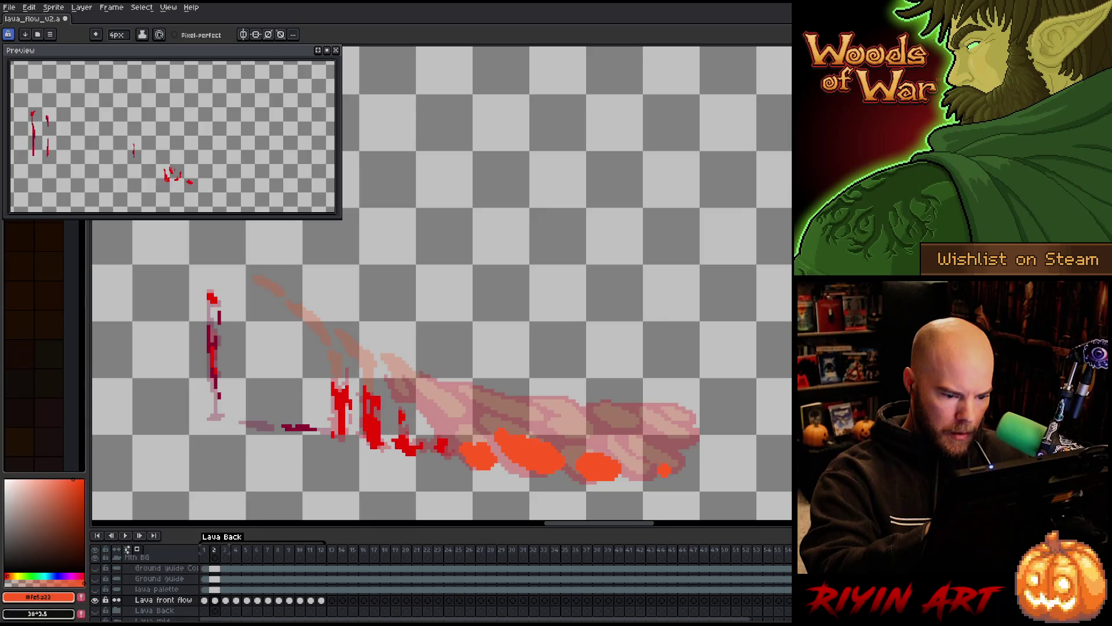
key(v)
key(b)
drag(637, 466, 701, 474)
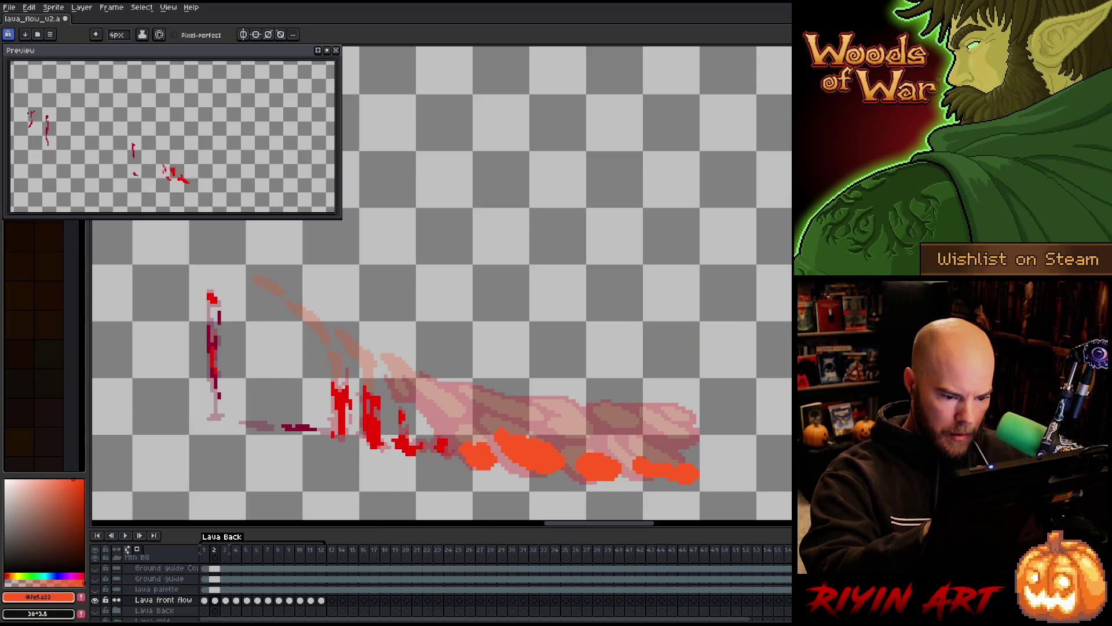
drag(684, 458, 722, 461)
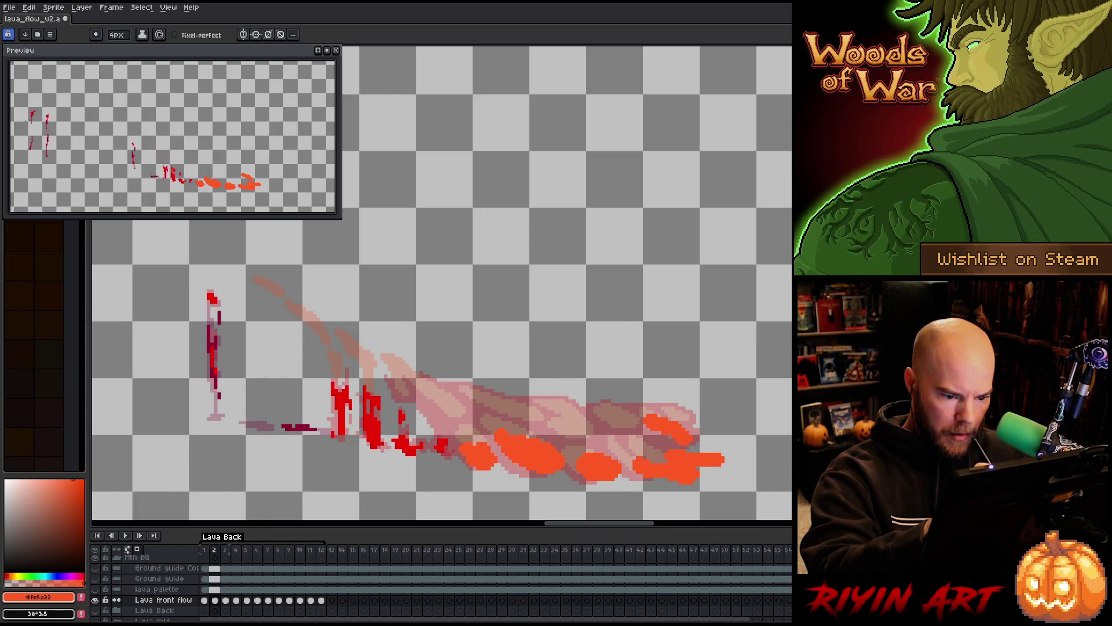
Paint orange blobs on the upper right flow, mid-flow, and up the slope.
mouse_move(660, 414)
mouse_down()
mouse_move(683, 434)
mouse_move(690, 410)
mouse_up()
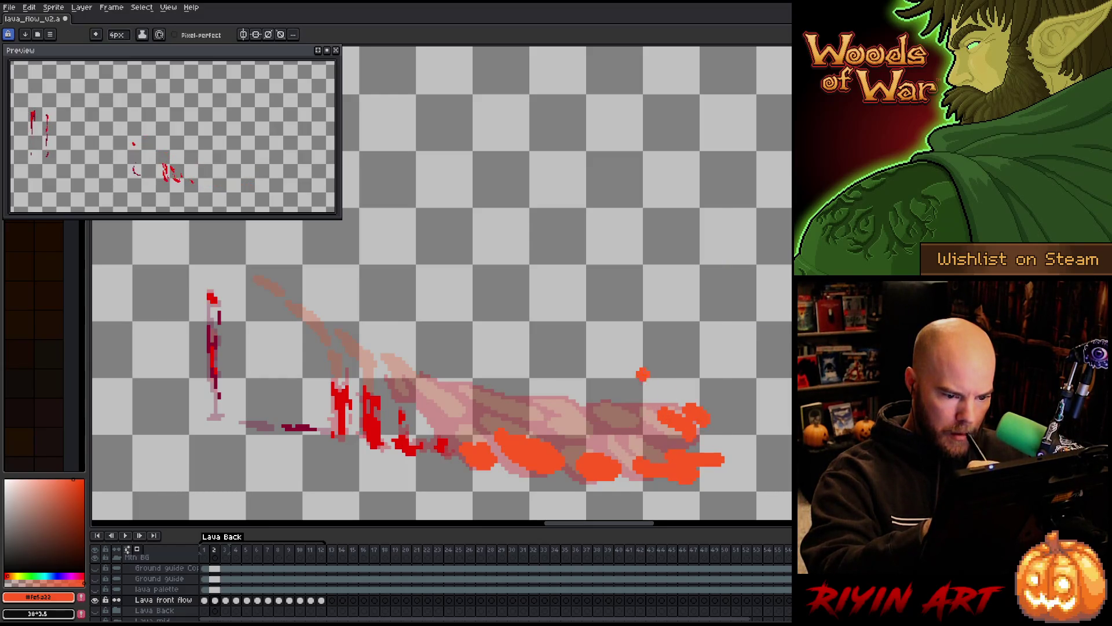
key(b)
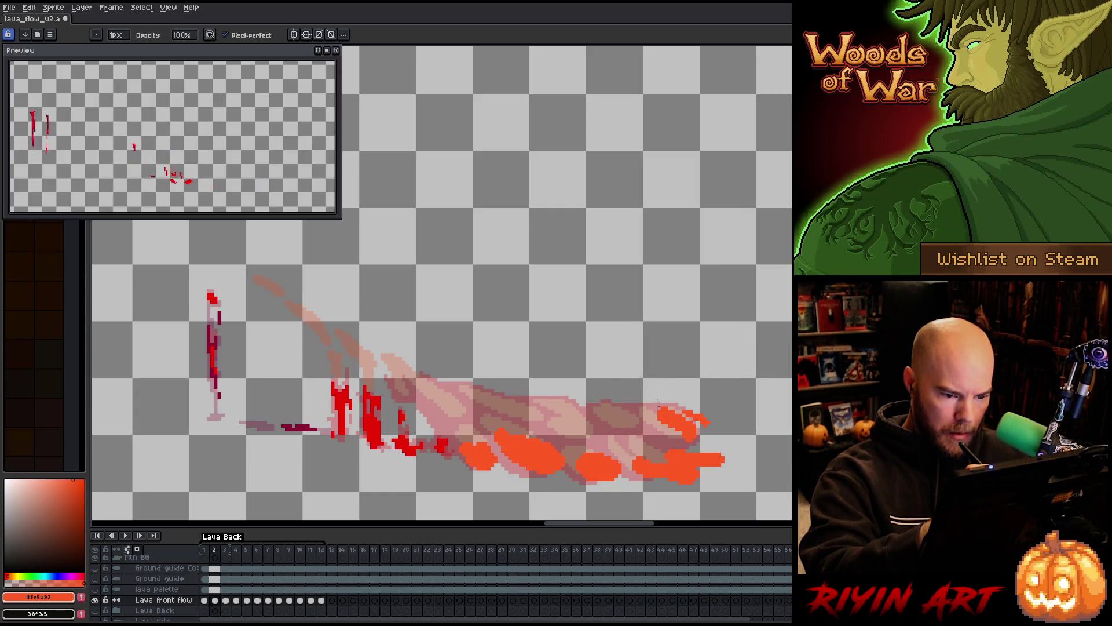
key(b)
mouse_move(640, 423)
mouse_down()
mouse_move(660, 437)
mouse_move(642, 432)
mouse_up()
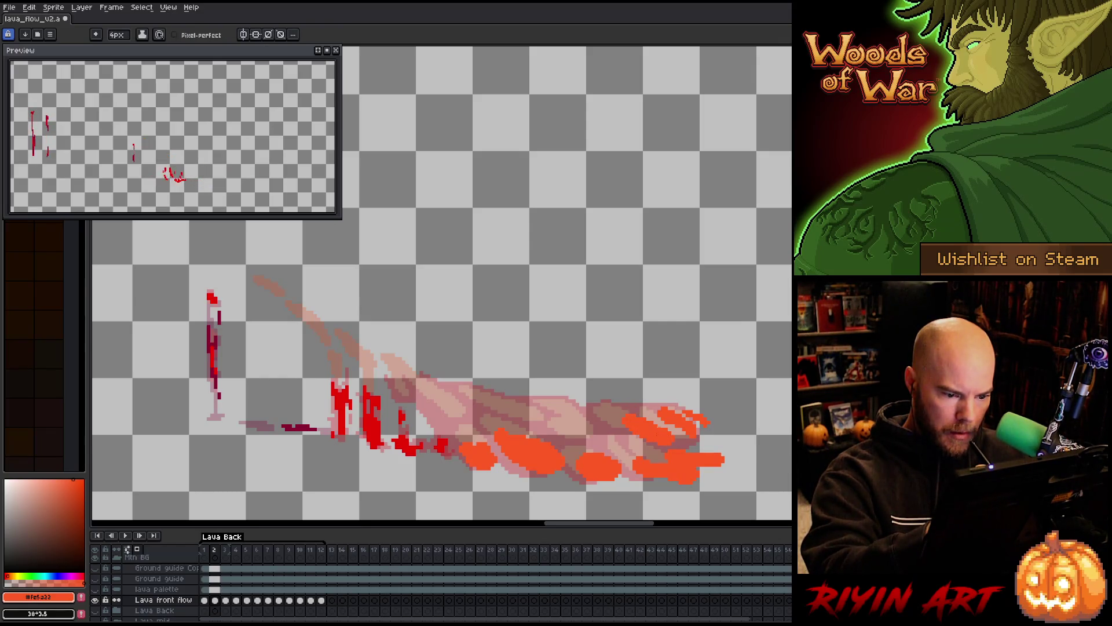
mouse_move(611, 434)
mouse_down()
mouse_move(605, 446)
mouse_move(614, 431)
mouse_move(632, 449)
mouse_move(571, 434)
mouse_move(579, 439)
mouse_up()
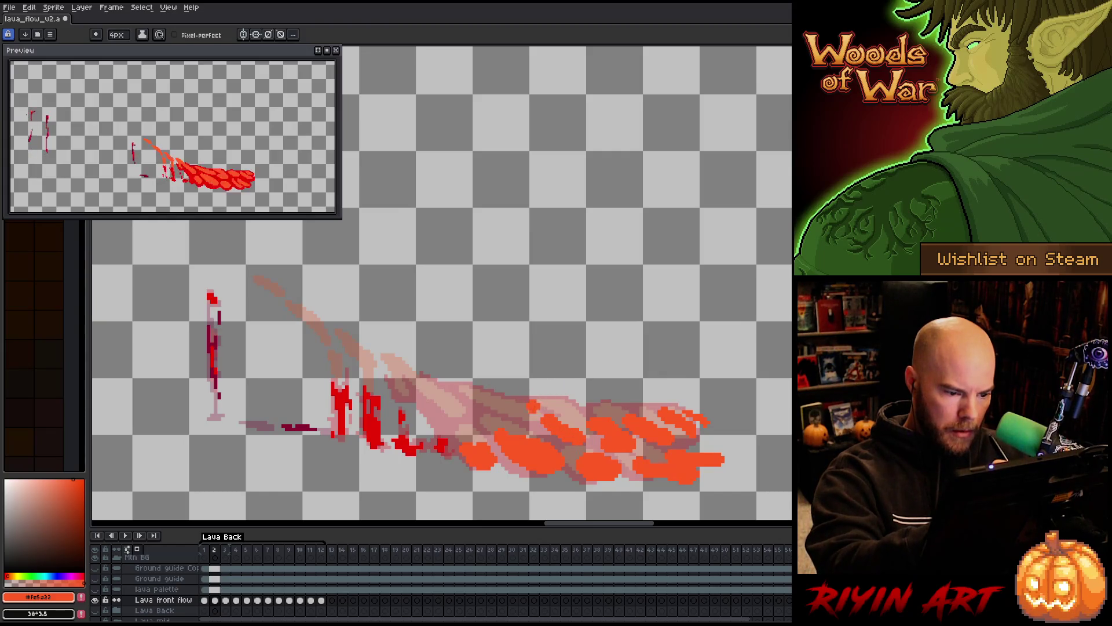
drag(524, 411, 570, 429)
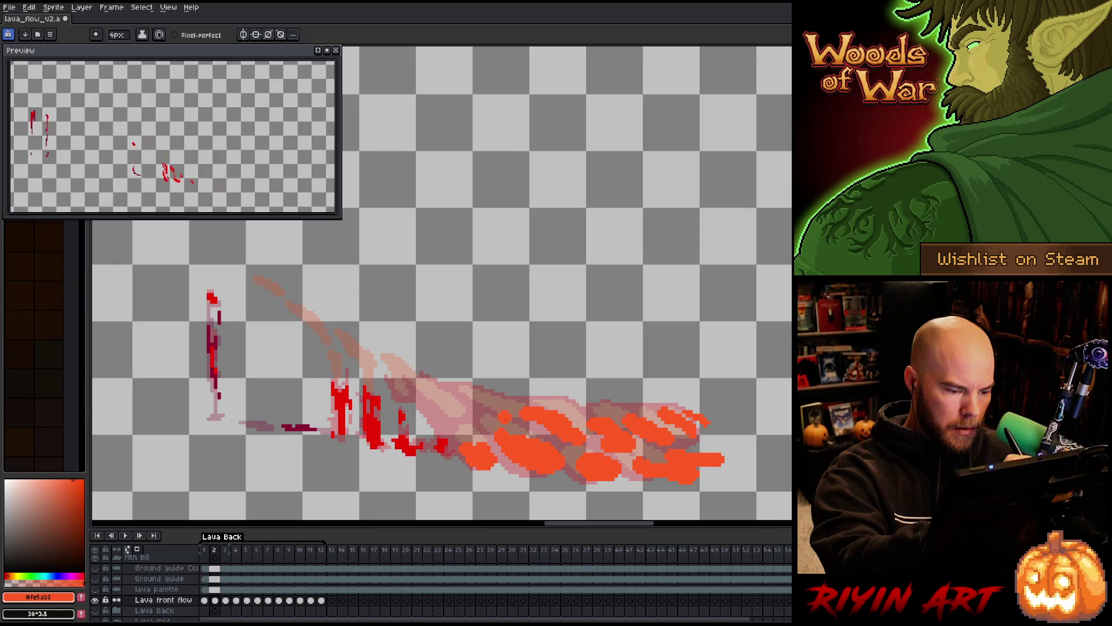
mouse_move(498, 414)
mouse_down()
mouse_move(440, 381)
mouse_move(460, 420)
mouse_up()
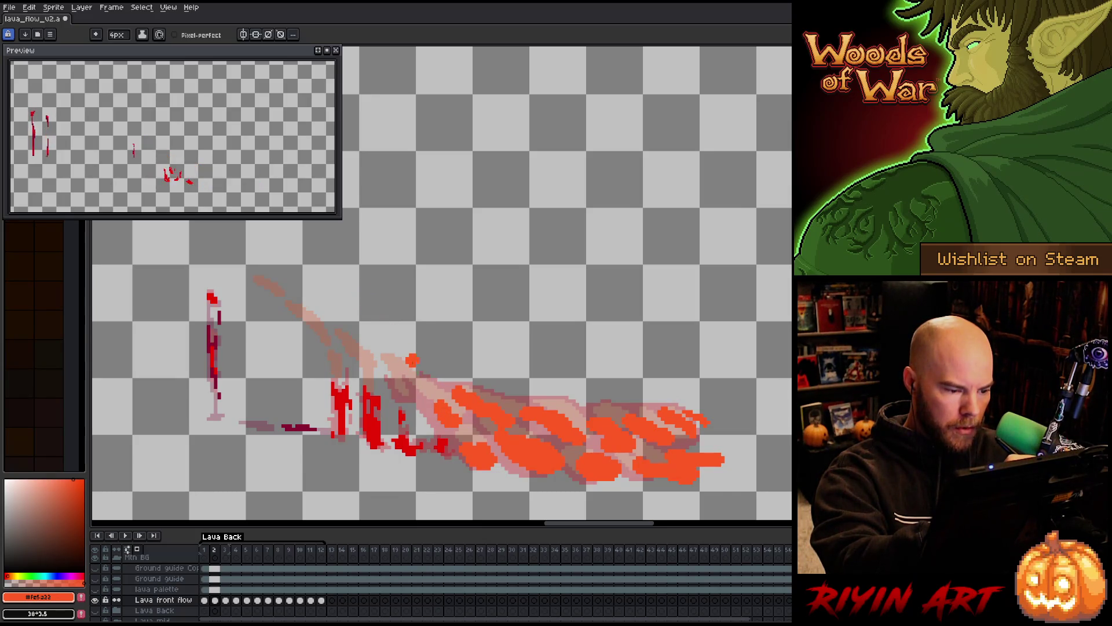
mouse_move(453, 413)
mouse_down()
mouse_move(440, 378)
mouse_move(379, 365)
mouse_up()
Undo a stray stroke near the top of the slope, then advance to frame 3.
drag(313, 317, 283, 292)
key(ctrl+z)
key(e)
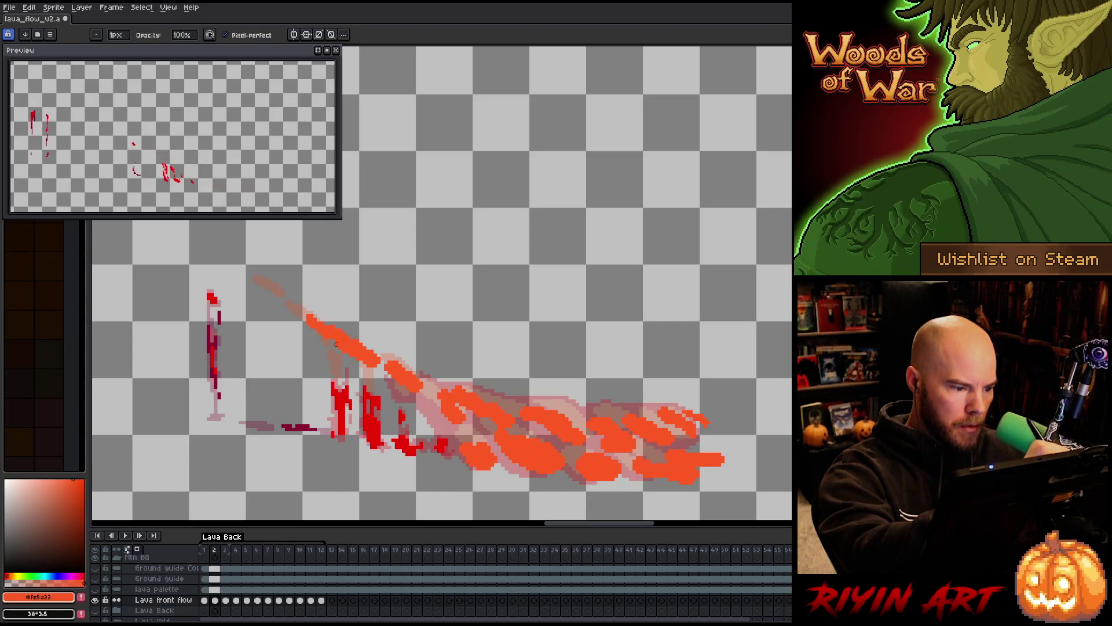
key(b)
key(e)
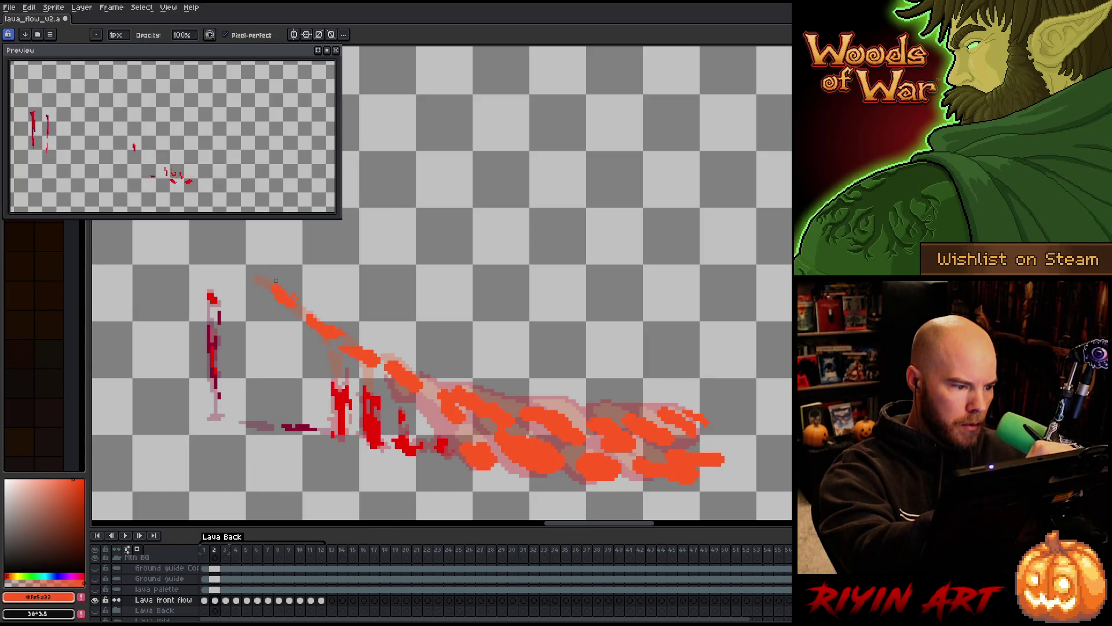
key(b)
key(e)
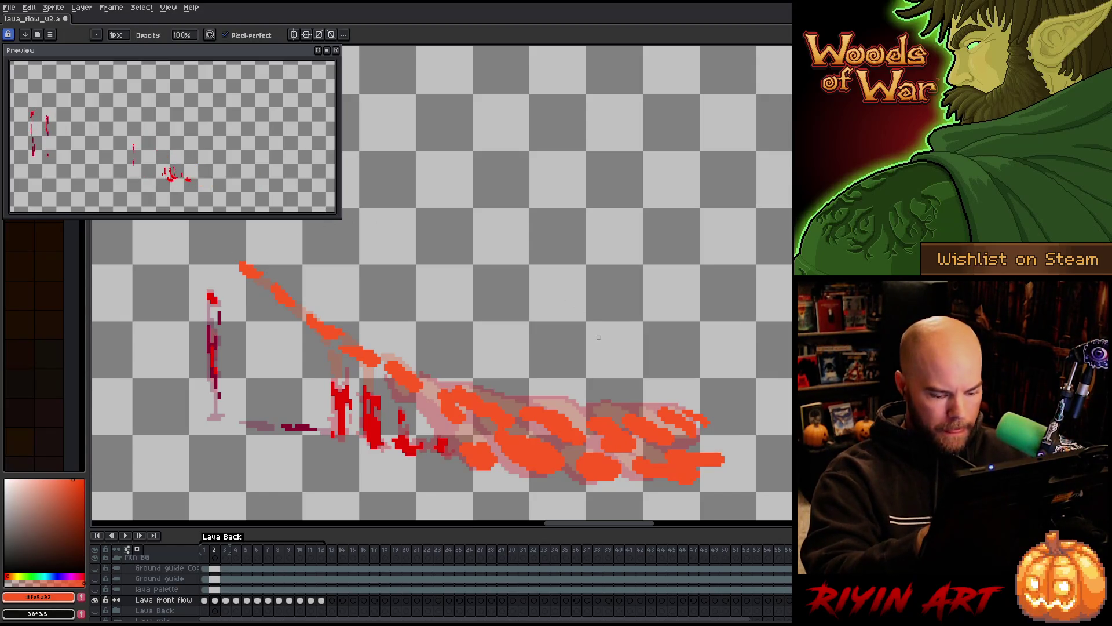
key(Right)
key(b)
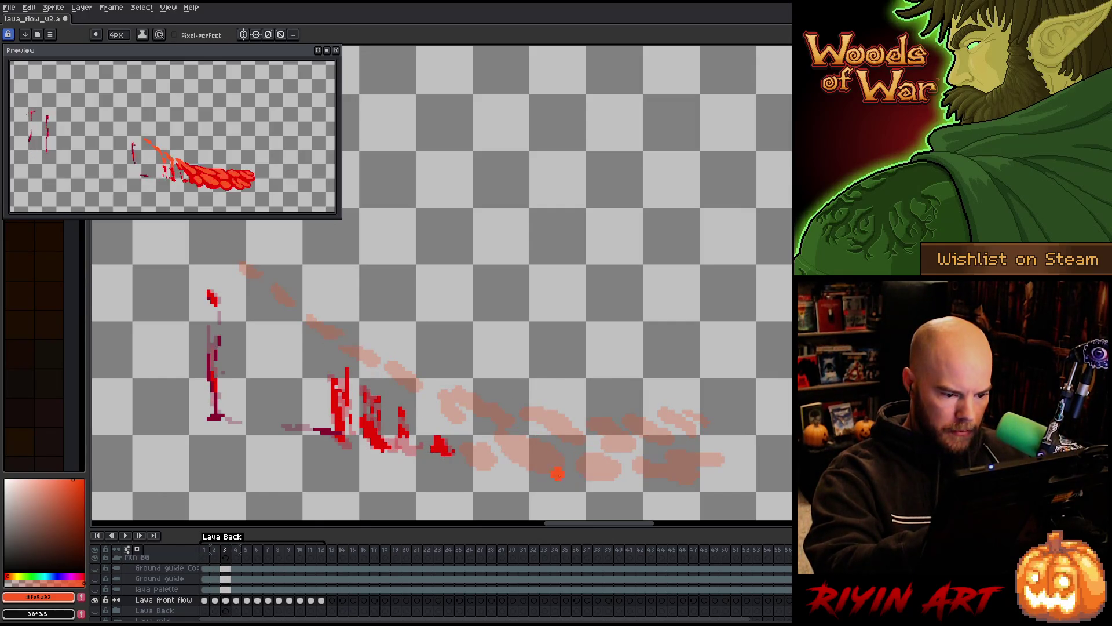
Paint orange lava along the bottom from the lake's right end leftward, plus small upper-right strokes.
mouse_move(729, 466)
mouse_down()
mouse_move(762, 468)
mouse_move(722, 468)
mouse_move(724, 485)
mouse_move(669, 472)
mouse_up()
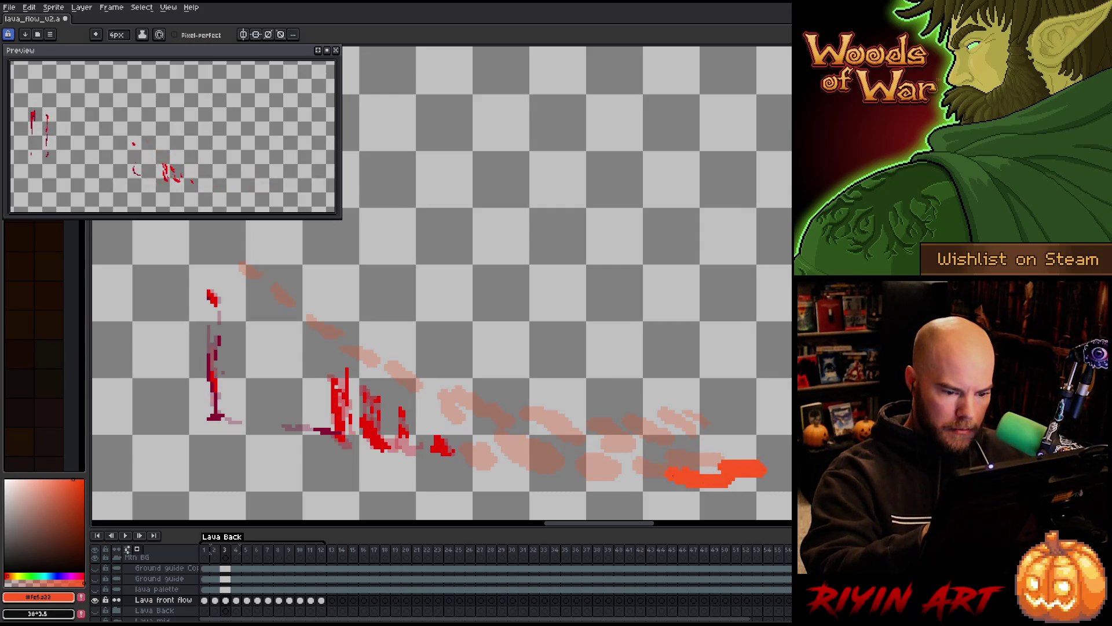
mouse_move(639, 434)
mouse_down()
mouse_move(618, 482)
mouse_move(636, 473)
mouse_move(596, 463)
mouse_move(579, 474)
mouse_up()
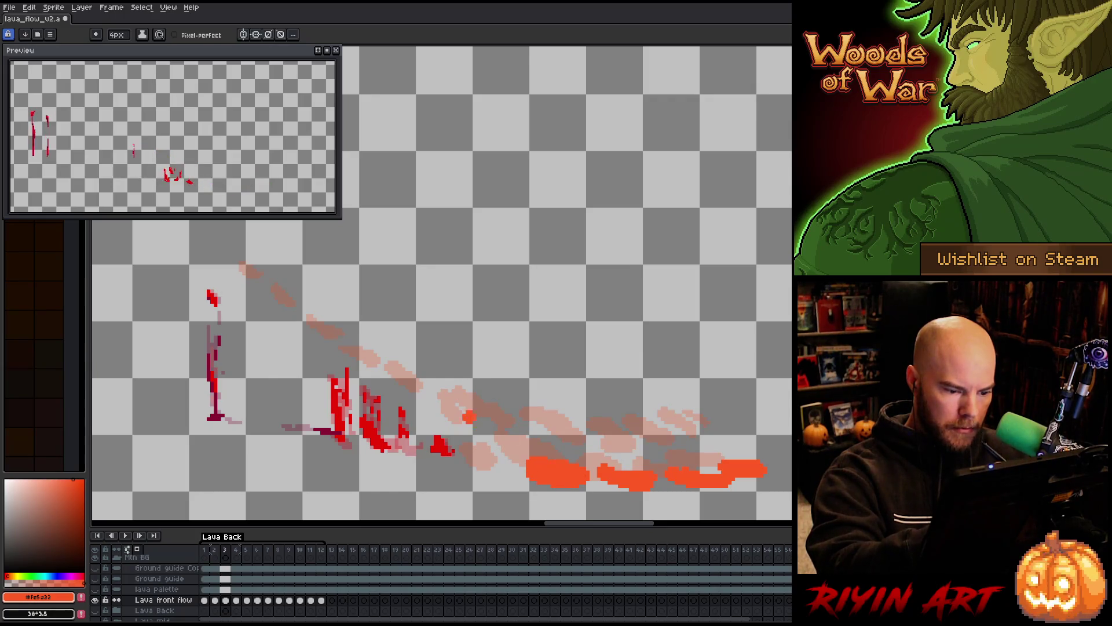
drag(512, 470, 482, 466)
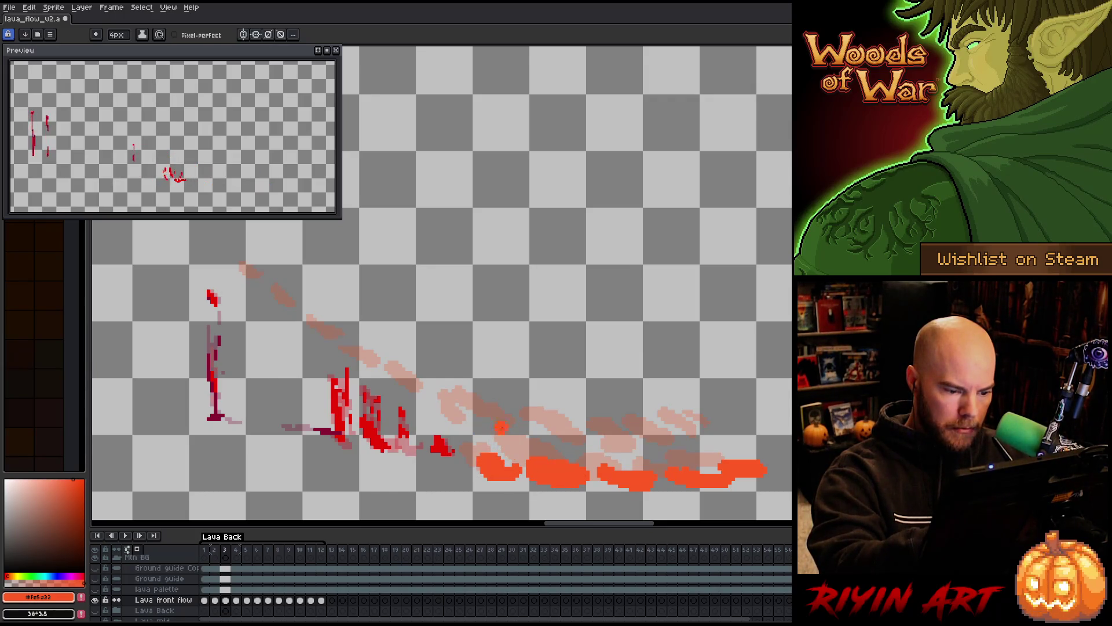
mouse_move(696, 420)
mouse_down()
mouse_move(688, 407)
mouse_move(710, 427)
mouse_up()
key(b)
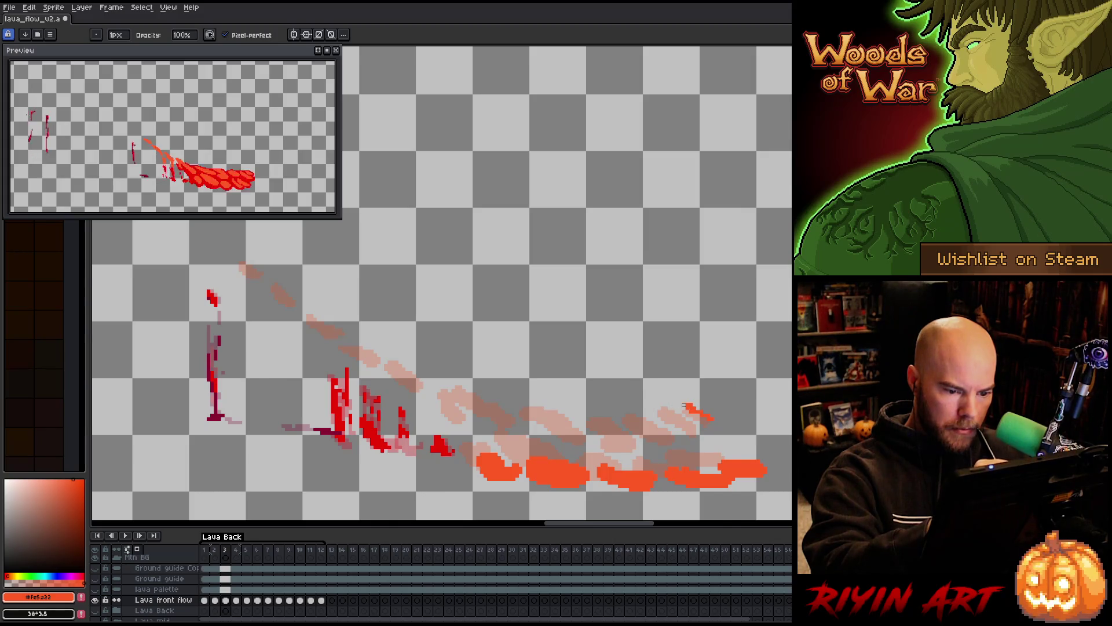
key(b)
drag(694, 411, 688, 406)
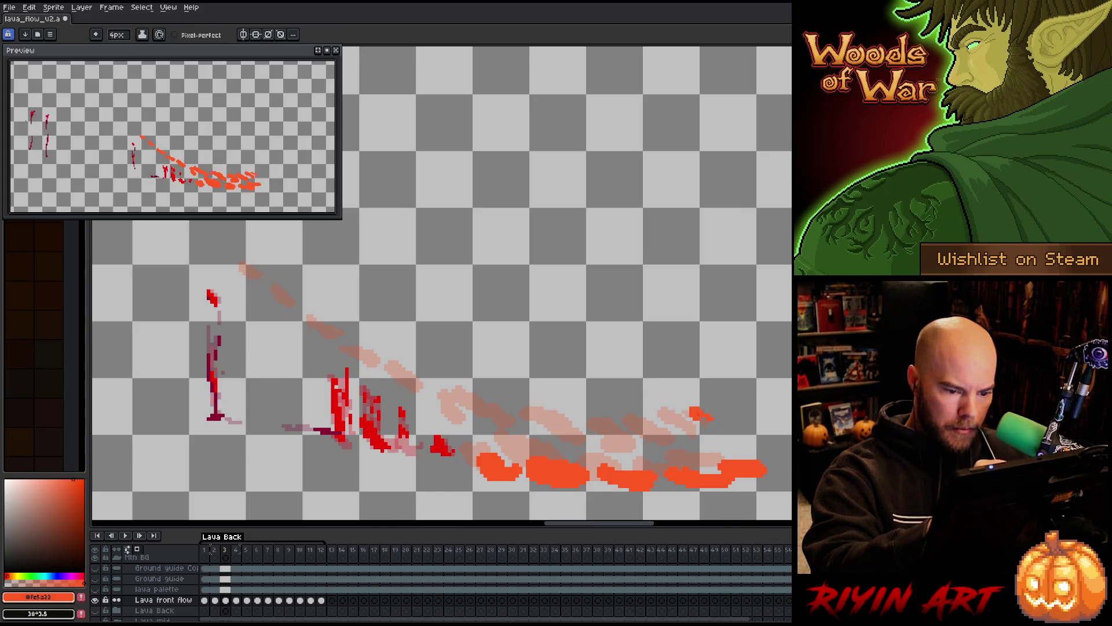
Paint and reshape the orange blob on the upper right flow, undoing and redoing to compare.
key(b)
key(b)
drag(698, 420, 690, 417)
key(ctrl+z)
key(ctrl+z)
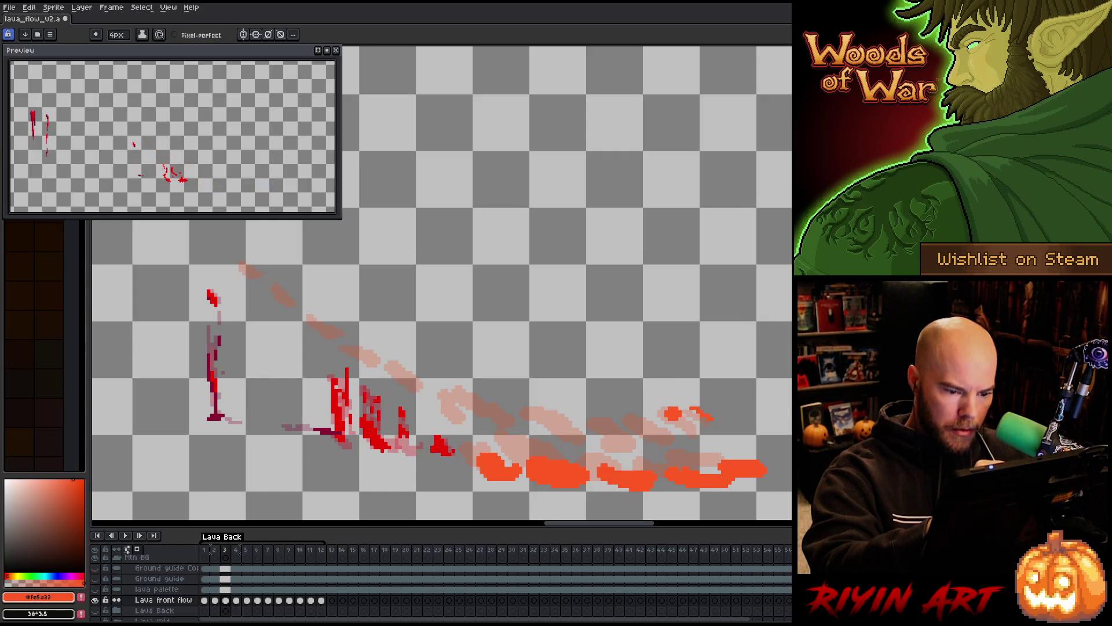
key(ctrl+z)
key(ctrl+z)
key(ctrl+y)
key(ctrl+z)
key(ctrl+y)
key(ctrl+z)
key(ctrl+y)
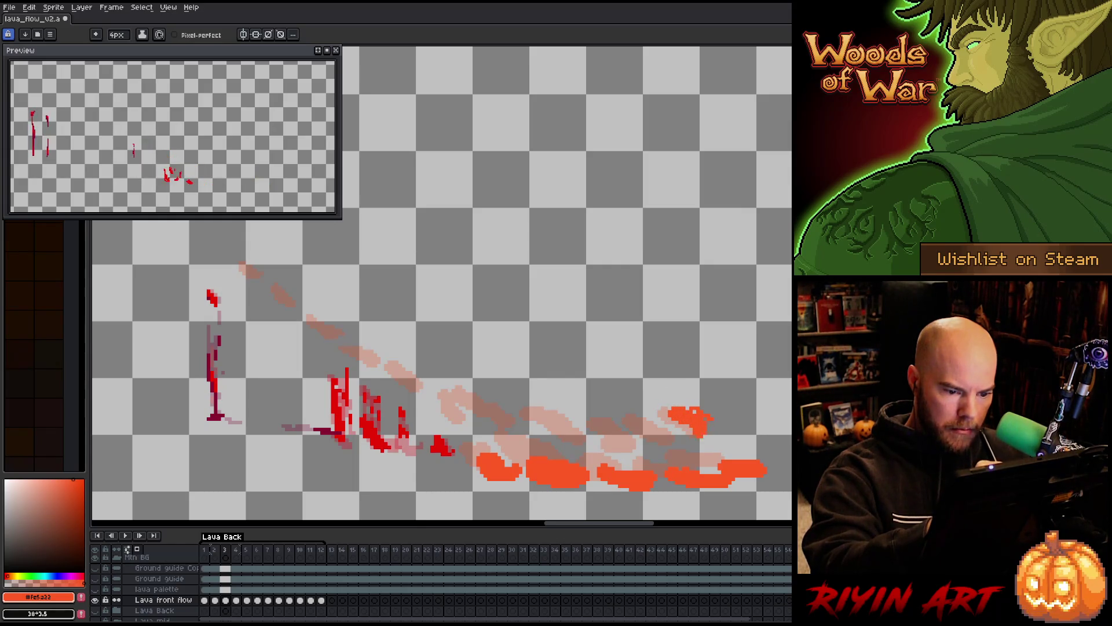
key(ctrl+y)
key(ctrl+z)
key(b)
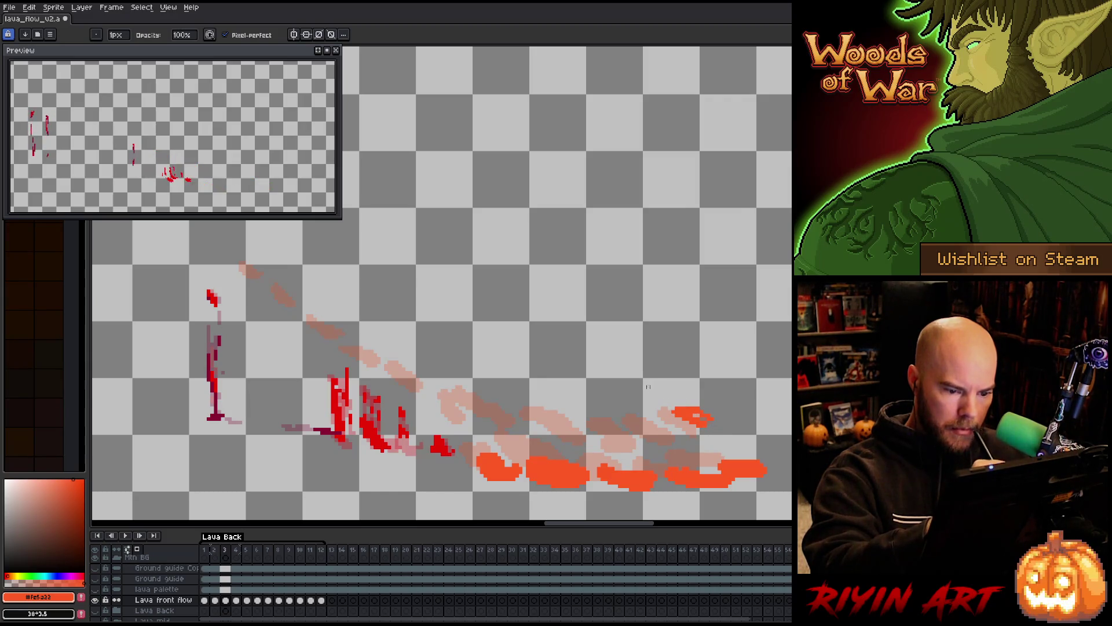
drag(663, 406, 675, 405)
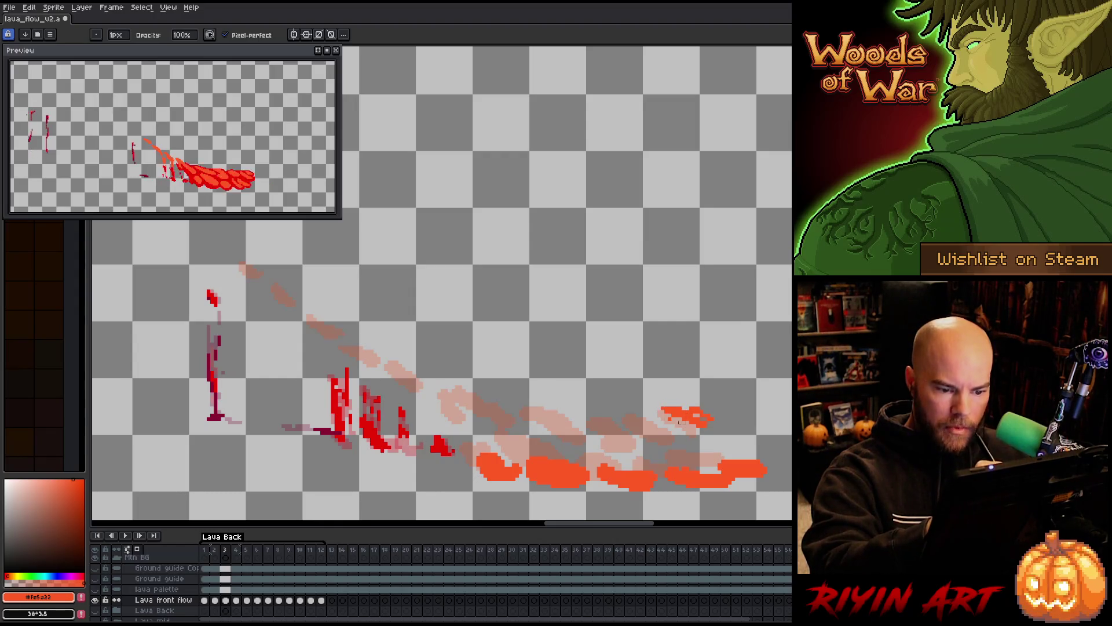
key(e)
mouse_move(646, 406)
mouse_down()
mouse_move(678, 446)
mouse_move(687, 434)
mouse_up()
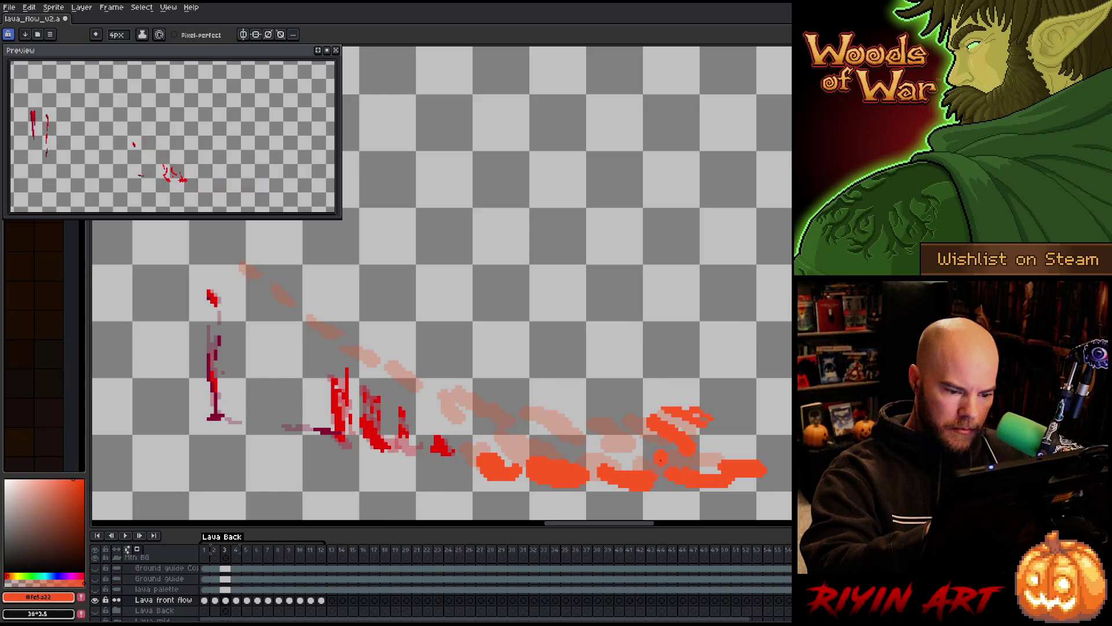
Fill the gap in the bottom blob and extend the orange stream up the slope, then go to frame 4.
mouse_move(632, 462)
mouse_down()
mouse_move(641, 452)
mouse_move(619, 441)
mouse_move(591, 451)
mouse_move(588, 428)
mouse_move(565, 423)
mouse_move(549, 420)
mouse_move(523, 441)
mouse_up()
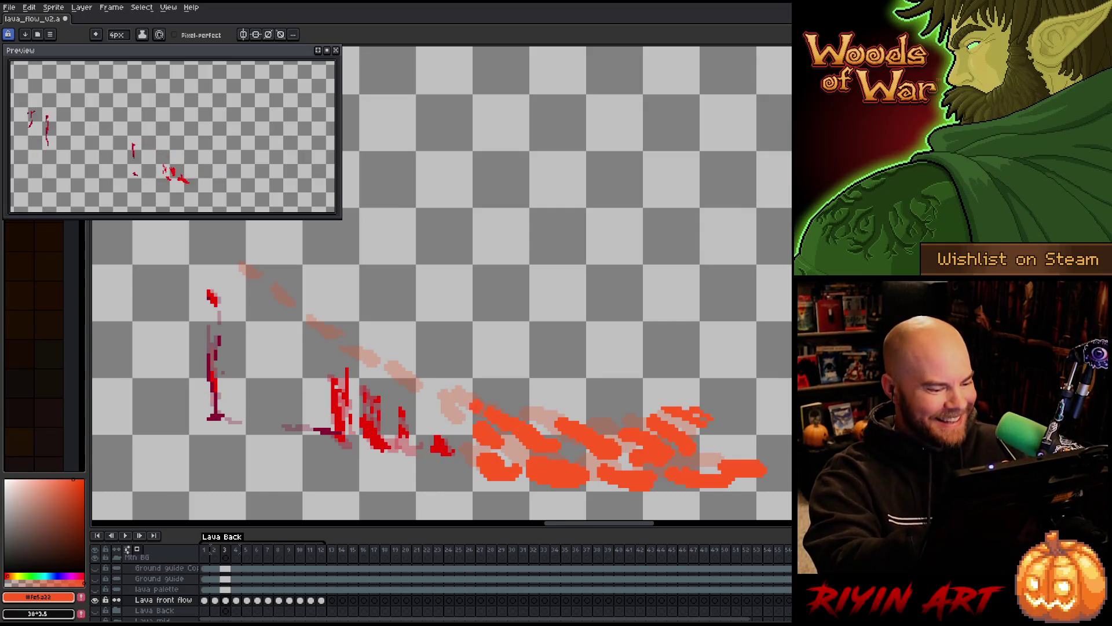
click(447, 402)
click(383, 367)
drag(417, 383, 464, 414)
drag(393, 372, 243, 268)
key(b)
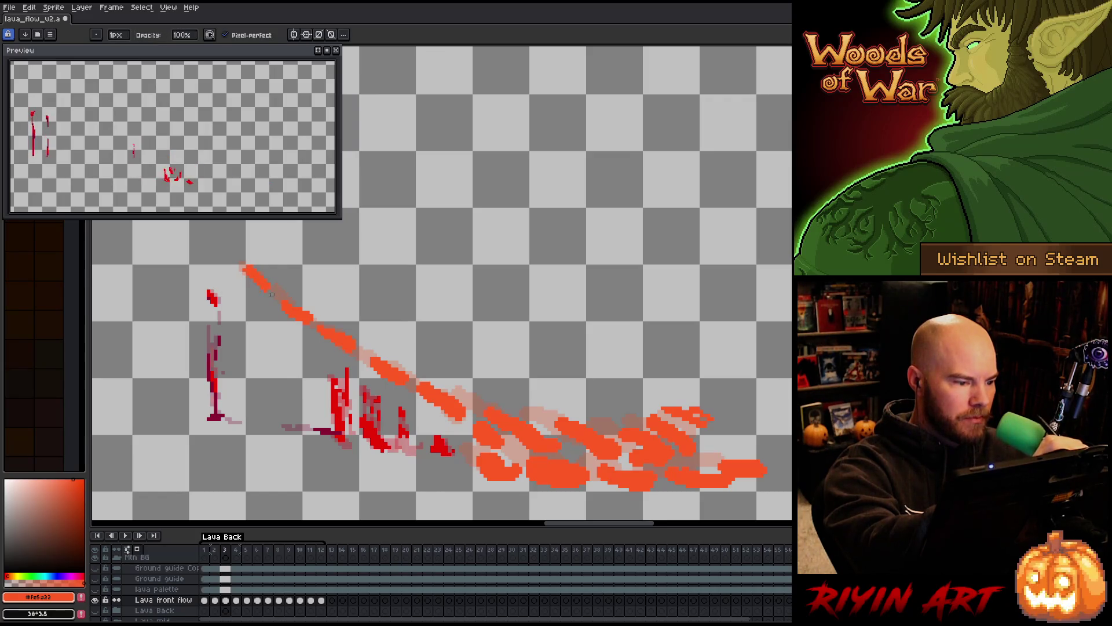
key(e)
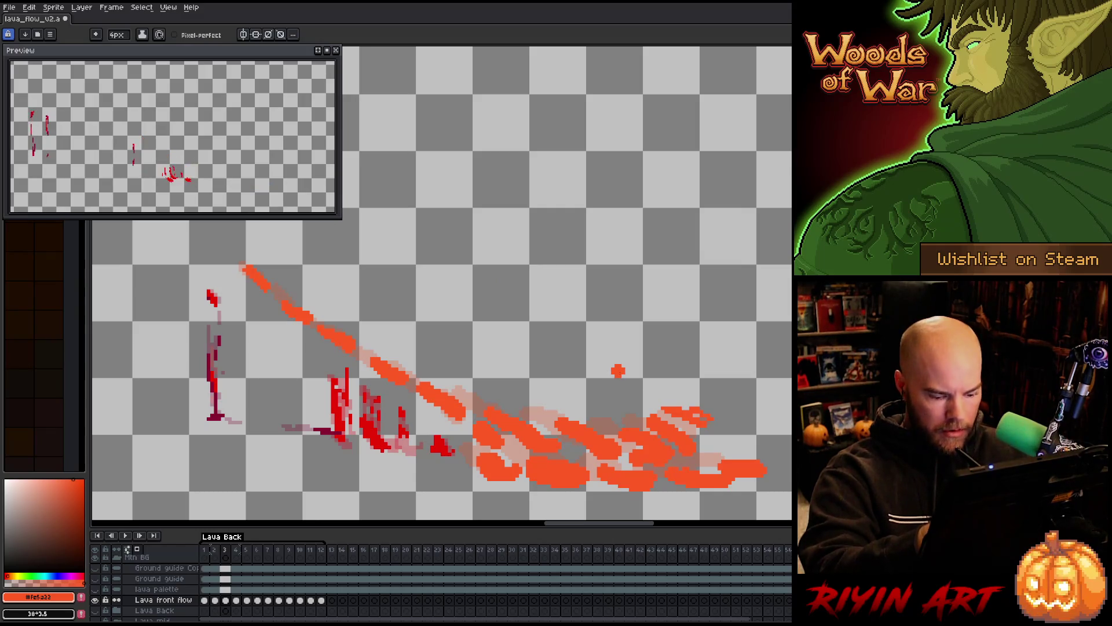
key(Right)
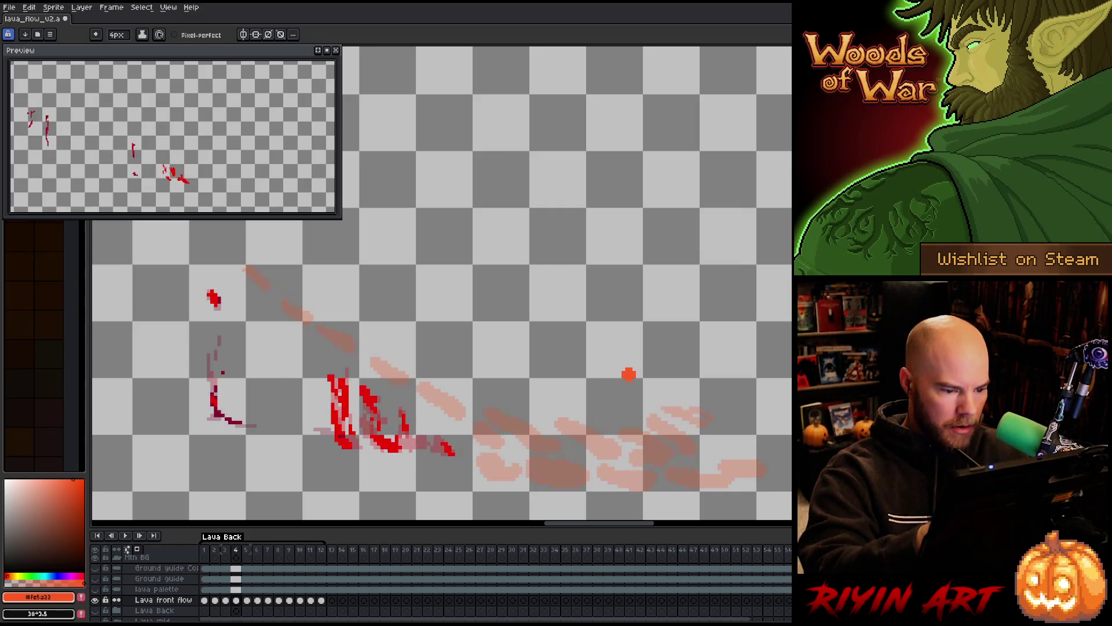
Paint orange lava at the lower right and leftward along the bottom edge.
mouse_move(717, 426)
mouse_down()
mouse_move(685, 409)
mouse_move(696, 413)
mouse_up()
key(b)
key(b)
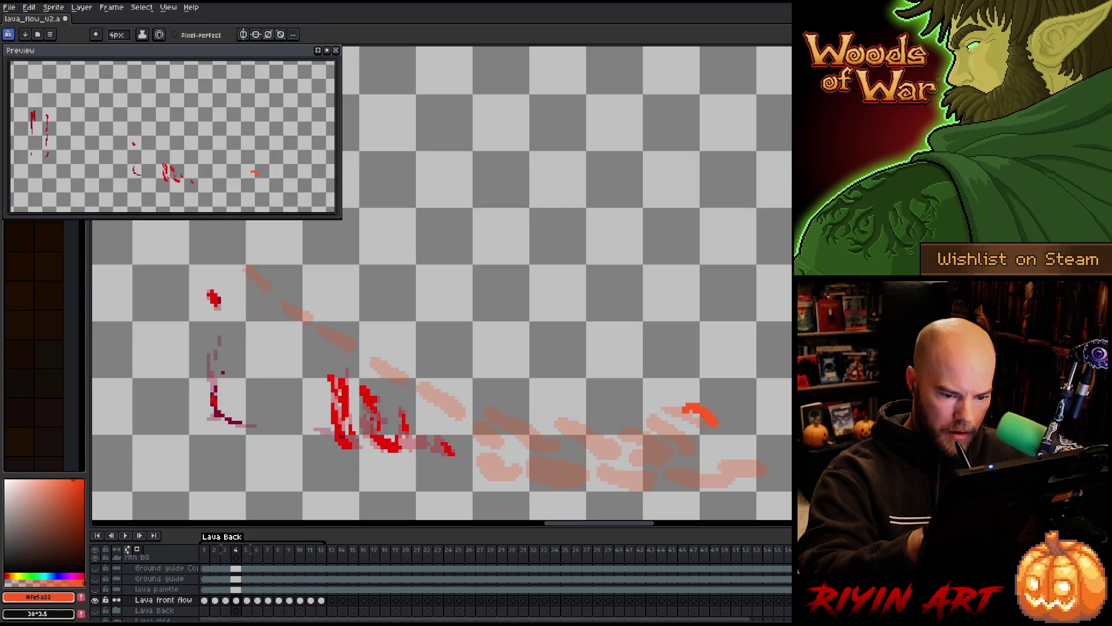
mouse_move(753, 473)
mouse_down()
mouse_move(704, 478)
mouse_move(665, 418)
mouse_up()
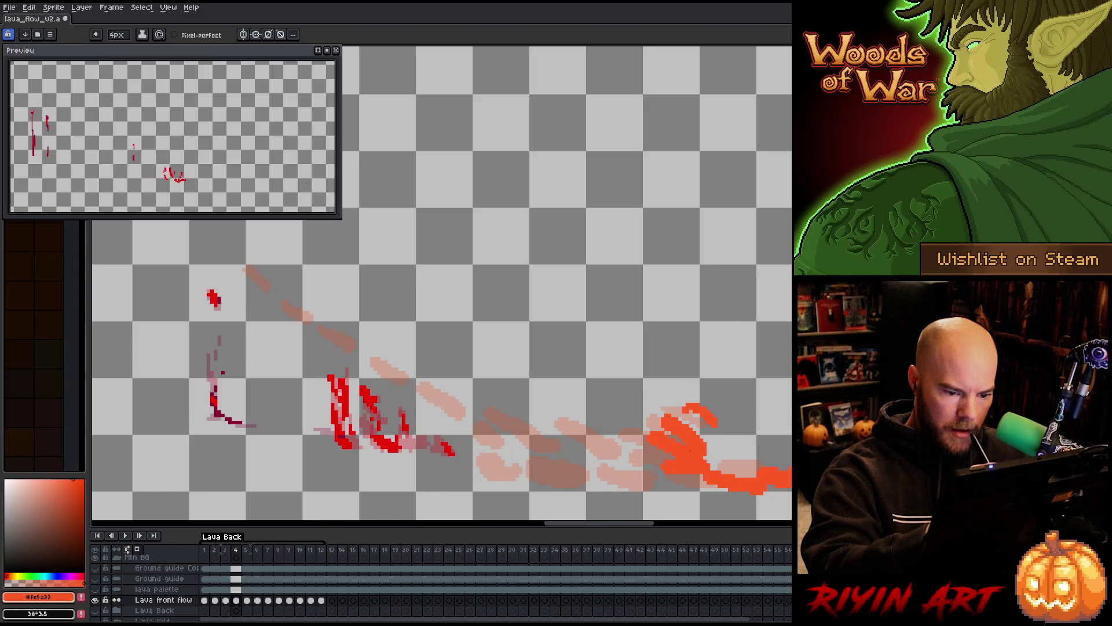
key(b)
key(e)
mouse_move(643, 480)
mouse_down()
mouse_move(615, 472)
mouse_move(618, 452)
mouse_move(581, 436)
mouse_up()
key(b)
key(b)
key(b)
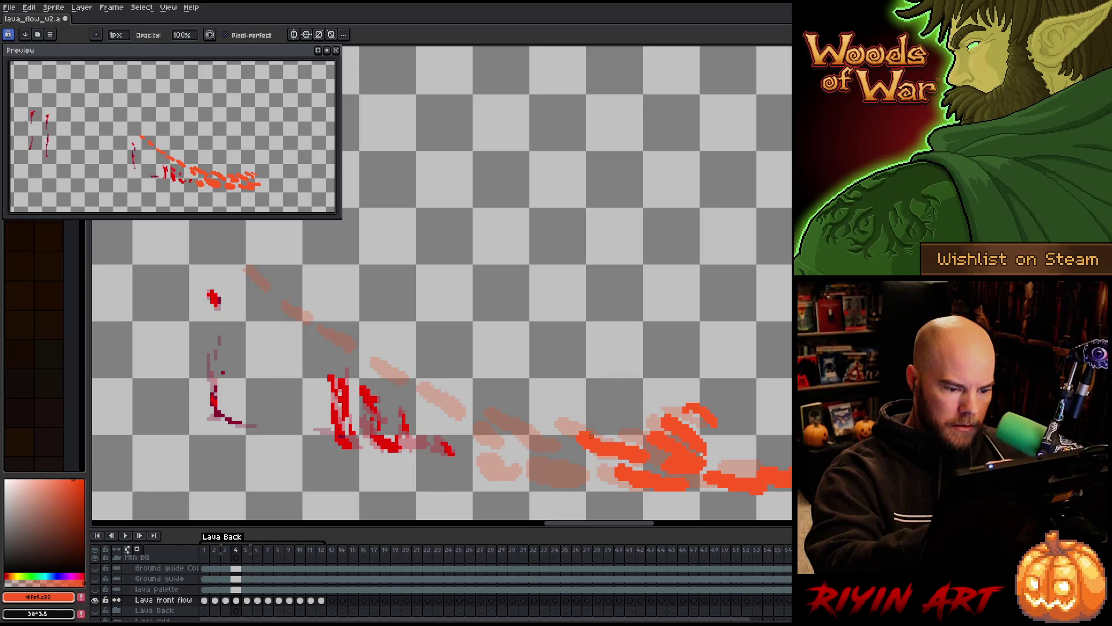
key(e)
key(b)
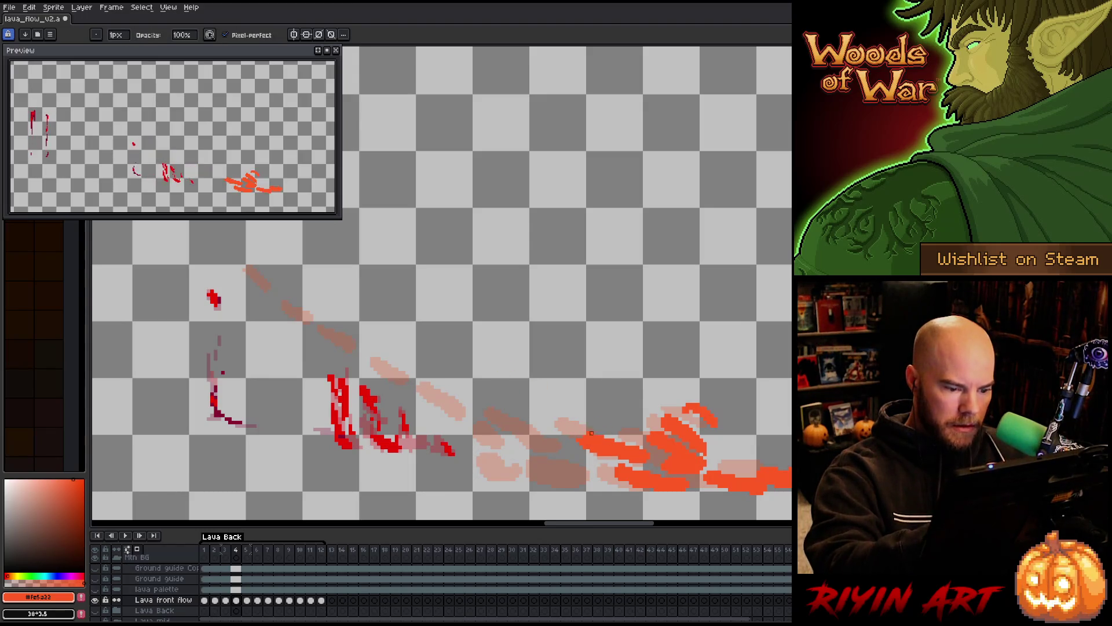
key(e)
Extend the flow leftward and paint a diagonal stream up the slope, then advance to frame 5.
drag(510, 423, 543, 439)
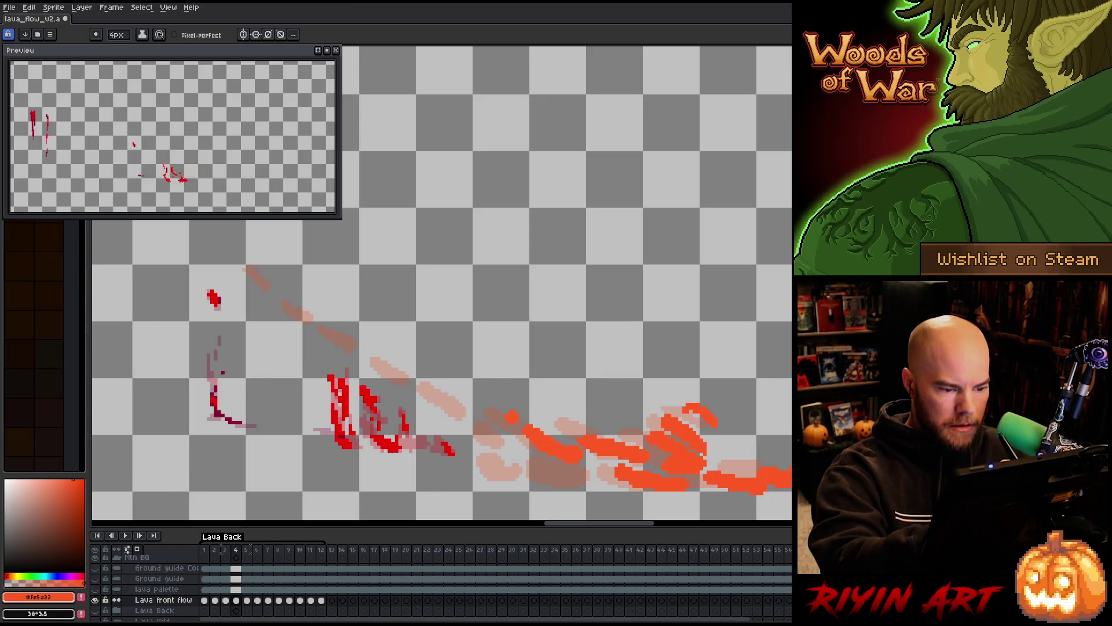
mouse_move(585, 473)
mouse_down()
mouse_move(601, 477)
mouse_move(586, 490)
mouse_up()
mouse_move(518, 460)
mouse_down()
mouse_move(523, 477)
mouse_move(495, 463)
mouse_move(498, 443)
mouse_move(507, 456)
mouse_up()
mouse_move(463, 419)
mouse_down()
mouse_move(359, 356)
mouse_move(365, 348)
mouse_move(380, 366)
mouse_up()
key(ctrl+z)
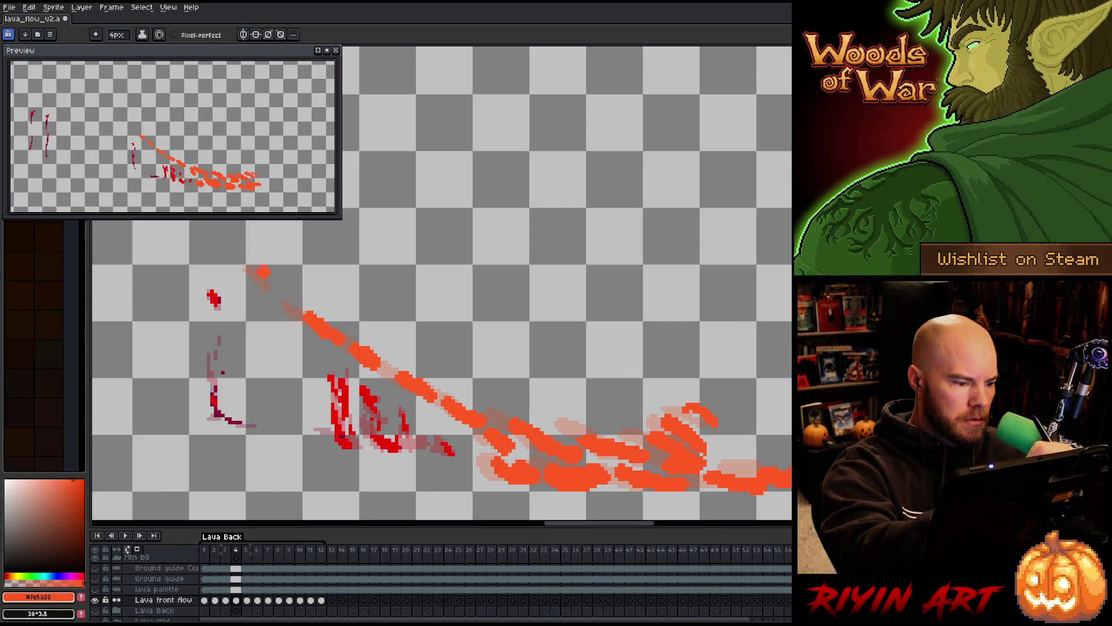
key(b)
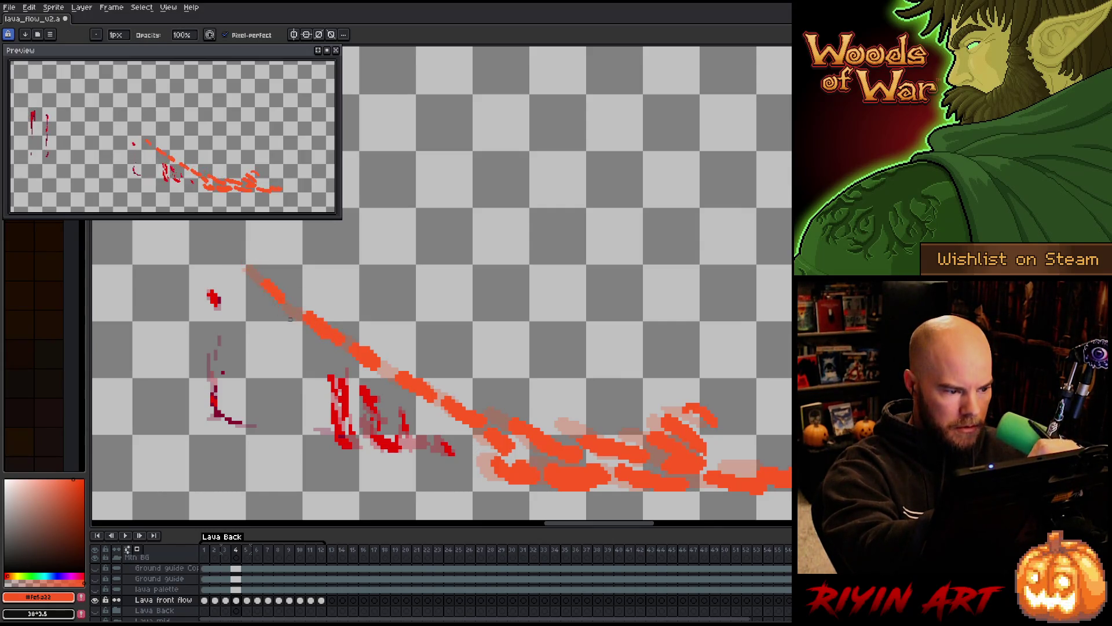
key(e)
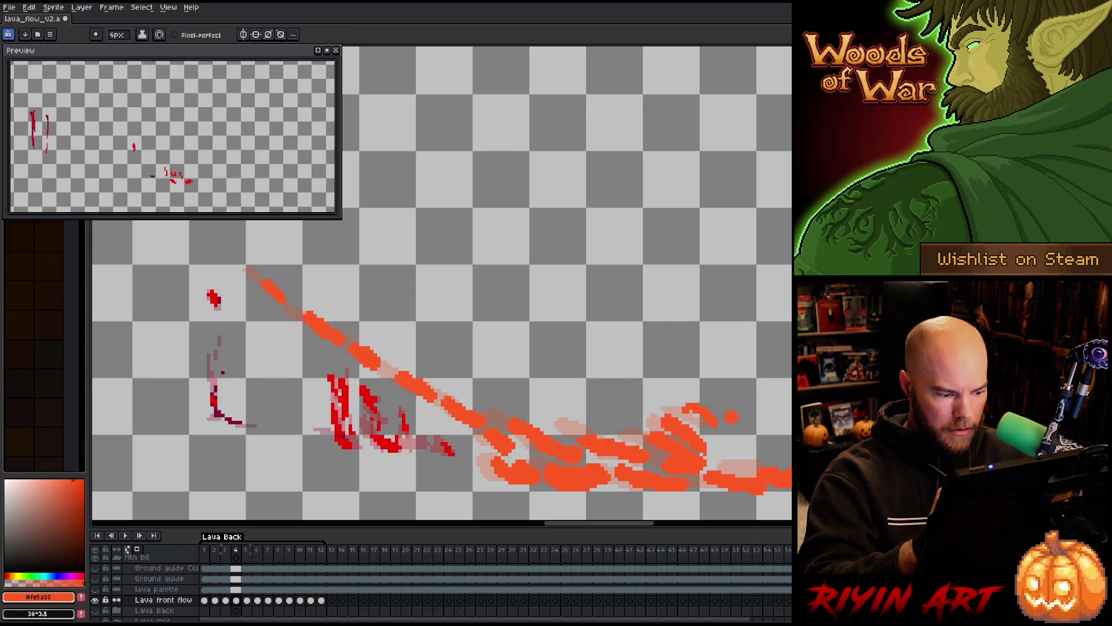
key(period)
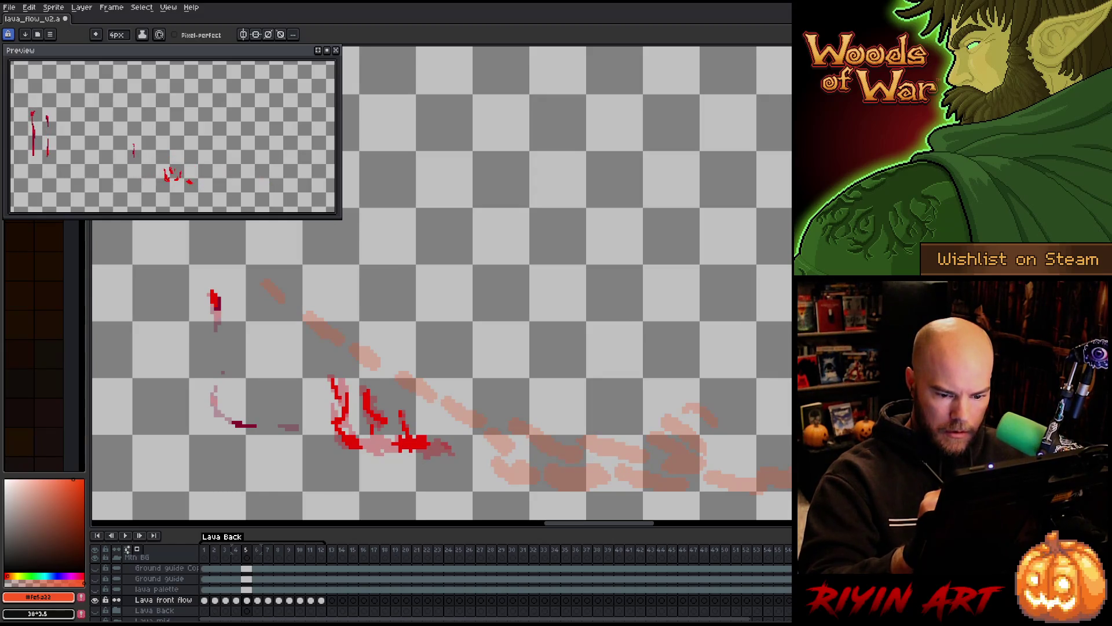
Paint the pooled orange lava blobs at the lower right, undoing a misplaced dab.
mouse_move(760, 488)
mouse_down()
mouse_move(787, 482)
mouse_move(733, 481)
mouse_move(719, 443)
mouse_move(689, 430)
mouse_up()
key(ctrl+z)
key(ctrl+z)
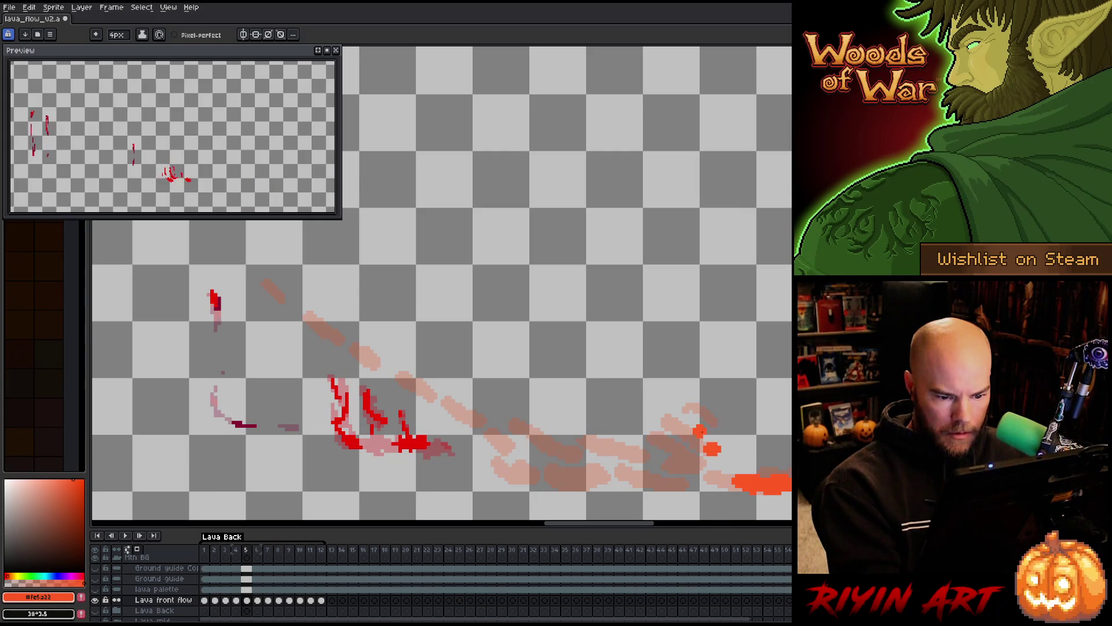
key(b)
mouse_move(703, 406)
mouse_down()
mouse_move(719, 424)
mouse_move(710, 434)
mouse_move(673, 418)
mouse_move(729, 454)
mouse_move(720, 457)
mouse_up()
key(d)
key(b)
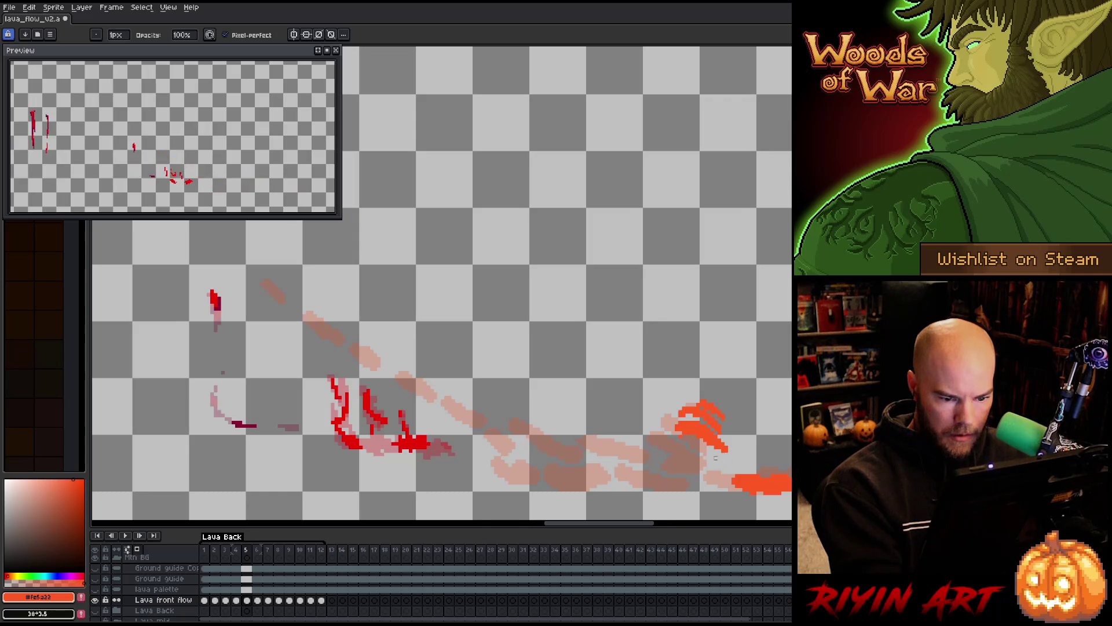
key(d)
mouse_move(702, 453)
mouse_down()
mouse_move(740, 468)
mouse_move(619, 449)
mouse_up()
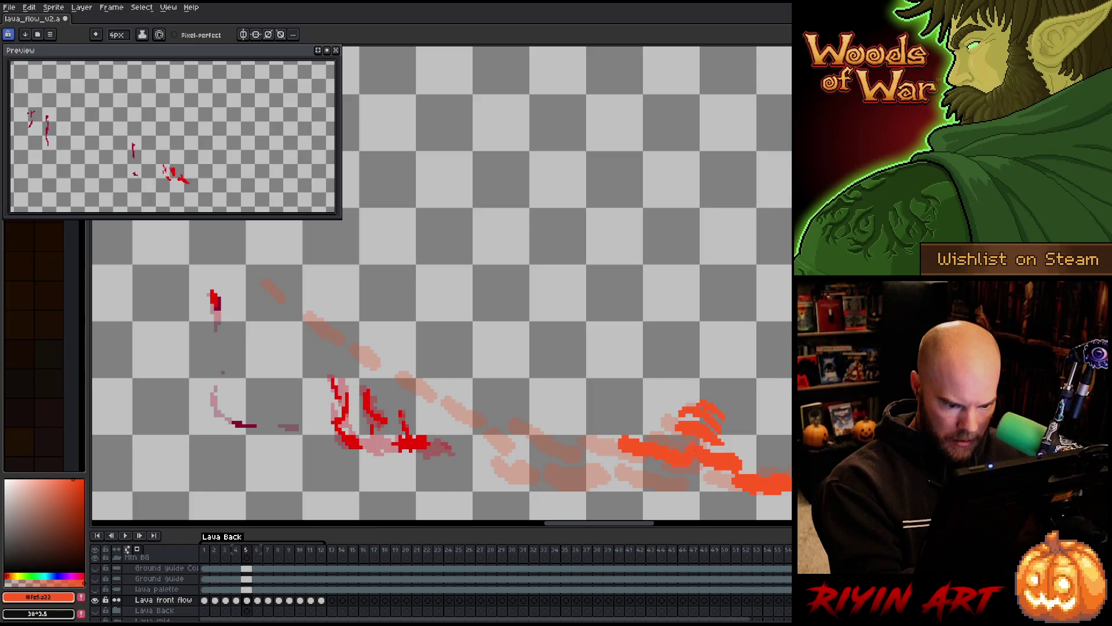
Add bottom blobs and a diagonal lava stream running up the slope to a top dab.
mouse_move(668, 476)
mouse_down()
mouse_move(705, 483)
mouse_move(699, 495)
mouse_move(718, 485)
mouse_move(596, 488)
mouse_move(629, 467)
mouse_move(538, 430)
mouse_move(527, 443)
mouse_move(504, 436)
mouse_up()
drag(556, 484, 504, 479)
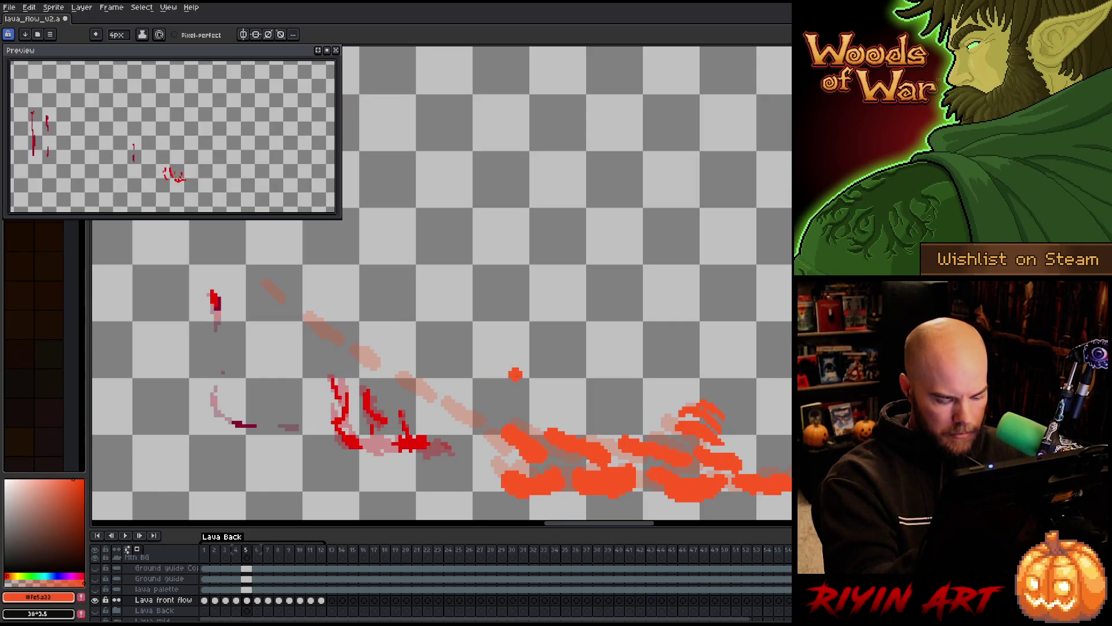
mouse_move(491, 430)
mouse_down()
mouse_move(440, 387)
mouse_move(498, 446)
mouse_move(284, 302)
mouse_up()
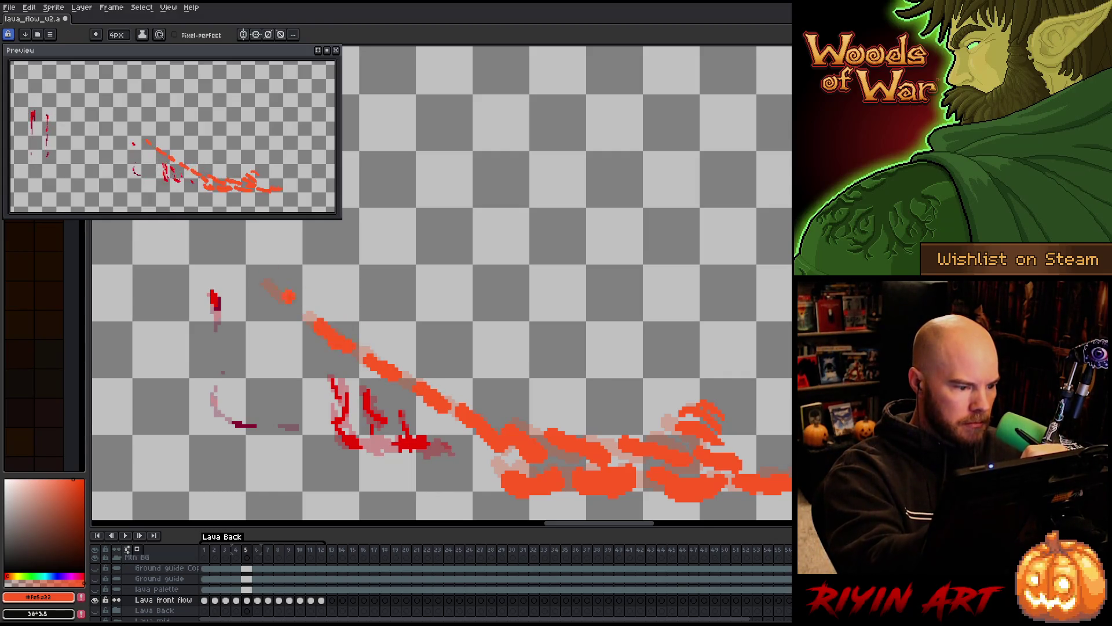
click(253, 272)
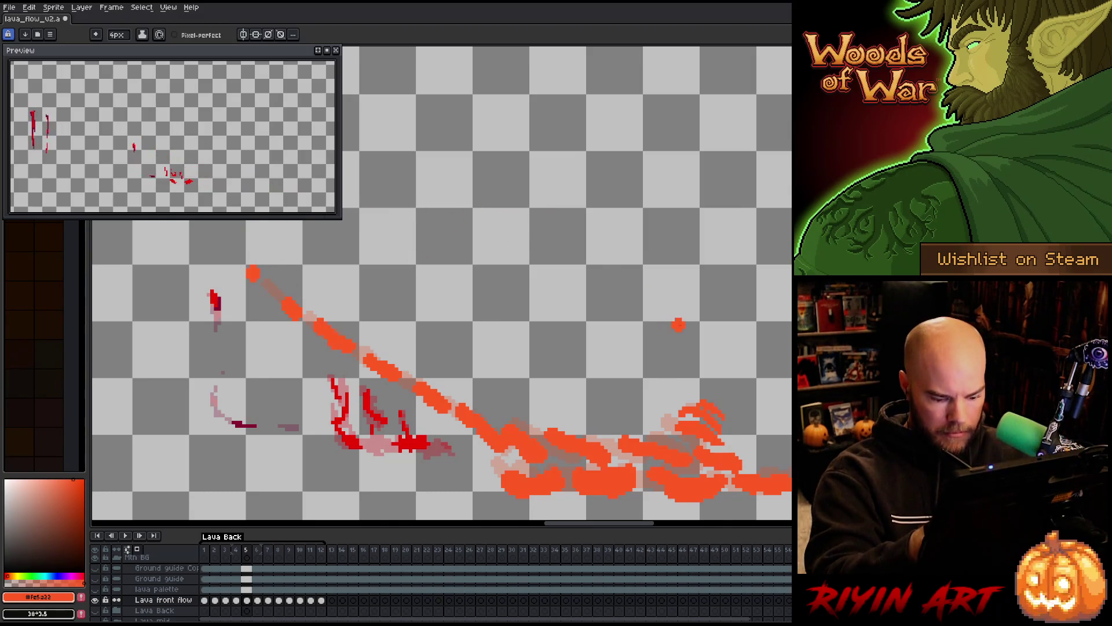
Move to frame 6 and undo a trial lava dab at the lower-right edge.
key(period)
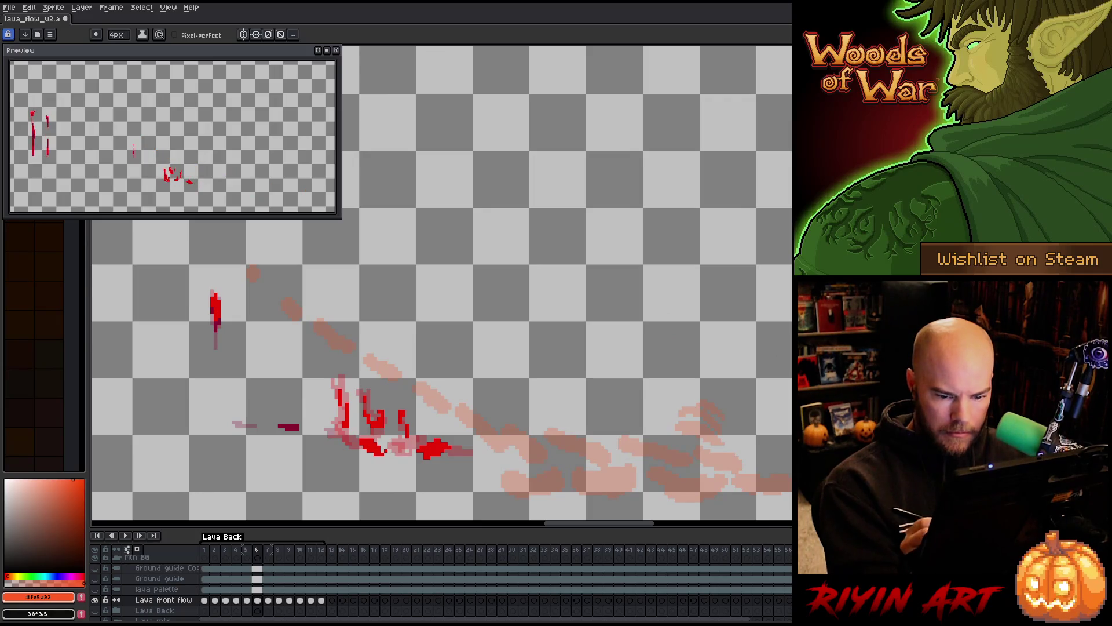
key(b)
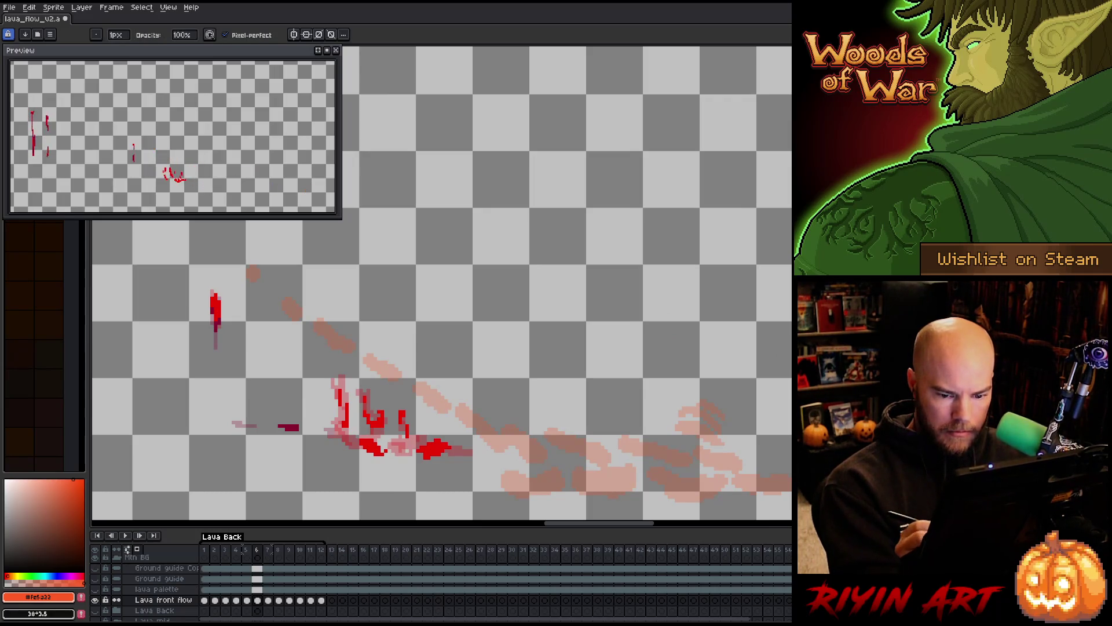
key(e)
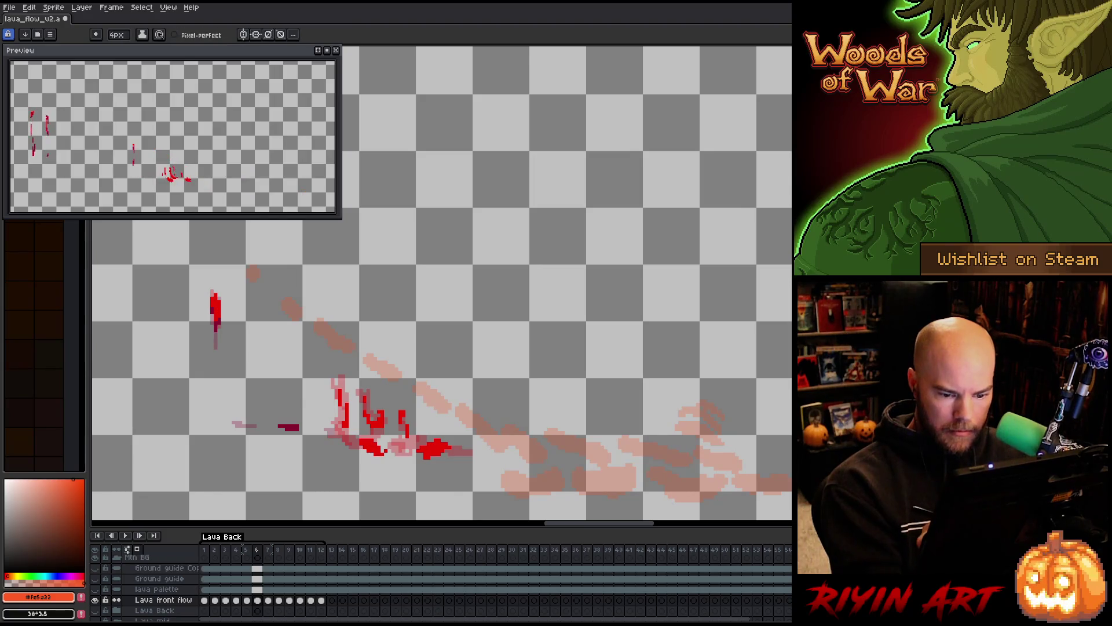
mouse_move(765, 494)
mouse_down()
mouse_move(747, 481)
mouse_move(763, 489)
mouse_up()
key(m)
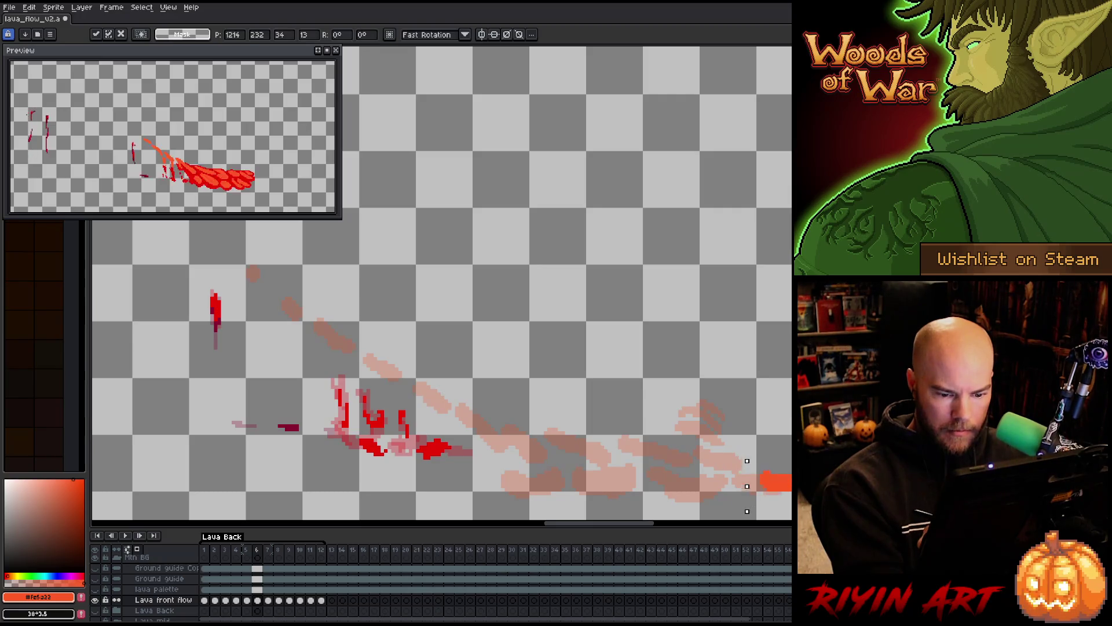
key(b)
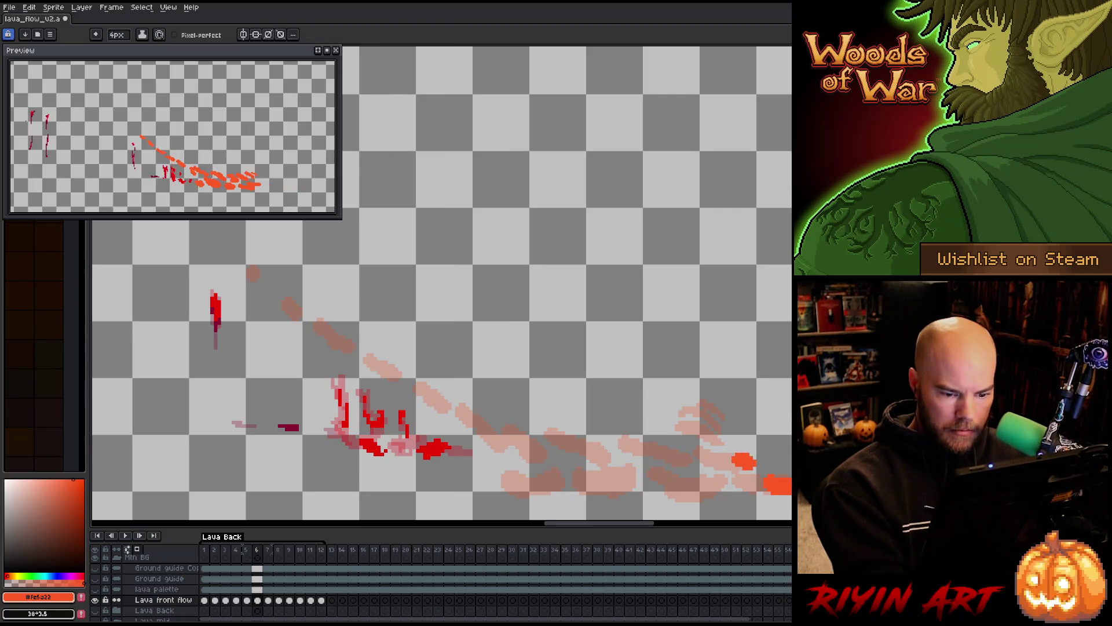
key(ctrl+z)
Paint orange lava blobs sweeping from the lower right leftward along the bottom.
mouse_move(753, 462)
mouse_down()
mouse_move(742, 481)
mouse_move(718, 488)
mouse_move(717, 476)
mouse_move(682, 494)
mouse_up()
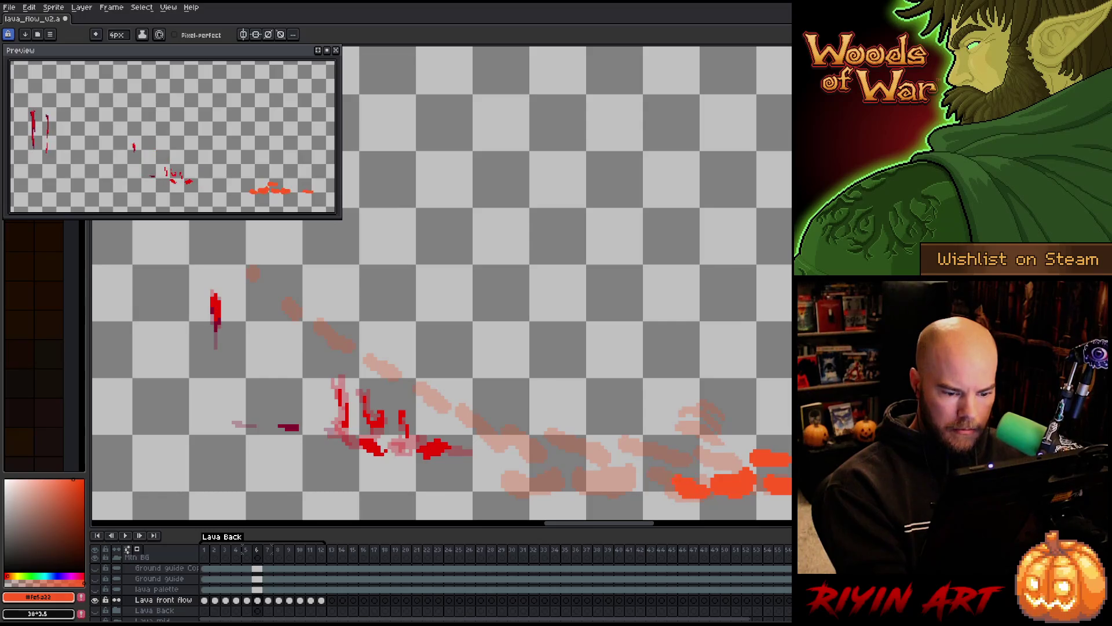
mouse_move(689, 451)
mouse_down()
mouse_move(714, 464)
mouse_move(702, 459)
mouse_move(725, 439)
mouse_up()
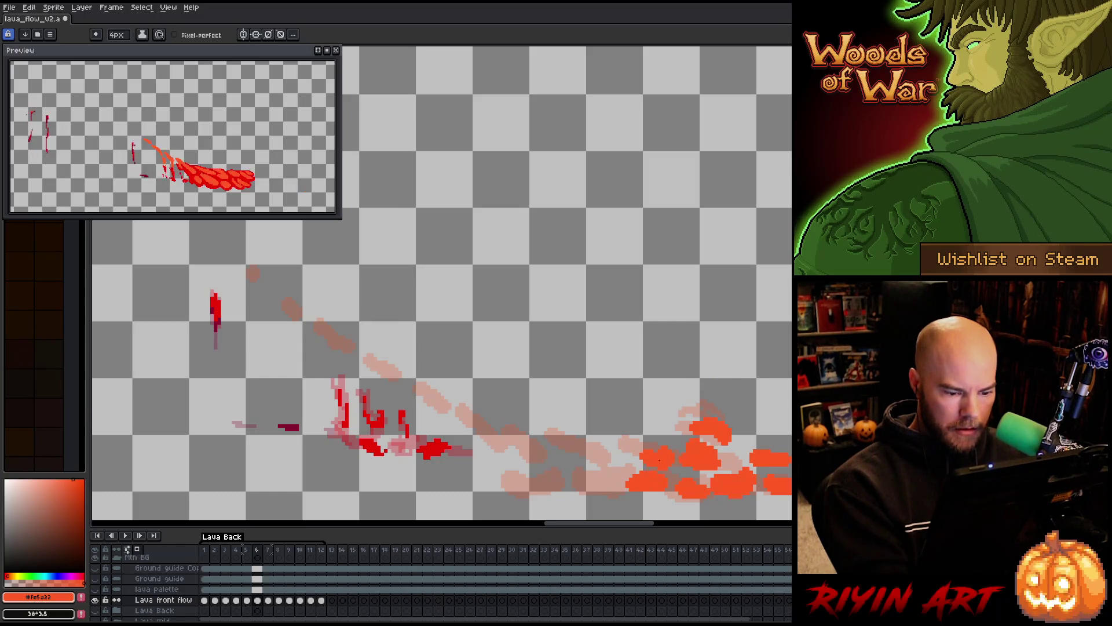
mouse_move(644, 486)
mouse_down()
mouse_move(612, 486)
mouse_move(657, 491)
mouse_move(591, 455)
mouse_up()
drag(559, 501, 534, 498)
mouse_move(548, 461)
mouse_down()
mouse_move(524, 462)
mouse_move(484, 432)
mouse_up()
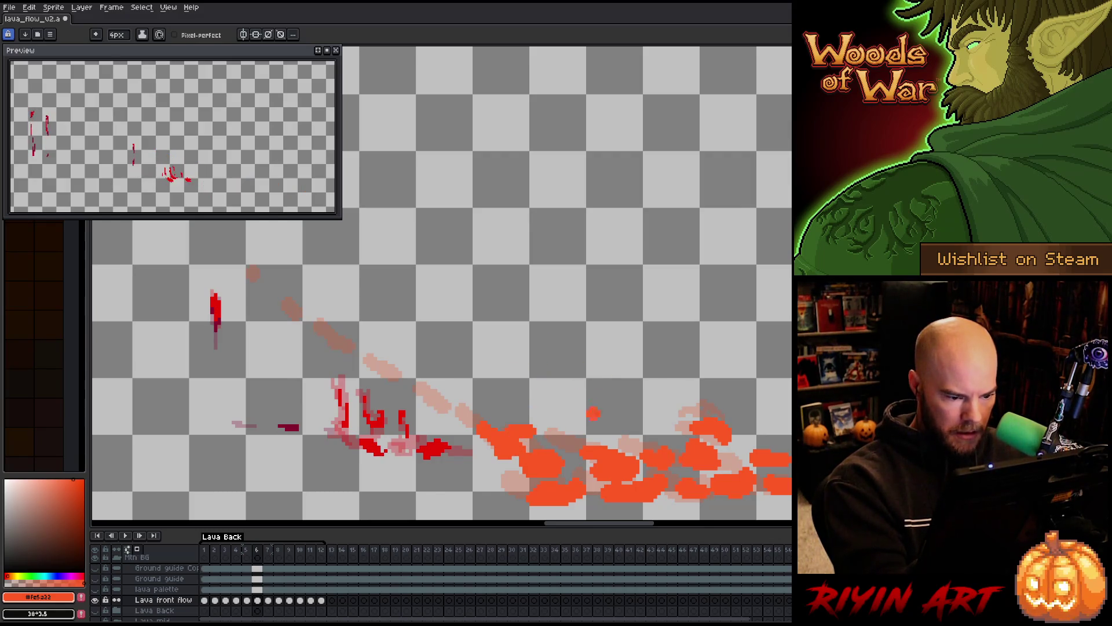
Paint the diagonal stream up the slope as solid lava, then advance to frame 7.
mouse_move(468, 417)
mouse_down()
mouse_move(323, 320)
mouse_move(413, 371)
mouse_up()
key(e)
key(b)
key(e)
key(b)
key(e)
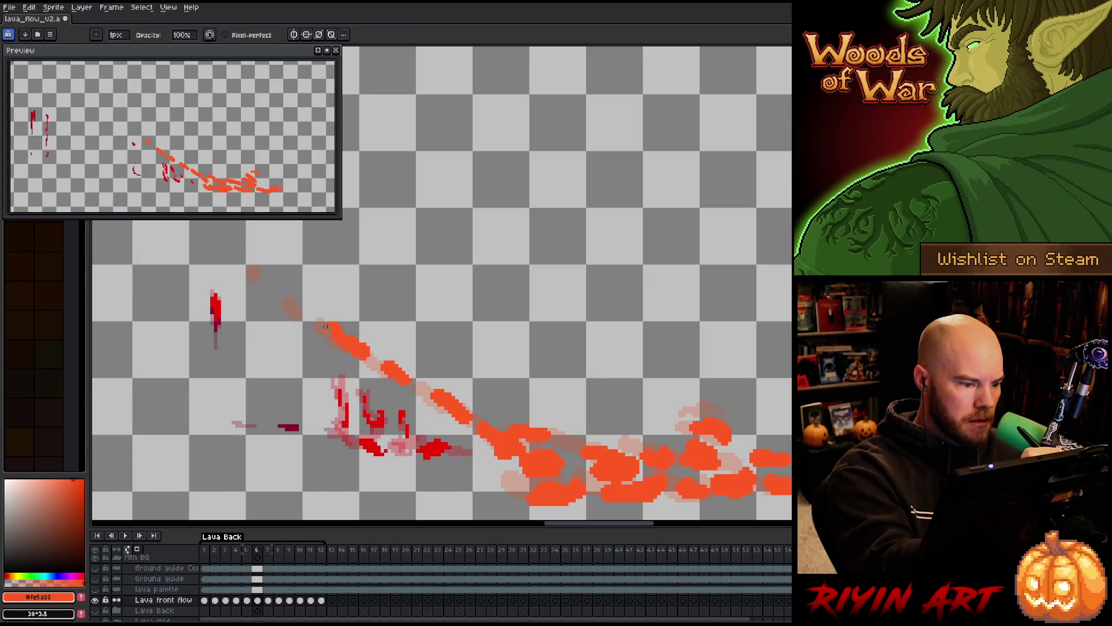
key(b)
drag(324, 328, 252, 271)
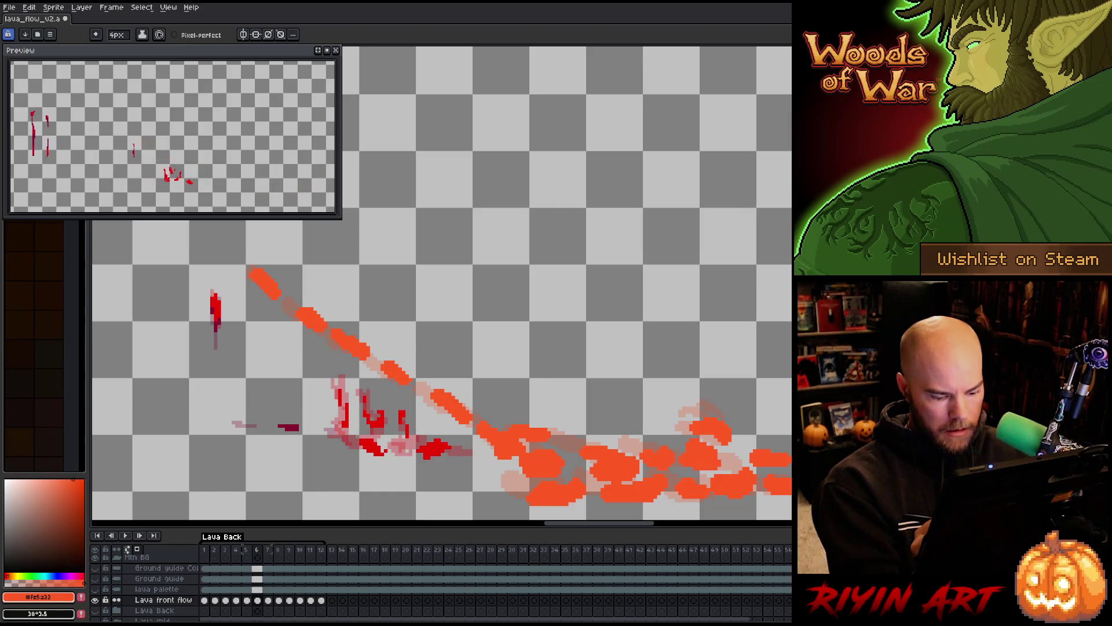
key(Right)
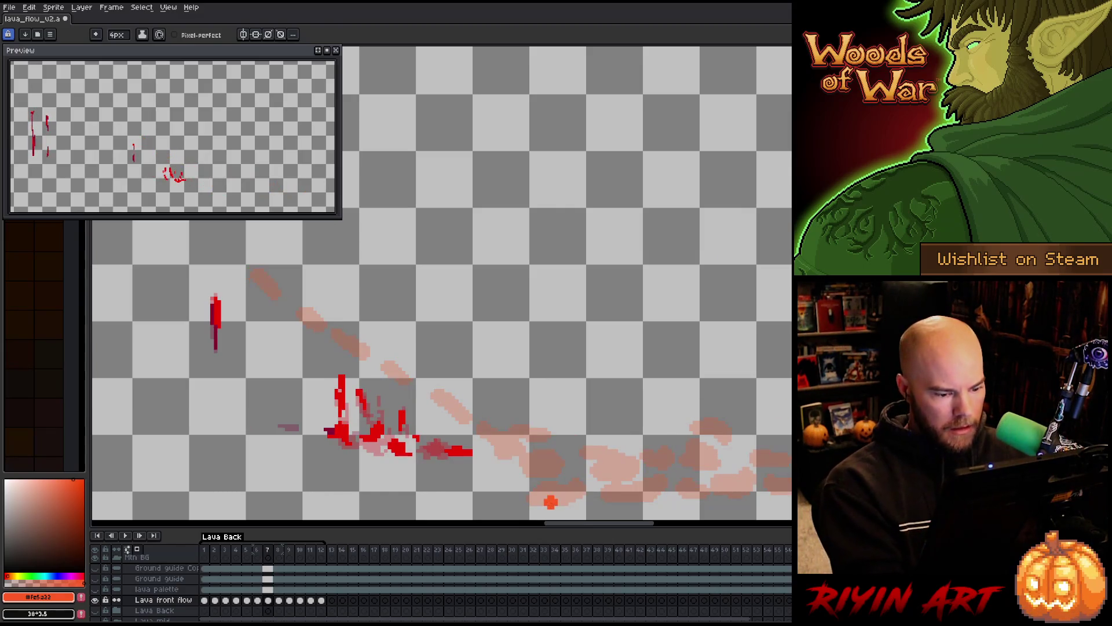
Paint a bottom lava stroke to the right edge with a blob above it, undoing overshoots.
mouse_move(544, 501)
mouse_down()
mouse_move(704, 491)
mouse_move(651, 496)
mouse_up()
key(ctrl+z)
mouse_move(741, 491)
mouse_down()
mouse_move(731, 488)
mouse_move(779, 489)
mouse_up()
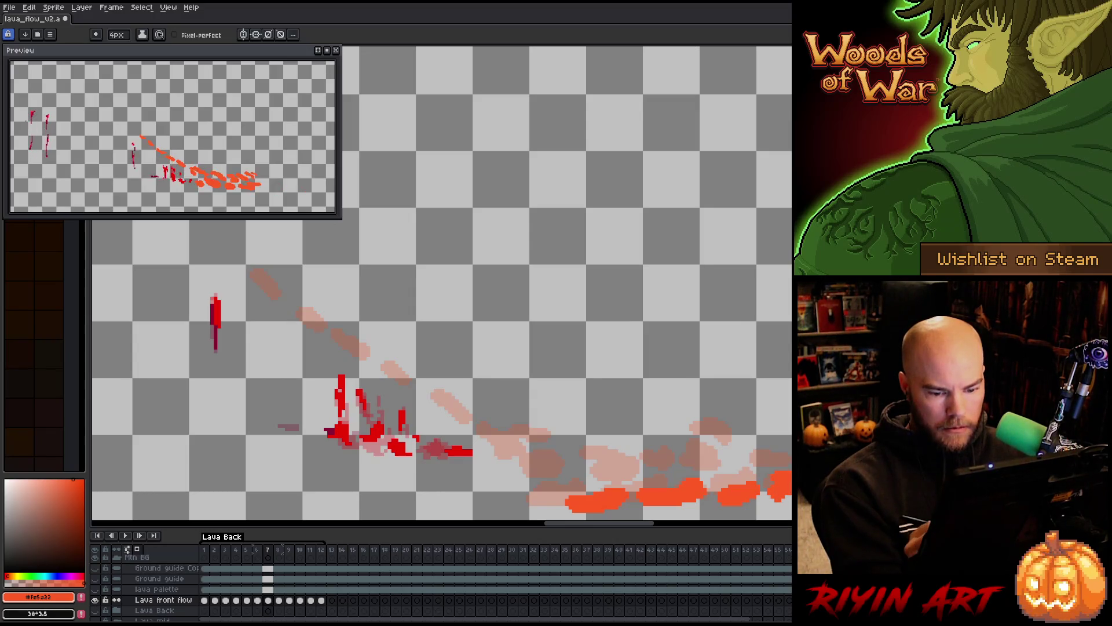
click(781, 459)
key(b)
key(b)
mouse_move(780, 461)
mouse_down()
mouse_move(716, 426)
mouse_move(750, 440)
mouse_move(736, 455)
mouse_move(712, 441)
mouse_move(732, 457)
mouse_move(702, 460)
mouse_up()
key(b)
key(b)
key(ctrl+z)
key(b)
key(b)
key(b)
key(b)
Extend the lava leftward and up the slope, adding a blob at the lower left.
key(b)
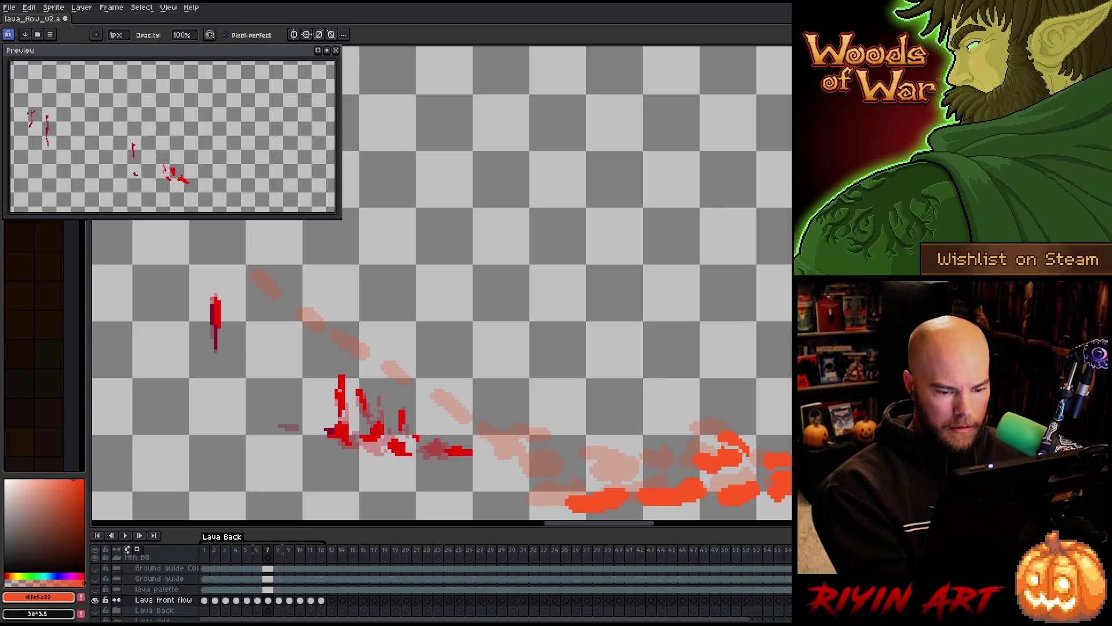
key(b)
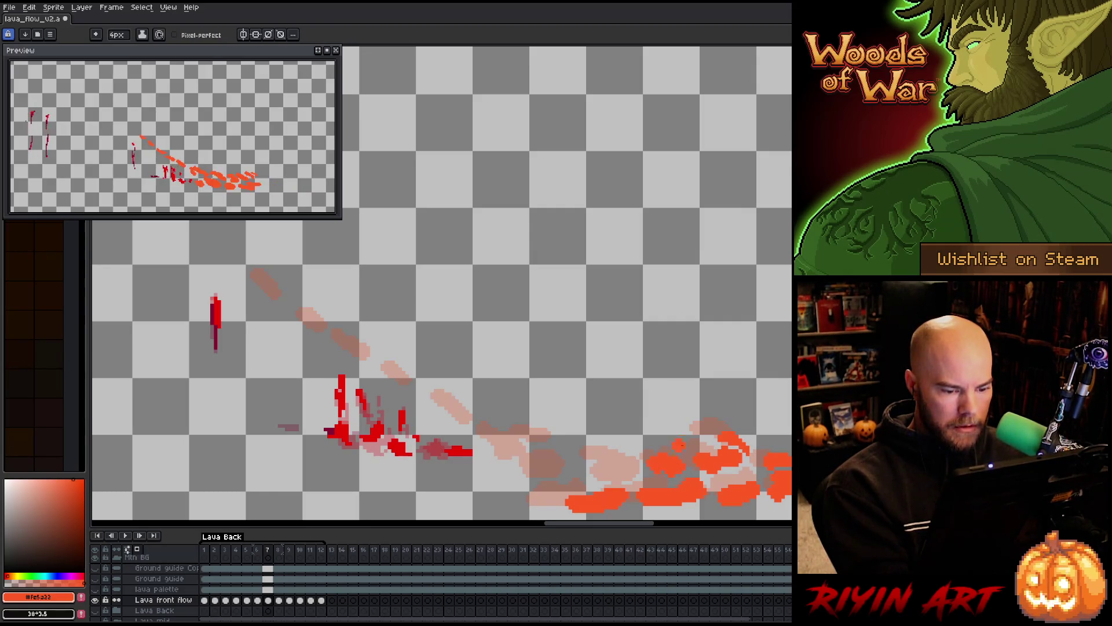
mouse_move(637, 472)
mouse_down()
mouse_move(619, 478)
mouse_move(633, 465)
mouse_move(599, 459)
mouse_up()
key(b)
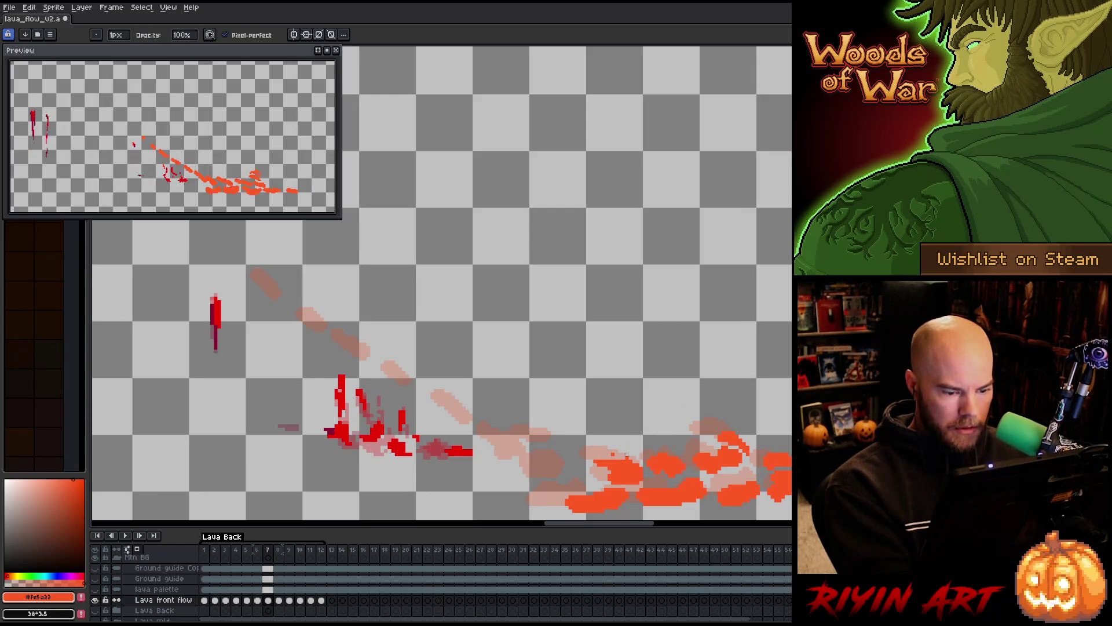
key(b)
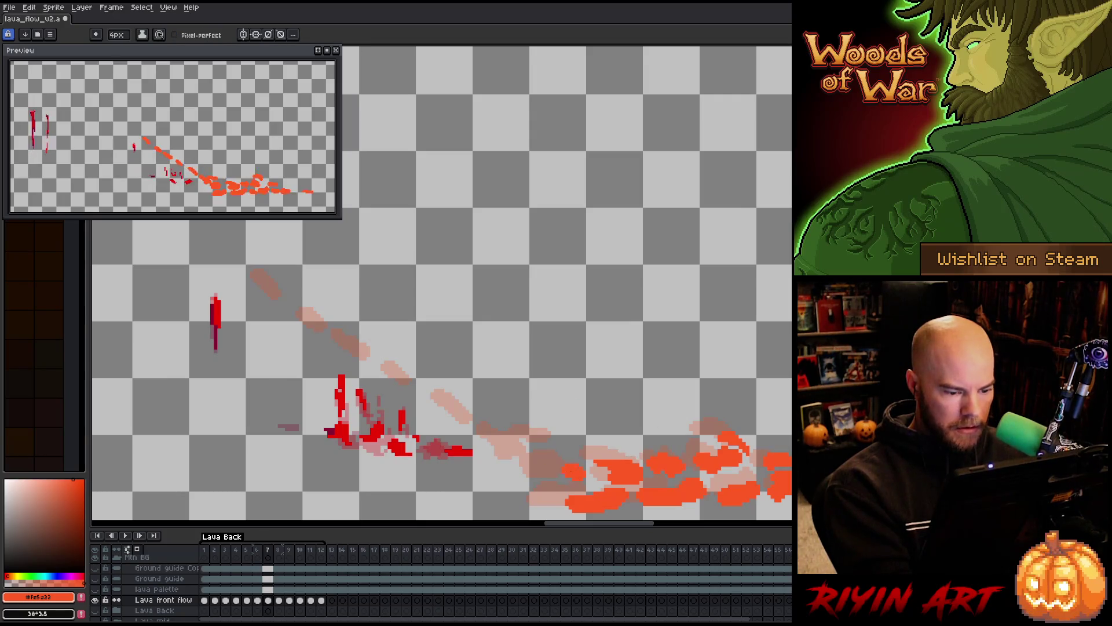
mouse_move(548, 428)
mouse_down()
mouse_move(515, 466)
mouse_move(498, 454)
mouse_up()
drag(555, 492, 535, 498)
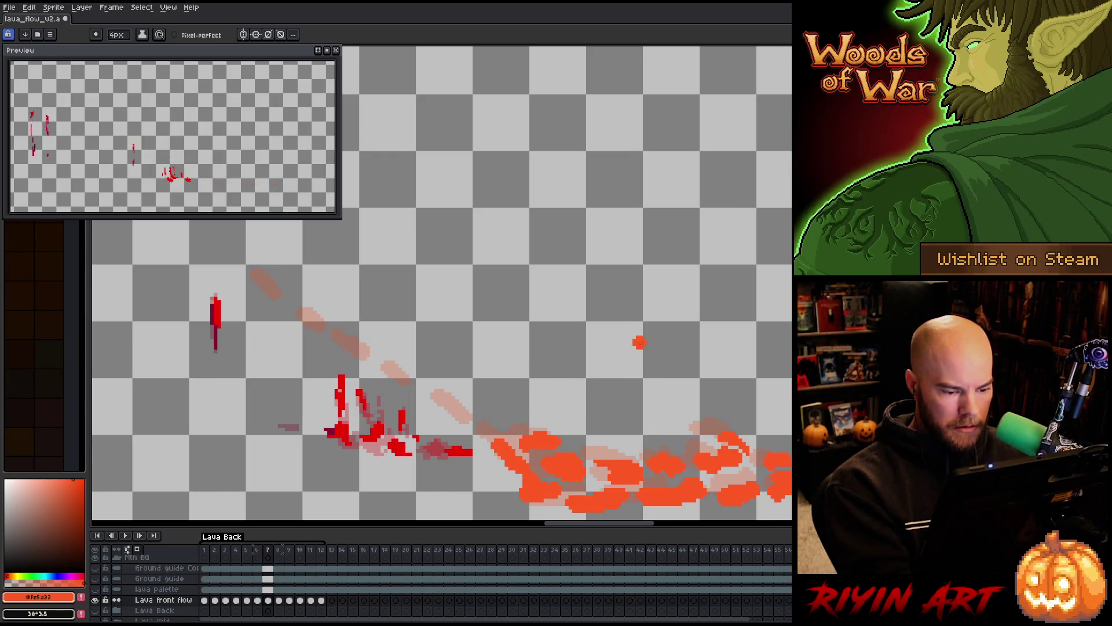
Compare against frames 5 and 6, paint the stream up the slope, then advance to frame 8.
key(comma)
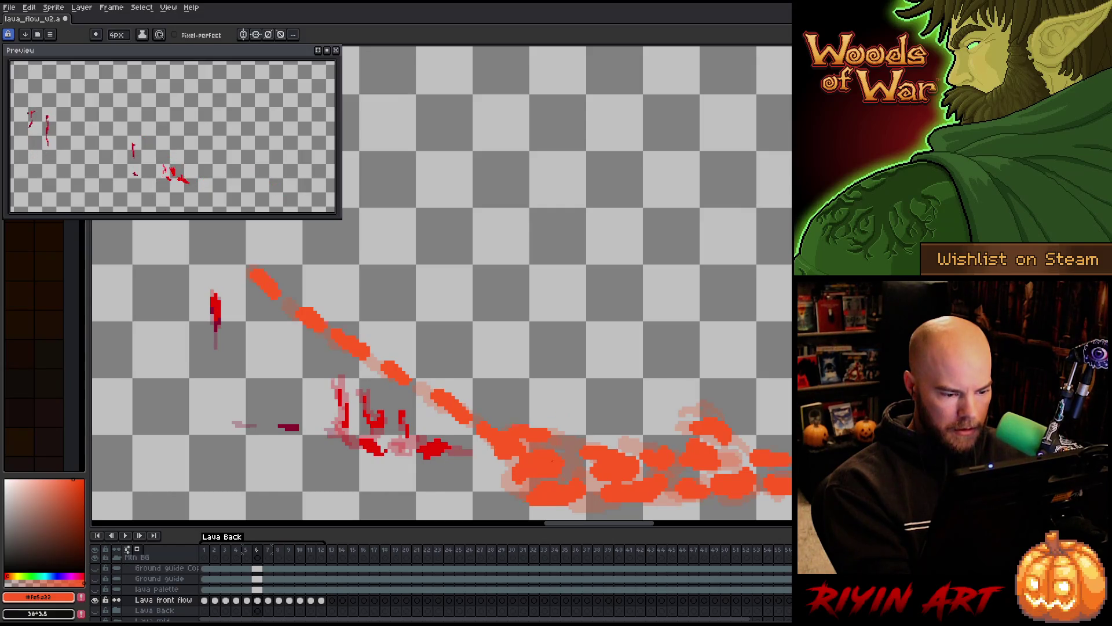
key(period)
key(comma)
key(comma)
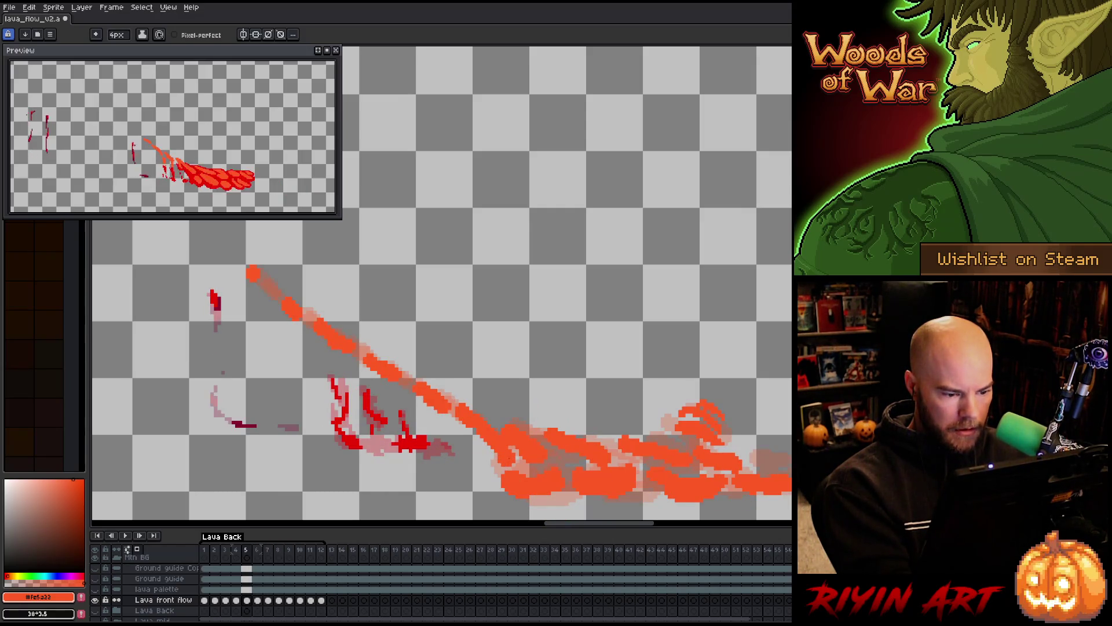
key(period)
key(period)
key(comma)
key(period)
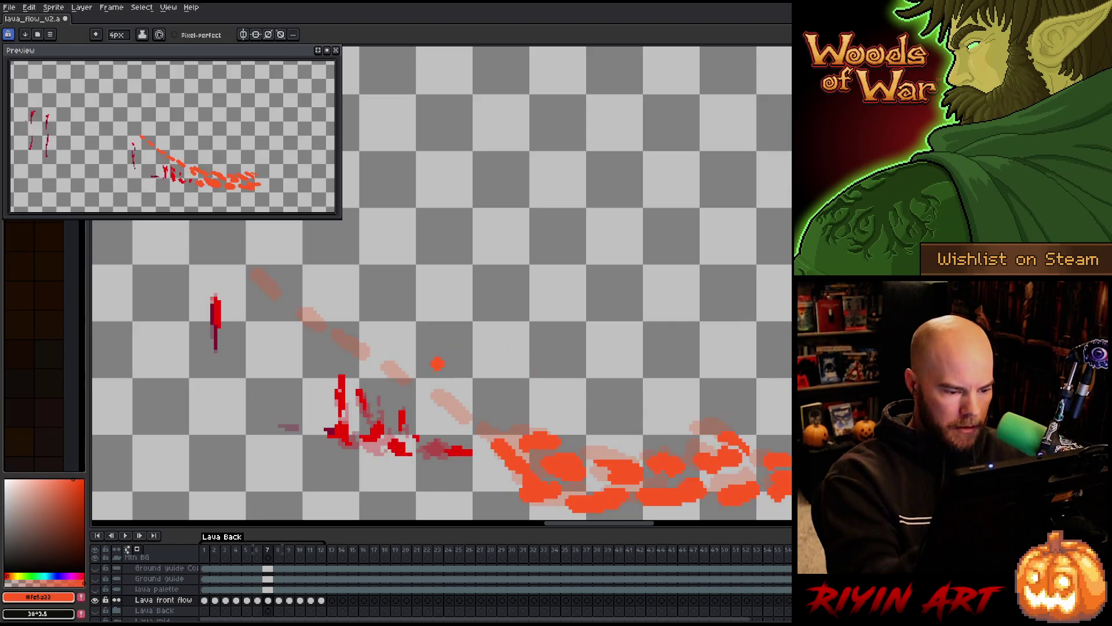
drag(474, 427, 258, 277)
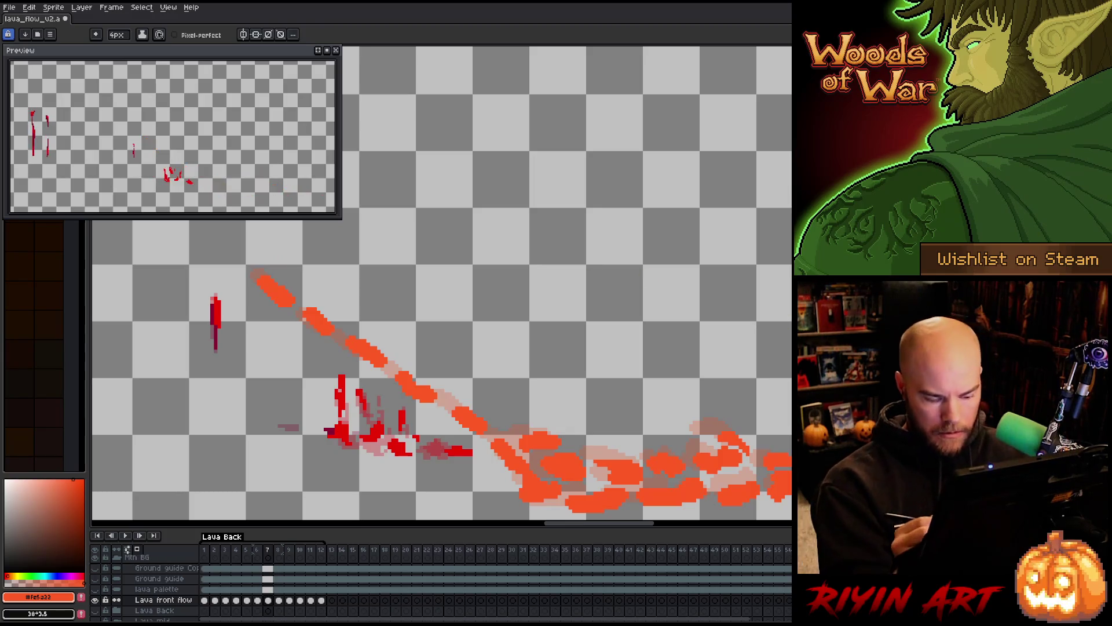
key(period)
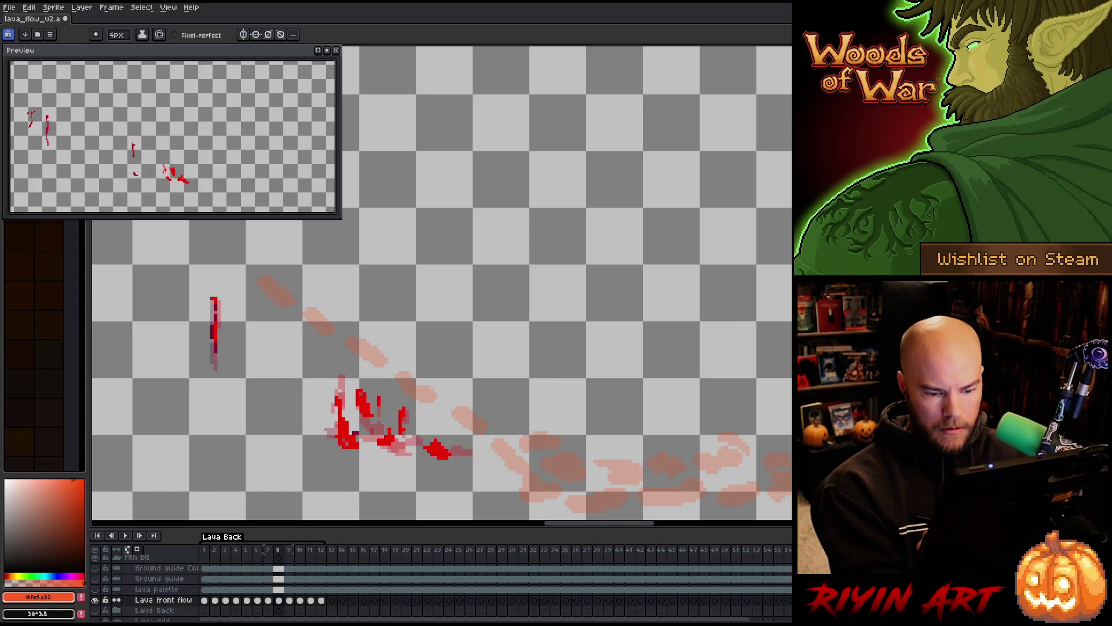
Paint orange lava blobs with the 4px brush into frame 8's pool, extending leftward.
mouse_move(770, 485)
mouse_down()
mouse_move(744, 495)
mouse_move(757, 458)
mouse_move(714, 465)
mouse_move(676, 502)
mouse_move(632, 484)
mouse_up()
click(642, 483)
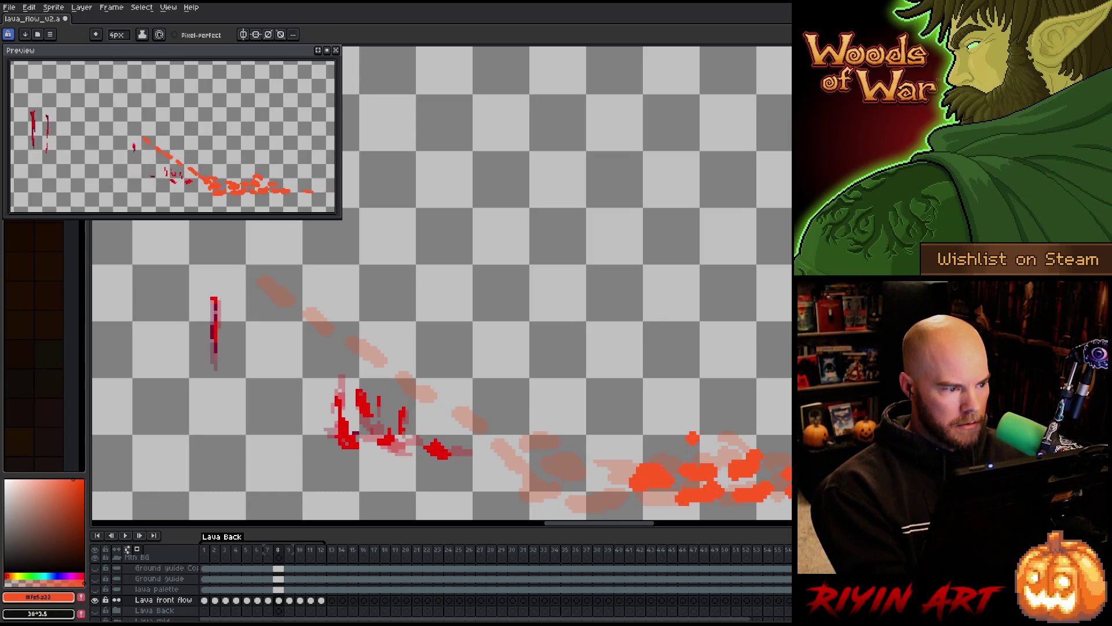
drag(600, 503, 655, 497)
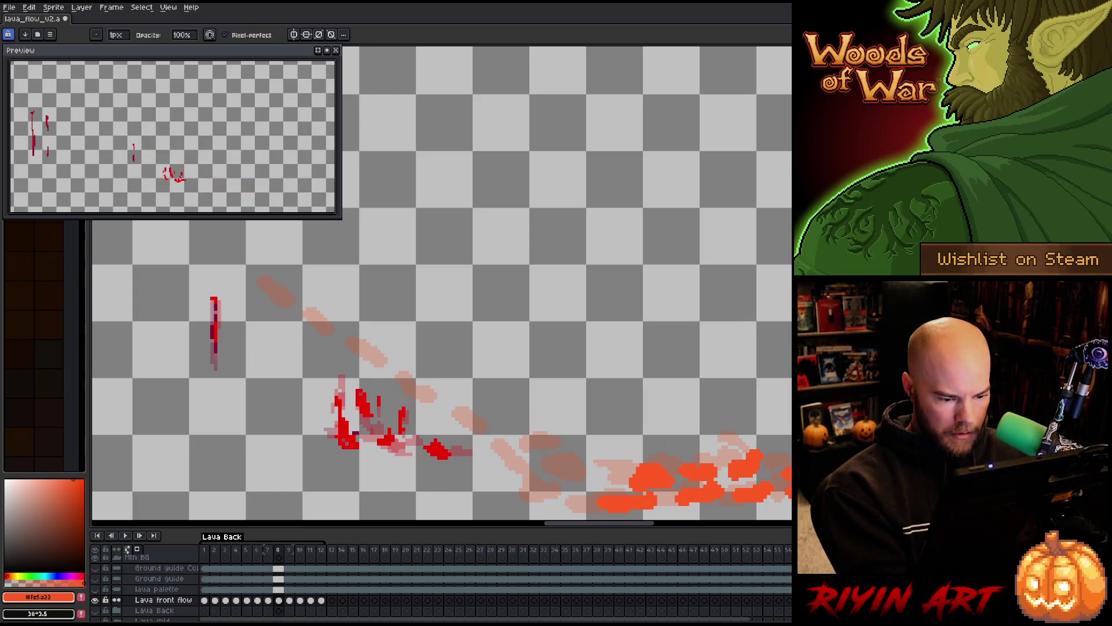
mouse_move(608, 478)
mouse_down()
mouse_move(588, 468)
mouse_move(559, 499)
mouse_move(509, 449)
mouse_up()
Paint the orange lava stream from the flow's base up the slope toward the top-left.
key(b)
key(b)
click(551, 448)
key(b)
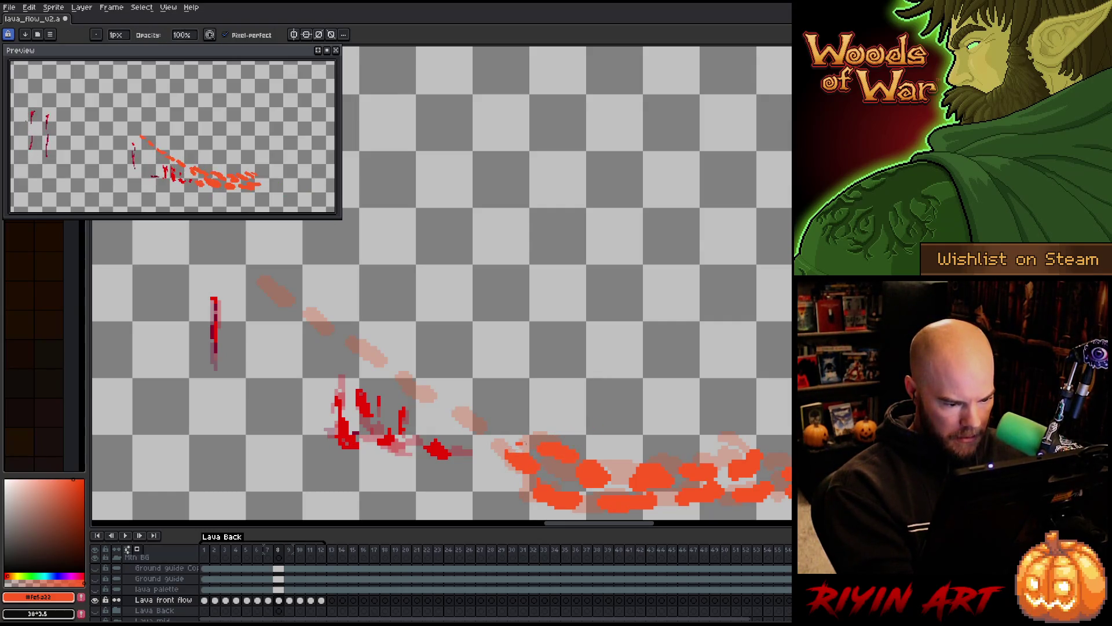
key(b)
drag(506, 437, 419, 388)
drag(404, 375, 382, 354)
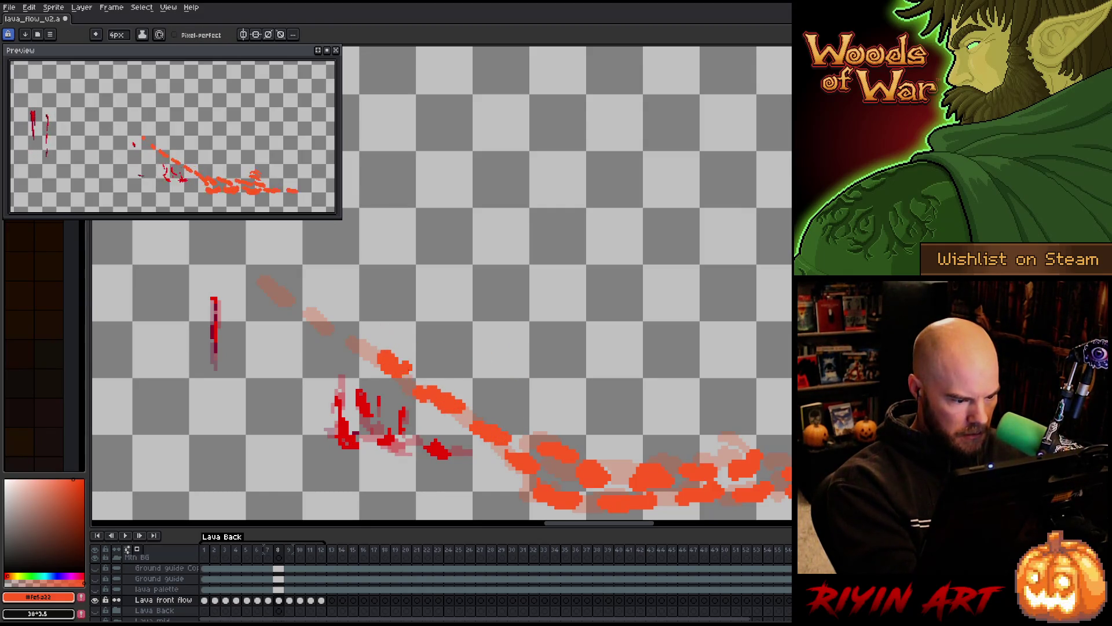
Dab lava drops near the stream's top, redo a misplaced dab lower, and advance to frame 9.
click(340, 331)
click(324, 288)
key(ctrl+z)
click(294, 307)
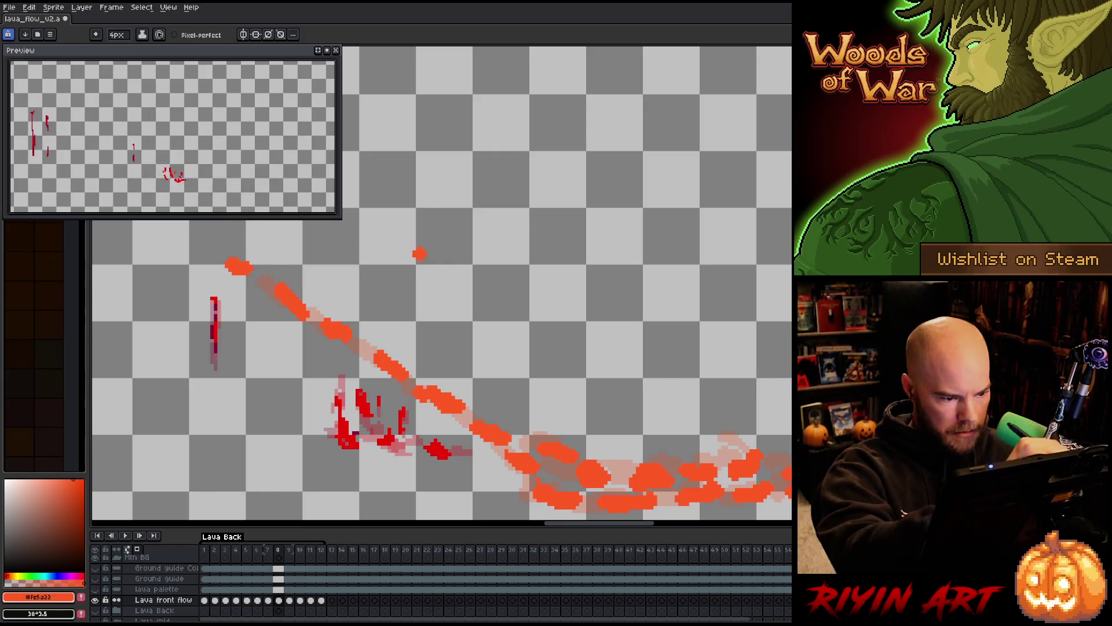
key(Right)
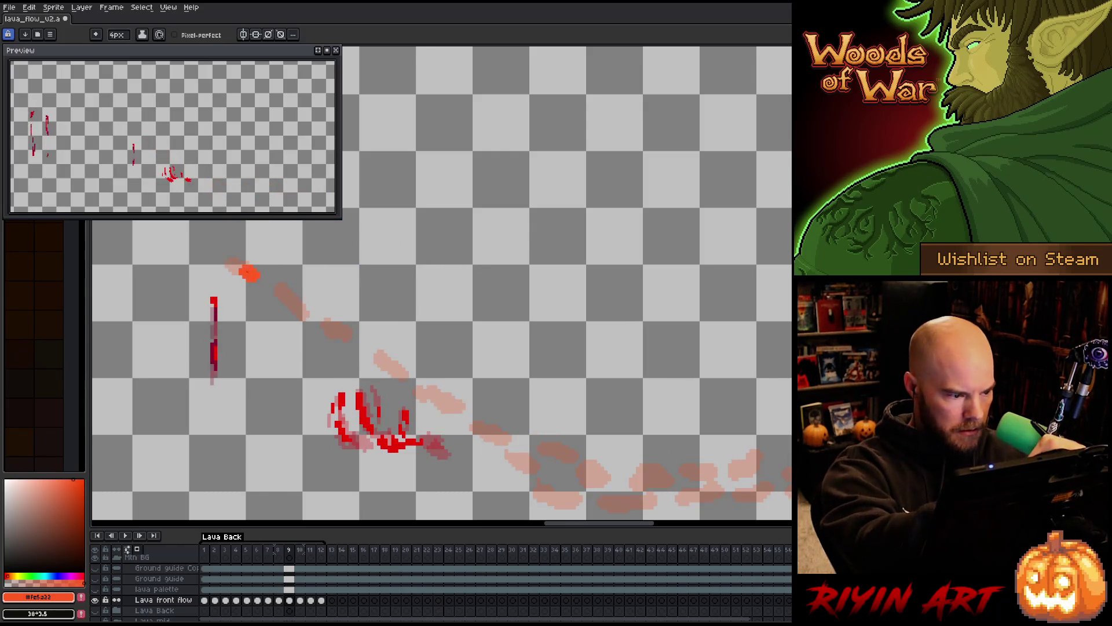
Brush frame 9's diagonal lava stream from top-left into the pool, undo the lower dabs, go to frame 10.
mouse_move(288, 302)
mouse_down()
mouse_move(485, 416)
mouse_move(504, 442)
mouse_up()
mouse_move(457, 403)
mouse_down()
mouse_move(544, 475)
mouse_move(593, 466)
mouse_move(659, 502)
mouse_move(695, 498)
mouse_up()
key(ctrl+z)
key(ctrl+z)
key(ctrl+z)
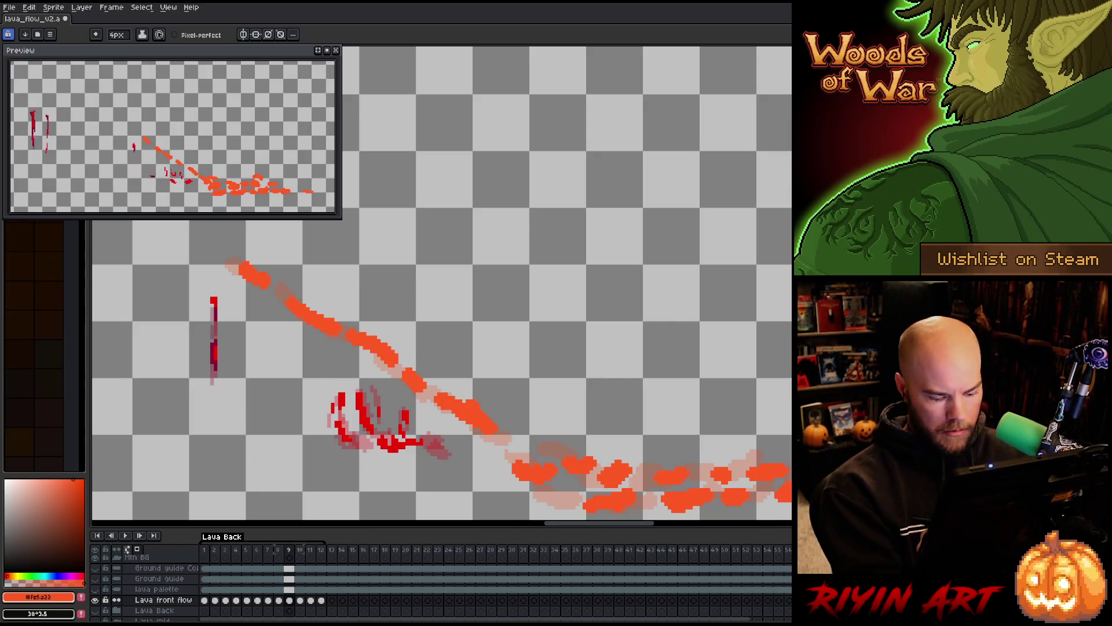
key(Right)
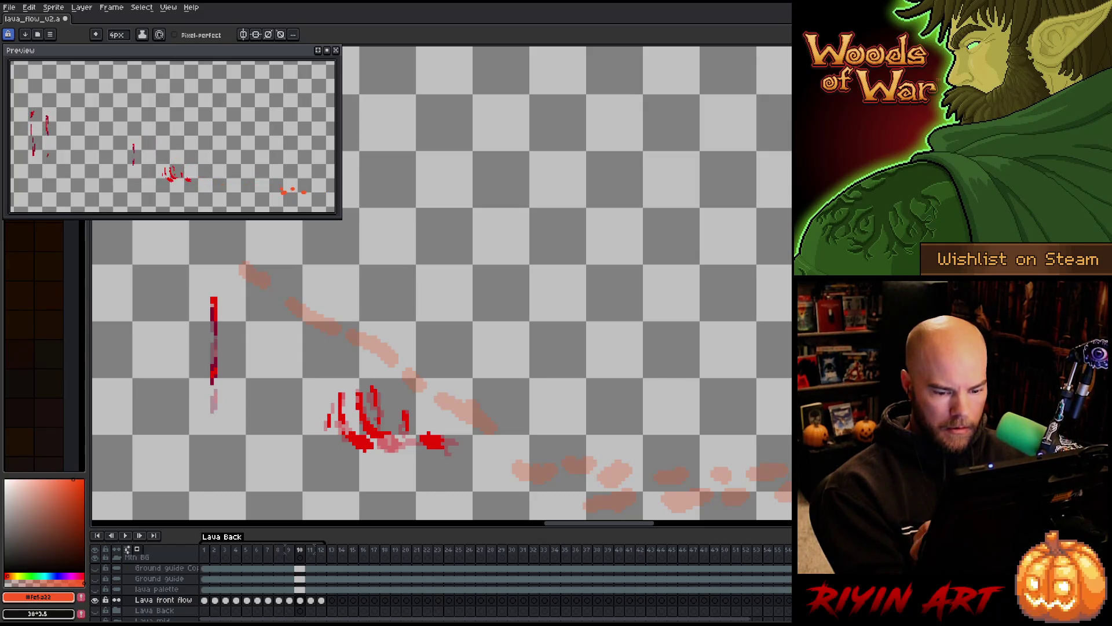
Make a rectangular selection, transform the selected pixels and commit the transform.
key(m)
key(ctrl+t)
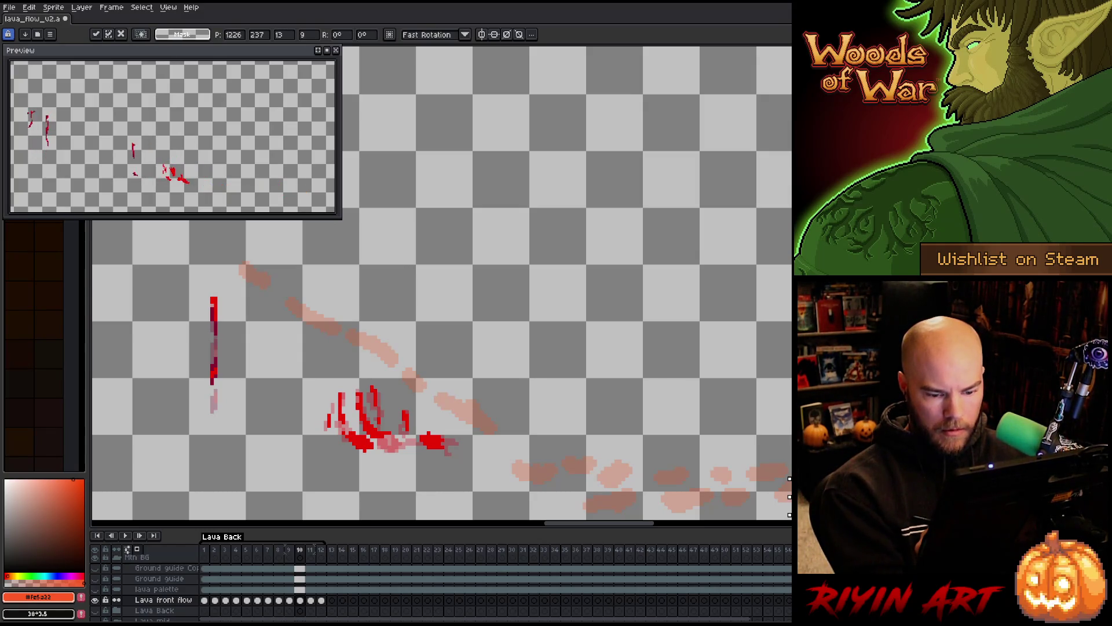
key(Return)
key(b)
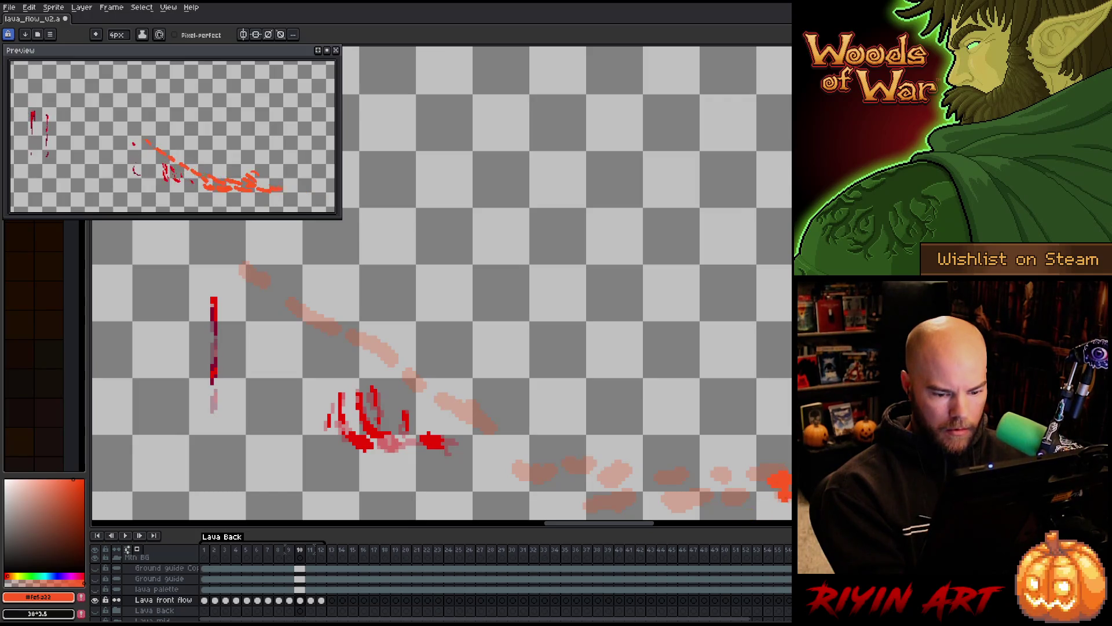
Paint orange lava over the pale blob, in the pool and up the onion-skin trail to the top-left.
key(b)
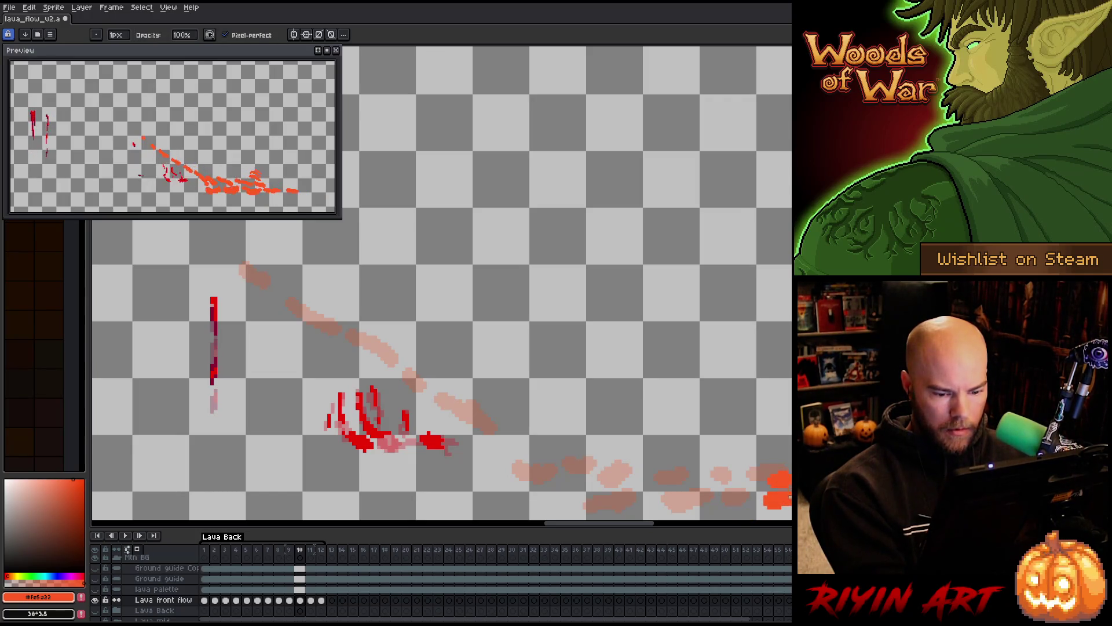
key(e)
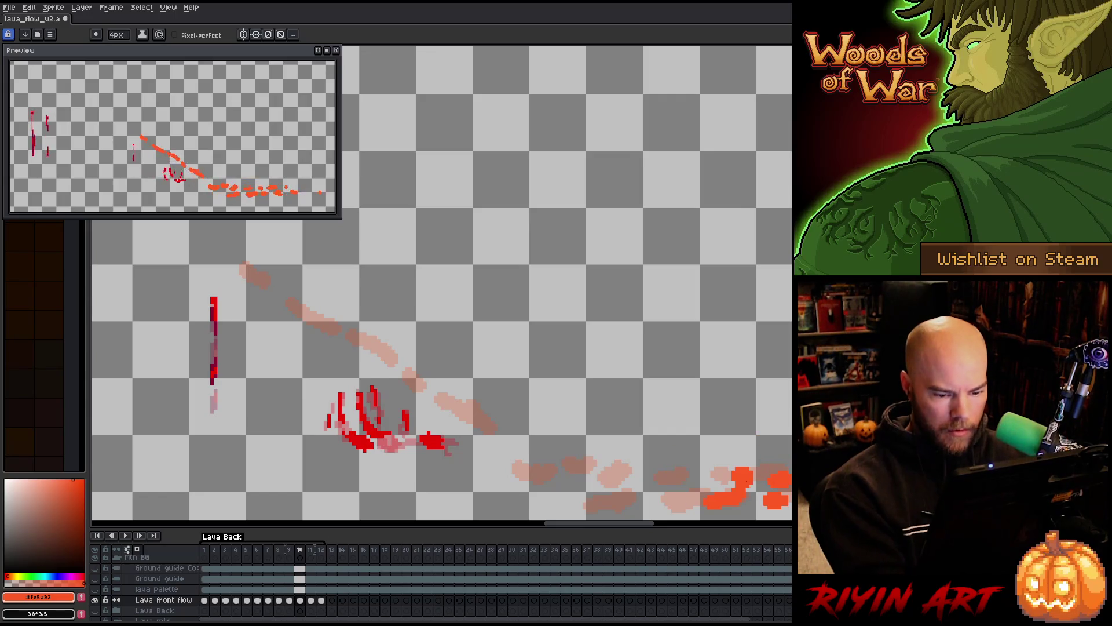
key(b)
key(e)
key(b)
key(e)
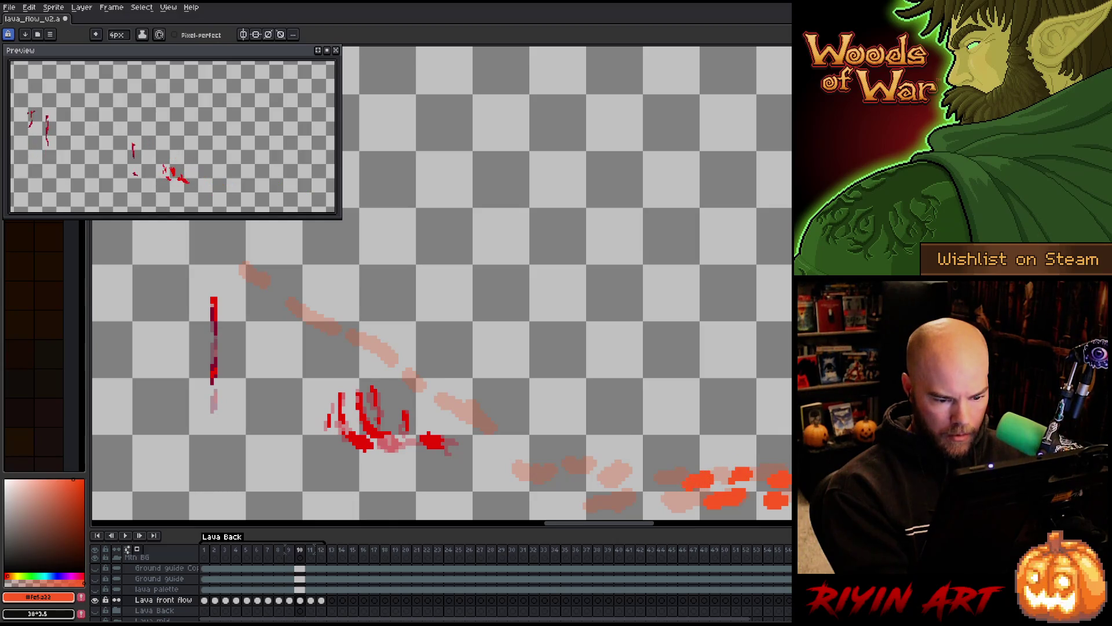
mouse_move(692, 496)
mouse_down()
mouse_move(657, 500)
mouse_move(623, 478)
mouse_move(559, 497)
mouse_up()
drag(522, 441, 515, 443)
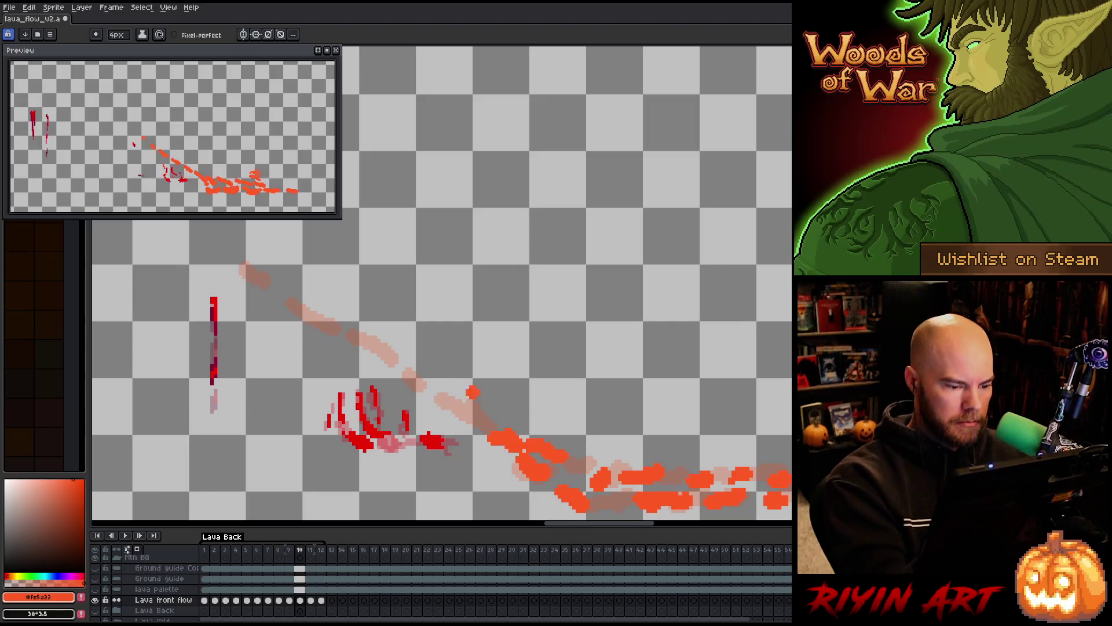
drag(423, 381, 466, 407)
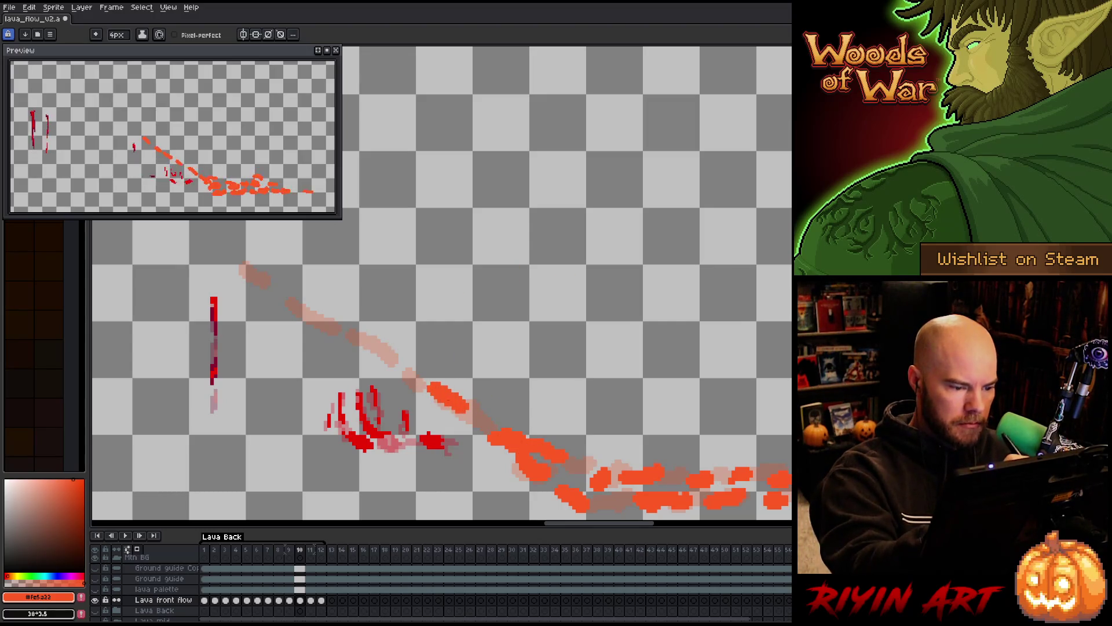
drag(409, 373, 246, 269)
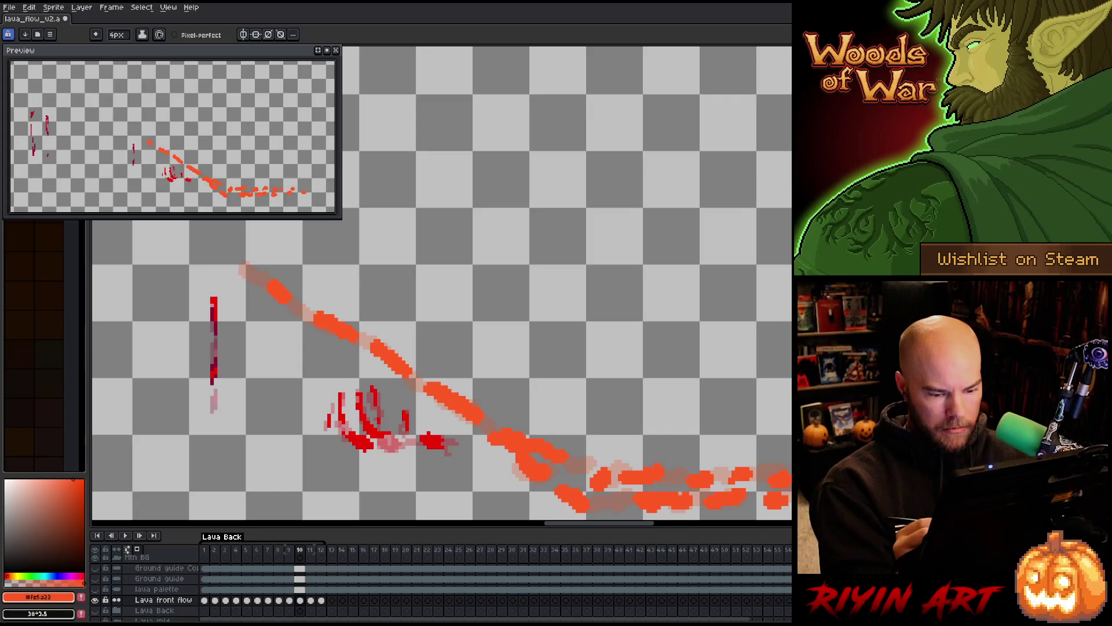
Flip between frames 11 and 12 to compare the lava motion.
key(Right)
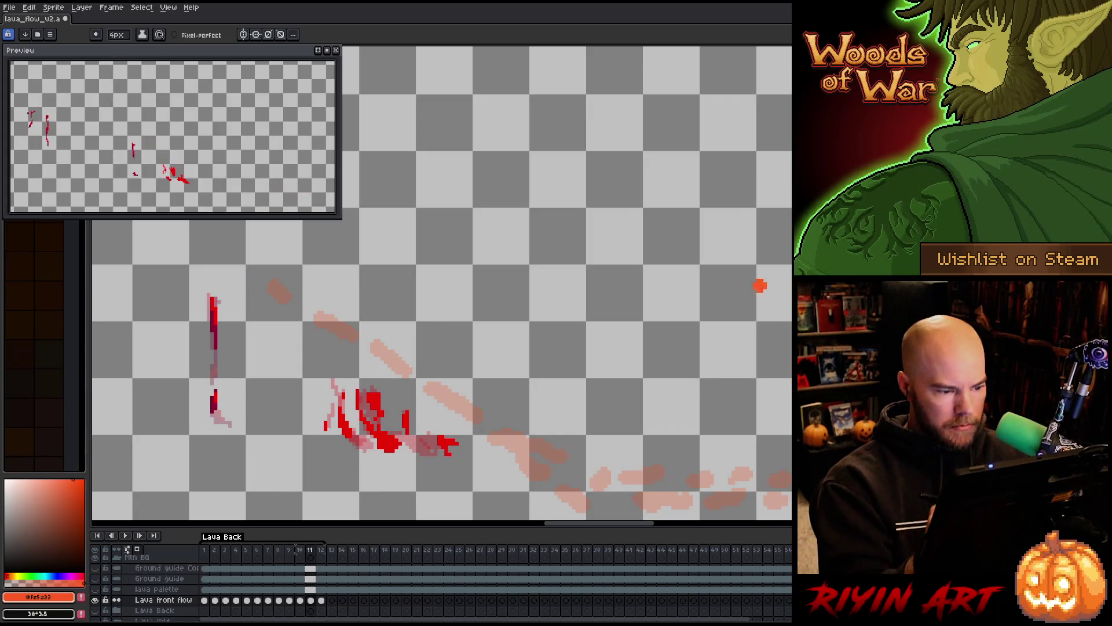
key(Right)
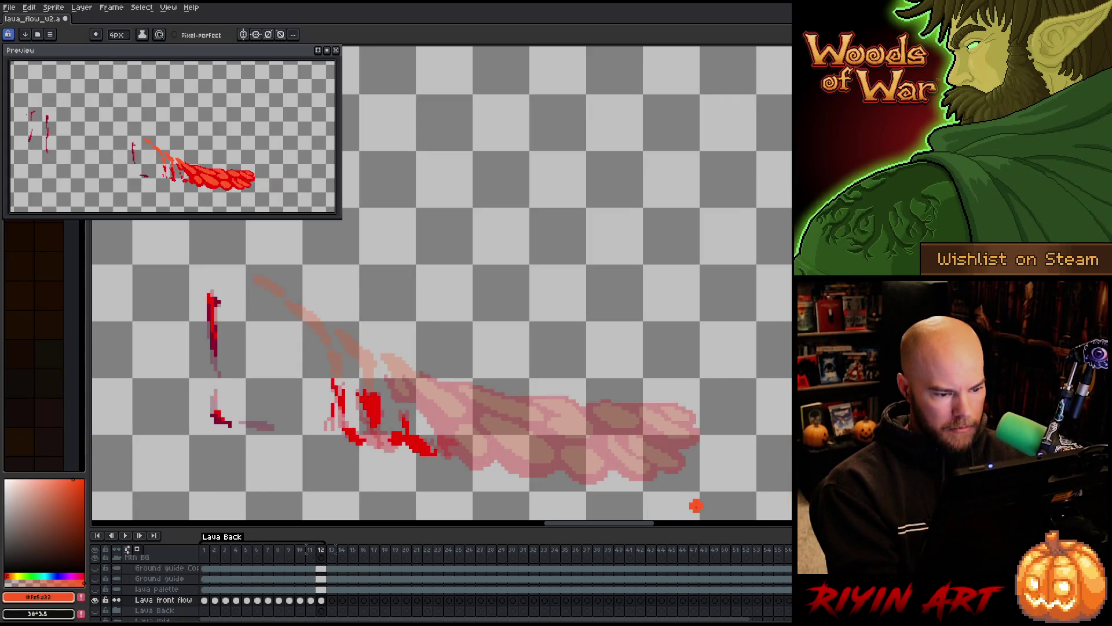
key(Left)
key(Right)
key(Left)
key(Right)
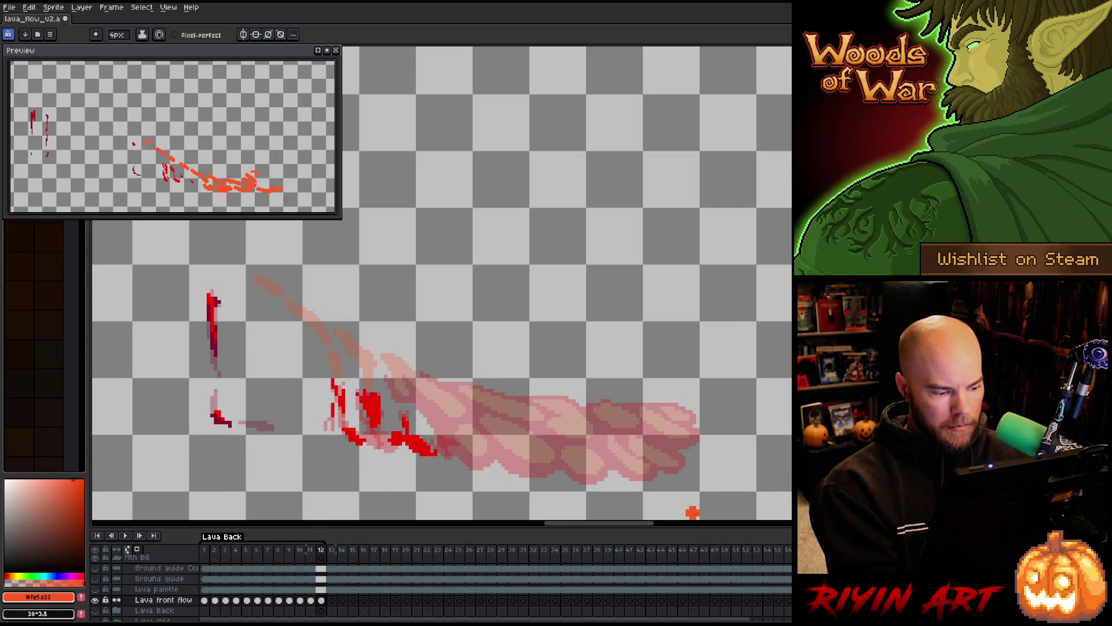
Play the animation to review the lava motion, then stop back at frame 1.
key(Return)
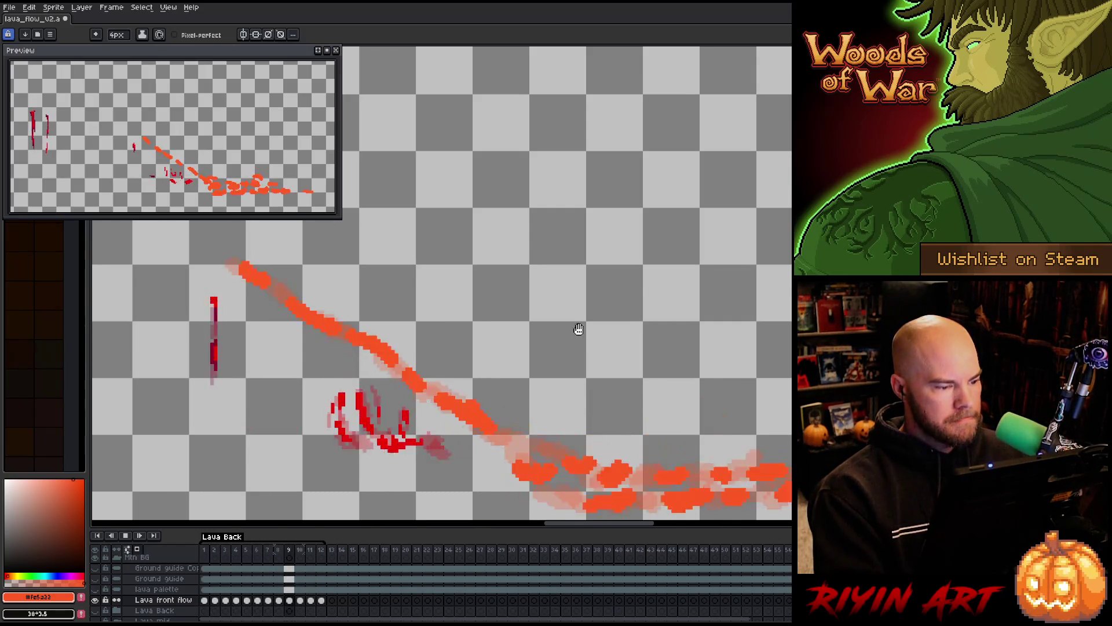
scroll(578, 328, down, 3)
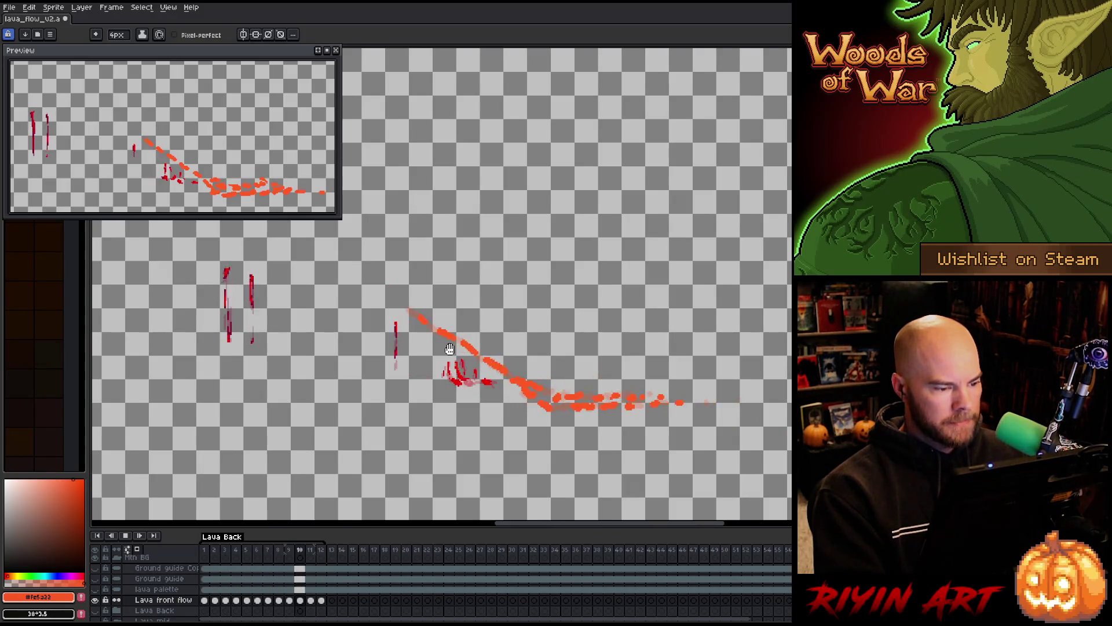
scroll(489, 330, up, 1)
scroll(544, 331, up, 2)
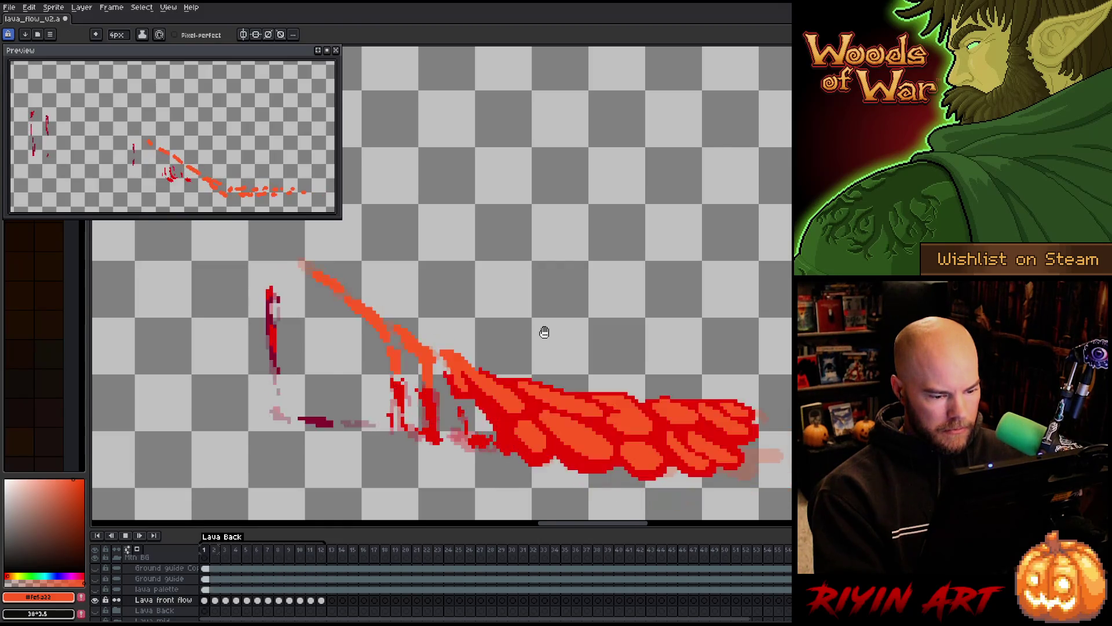
scroll(545, 331, down, 1)
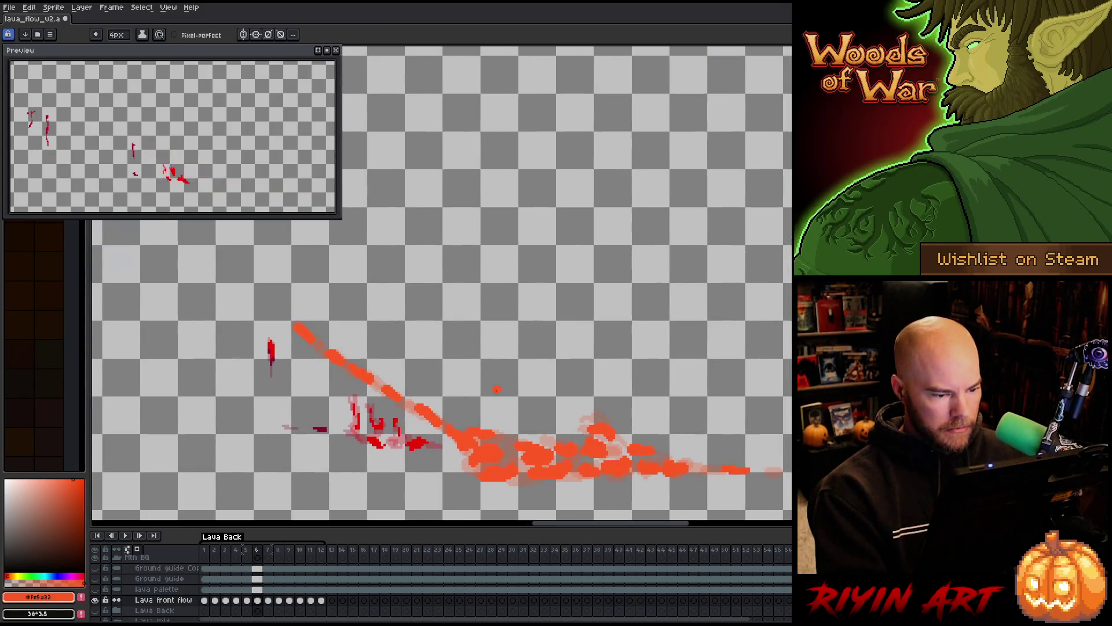
scroll(496, 391, up, 1)
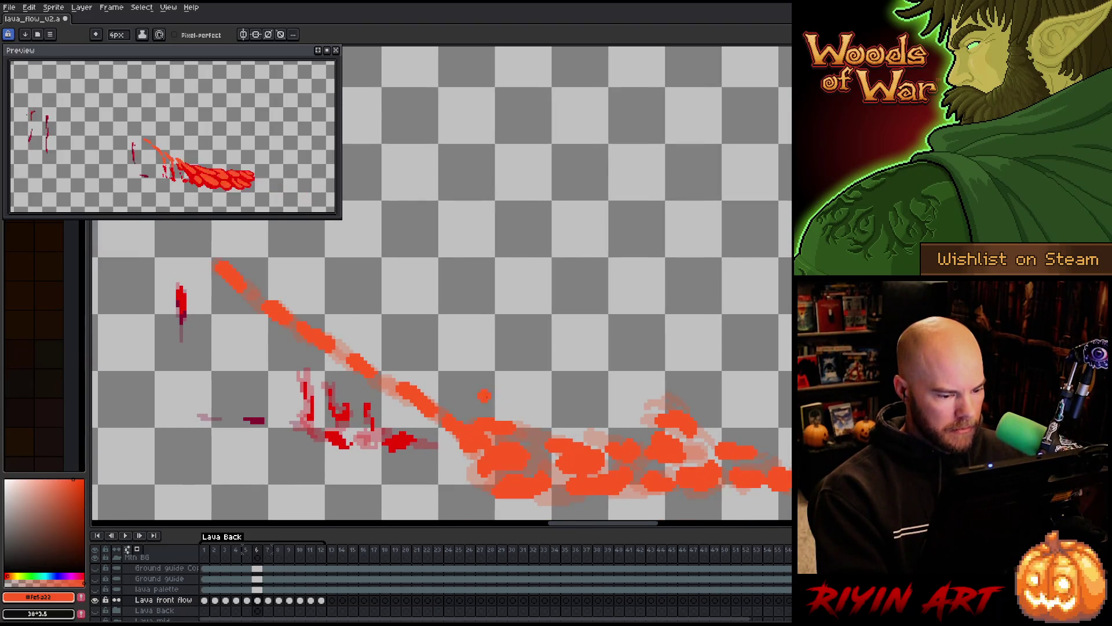
click(205, 601)
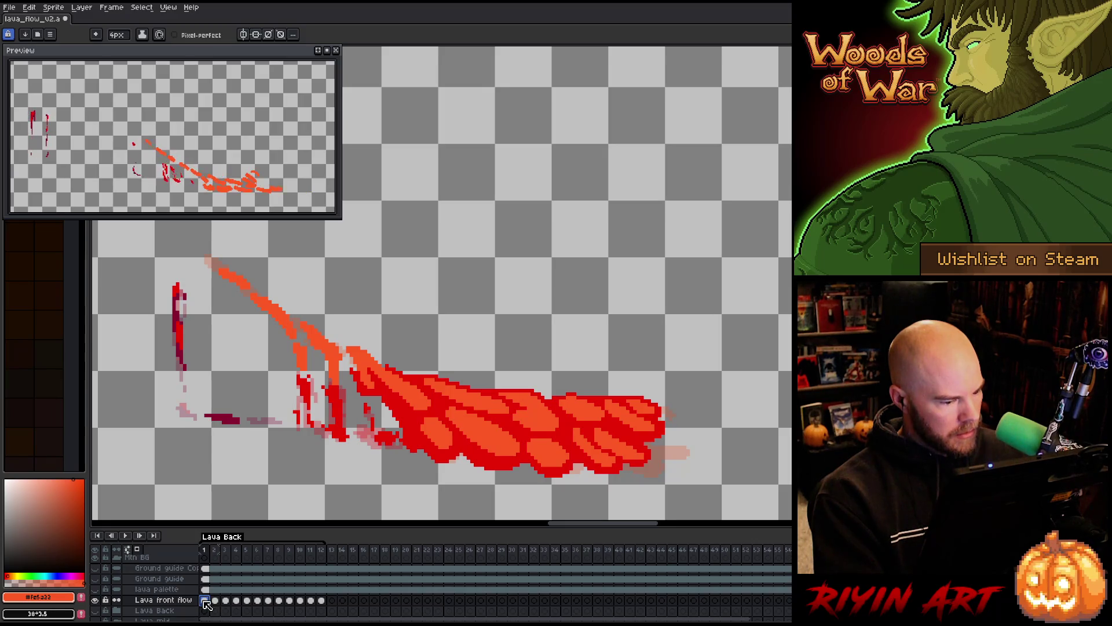
Add Layer 58 above Lava Back with Shift+N, then return to frame 1.
click(212, 601)
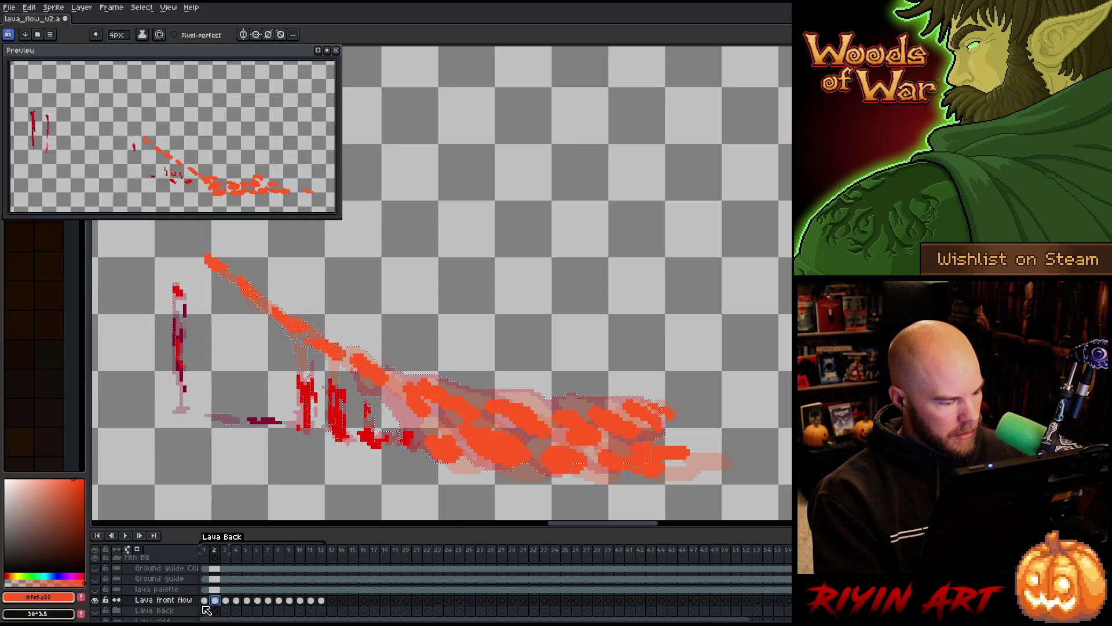
click(204, 612)
key(shift+n)
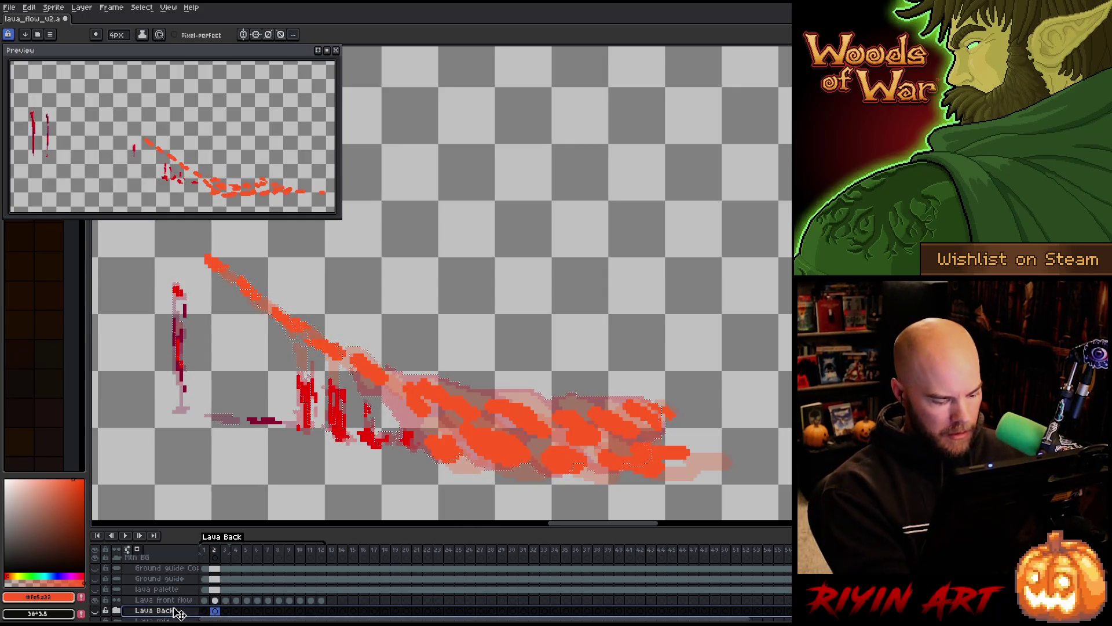
click(204, 610)
Pick the red lava colour from the canvas and lighten it to a pale pink.
key(i)
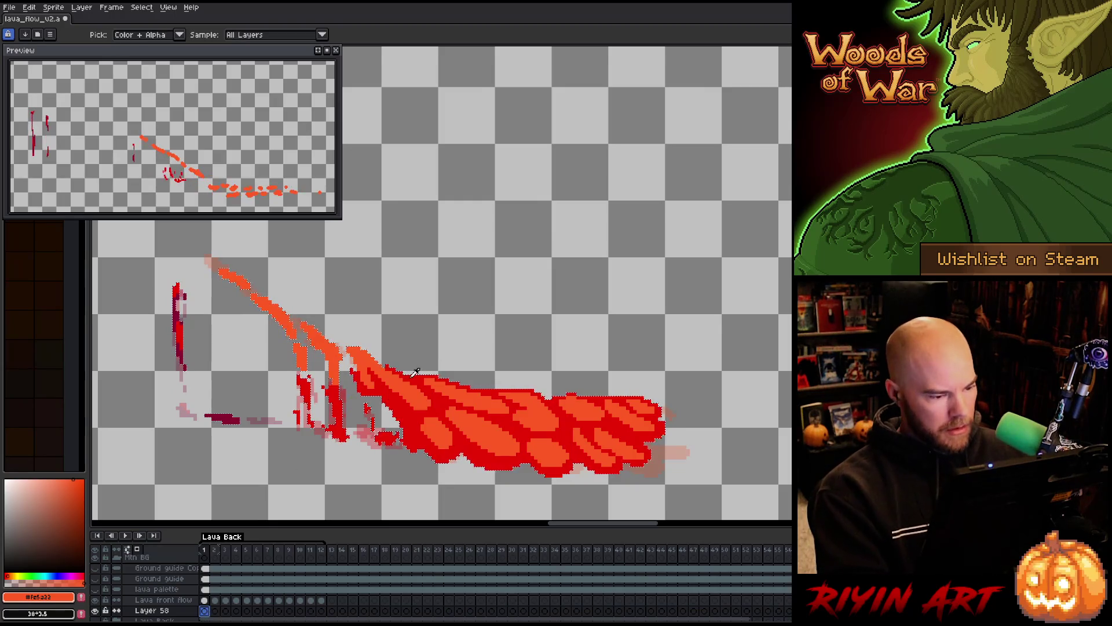
click(415, 412)
drag(46, 490, 23, 533)
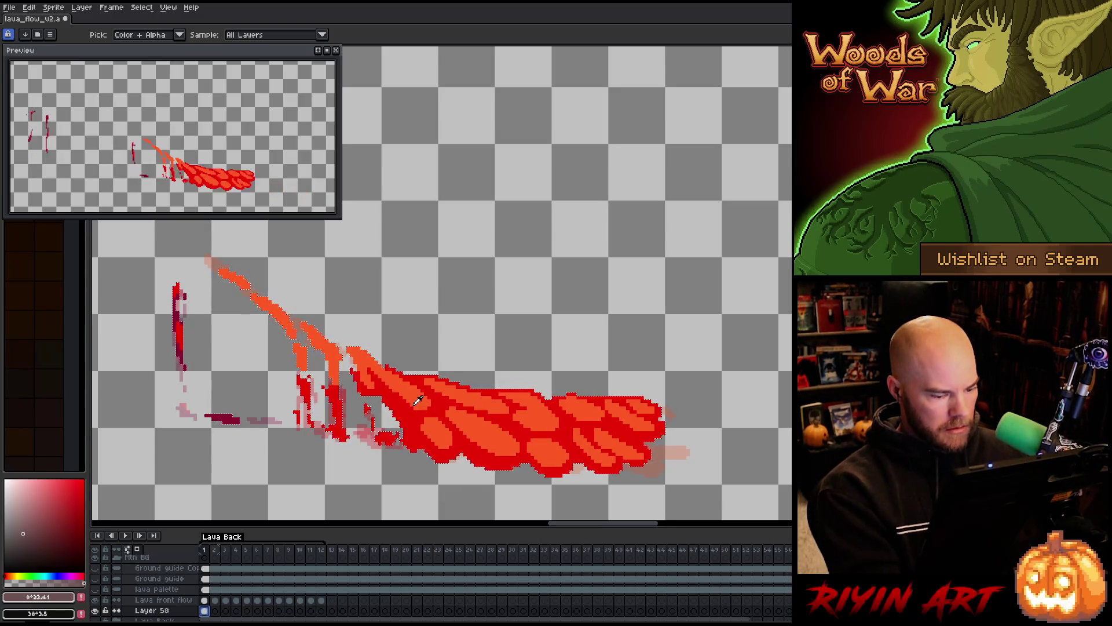
Select Layer 58's cels across frames 1–11 and link them with Link Cels.
key(v)
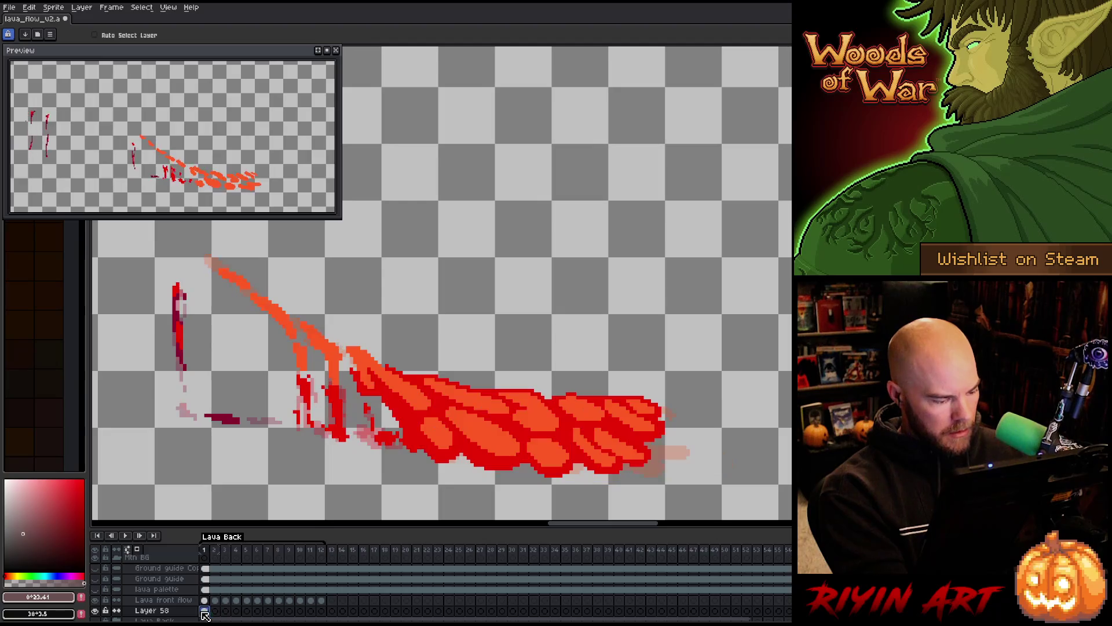
scroll(221, 616, down, 3)
click(324, 582)
scroll(323, 579, up, 4)
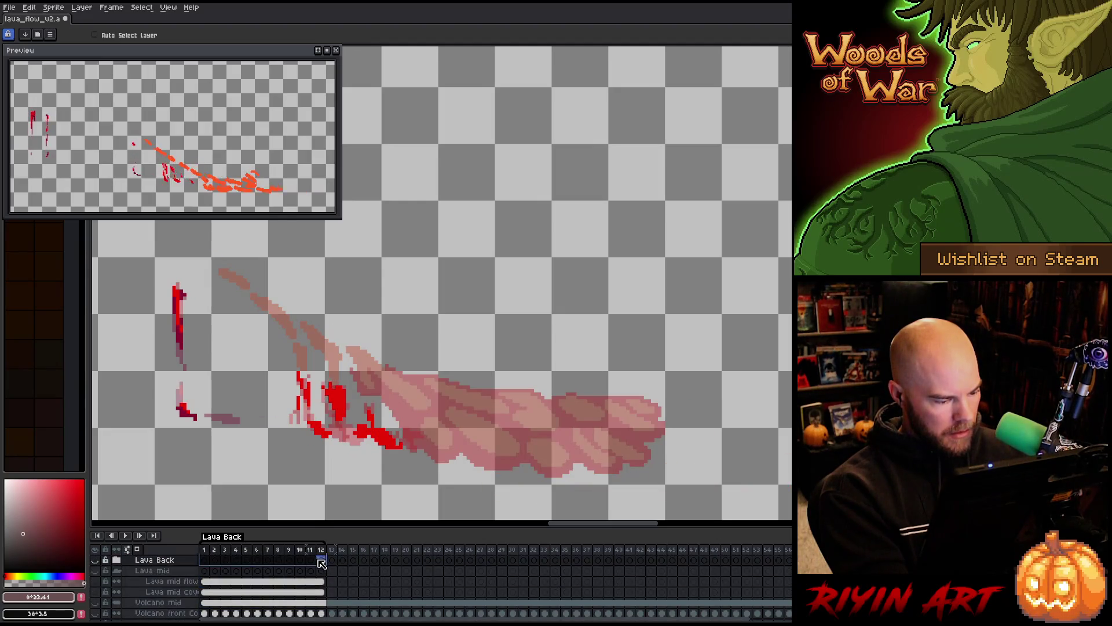
click(269, 591)
drag(204, 592, 313, 591)
right_click(319, 591)
click(333, 604)
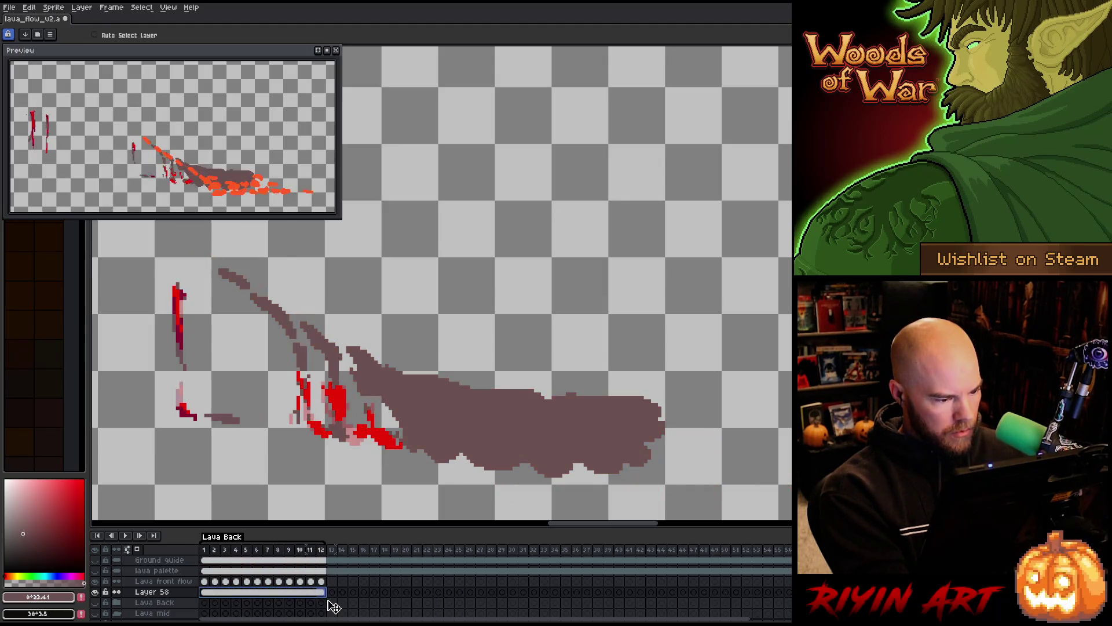
Play the lava animation from frame 2, then stop and return to frame 1.
click(205, 593)
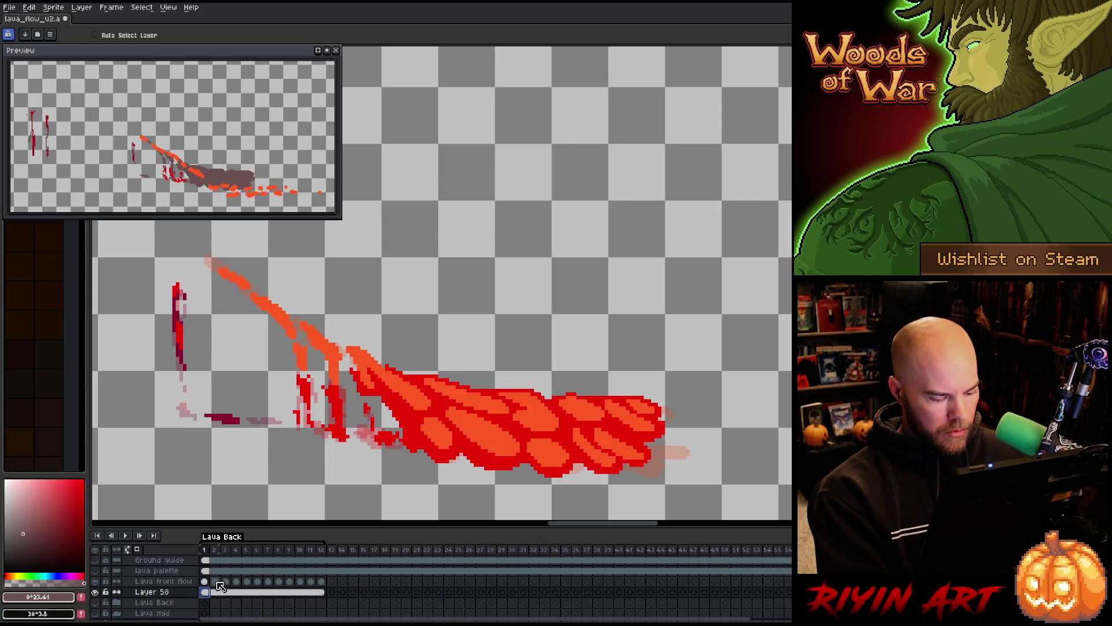
click(215, 582)
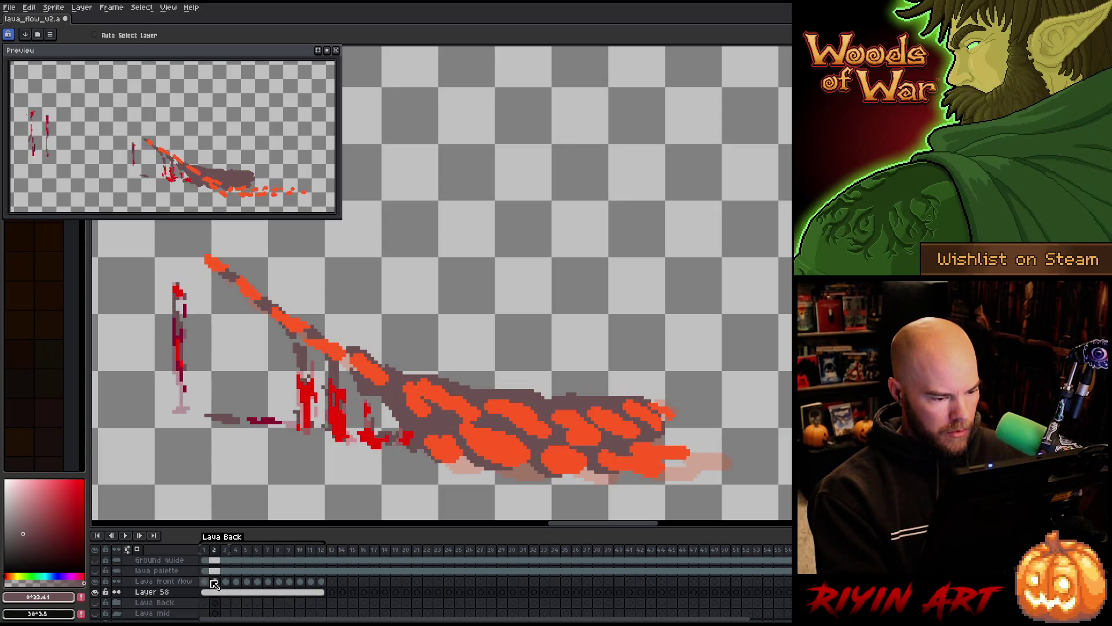
key(Return)
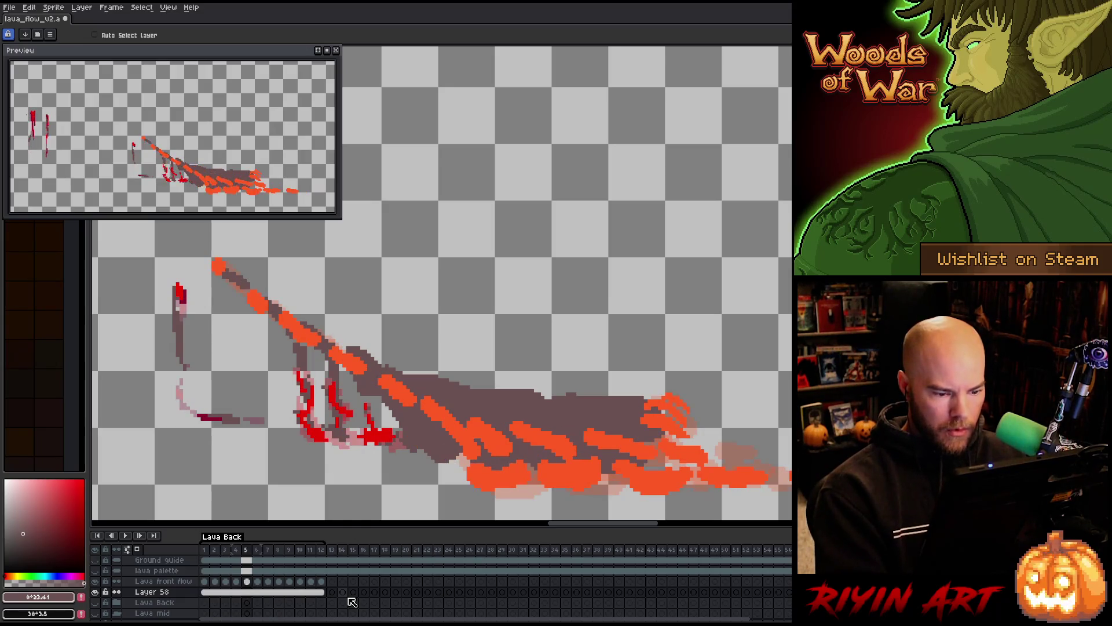
key(Right)
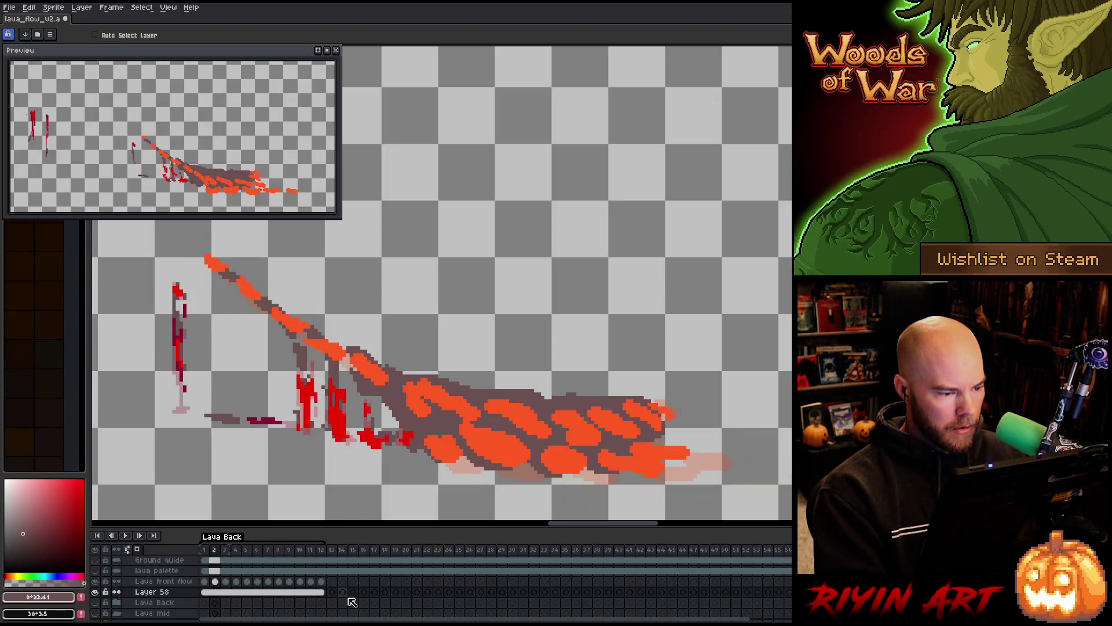
click(205, 581)
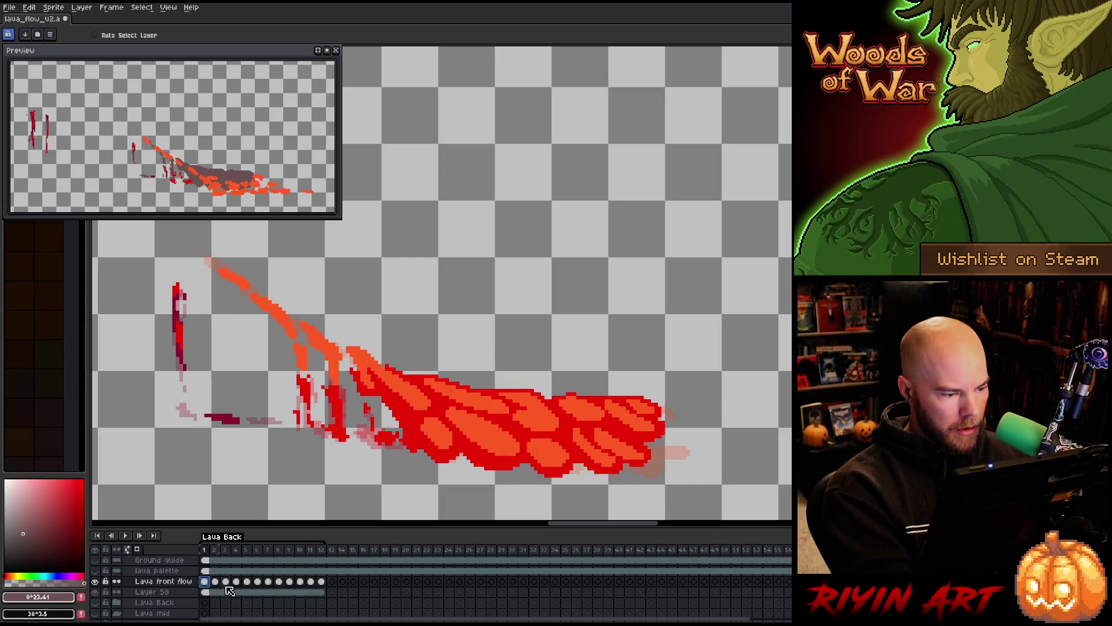
Save the file on frame 2 and select the orange lava blobs by colour.
click(215, 581)
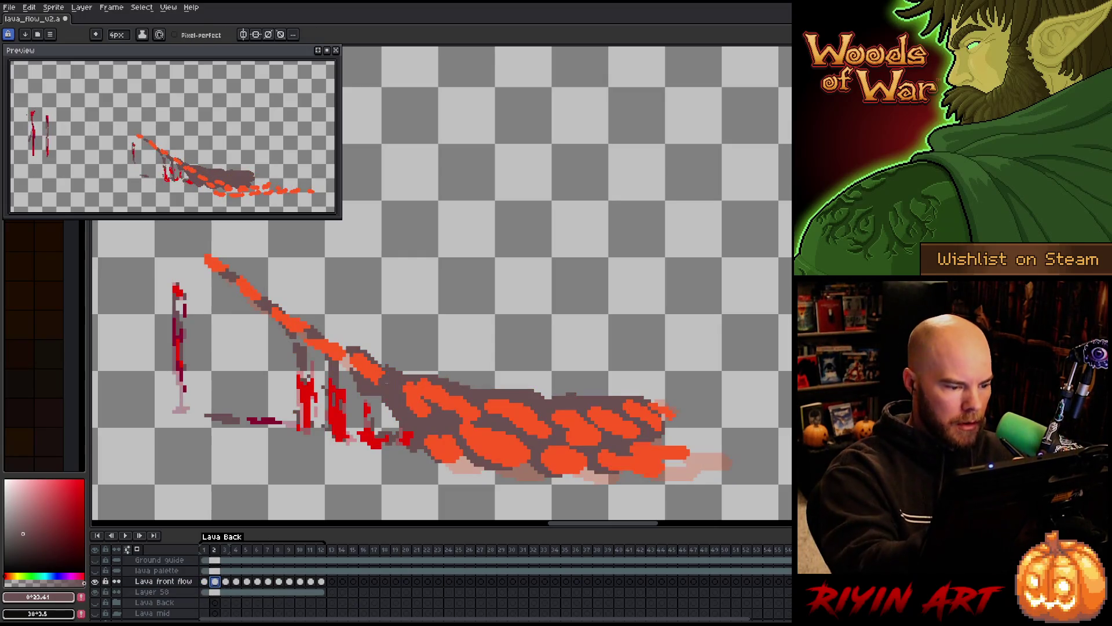
alt+click(380, 371)
key(ctrl+s)
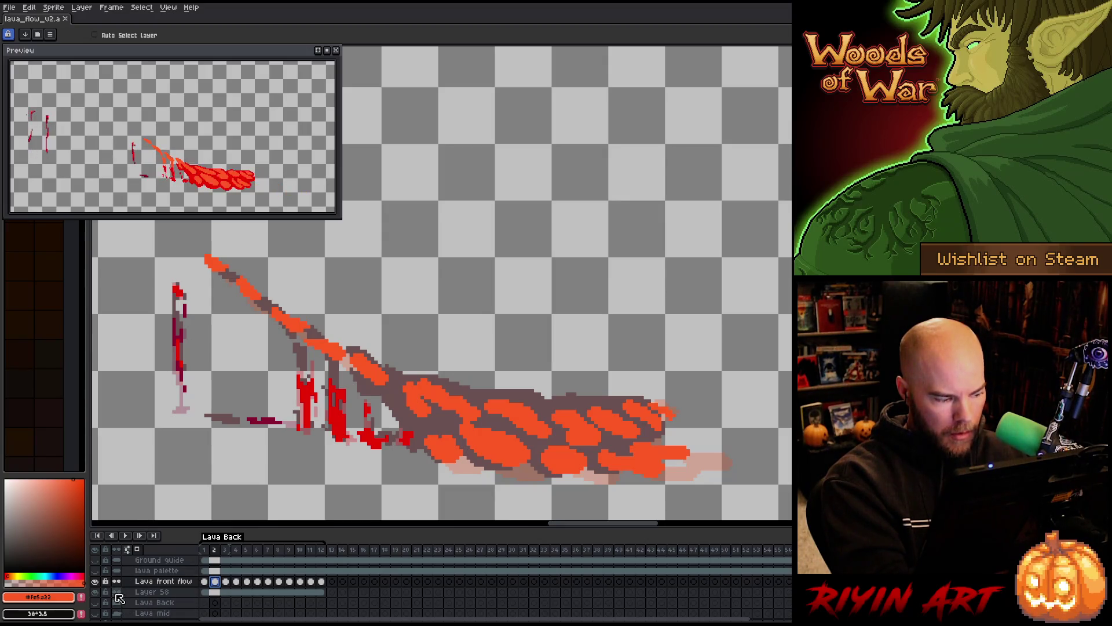
key(w)
click(432, 418)
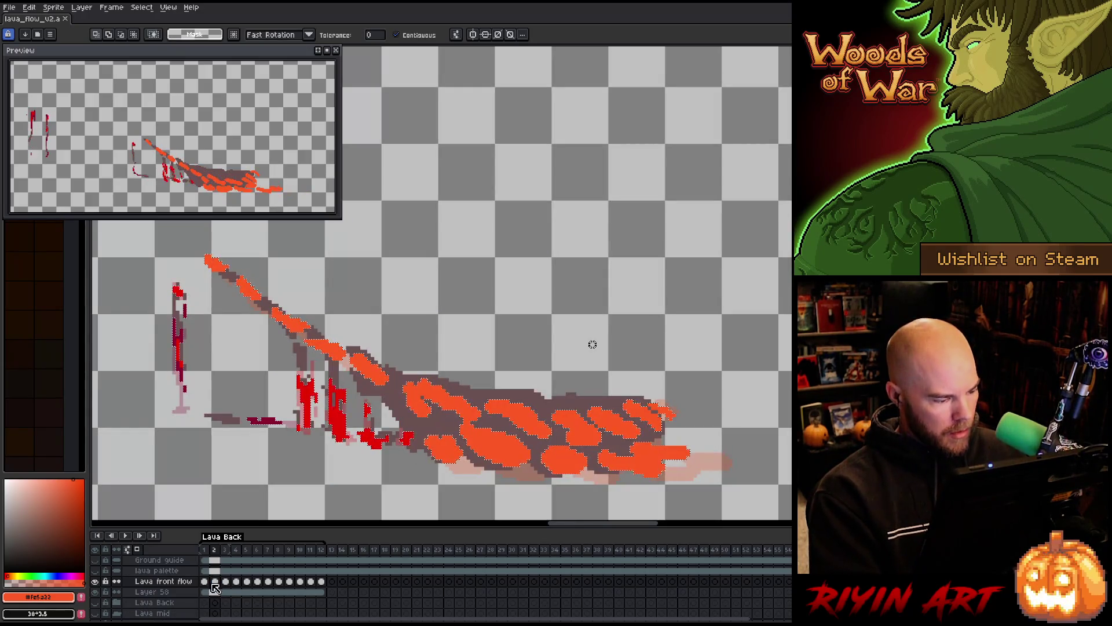
Set Layer 58's opacity to about 16% in Layer Properties, then check frames 2 and 3.
click(204, 592)
double_click(145, 592)
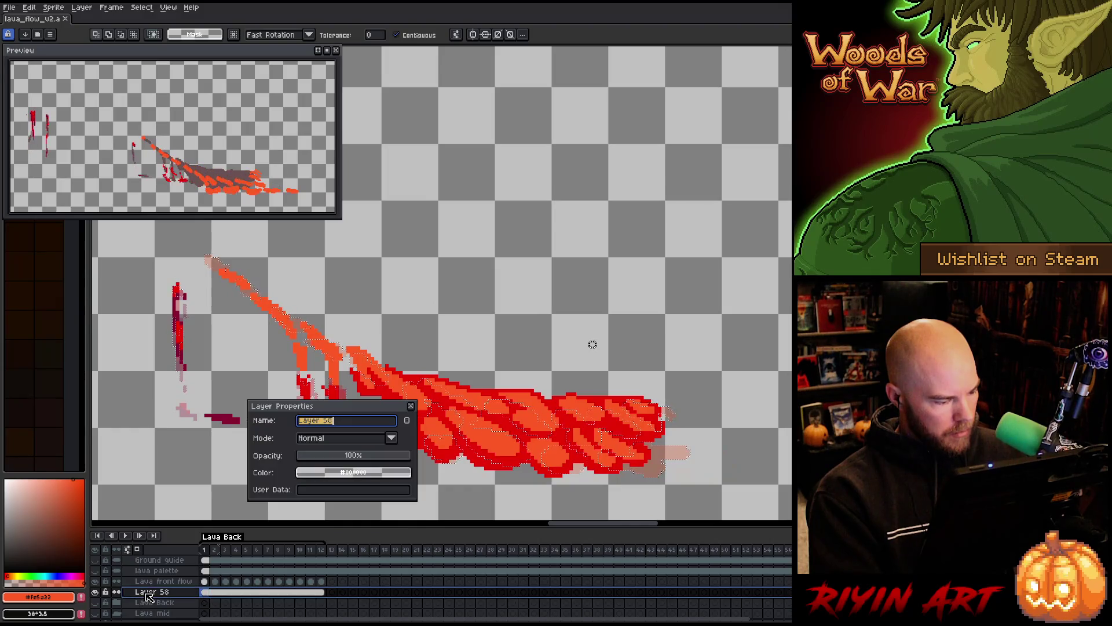
click(323, 459)
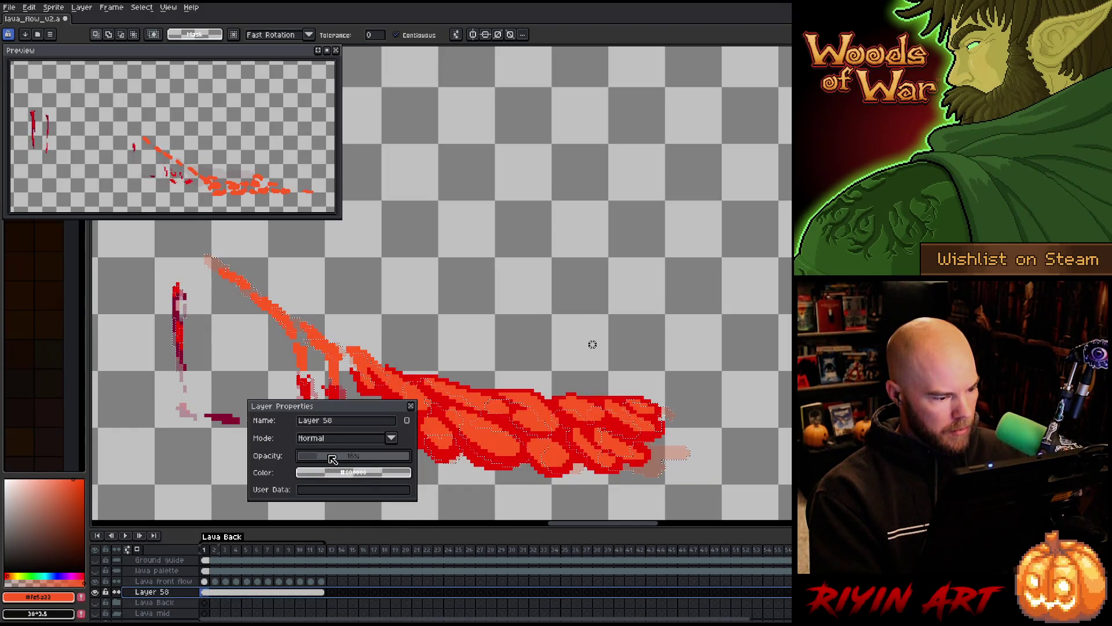
click(411, 406)
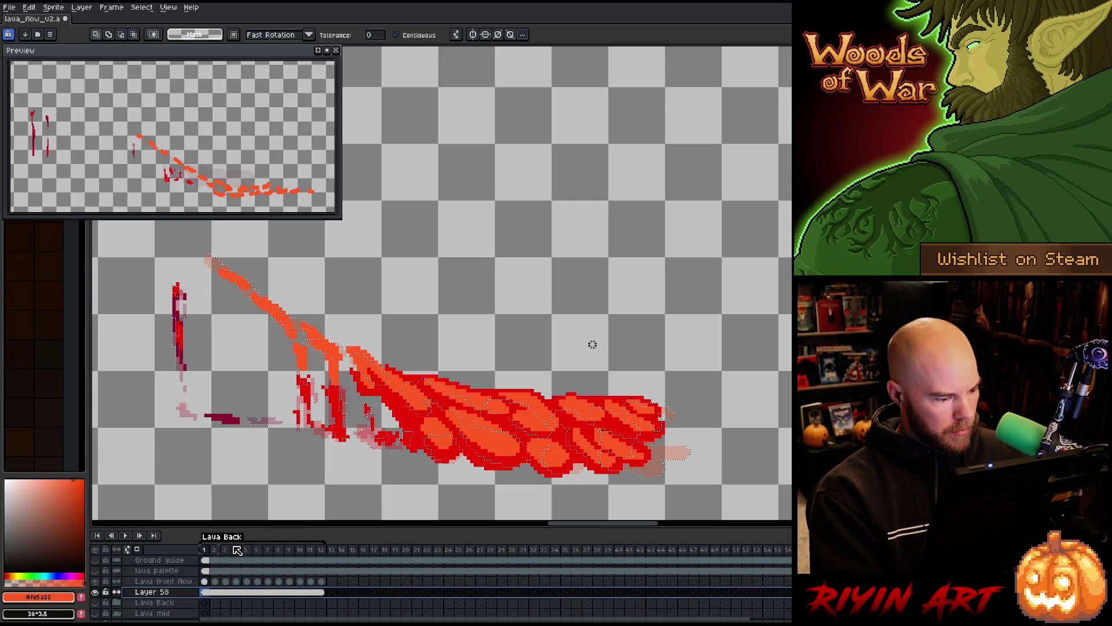
click(215, 550)
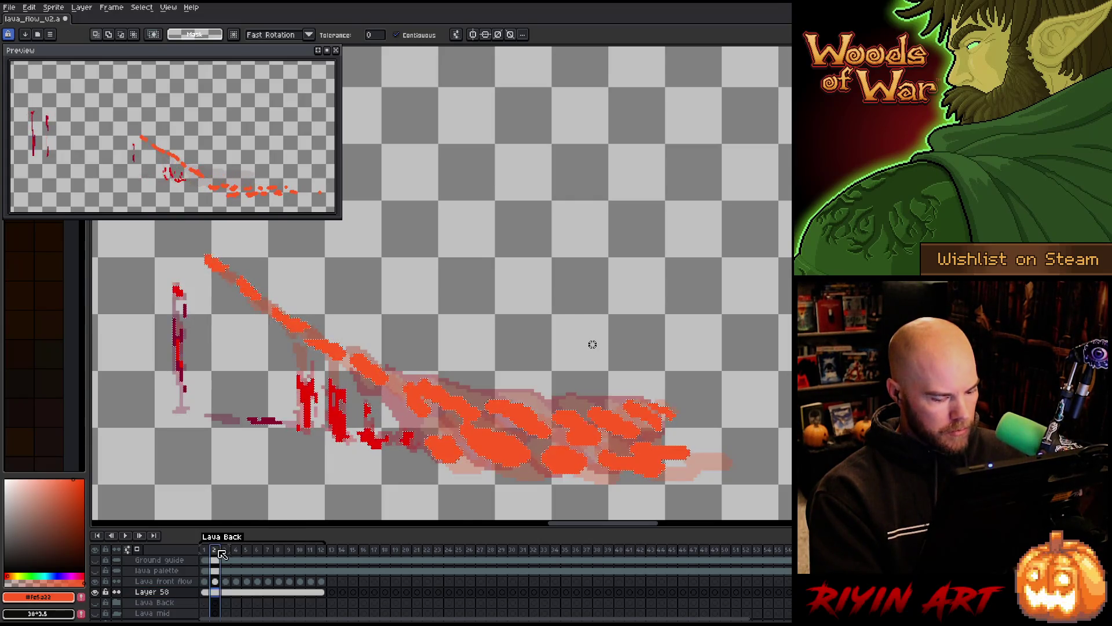
click(224, 553)
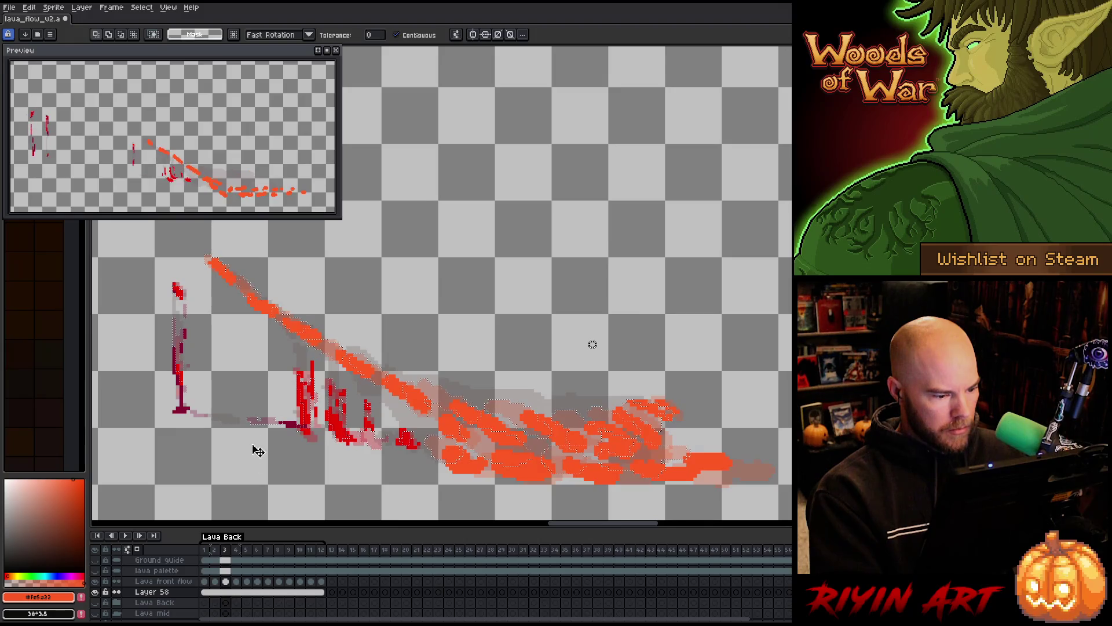
Flip between frames 1, 2 and 3 to compare the lava flow's motion.
key(comma)
key(period)
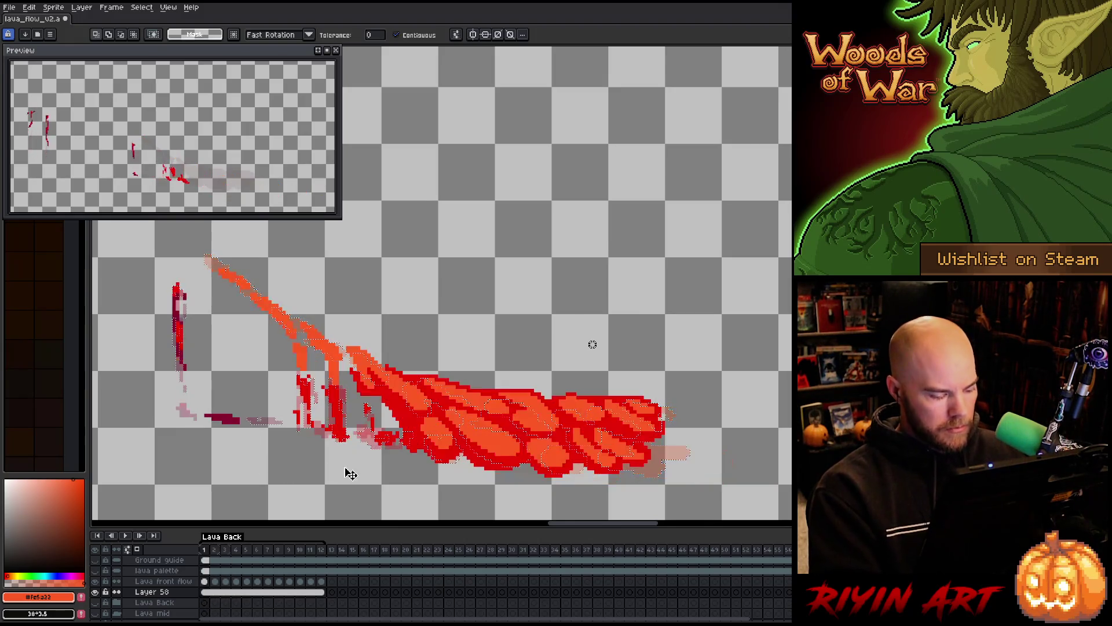
key(comma)
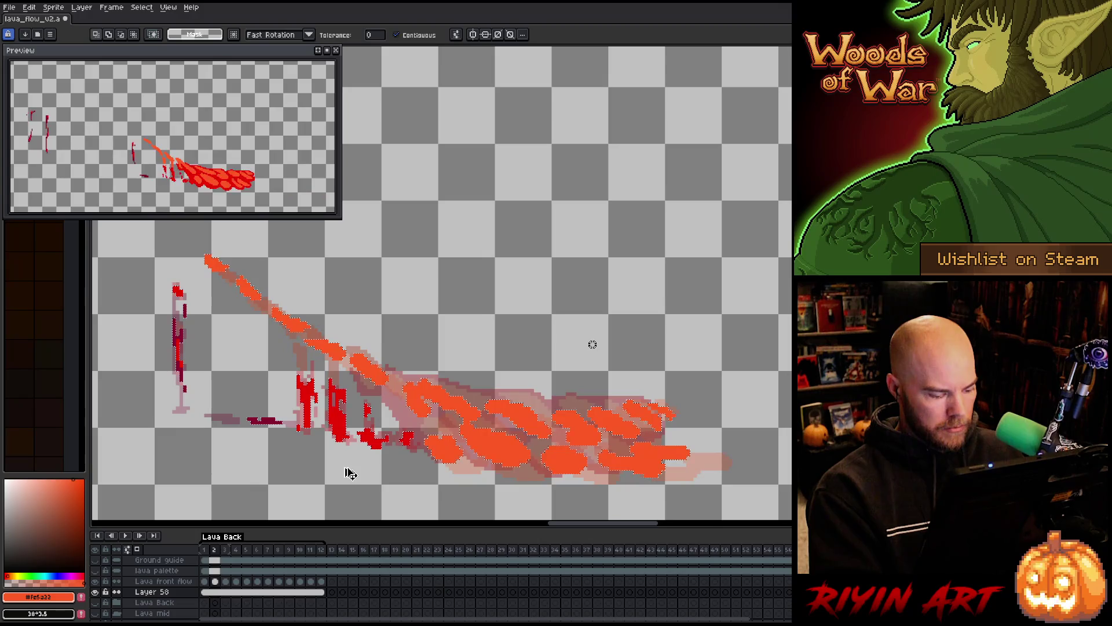
key(b)
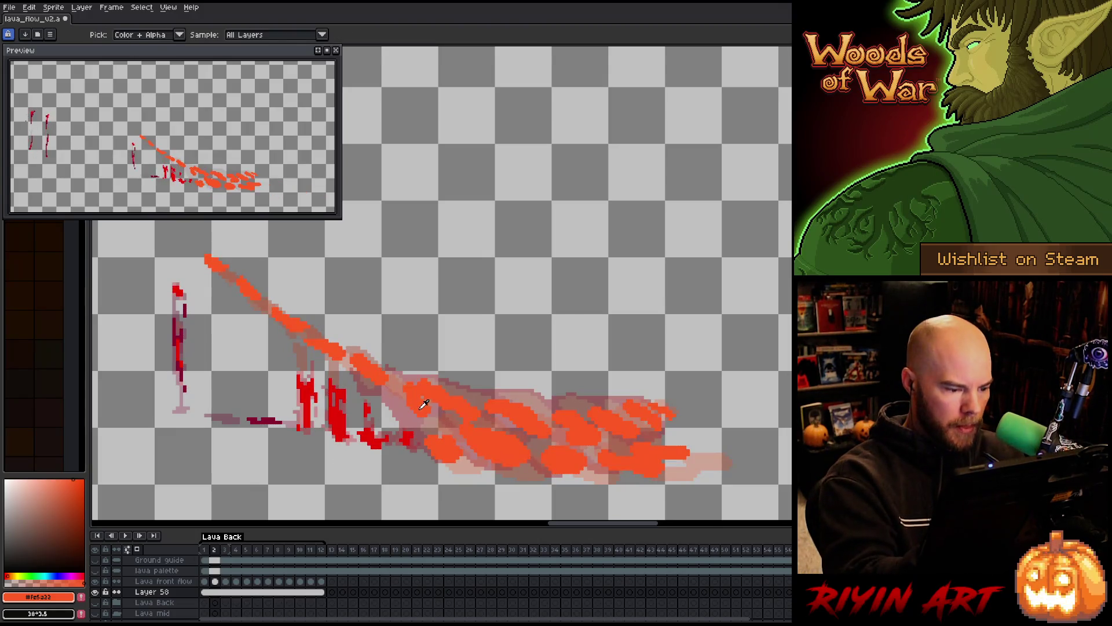
click(215, 581)
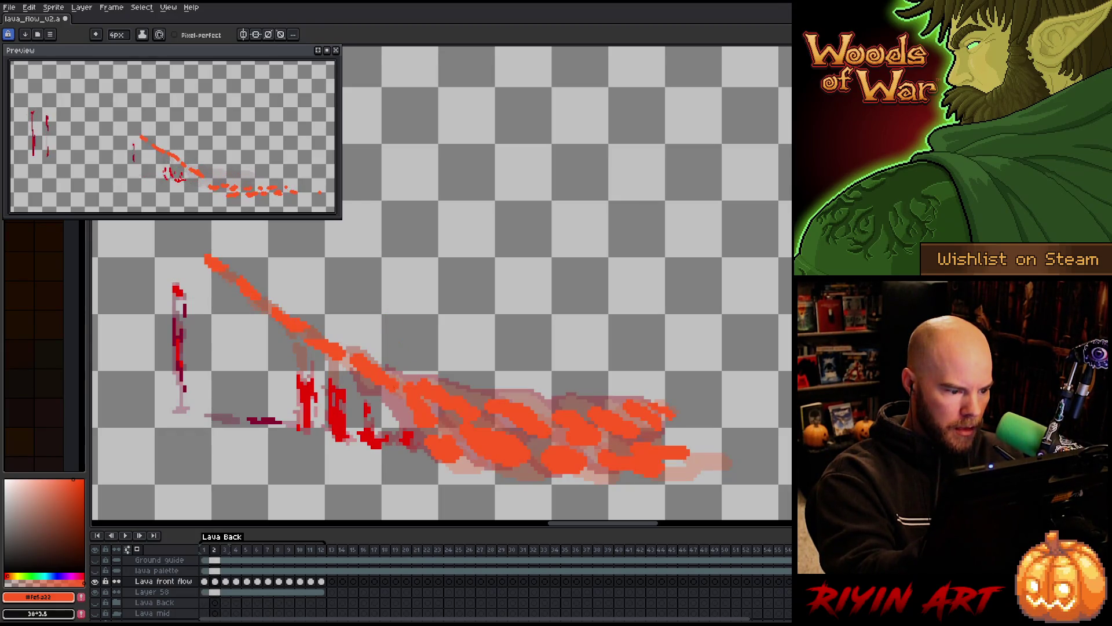
key(Left)
key(Right)
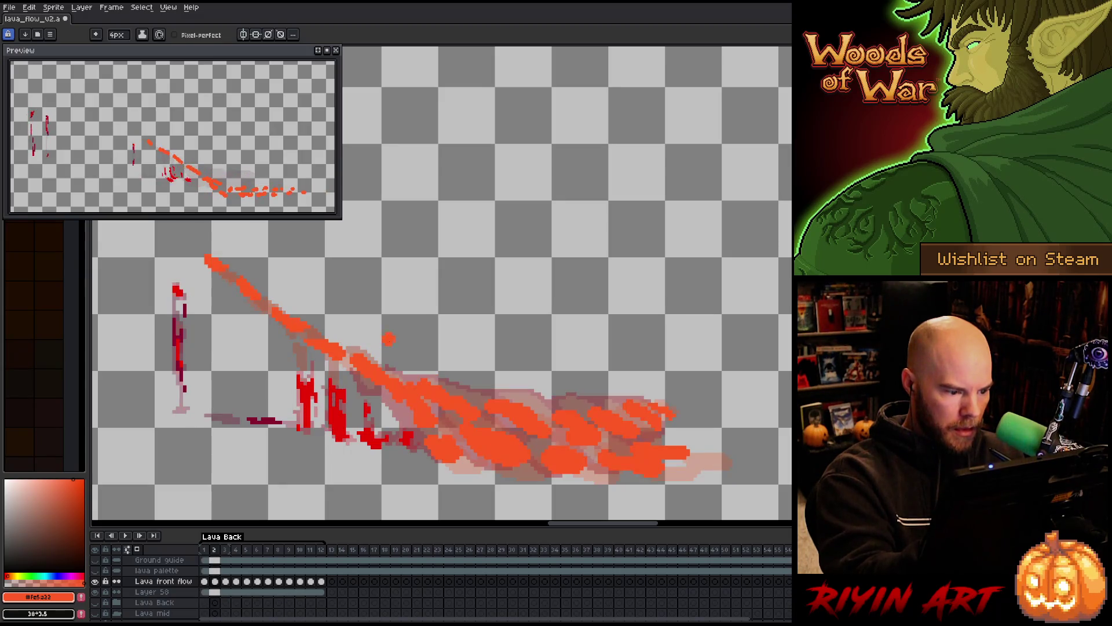
key(Right)
key(Left)
key(Right)
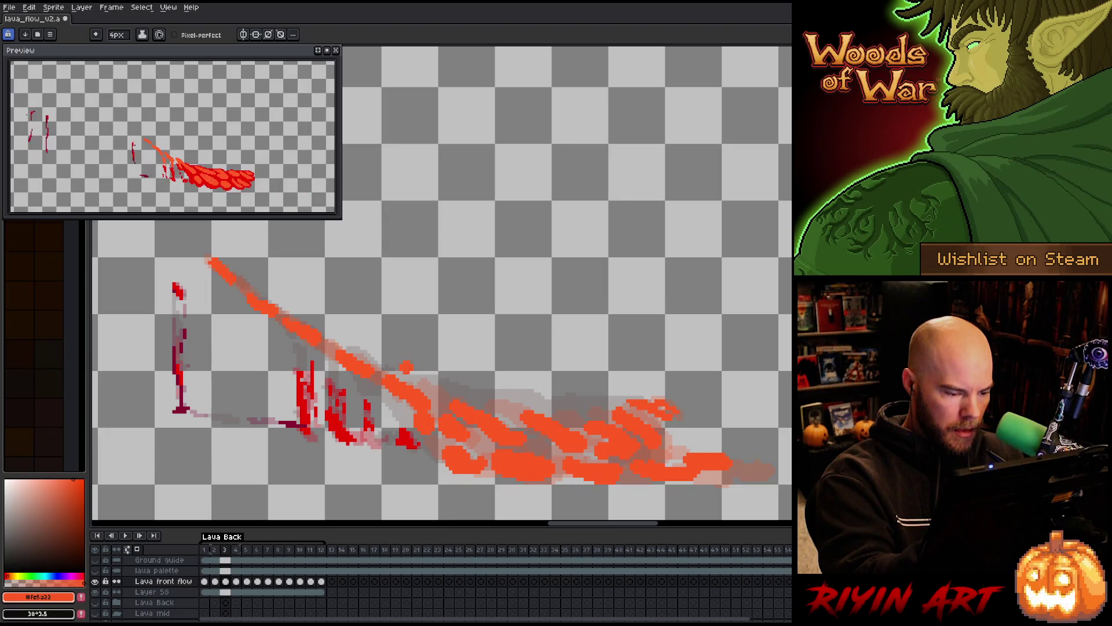
key(Left)
key(Right)
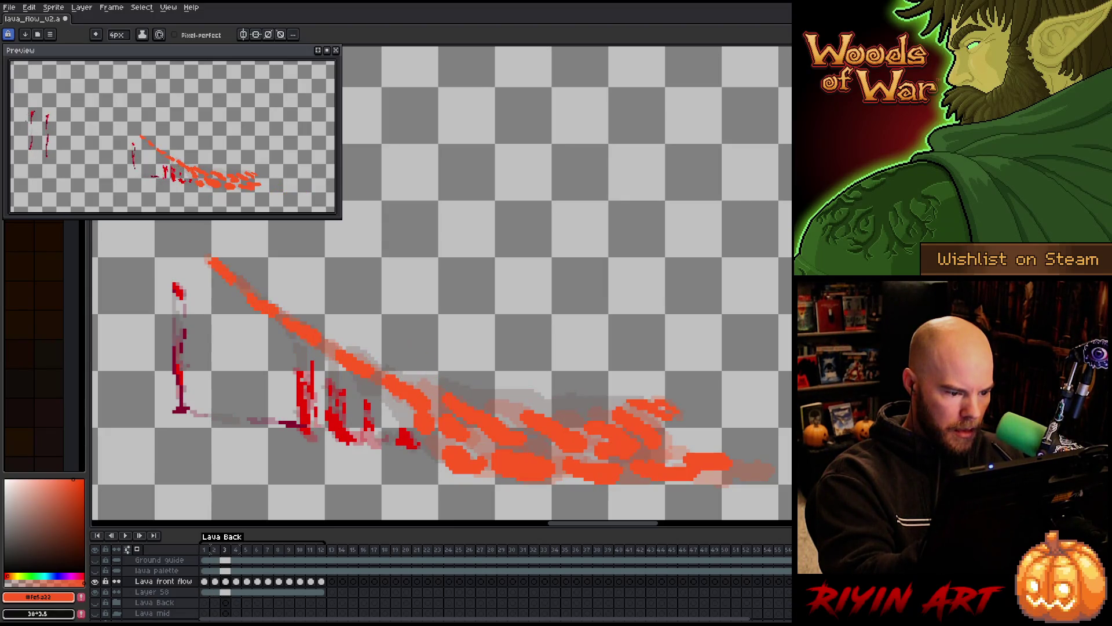
key(Left)
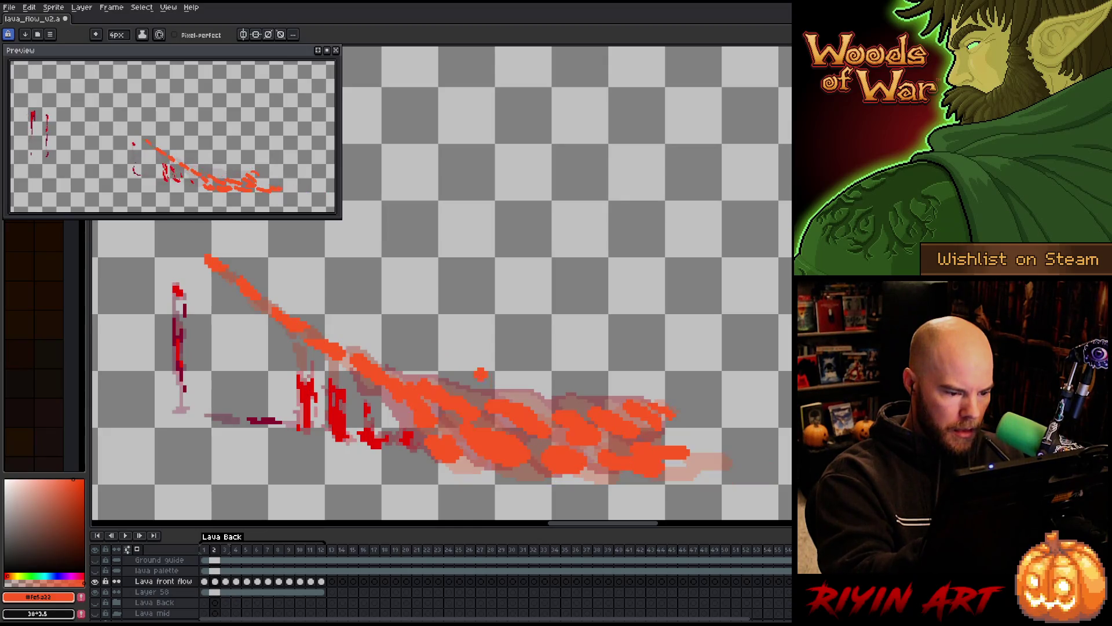
Extend frame 3's lava flow rightward with an orange blob, then compare frames 3 to 5.
key(period)
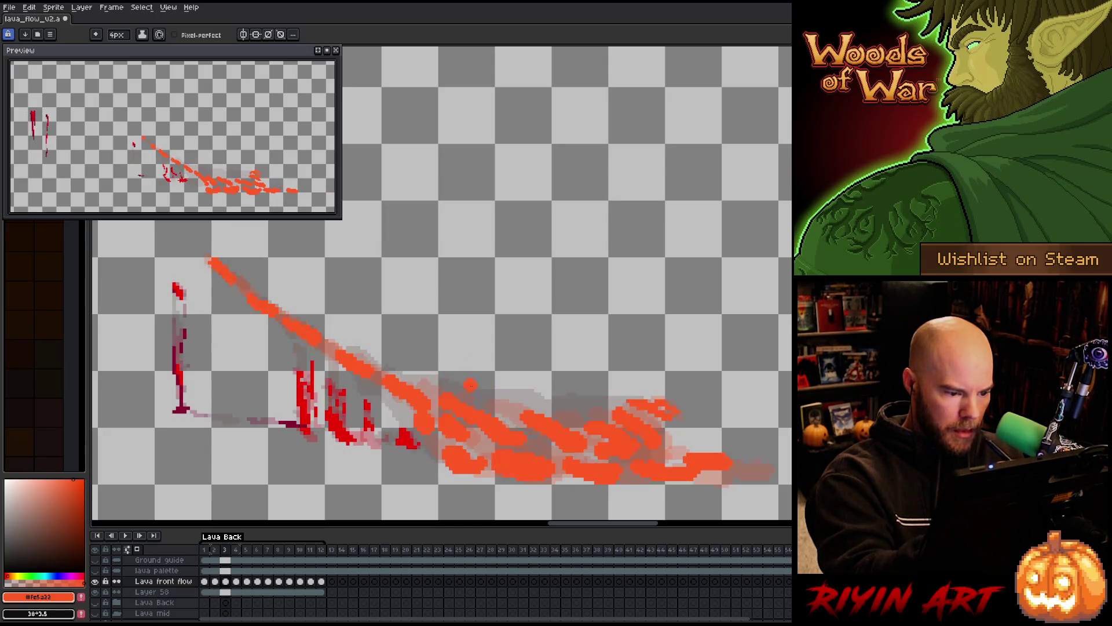
drag(492, 401, 509, 401)
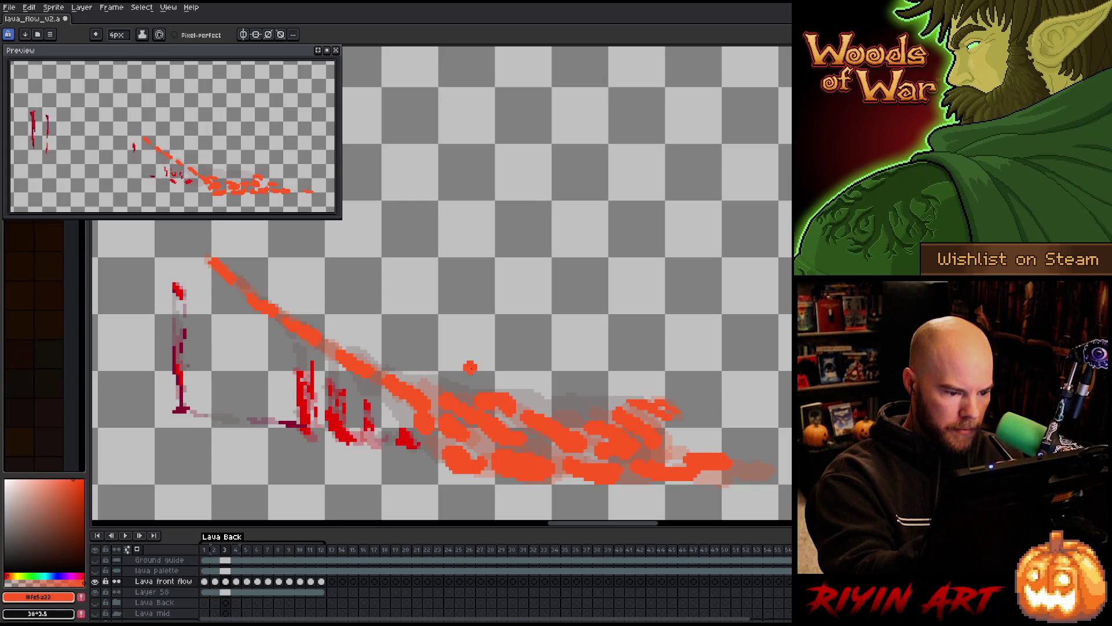
key(period)
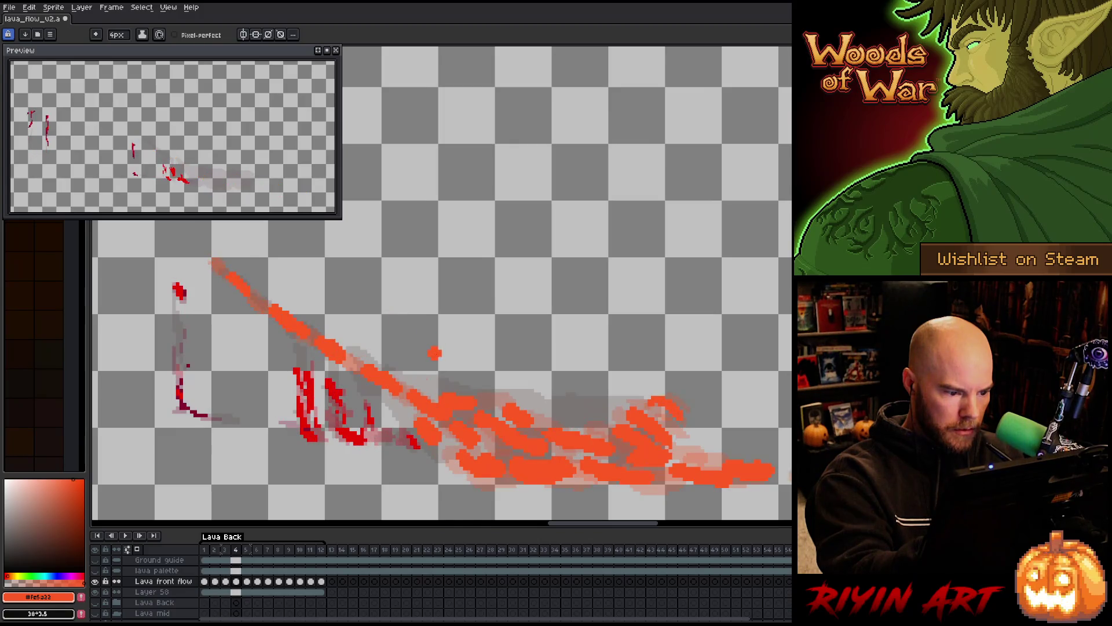
key(comma)
key(period)
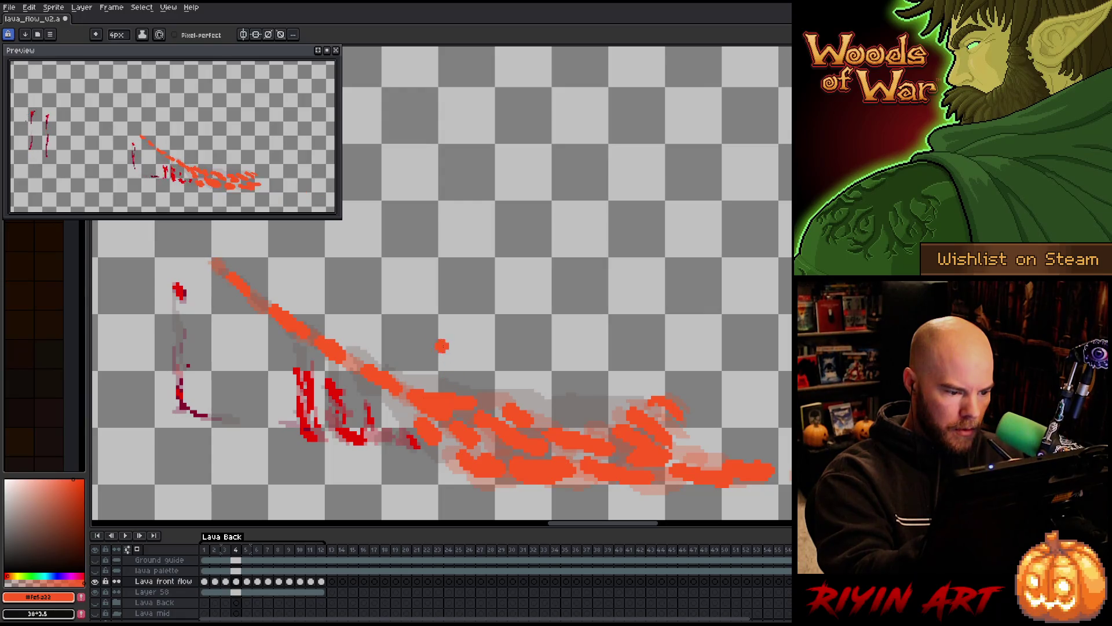
key(comma)
key(period)
key(period)
key(comma)
key(period)
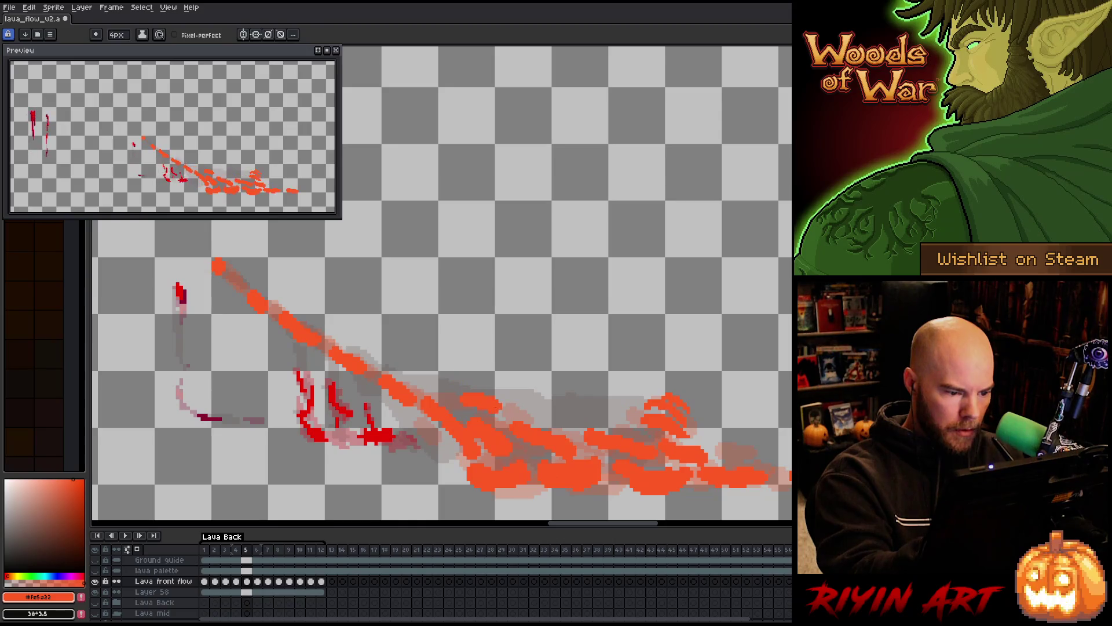
key(comma)
key(period)
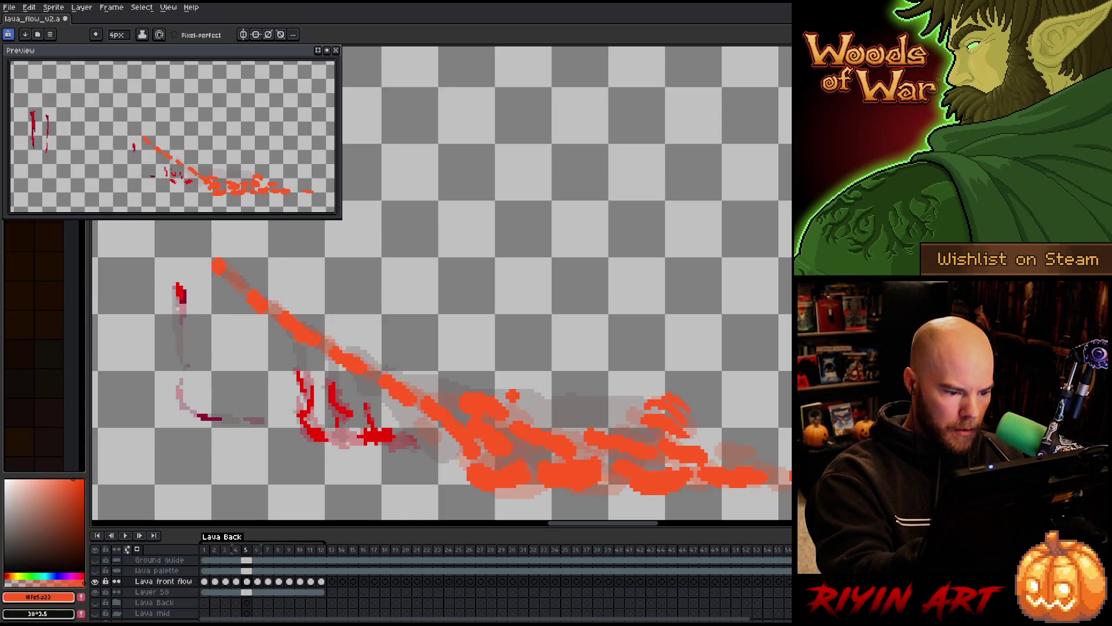
key(comma)
key(period)
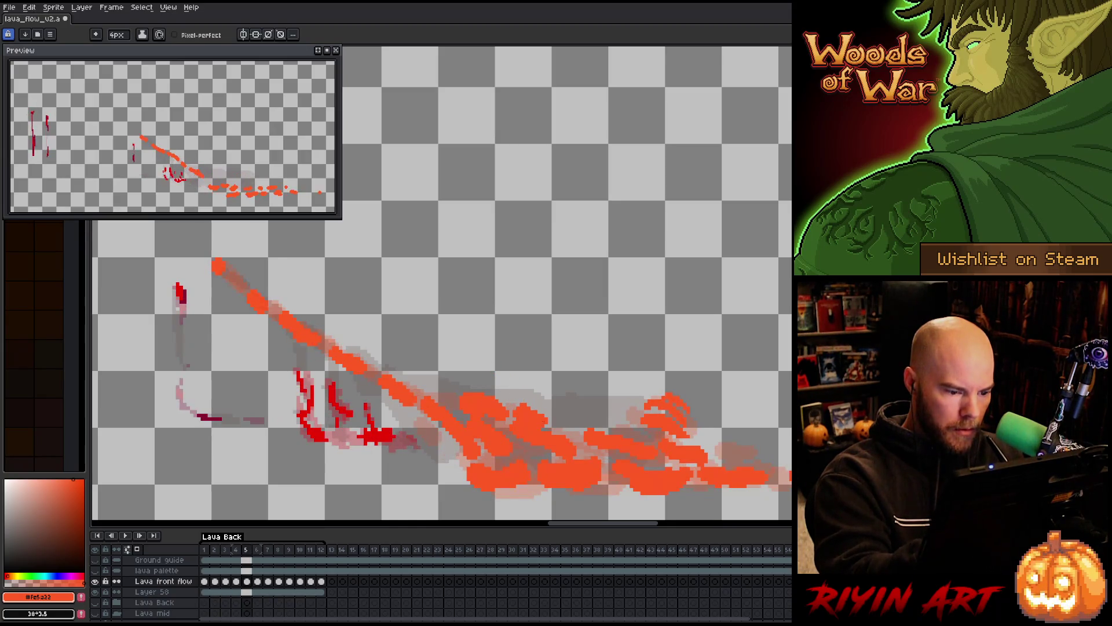
Toggle between pencil and 4px eraser while flipping frames 4 and 5 to compare.
key(b)
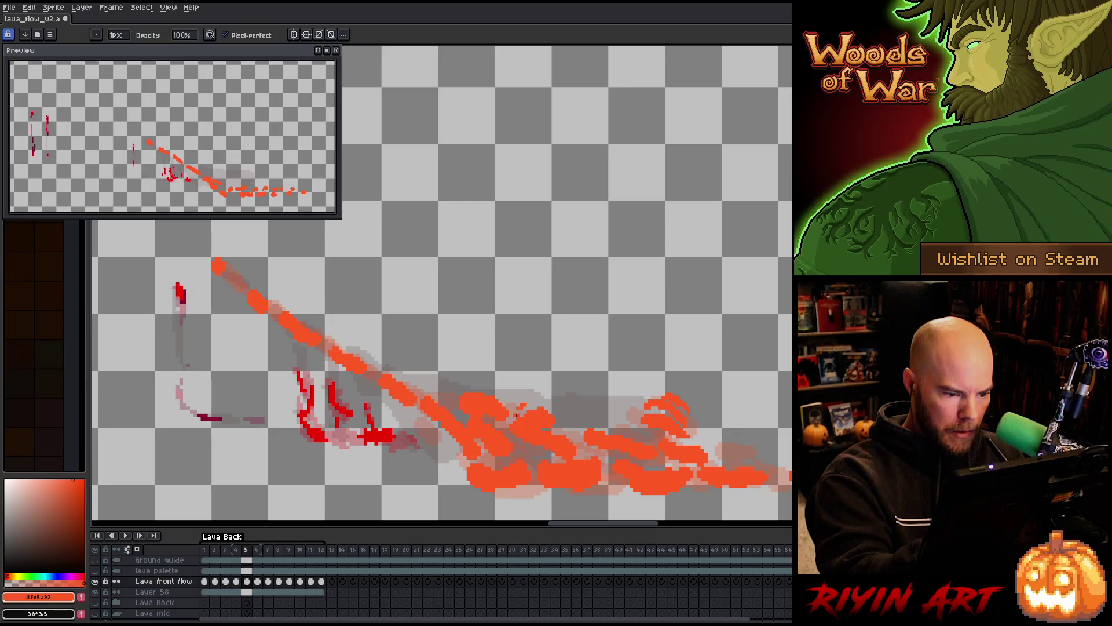
key(e)
key(b)
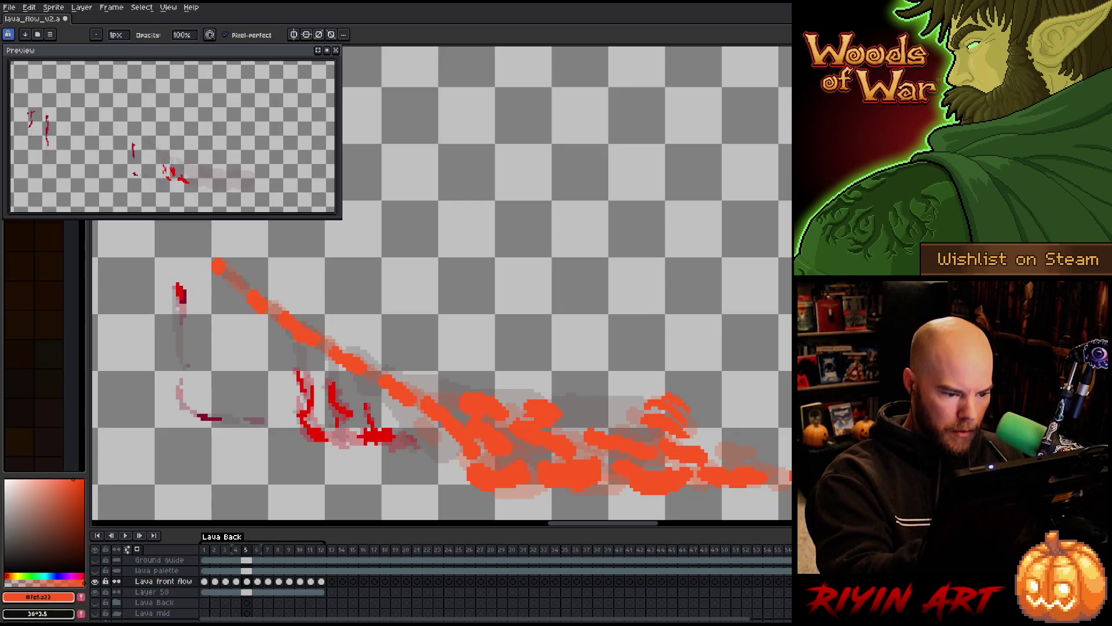
key(e)
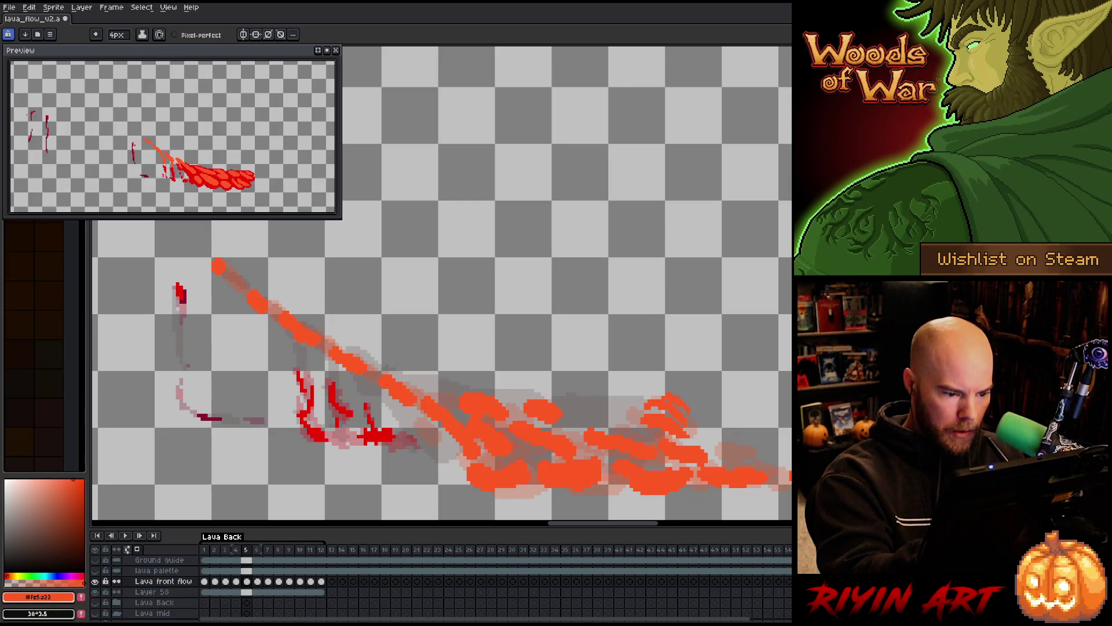
key(comma)
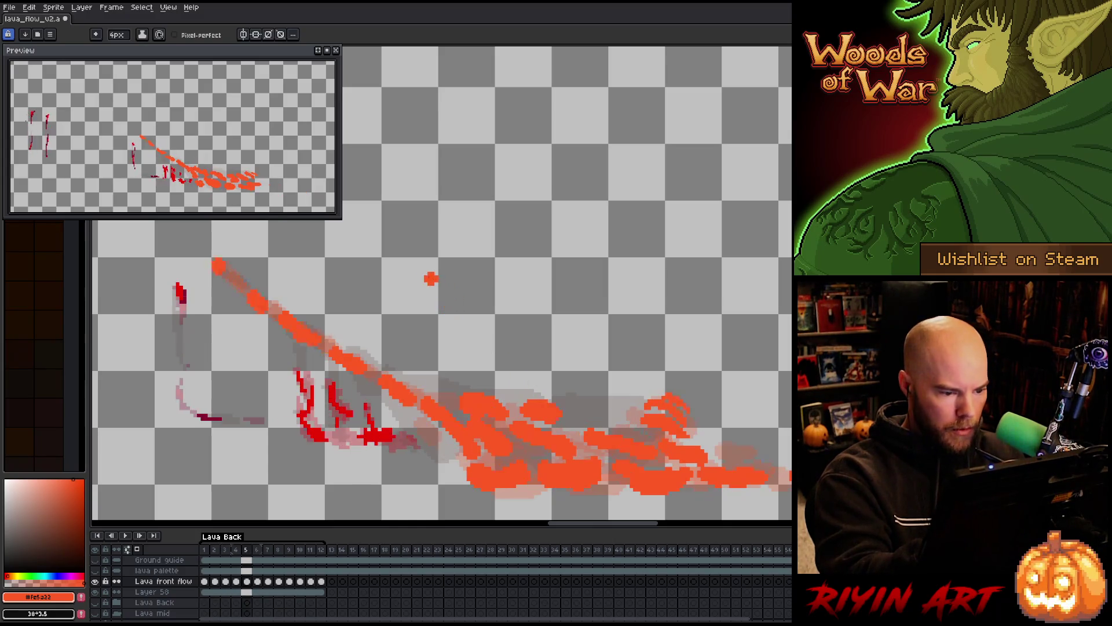
key(period)
key(comma)
key(period)
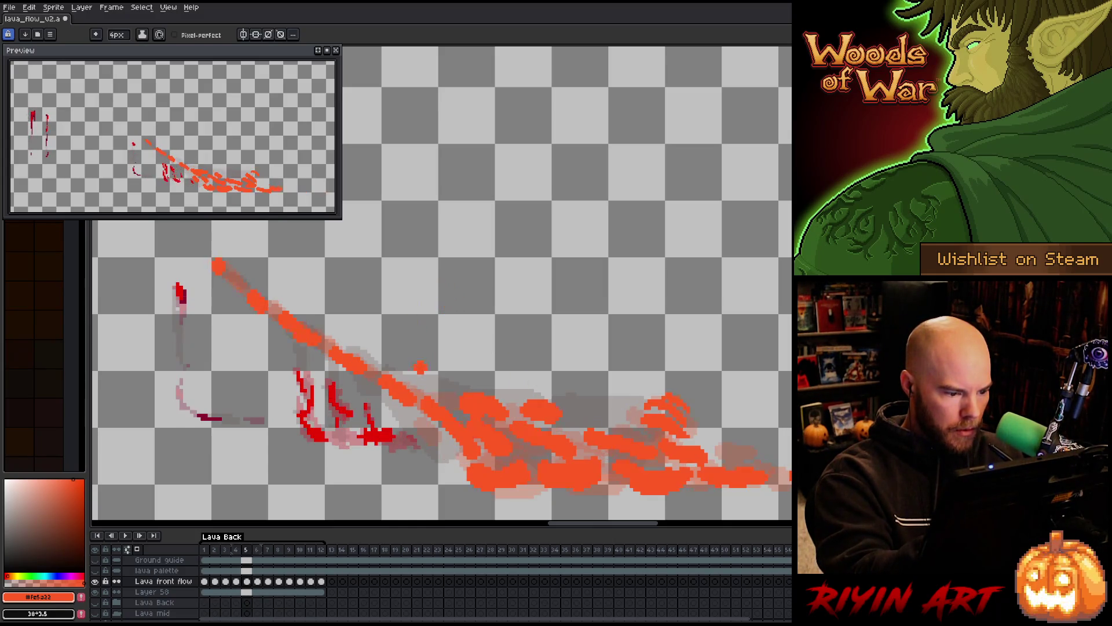
key(comma)
key(period)
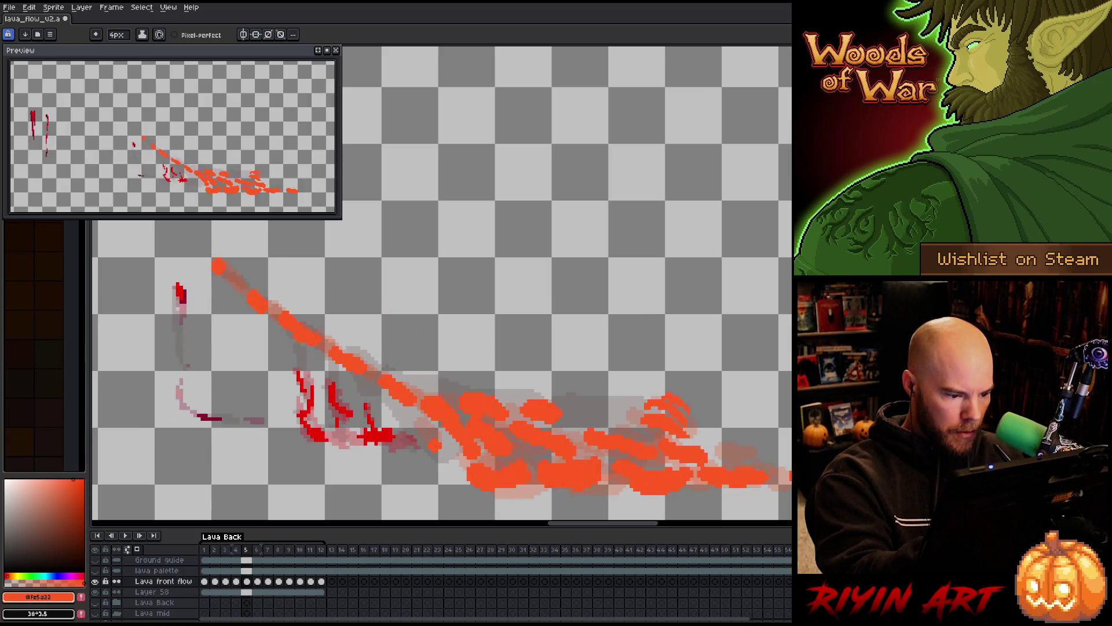
key(comma)
key(period)
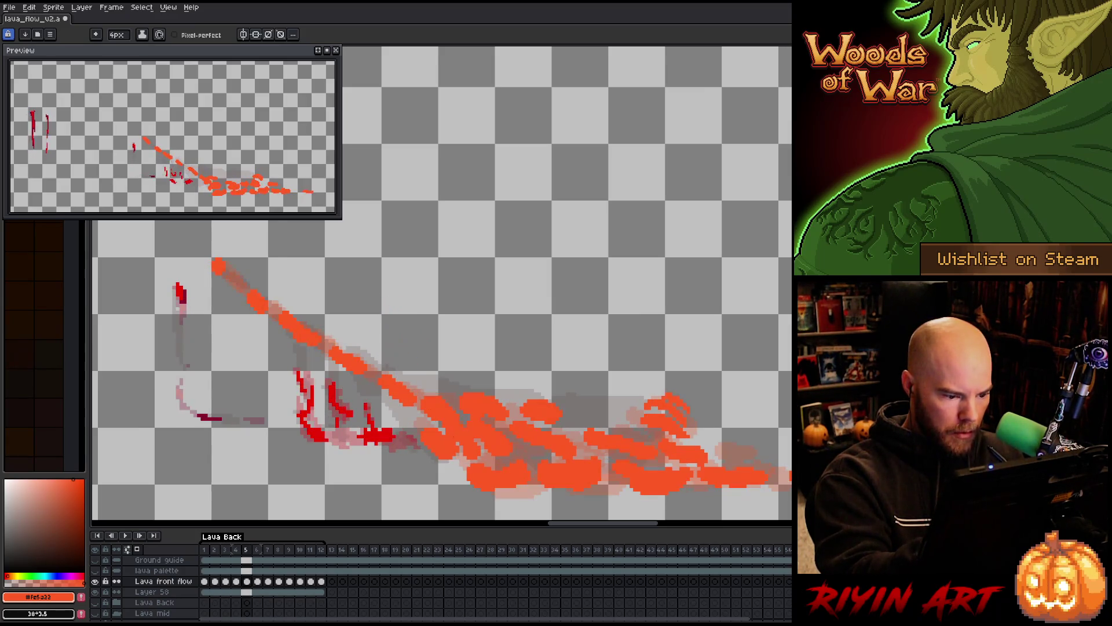
Shift a small lava blob up and left on frame 6, then step ahead through frames 7–10.
key(period)
drag(463, 469, 441, 453)
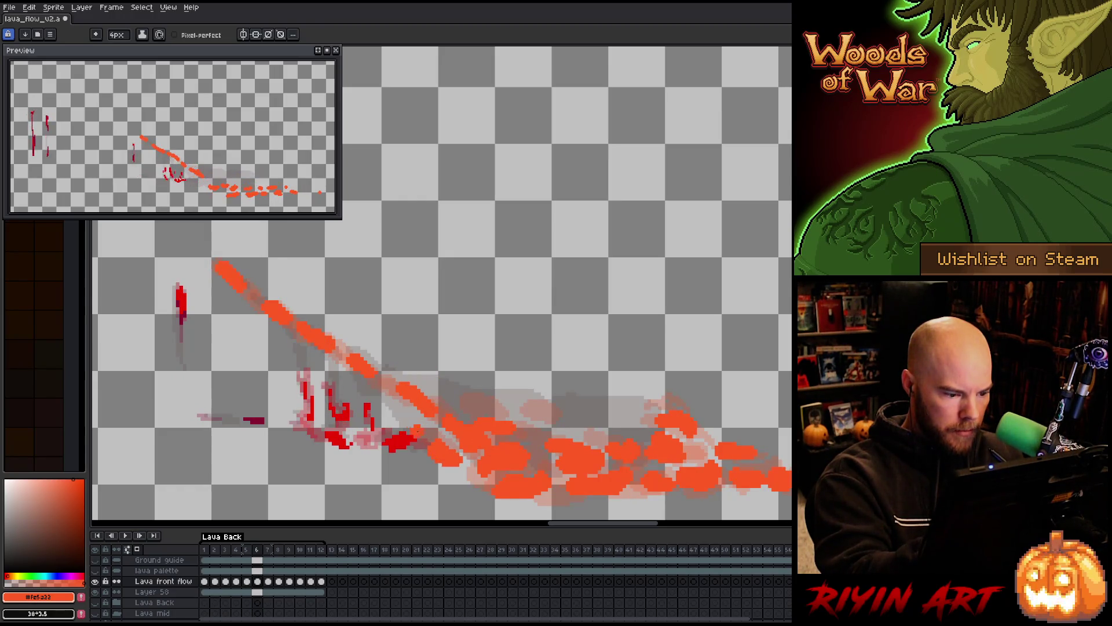
key(period)
key(period)
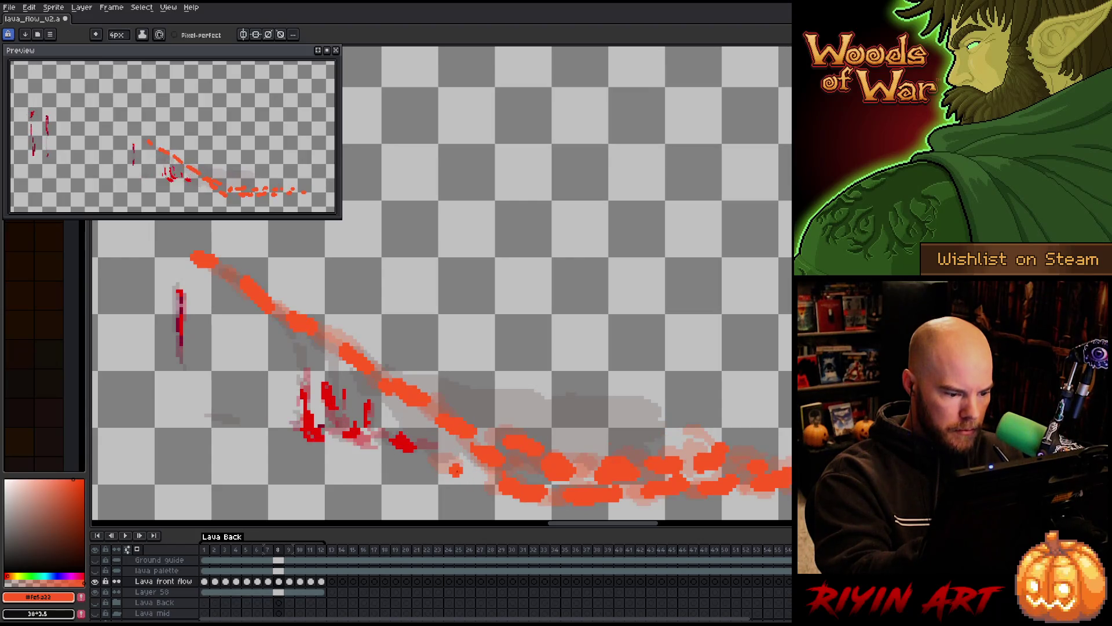
key(period)
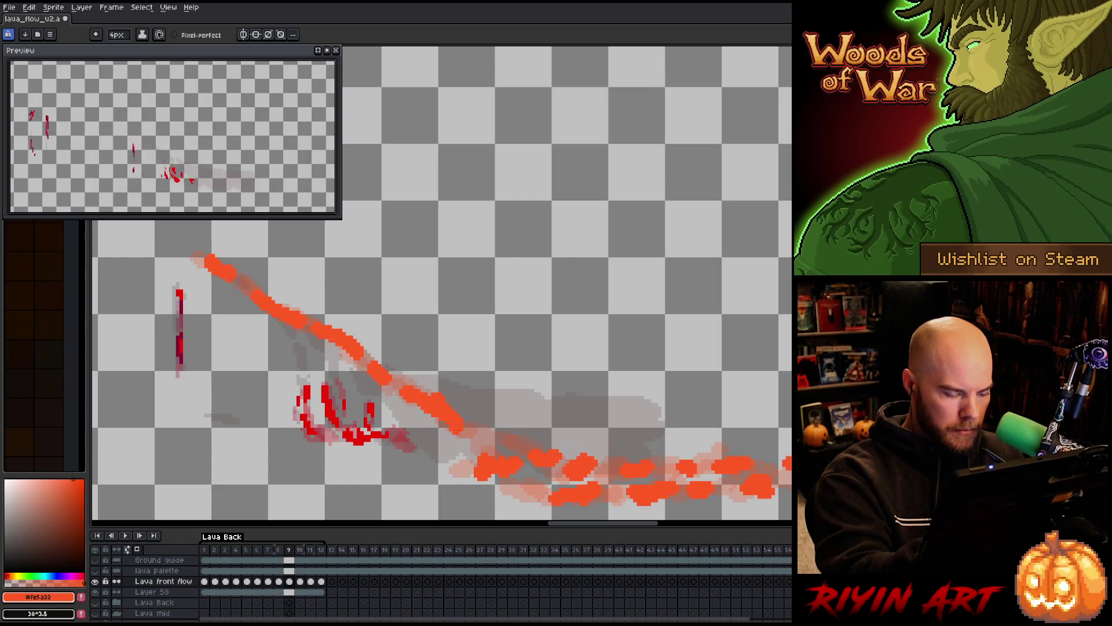
key(period)
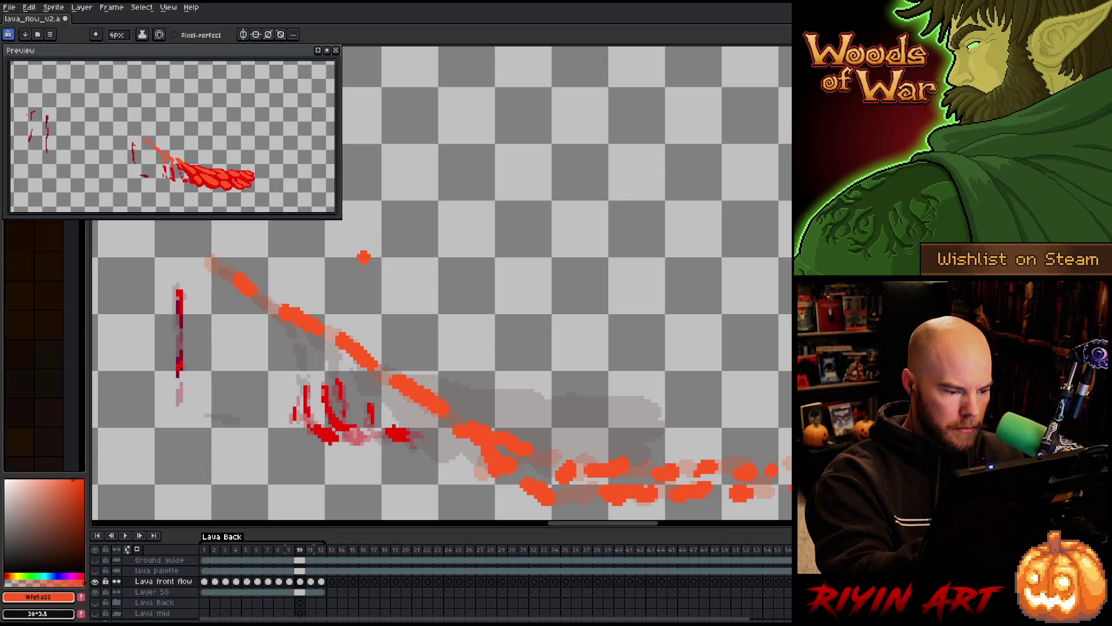
key(comma)
key(comma)
key(comma)
key(comma)
key(comma)
key(comma)
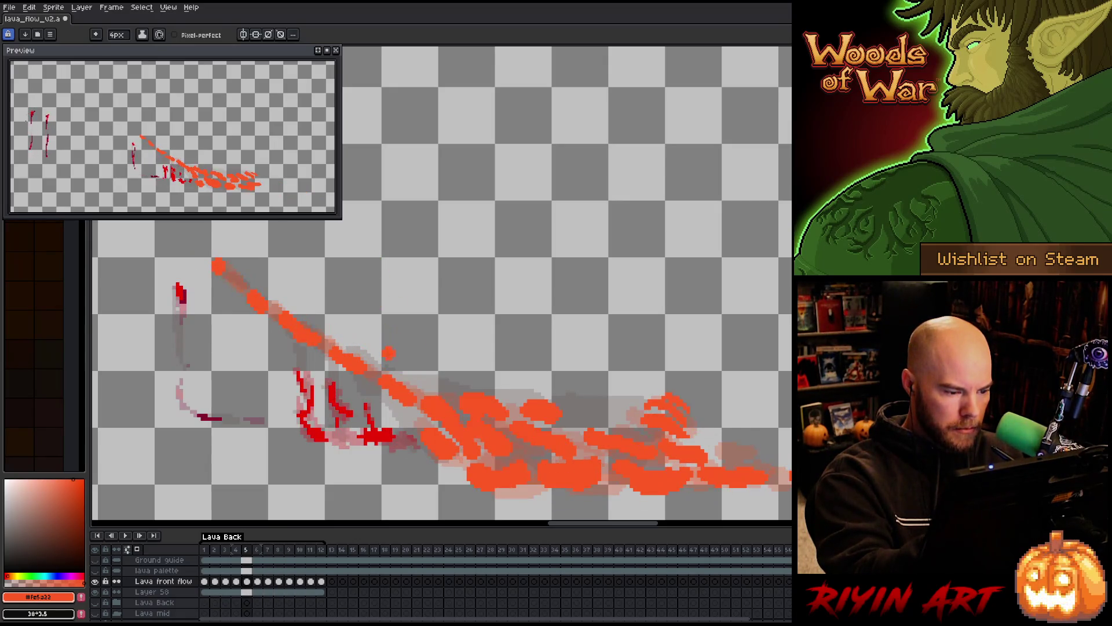
Step through frames 5 to 11 to review the lava flow's progression.
key(period)
key(period)
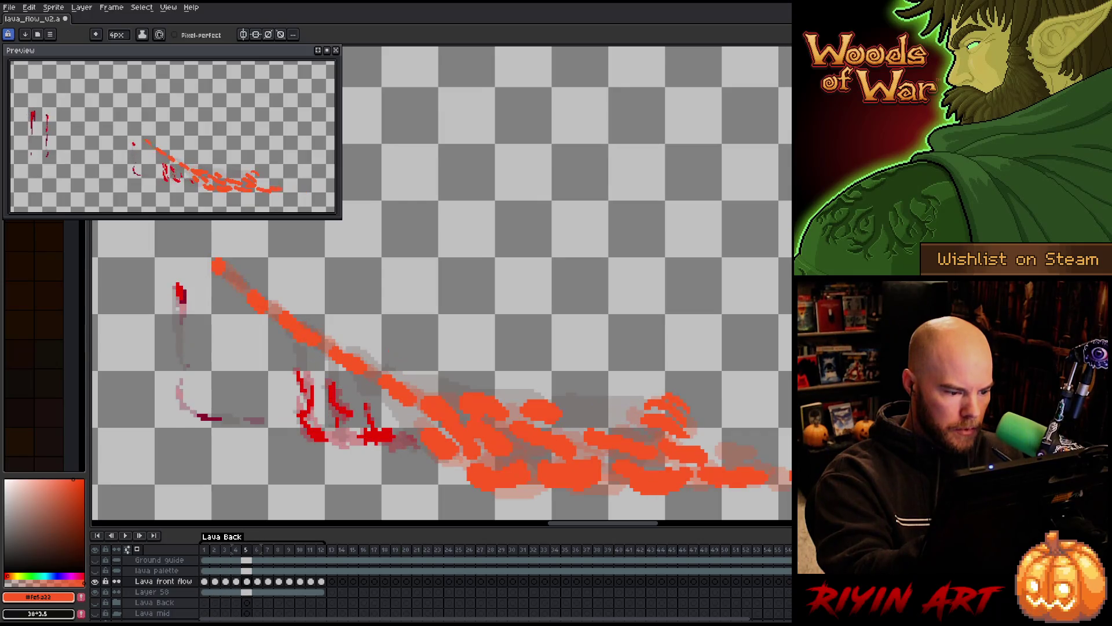
key(period)
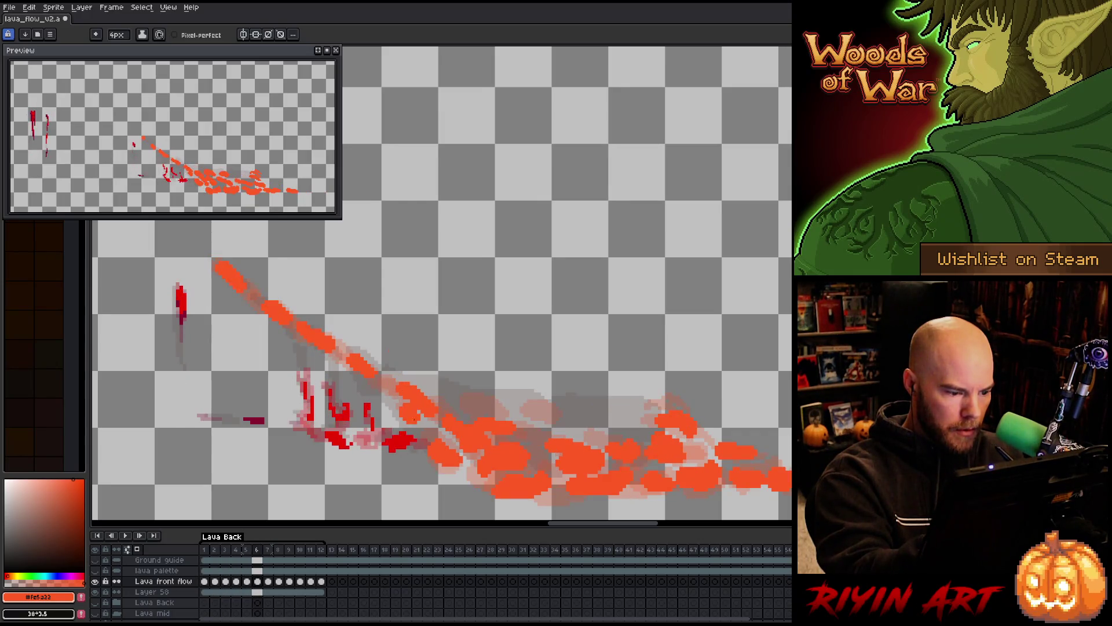
key(period)
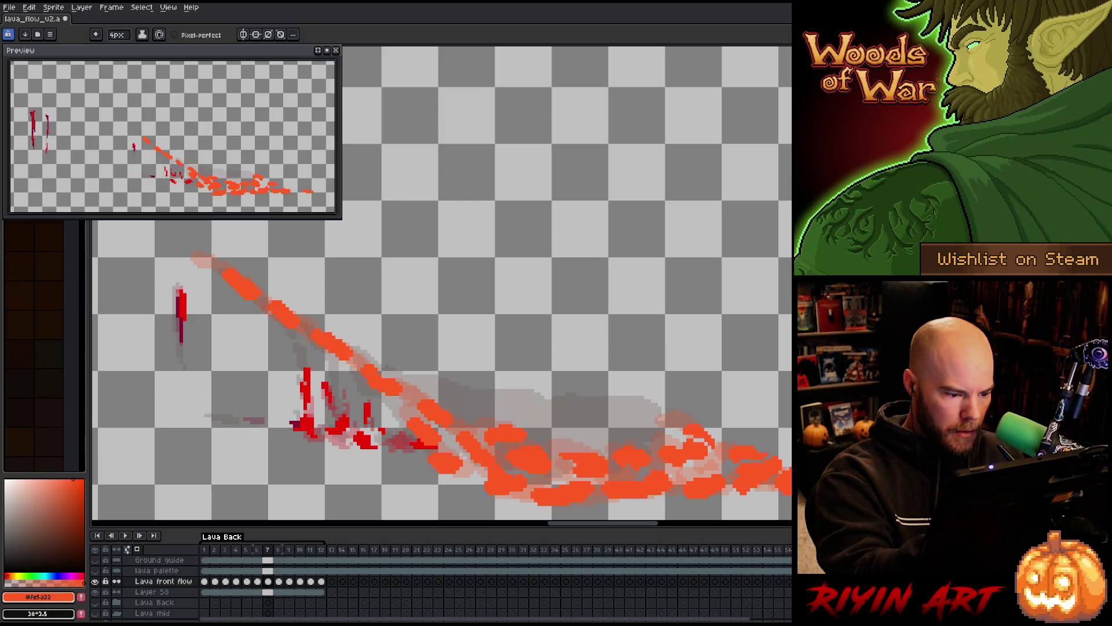
key(period)
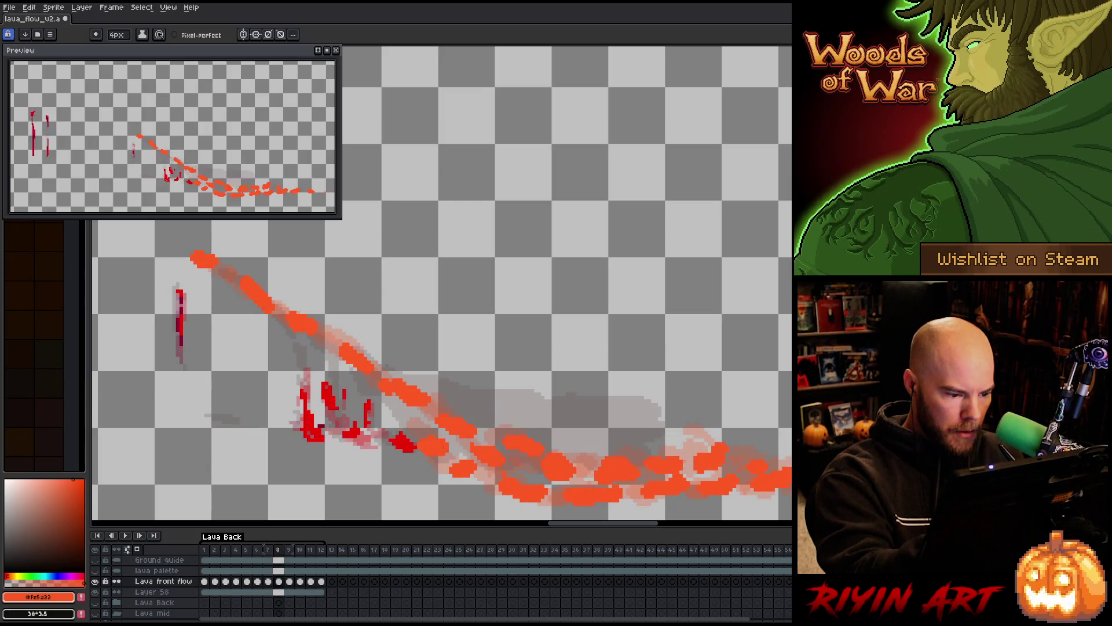
key(period)
key(period)
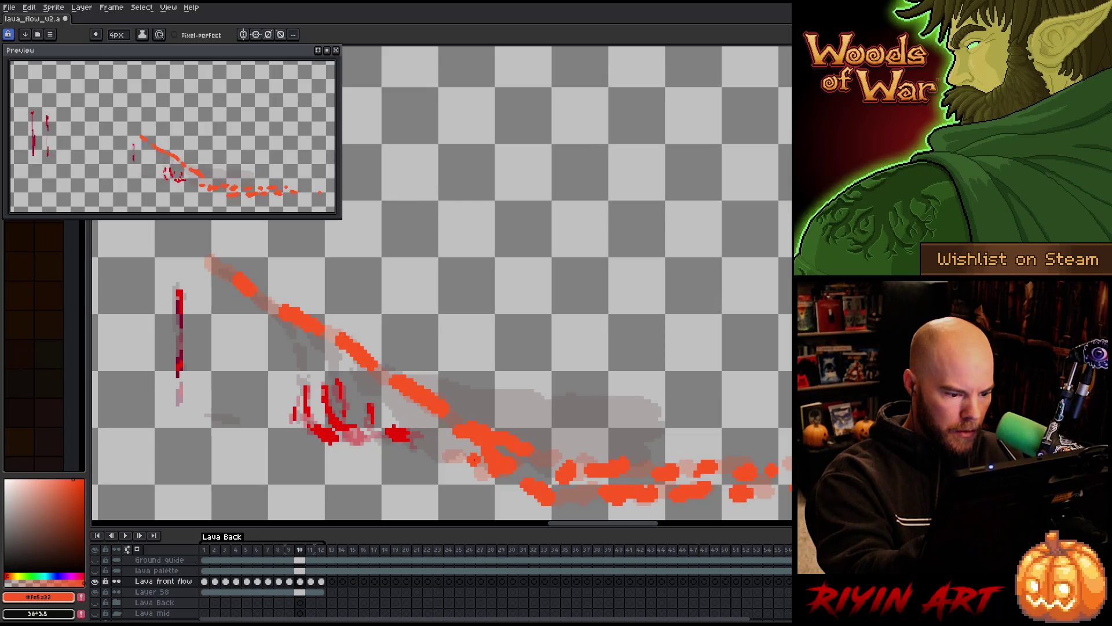
key(period)
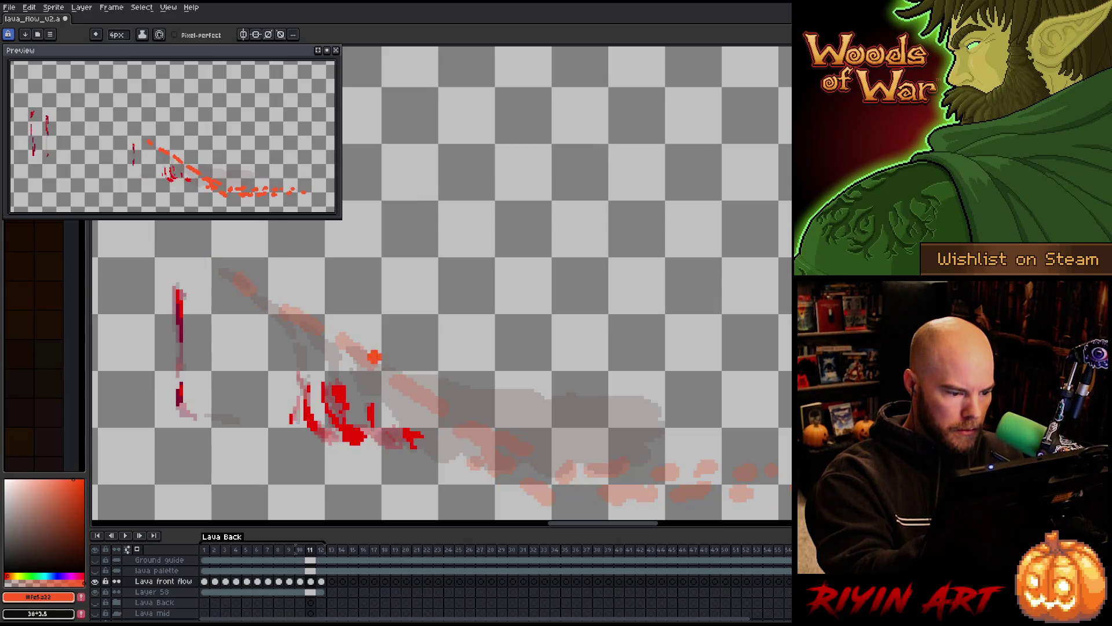
key(comma)
key(comma)
key(comma)
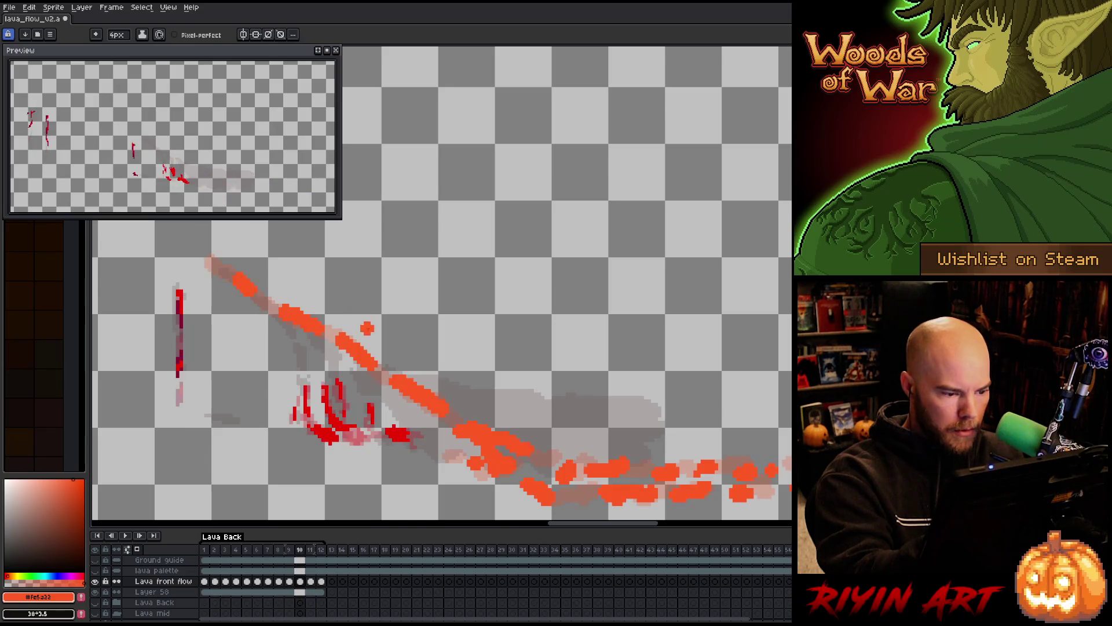
key(comma)
key(comma)
key(comma)
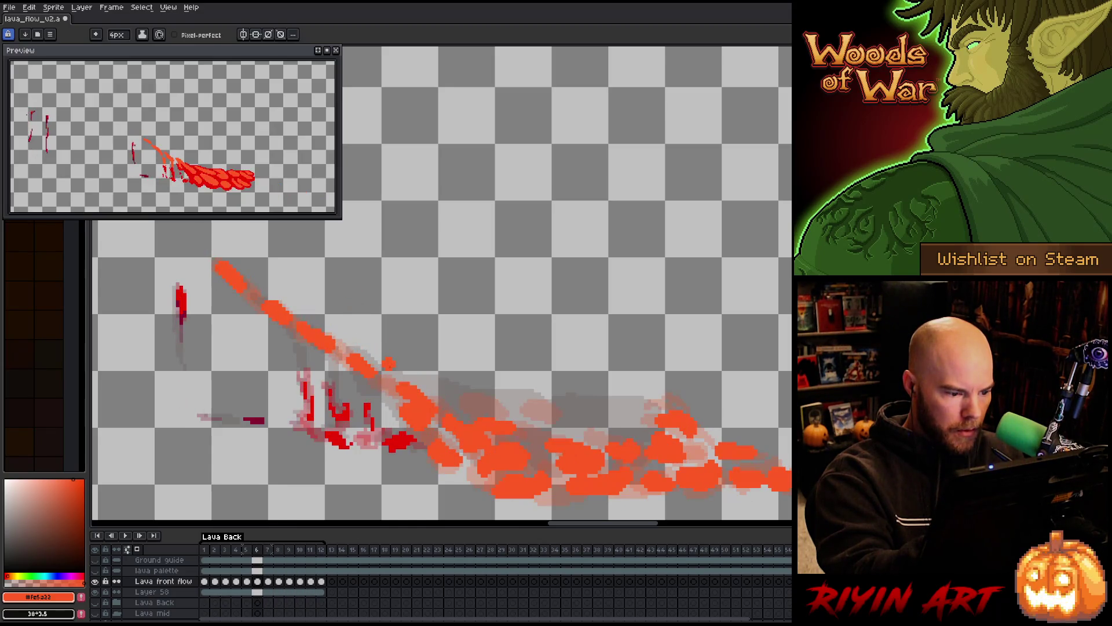
key(period)
key(period)
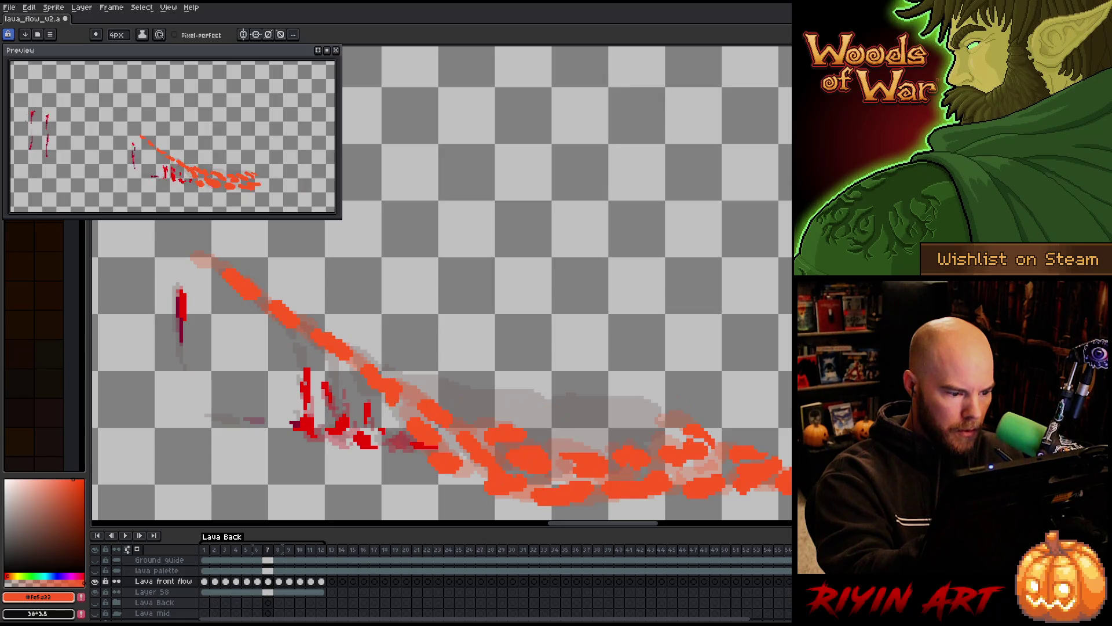
key(period)
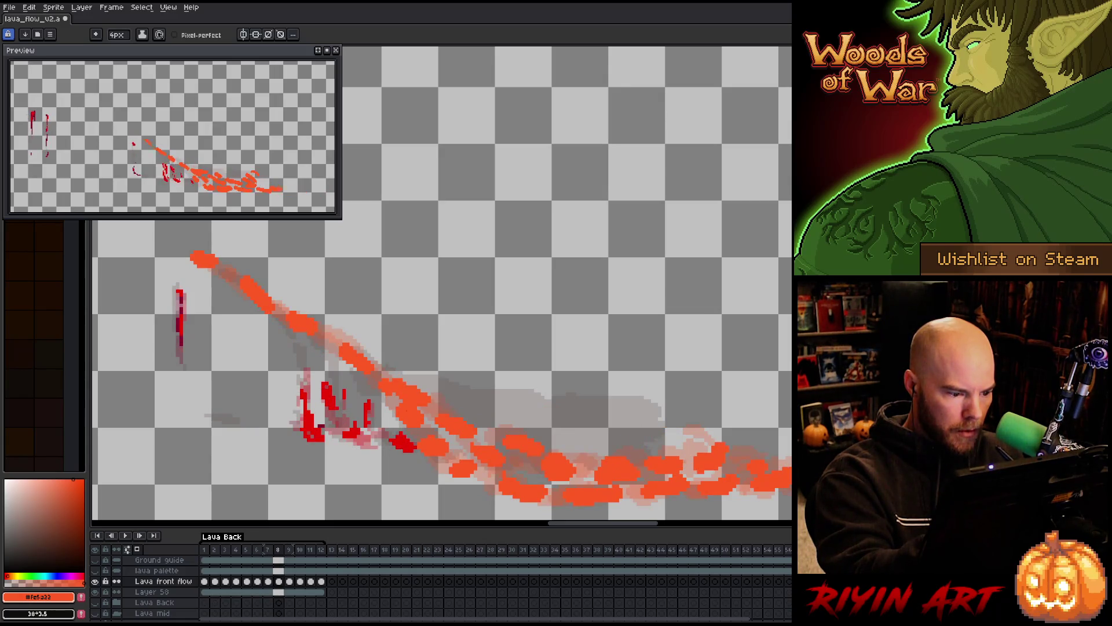
key(period)
key(period)
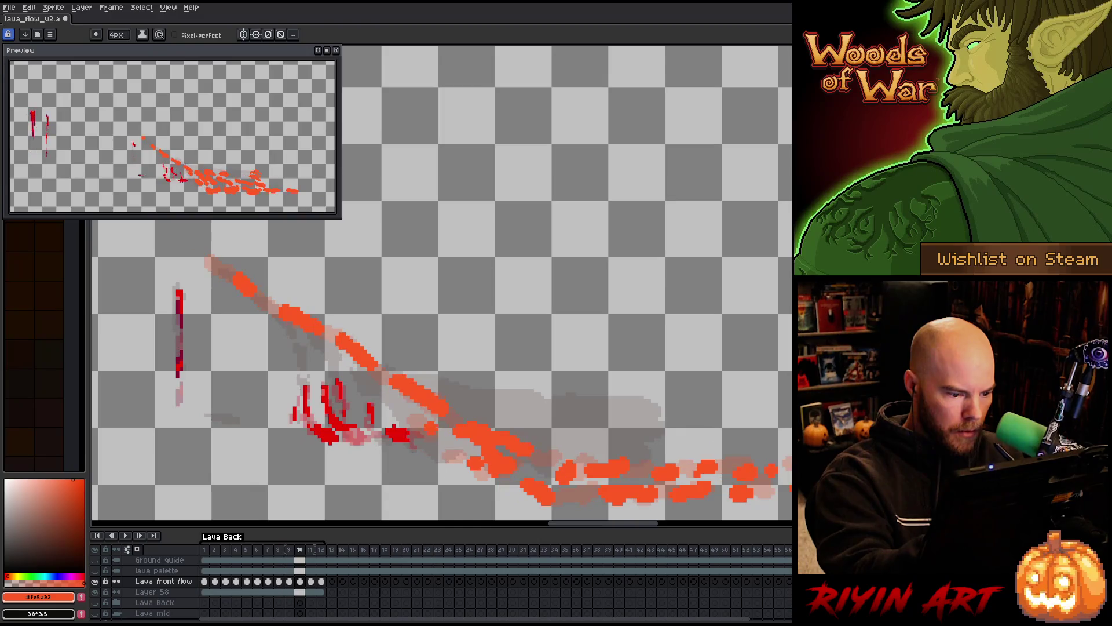
key(period)
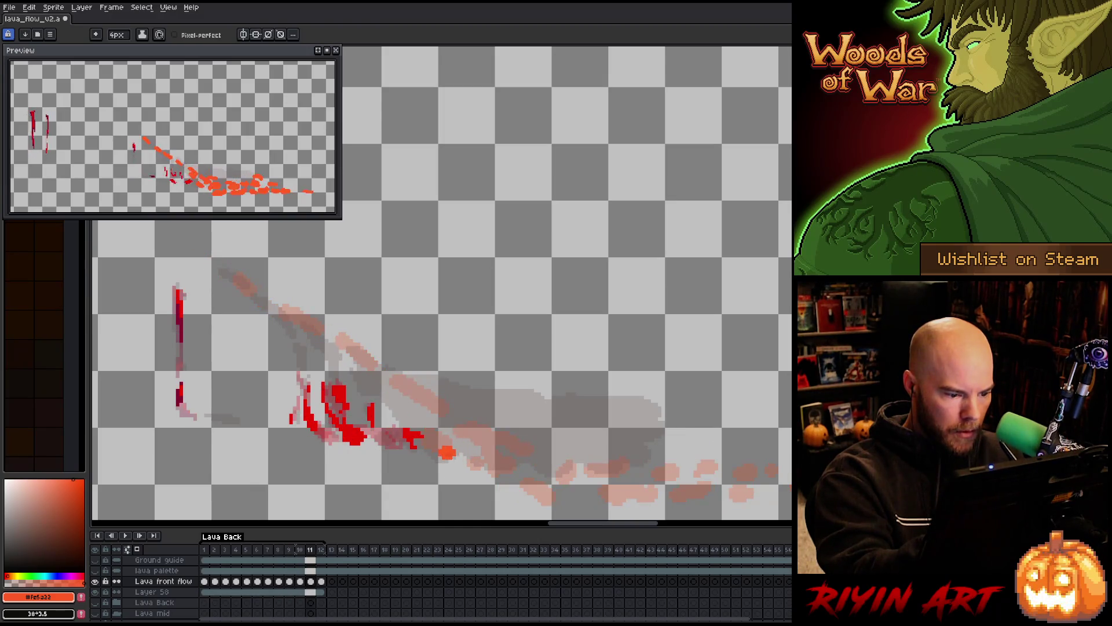
key(period)
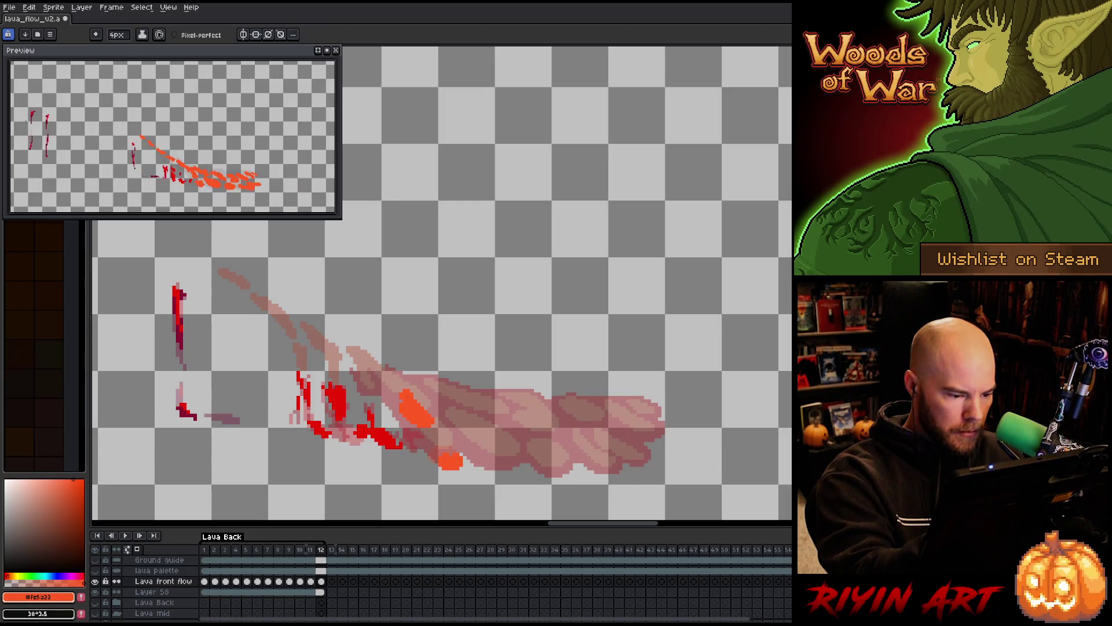
key(comma)
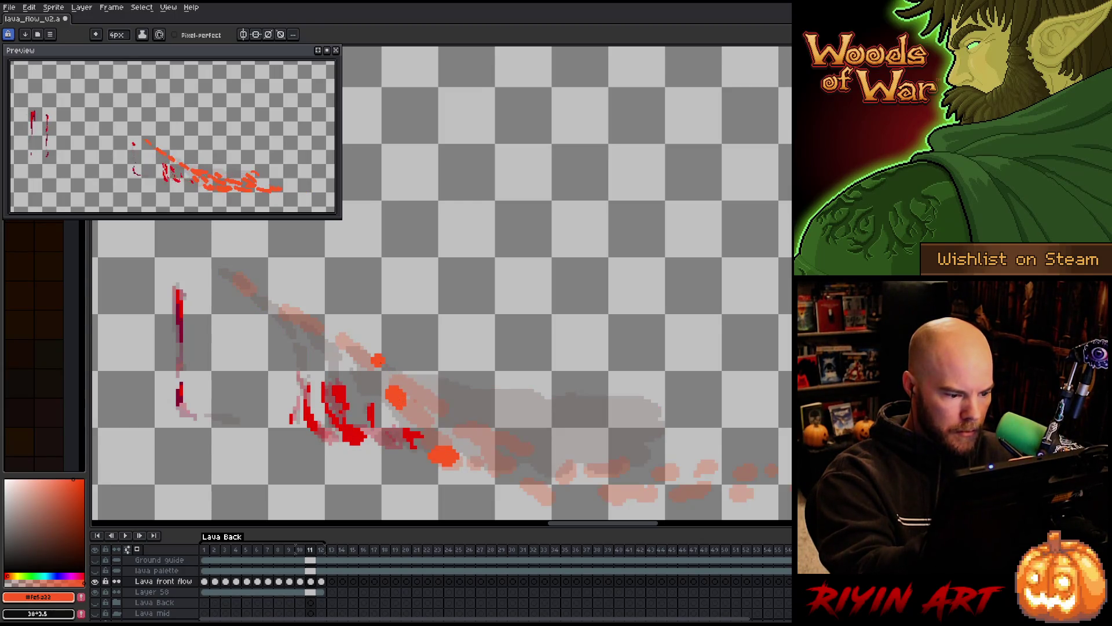
key(comma)
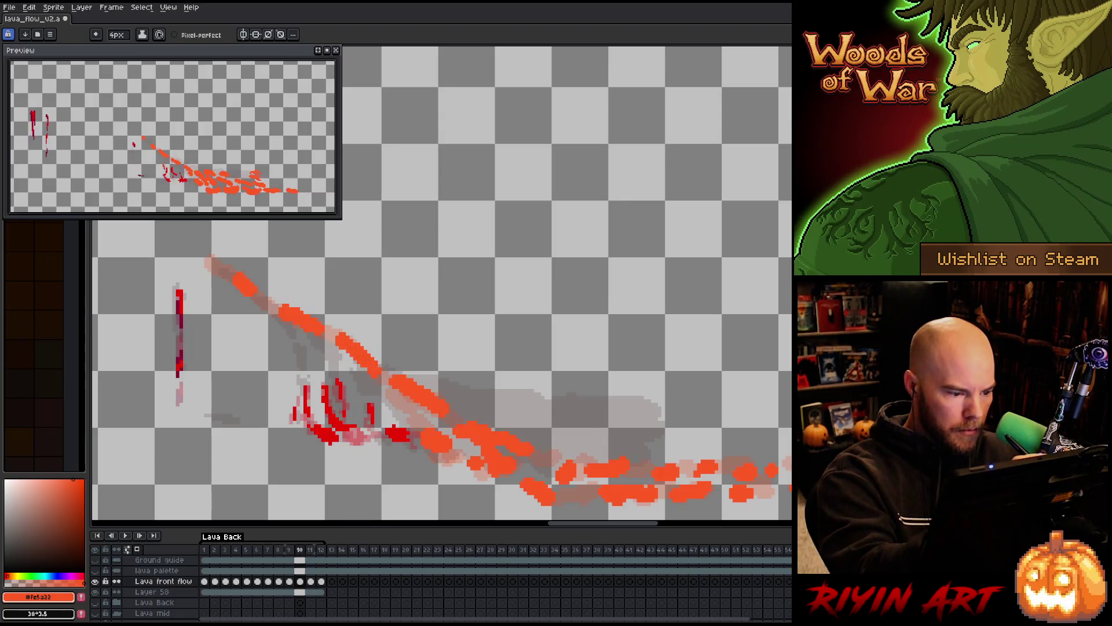
key(comma)
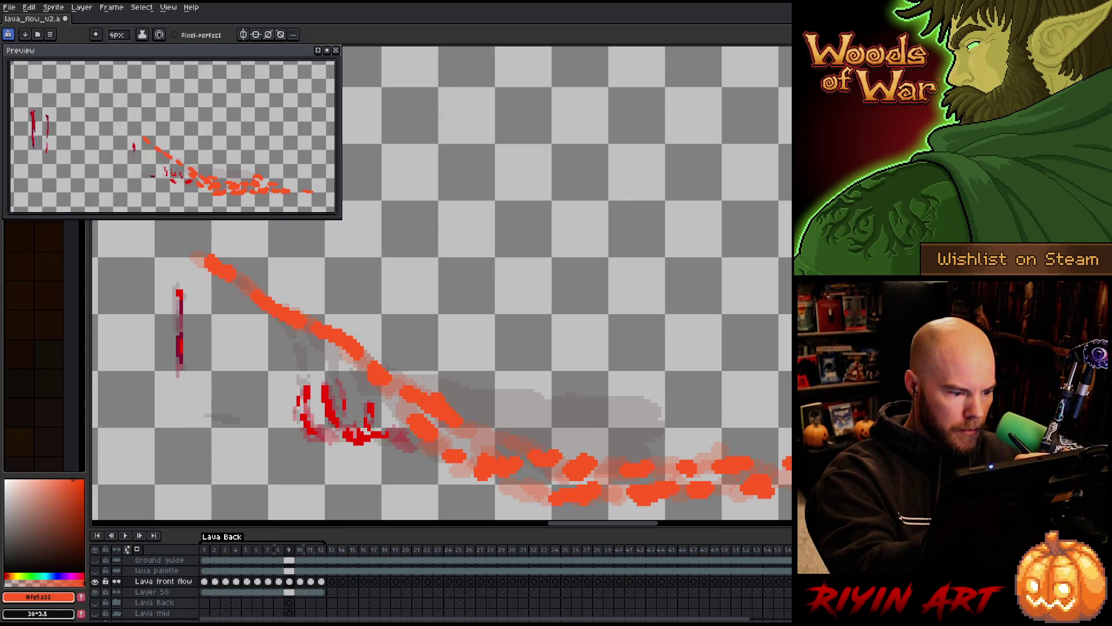
key(comma)
key(comma)
key(comma)
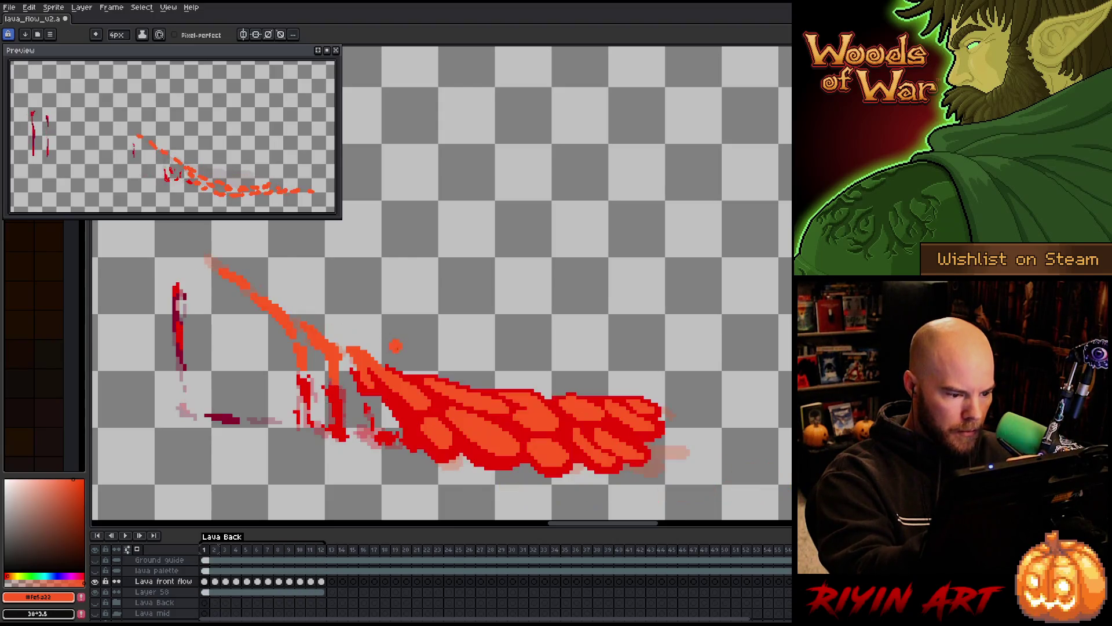
key(comma)
key(comma)
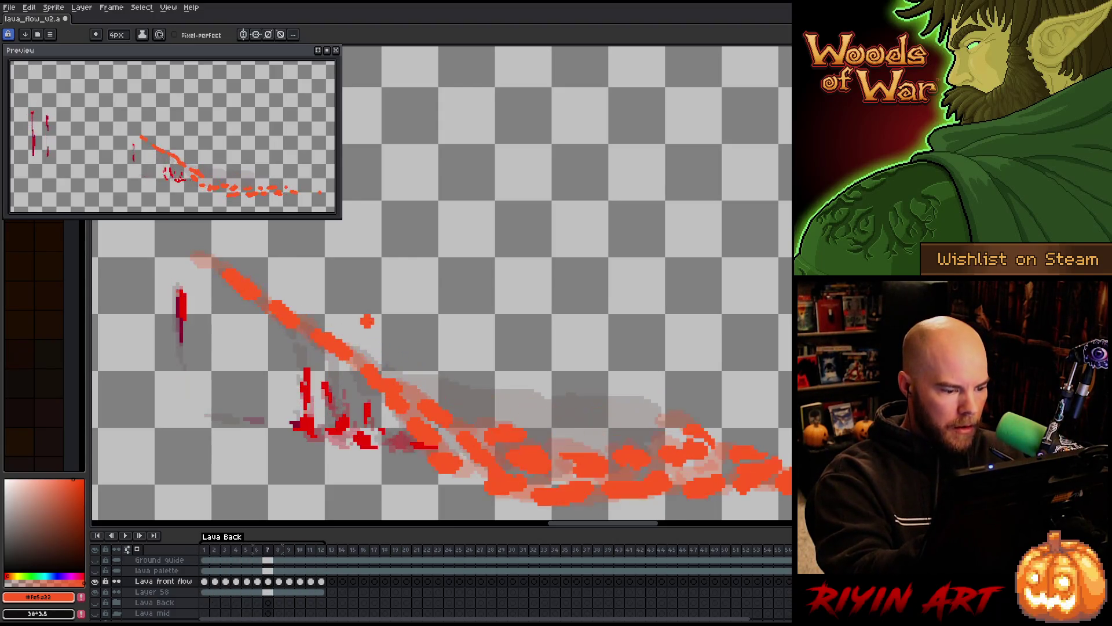
key(Return)
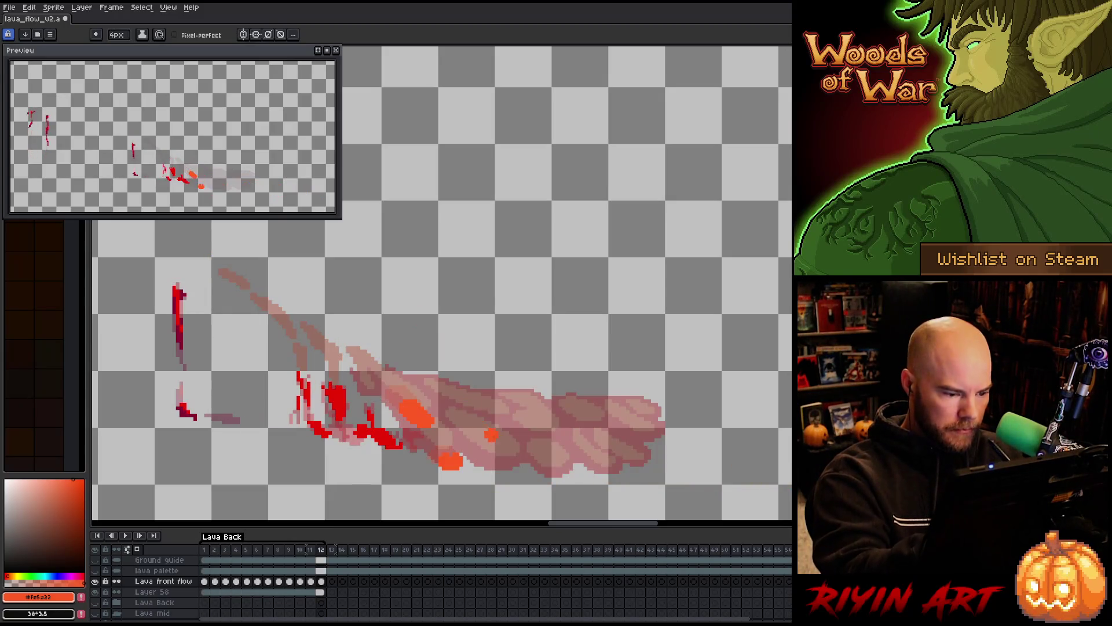
Paint a chain of orange lava blobs down the slope, removing the blob at the upper tip.
drag(441, 402, 490, 429)
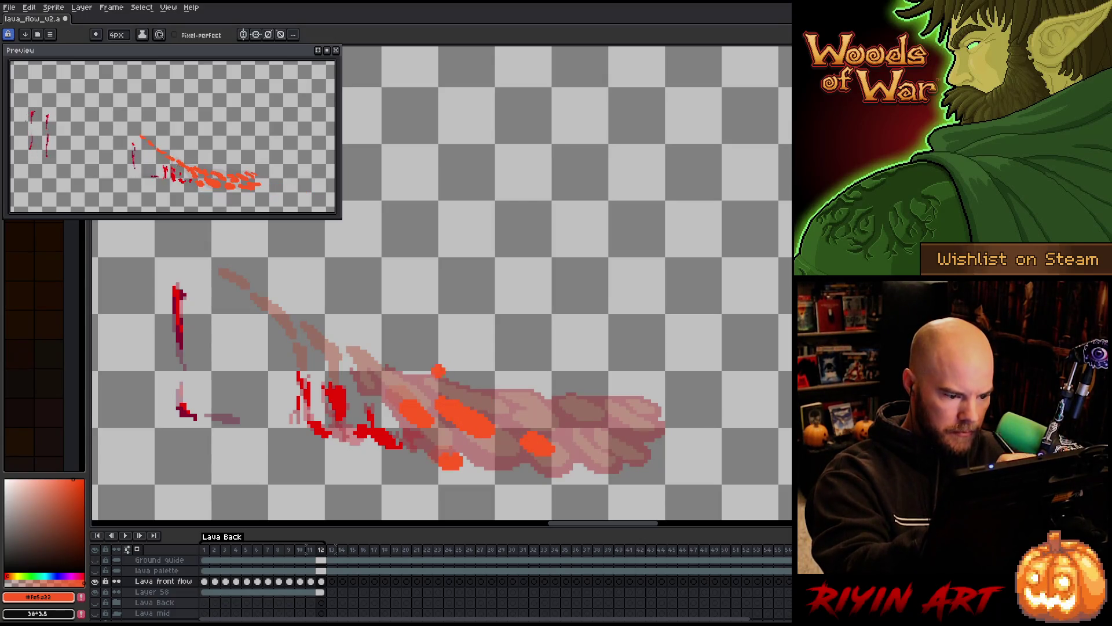
drag(432, 384, 419, 389)
drag(341, 346, 391, 373)
click(296, 313)
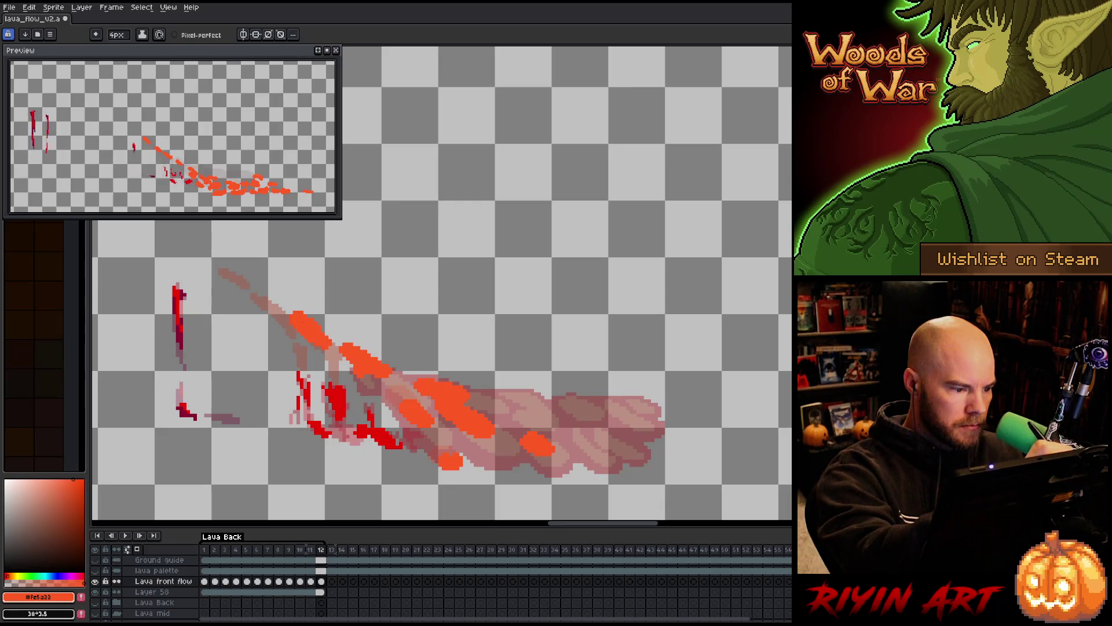
click(263, 297)
click(220, 266)
Redraw the flow's upper tip in orange pixels and add an orange blob on the lava pool.
key(b)
drag(216, 262, 206, 257)
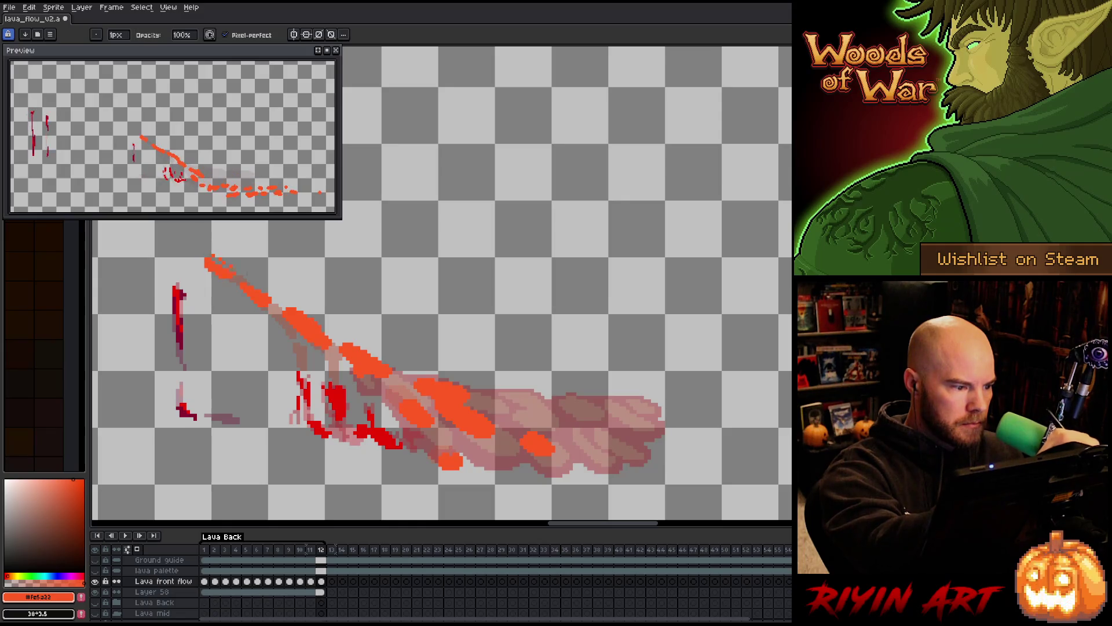
key(e)
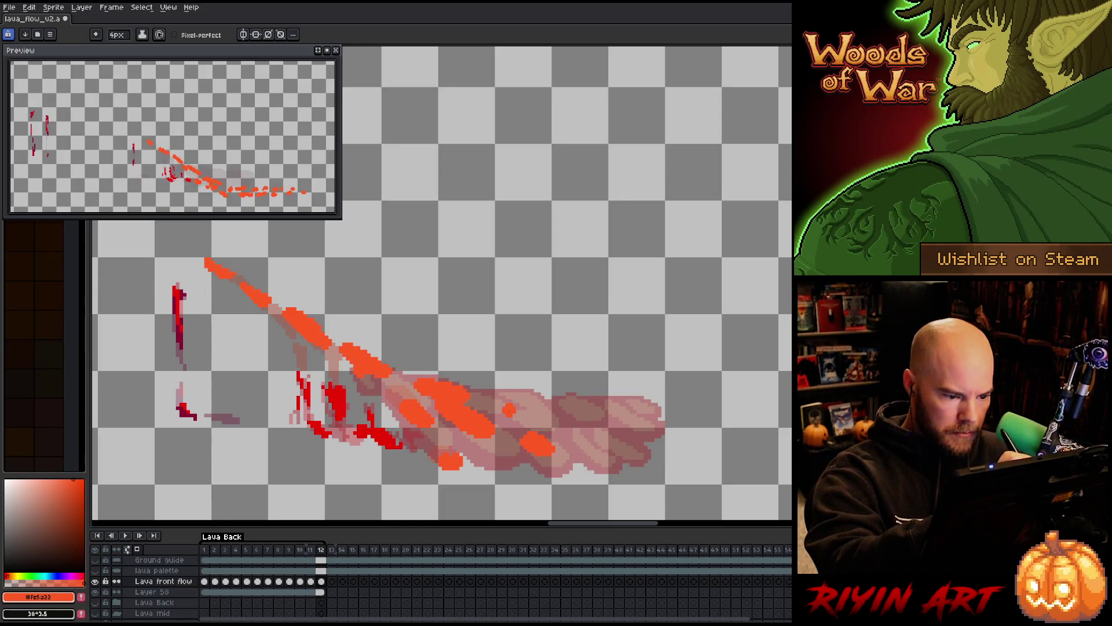
drag(492, 389, 521, 400)
key(b)
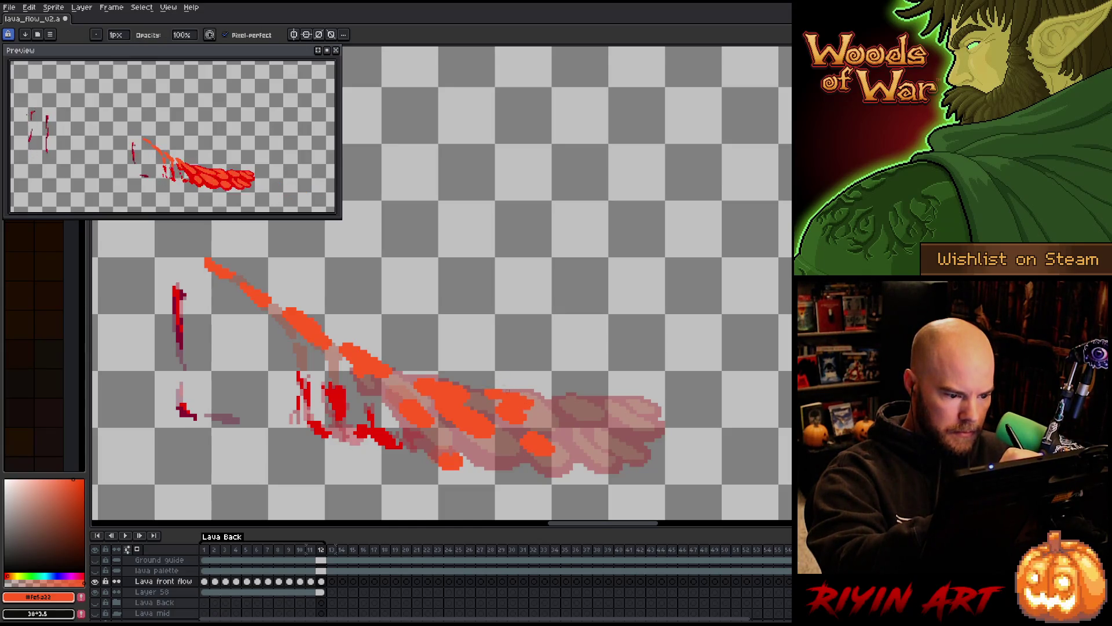
drag(553, 407, 588, 417)
key(e)
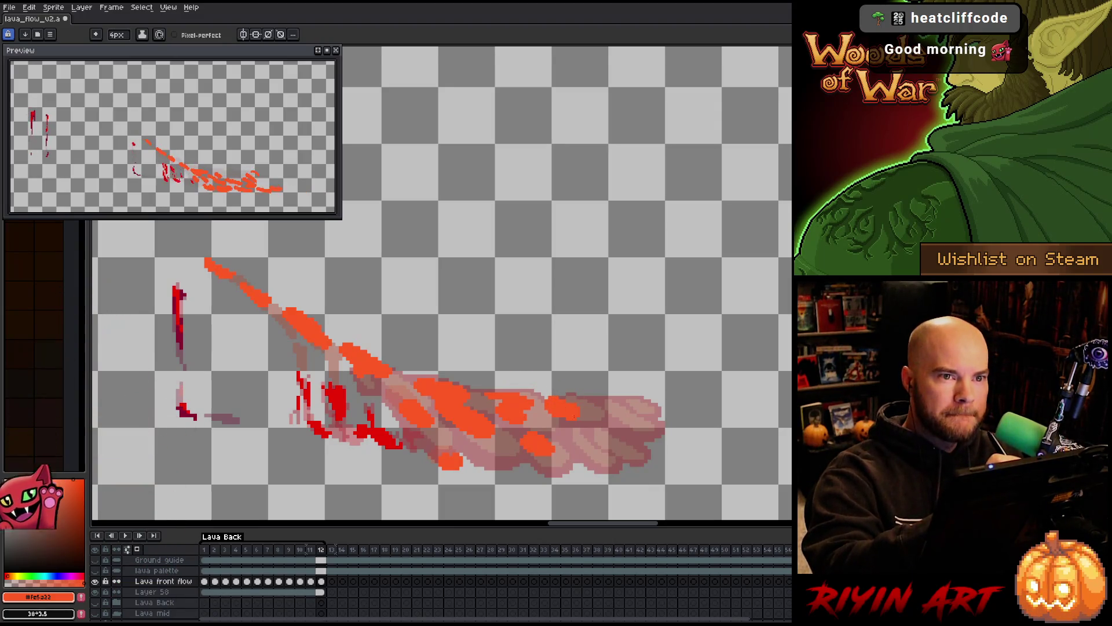
Undo the last orange stroke and extend the orange blobs further right across the pool.
key(ctrl+z)
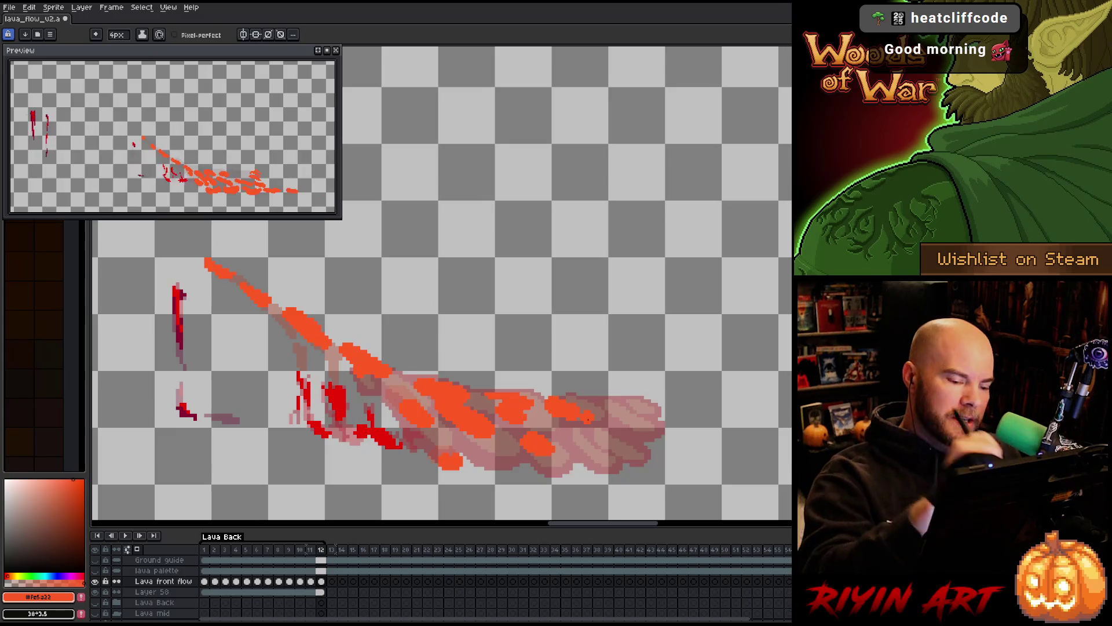
key(b)
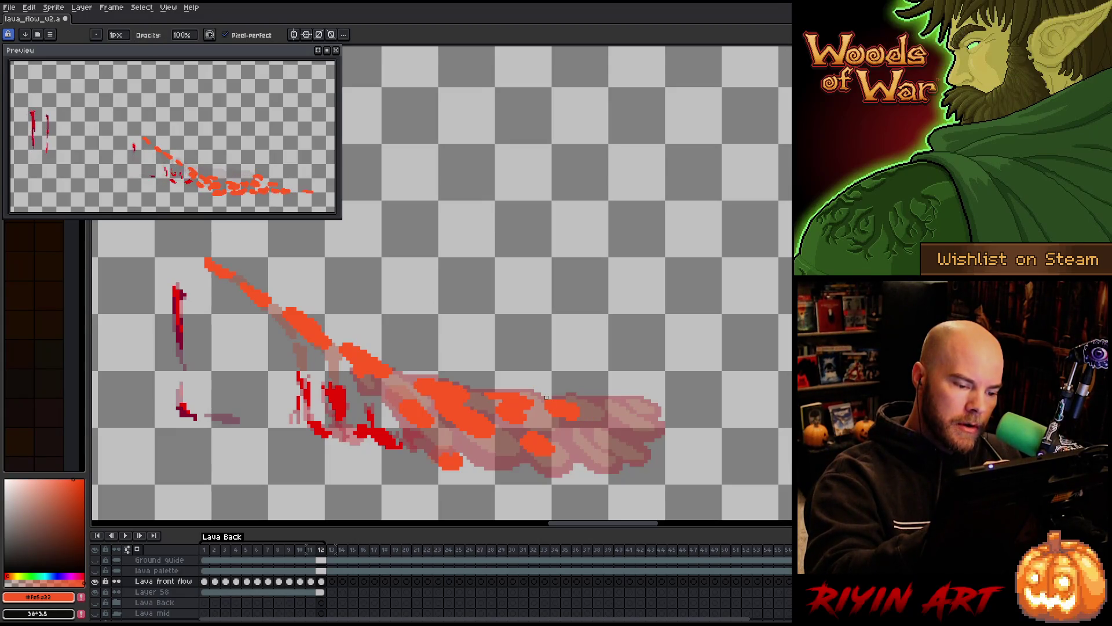
key(e)
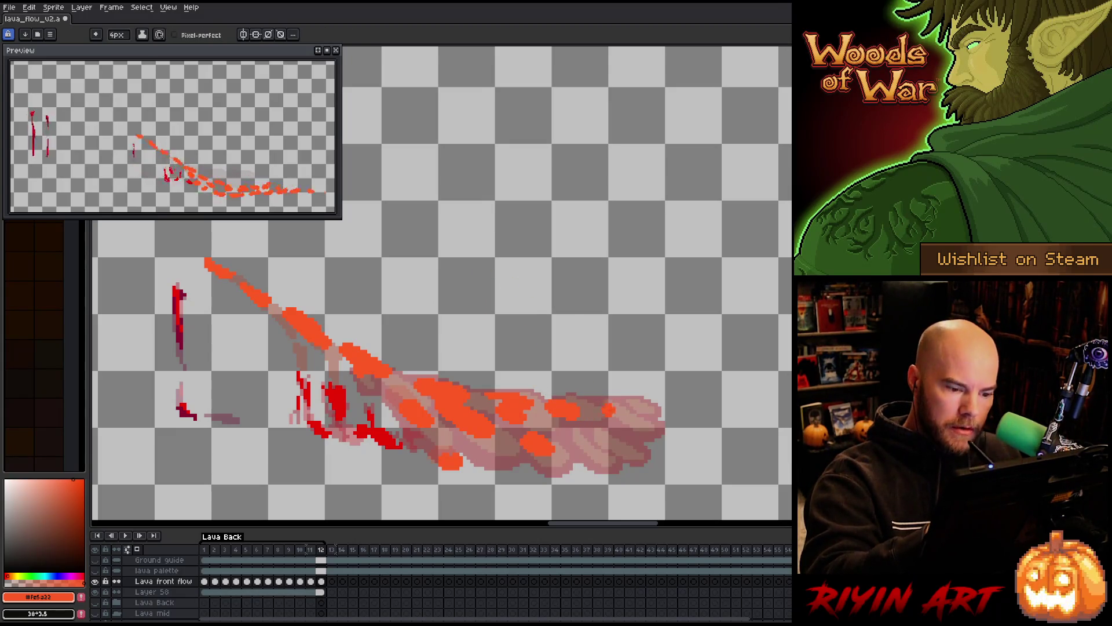
mouse_move(615, 413)
mouse_down()
mouse_move(628, 426)
mouse_move(632, 406)
mouse_move(643, 418)
mouse_up()
key(b)
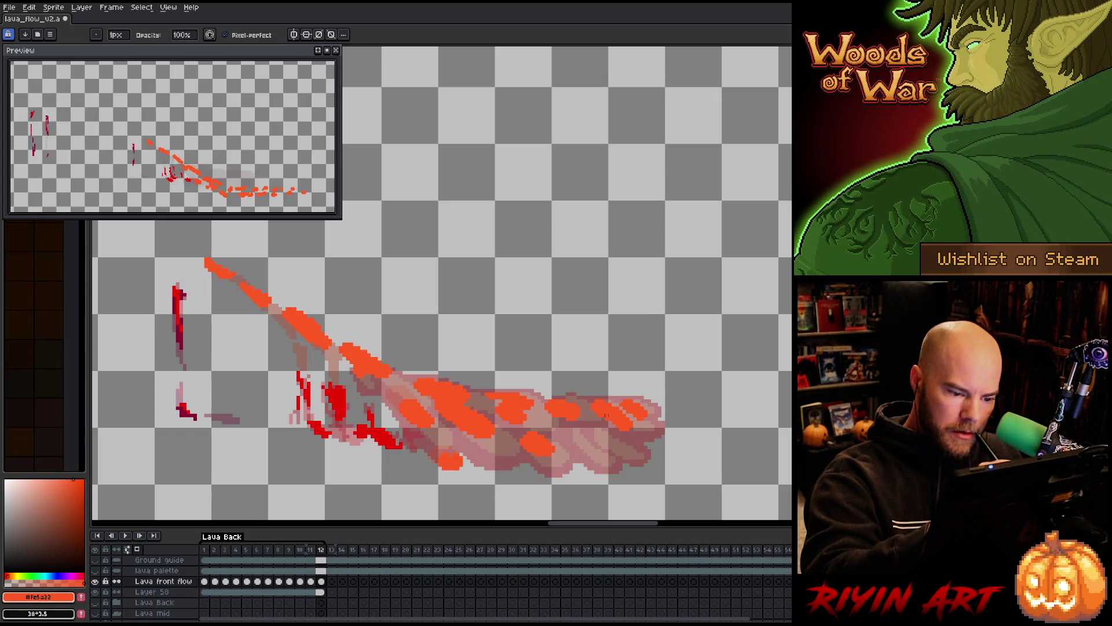
key(e)
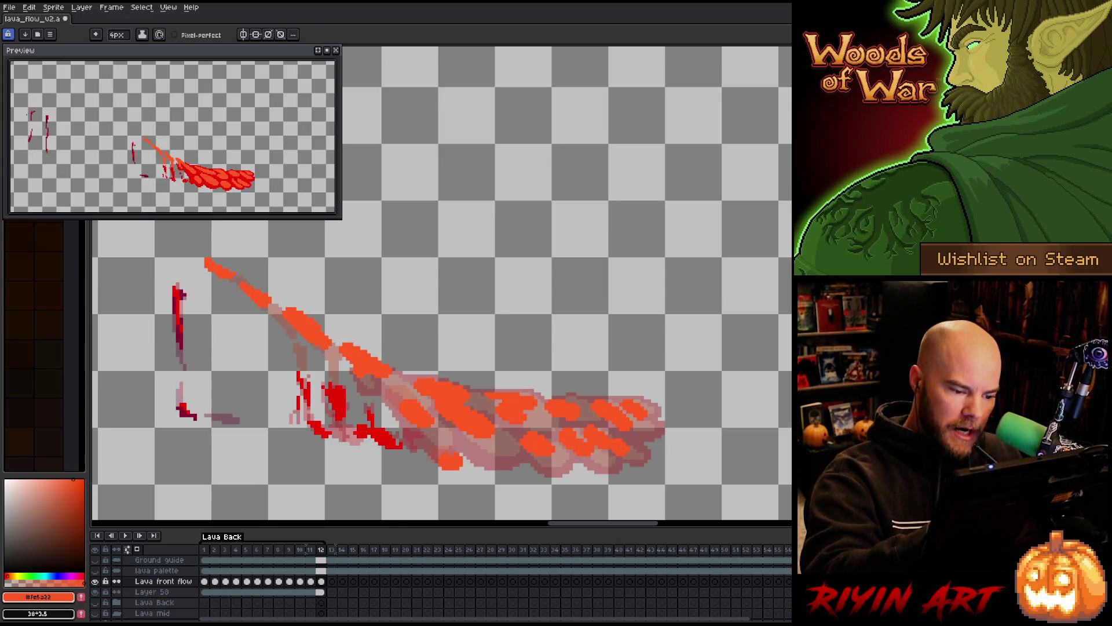
key(b)
key(e)
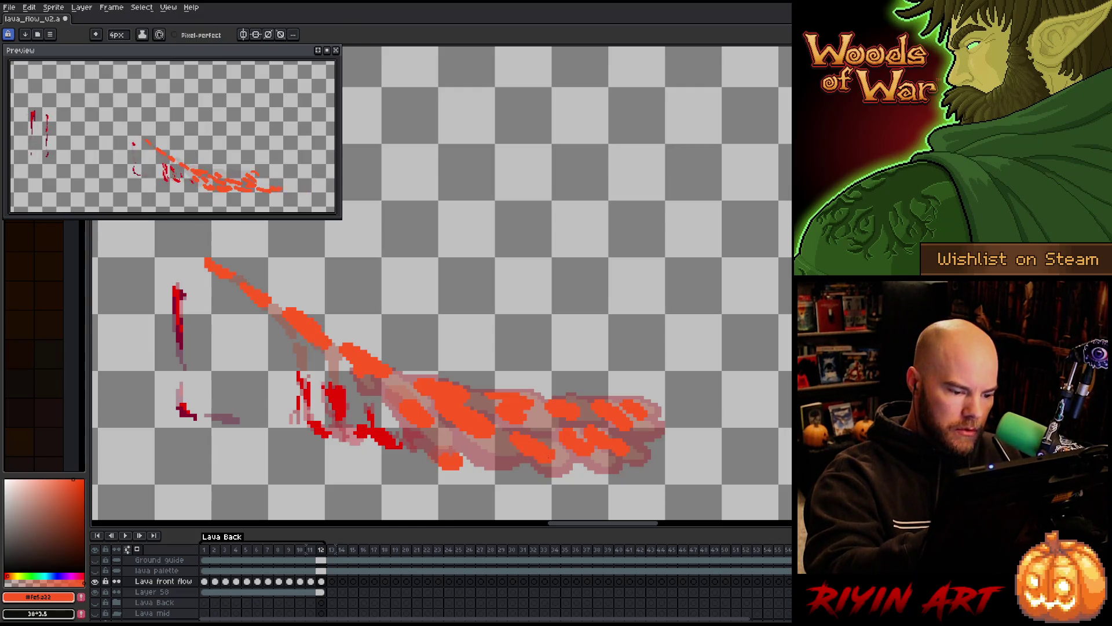
key(b)
key(e)
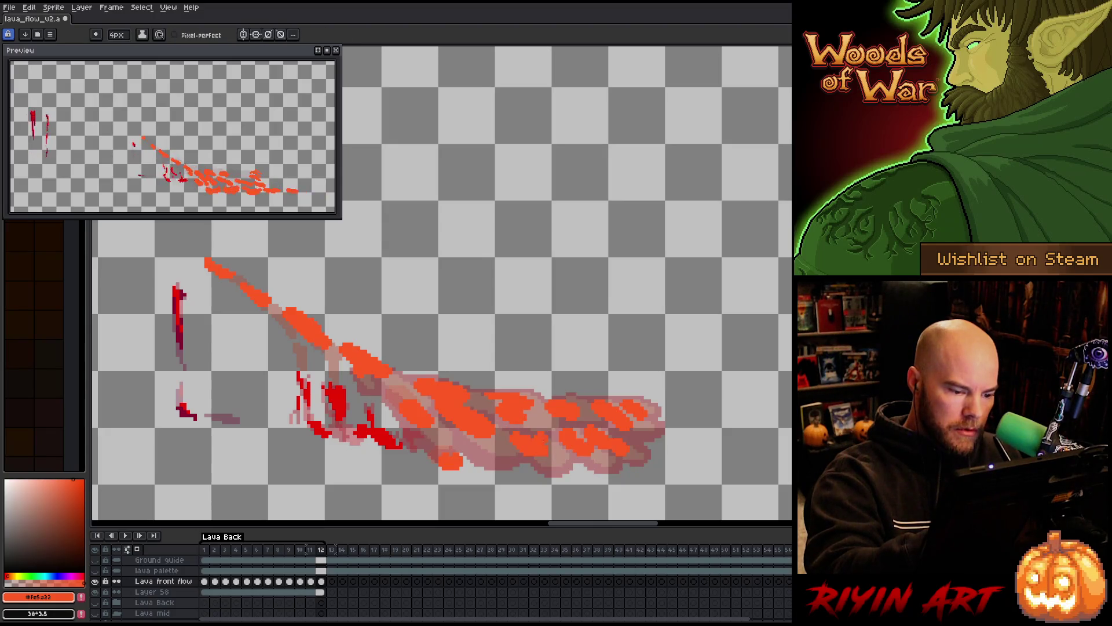
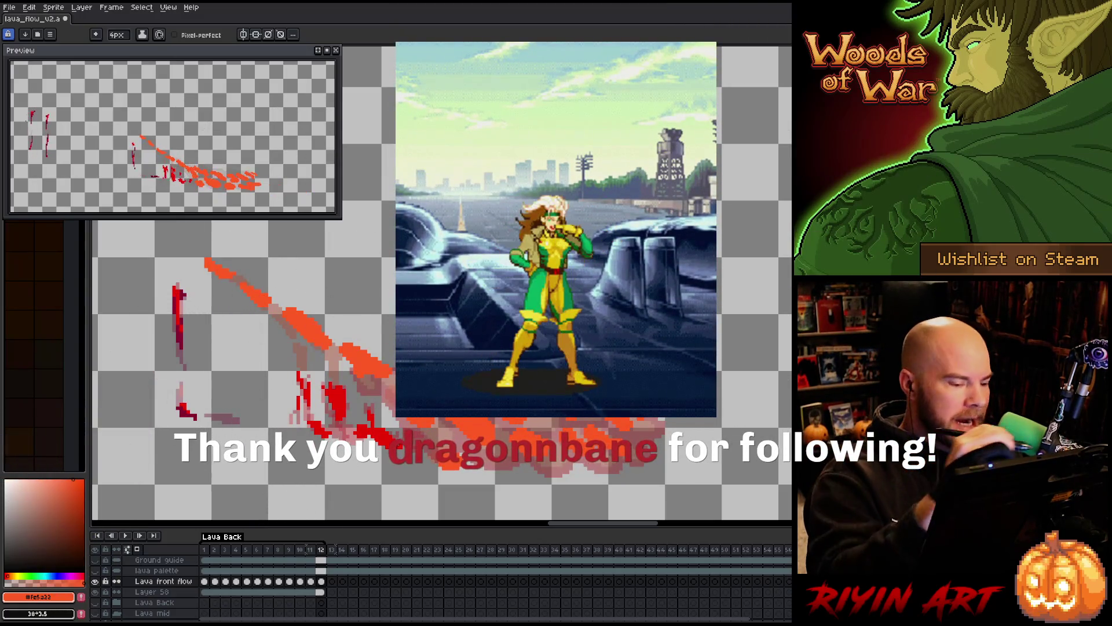
Step through frames 8–11 and play the animation to check the lava front's motion.
key(Left)
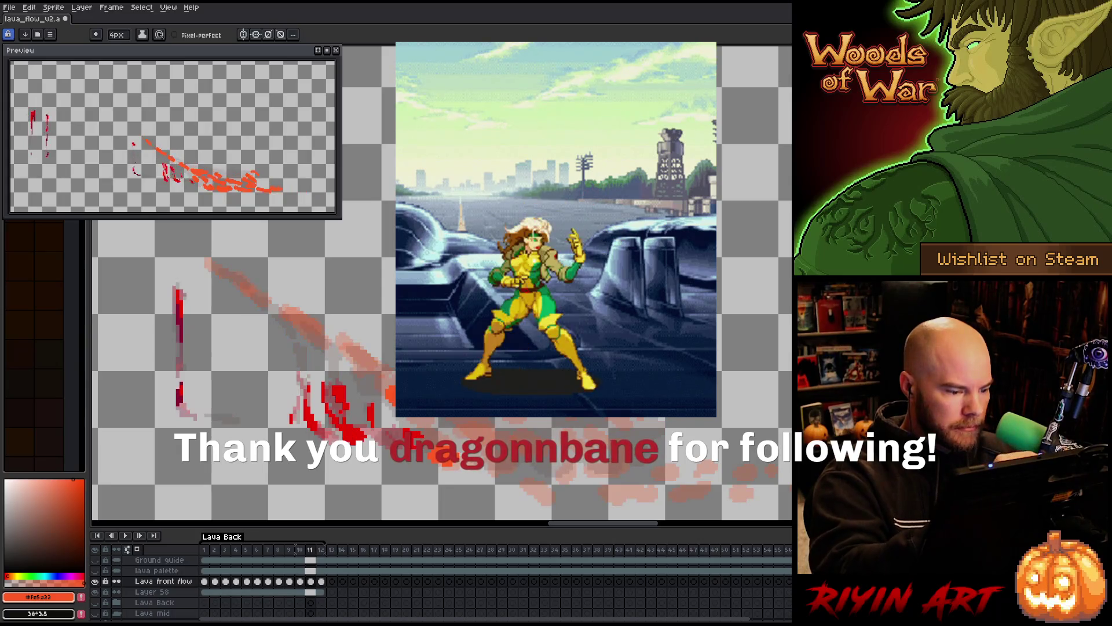
key(Left)
key(Left)
key(Left)
key(Left)
key(Right)
key(Right)
key(Right)
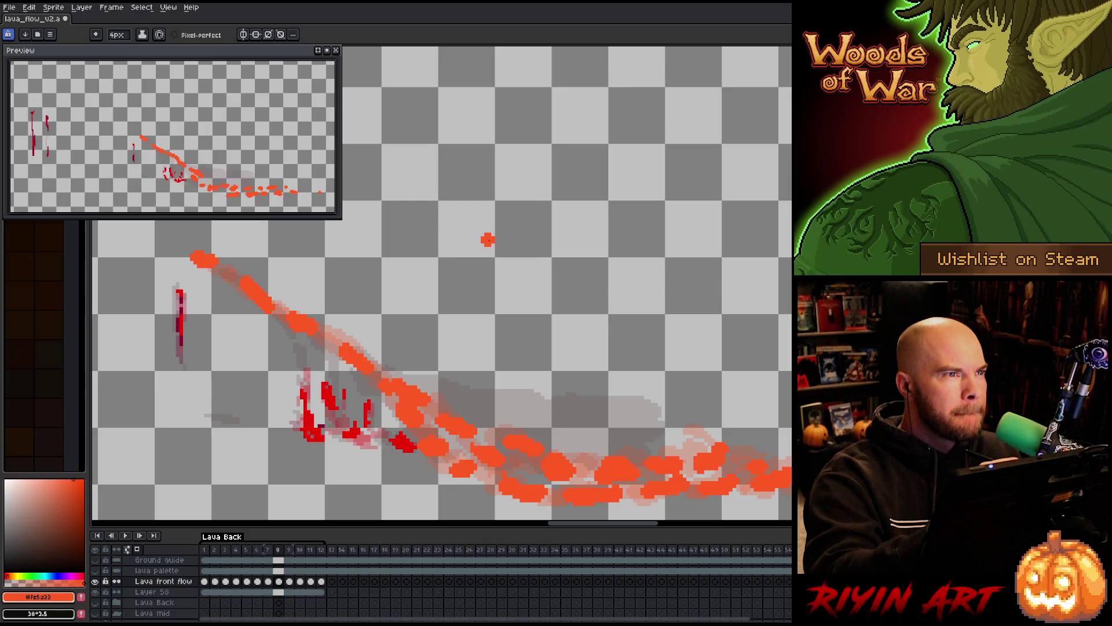
key(Right)
key(Return)
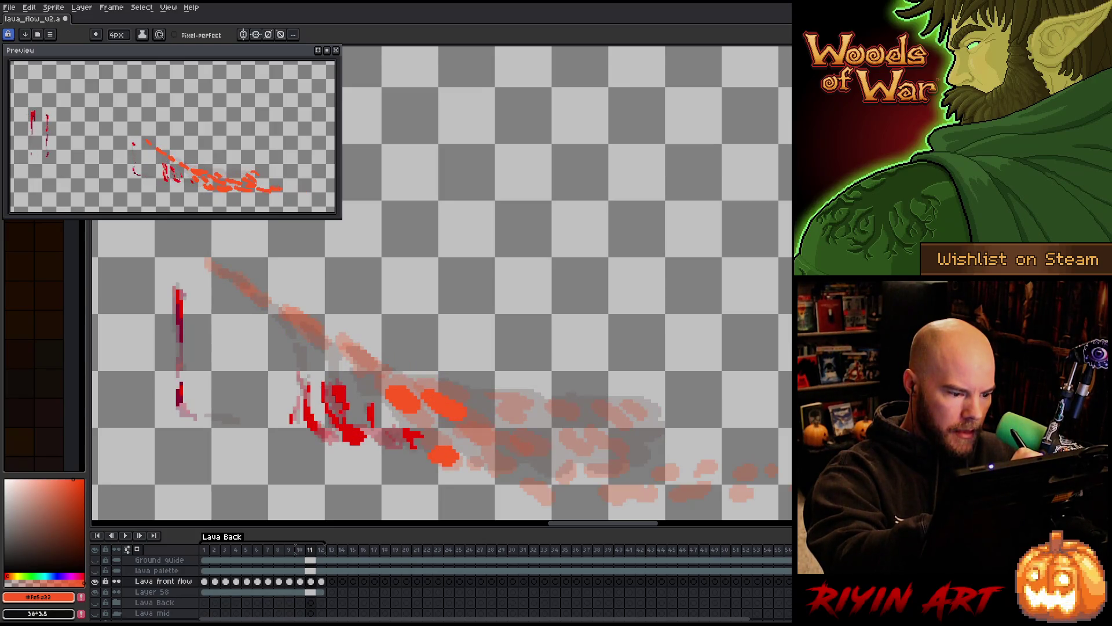
Paint extra orange lava onto frame 11's flow, comparing it against frame 12.
drag(396, 370, 422, 387)
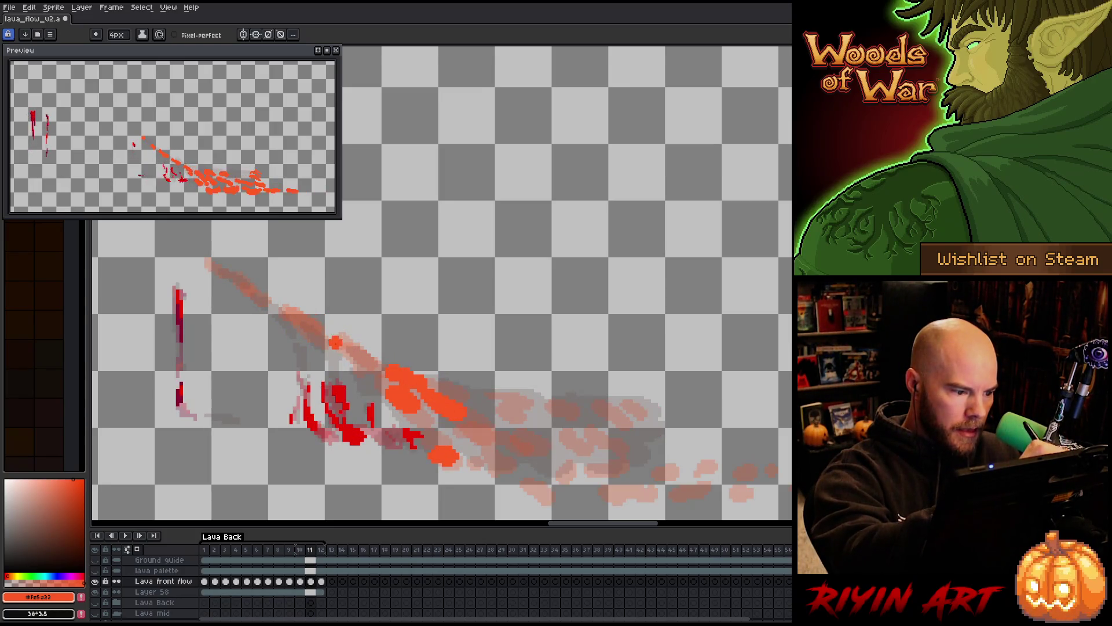
key(period)
key(comma)
key(comma)
key(period)
key(period)
key(comma)
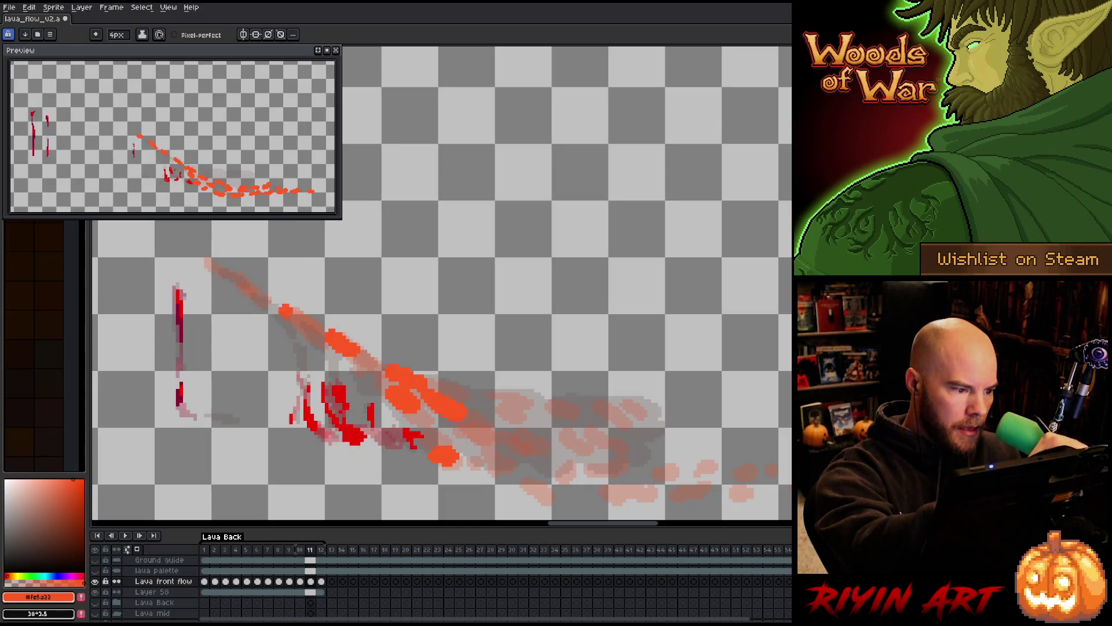
key(comma)
key(period)
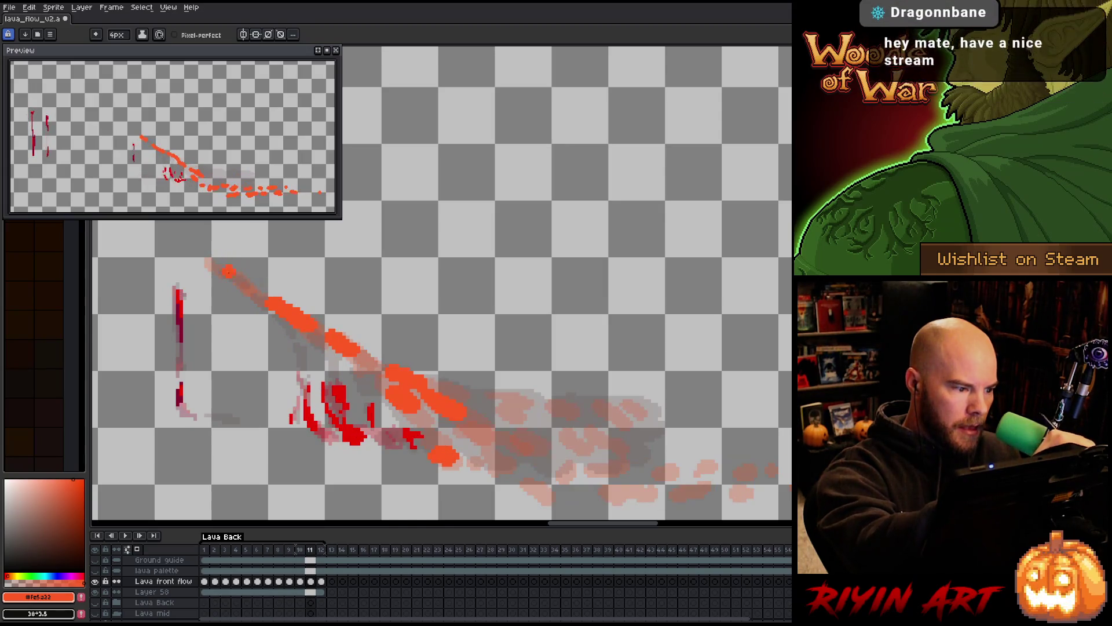
key(b)
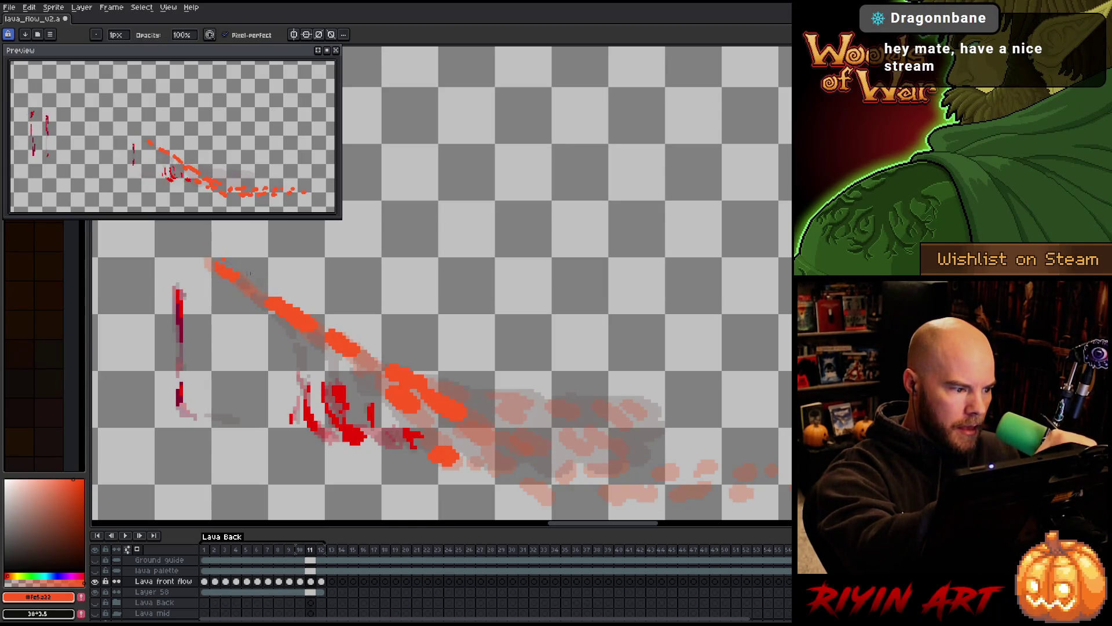
key(period)
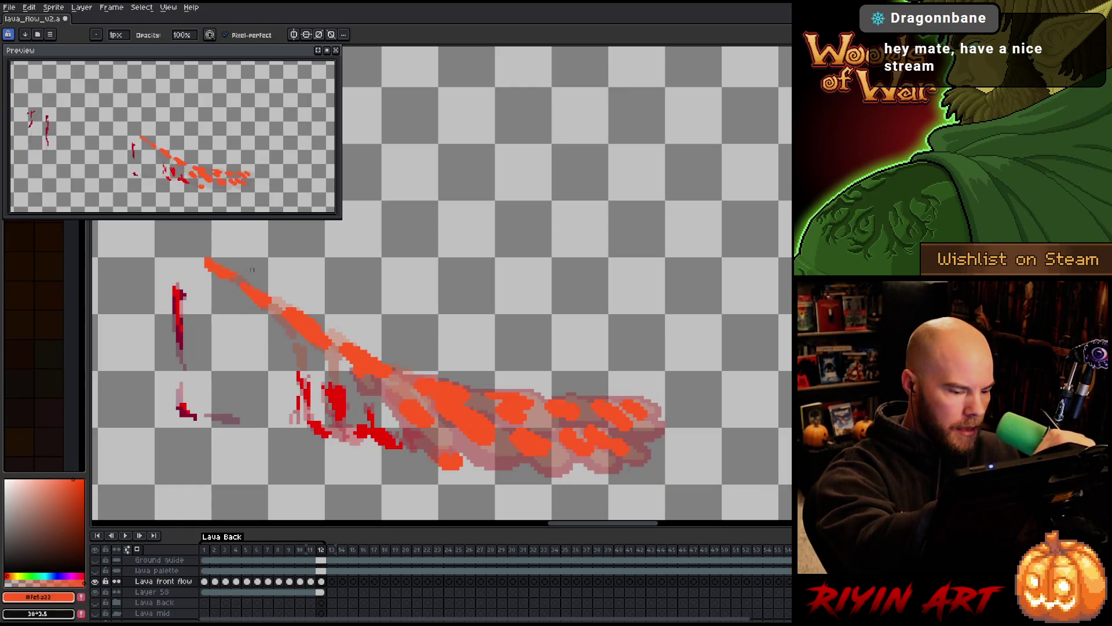
key(comma)
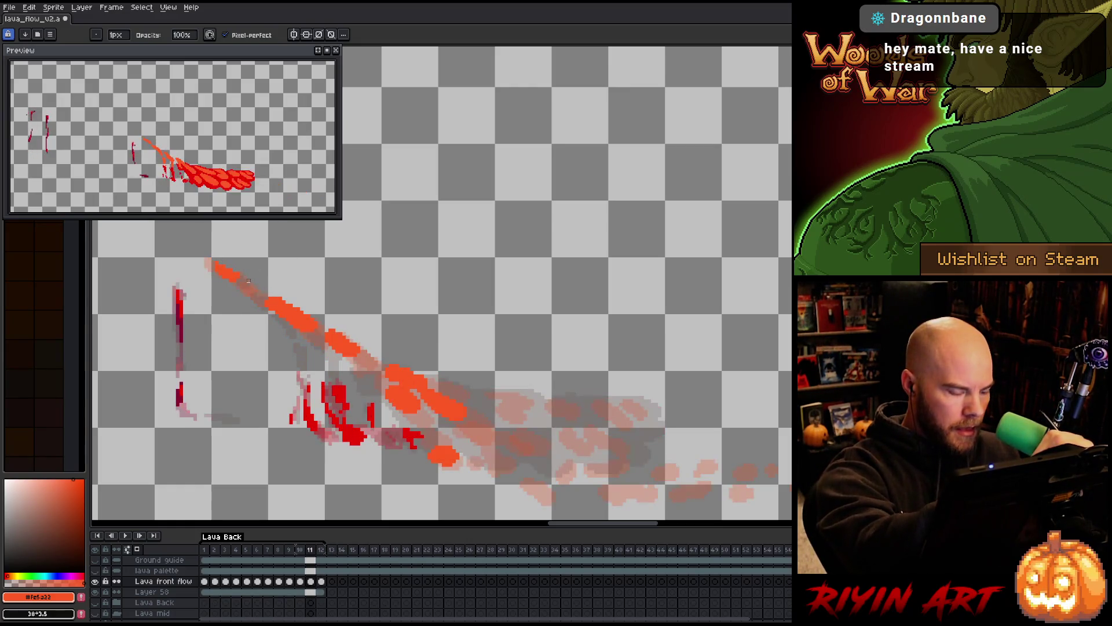
key(period)
key(comma)
key(period)
key(comma)
Reposition the upper lava blob on frame 11 using a rectangular marquee selection.
key(m)
mouse_move(191, 243)
mouse_down()
mouse_move(259, 292)
mouse_move(223, 278)
mouse_up()
key(b)
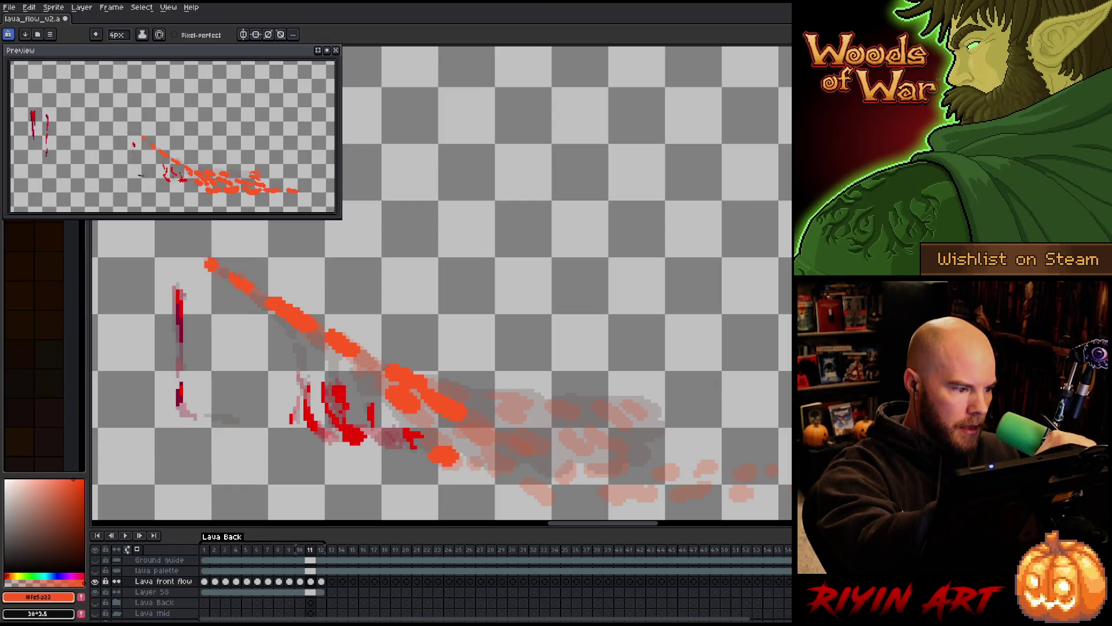
key(b)
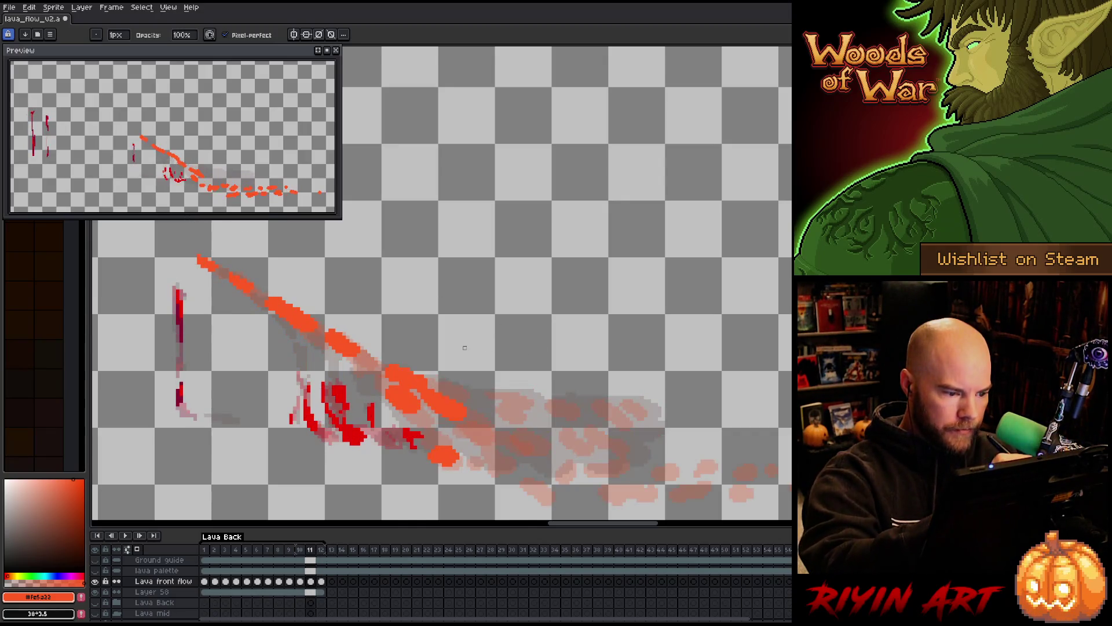
key(e)
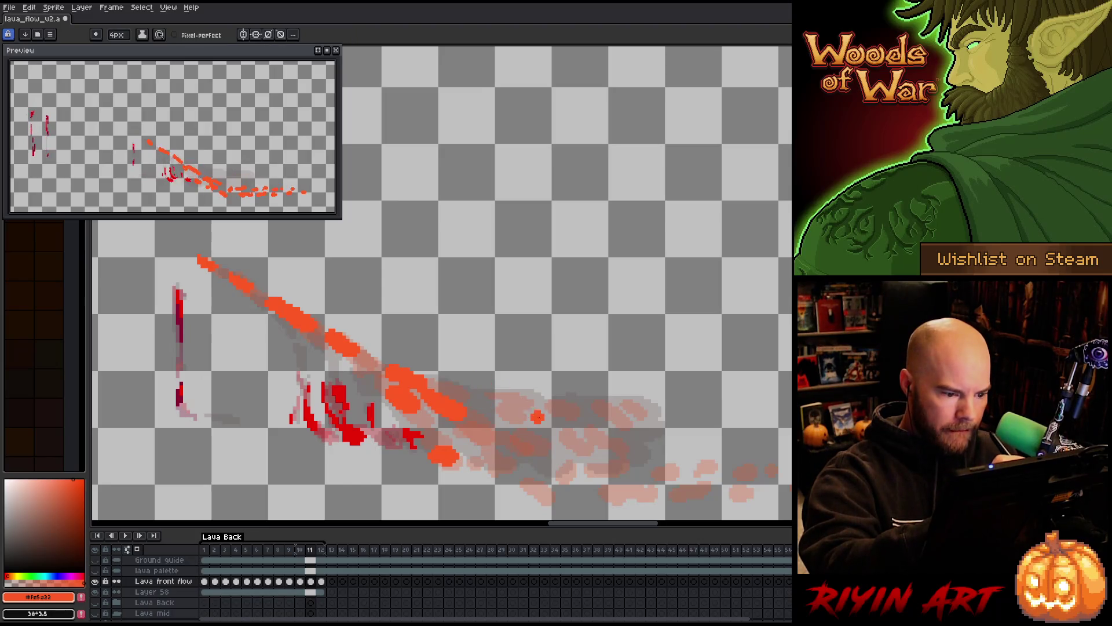
Paint an orange stroke and small droplets extending the lava blobs, checking against frame 12.
drag(486, 404, 503, 410)
click(449, 382)
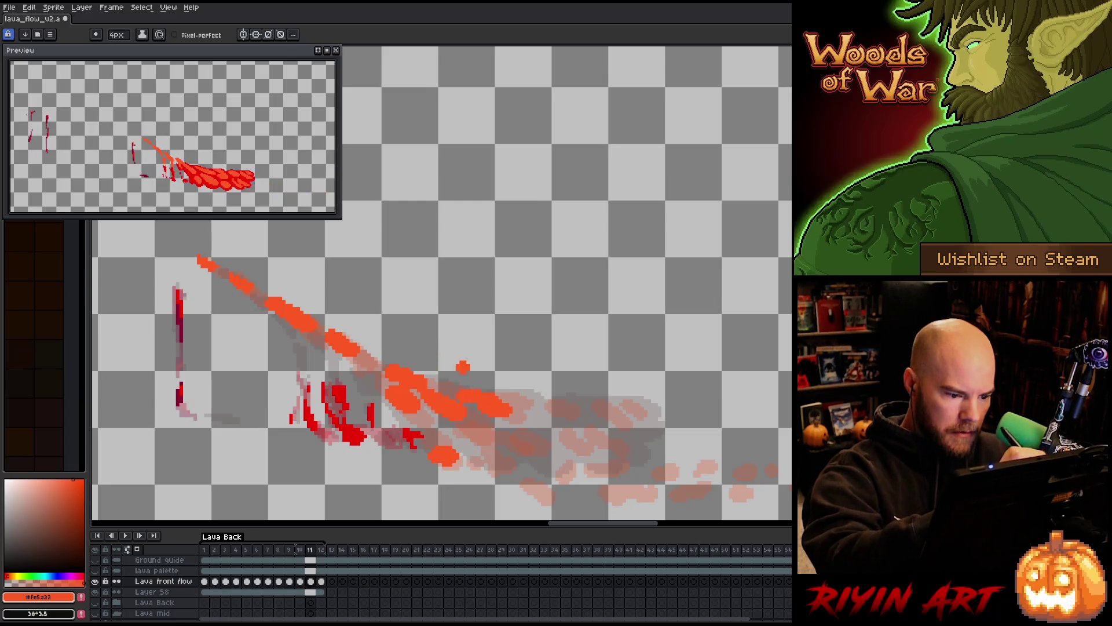
key(Right)
key(Left)
key(Right)
key(Left)
key(Right)
key(Left)
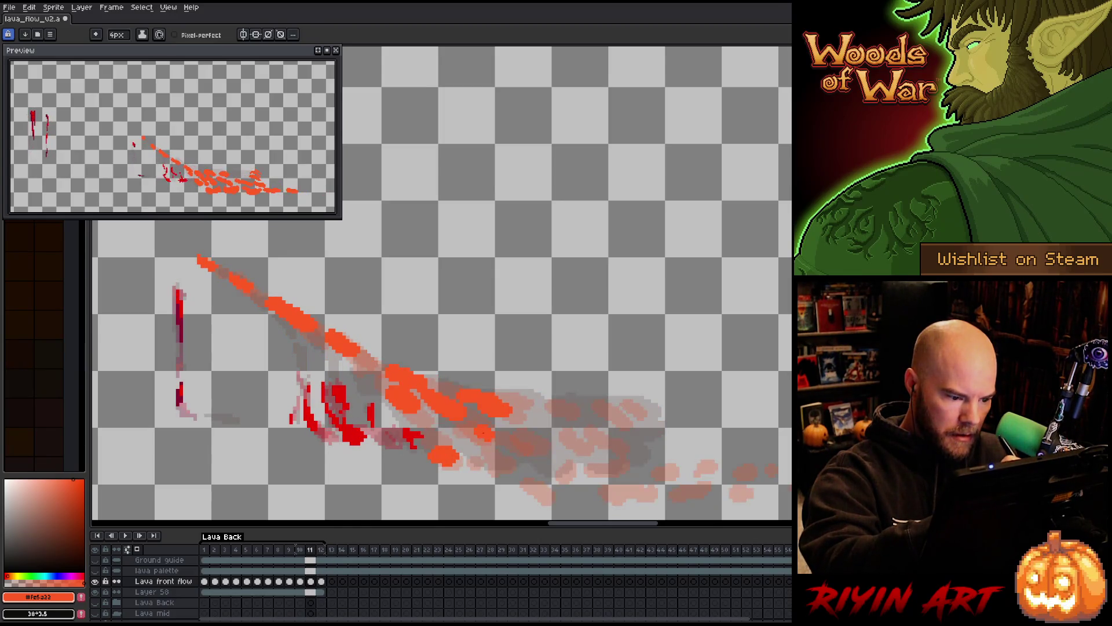
click(452, 385)
key(Right)
key(Left)
key(Right)
key(Left)
key(Right)
key(Left)
key(Right)
key(Left)
Add orange blobs lower along the flow and a small droplet above it on frame 11.
click(520, 416)
click(559, 435)
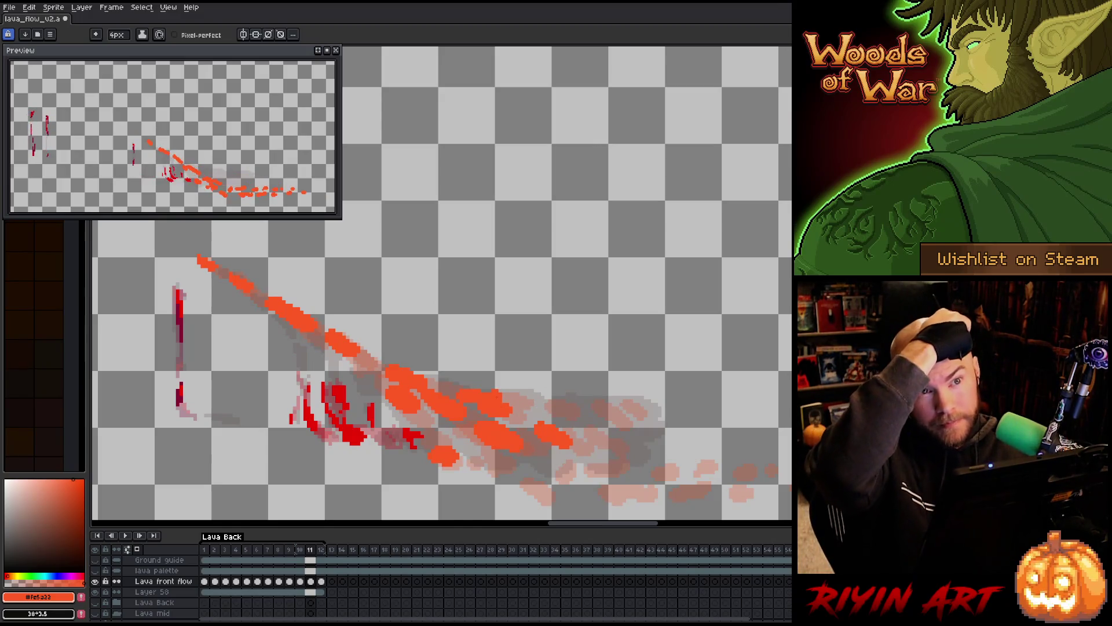
key(Right)
key(Left)
click(498, 353)
key(Right)
key(Left)
click(588, 436)
click(485, 346)
key(Right)
key(Left)
key(Right)
key(Left)
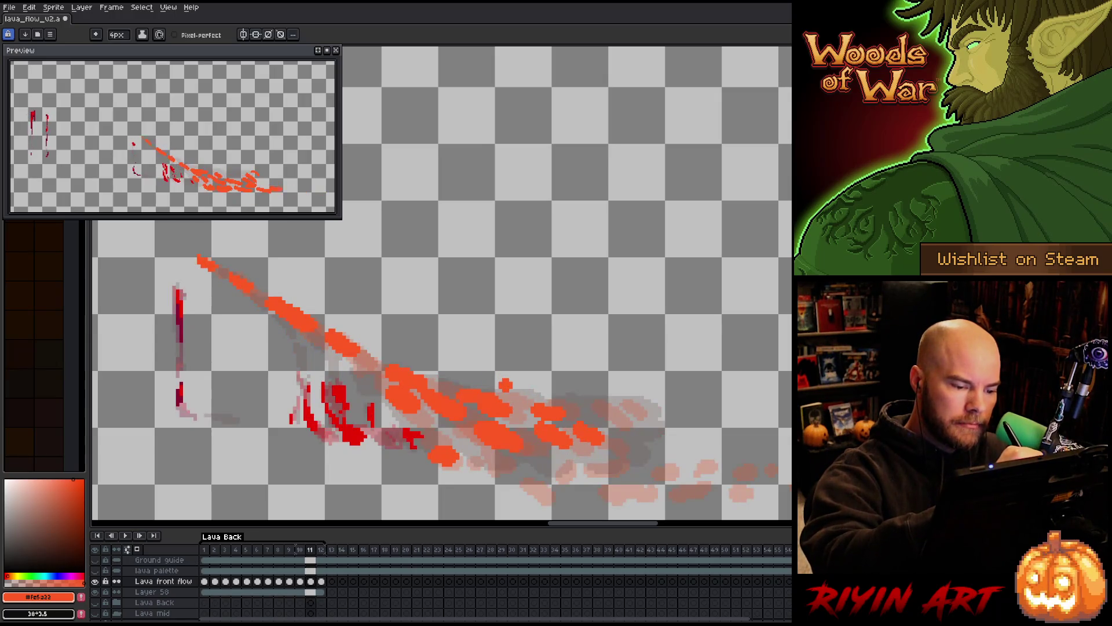
key(Left)
key(Right)
key(Right)
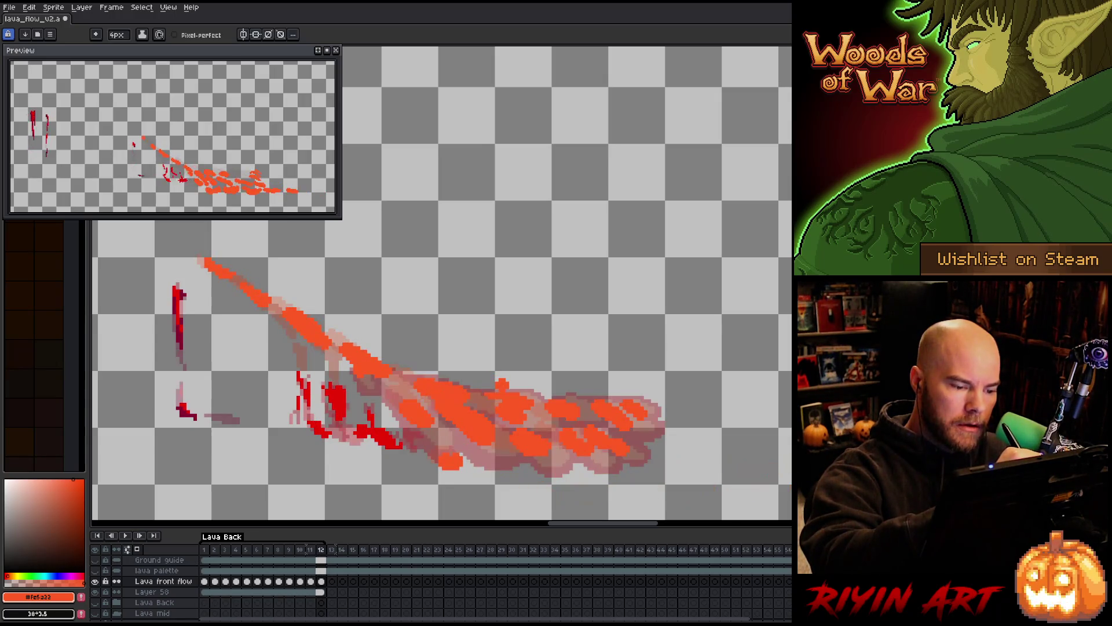
key(Left)
Paint a new lava blob right of the existing one, flipping between frames 11 and 12 to check it.
key(Left)
key(Right)
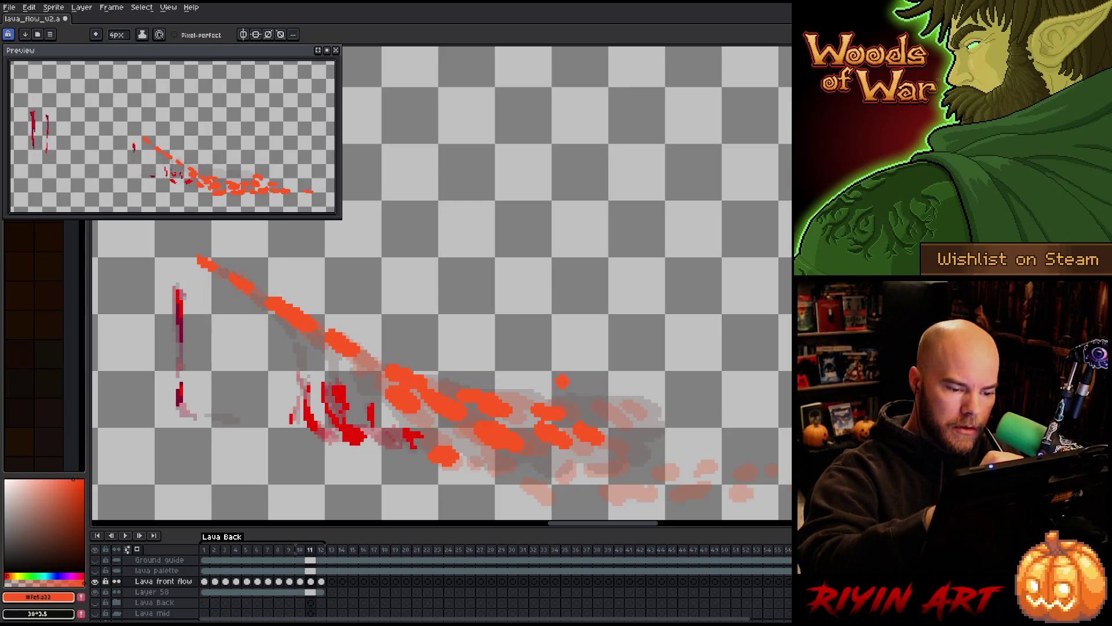
drag(614, 407, 628, 410)
key(Left)
key(Right)
key(Left)
key(Right)
key(Right)
key(Left)
key(Right)
key(Left)
key(Right)
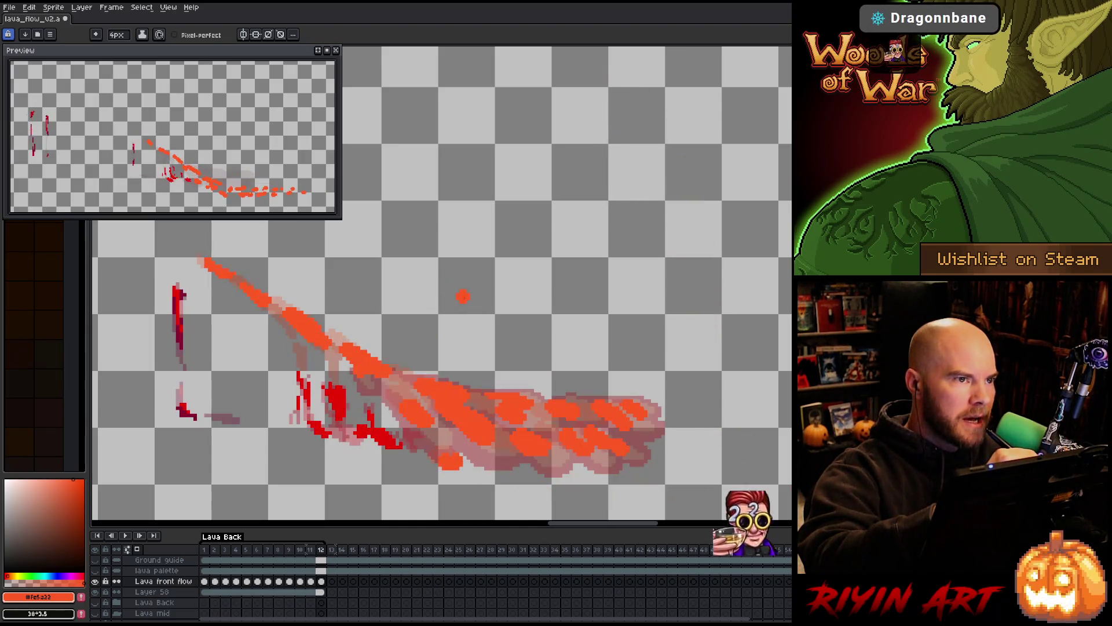
key(Left)
key(Right)
key(Left)
key(Right)
key(Left)
key(Right)
key(Left)
key(Right)
key(Left)
key(Right)
key(Left)
key(Right)
key(Left)
key(Right)
key(Left)
key(Right)
key(Left)
key(Right)
key(Left)
Review frame 11's lava motion against frames 10 and 12.
key(Right)
key(Left)
key(Left)
key(Right)
key(Left)
key(Left)
key(Right)
key(Right)
key(Left)
key(Right)
key(Left)
key(Right)
key(Left)
key(Right)
key(Left)
Switch to the brush and compare the lava flow between frames 10 and 11, settling on frame 11.
key(b)
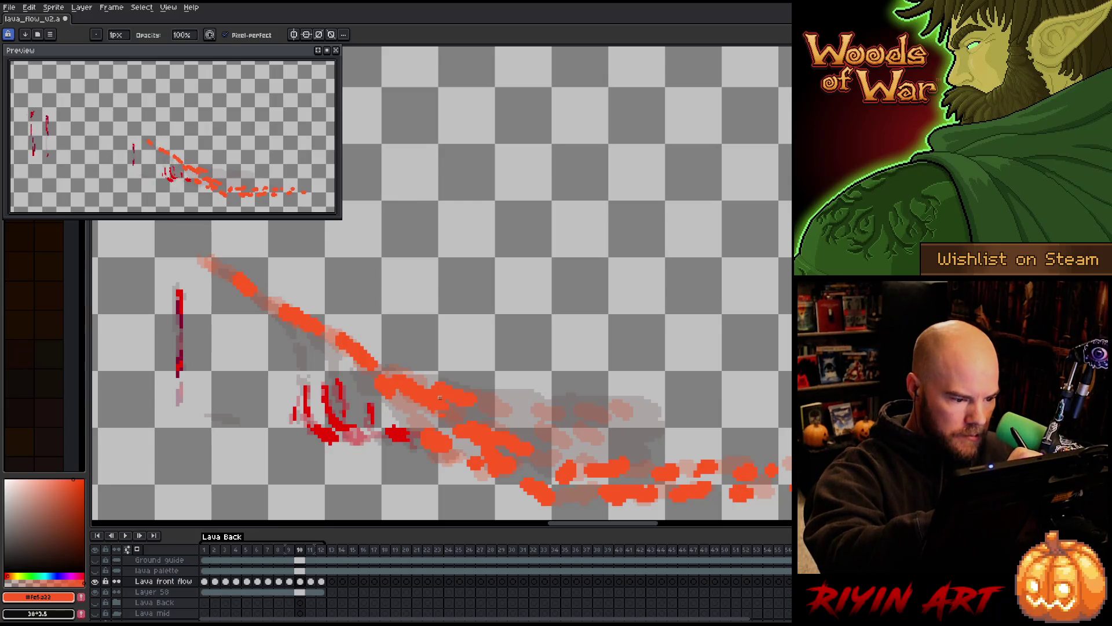
key(b)
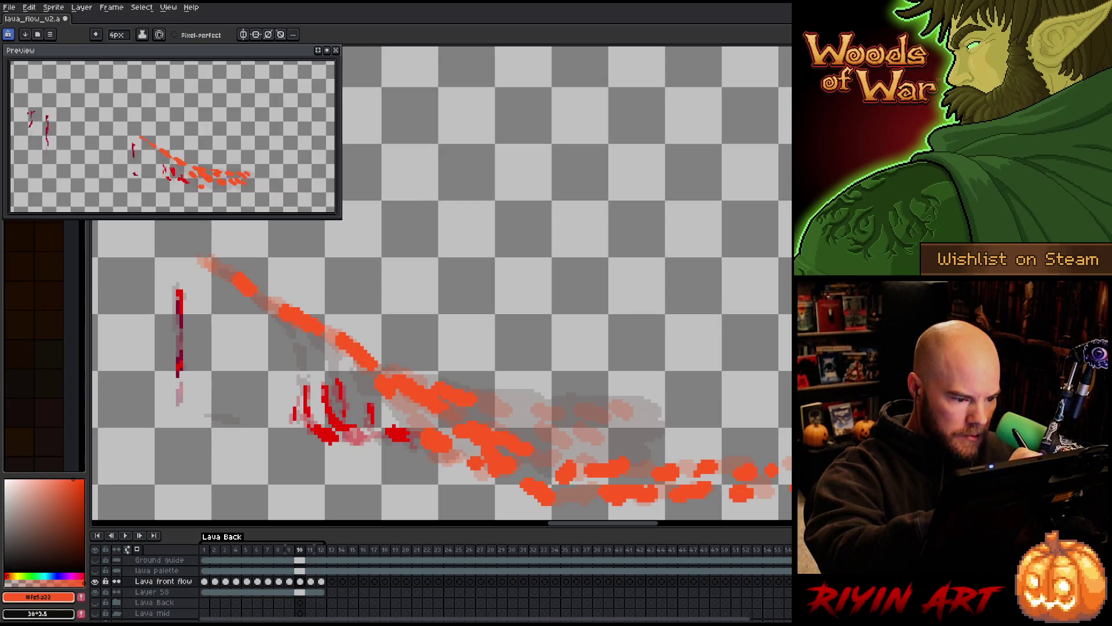
key(Right)
key(Left)
key(Right)
key(Left)
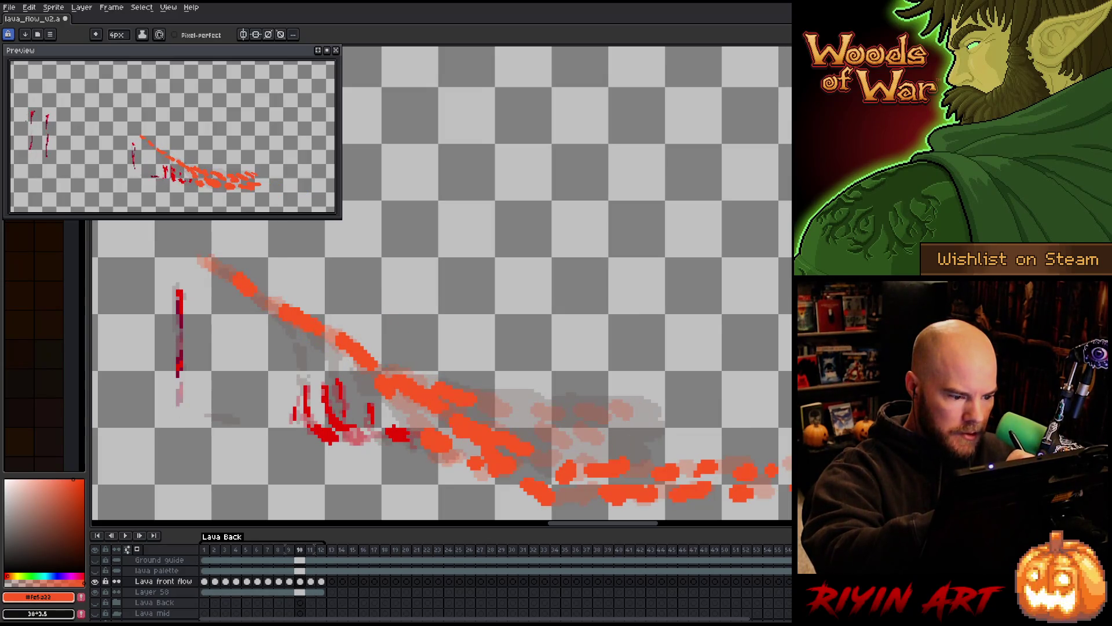
key(Right)
key(Left)
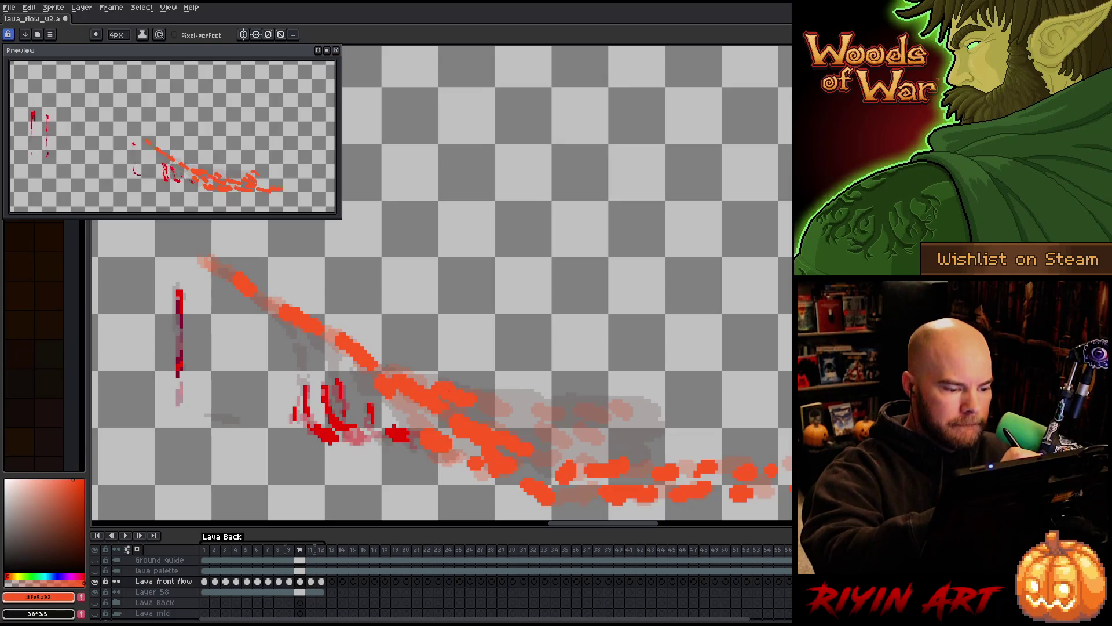
key(Right)
key(Left)
key(Right)
key(Left)
key(Right)
key(Left)
key(Right)
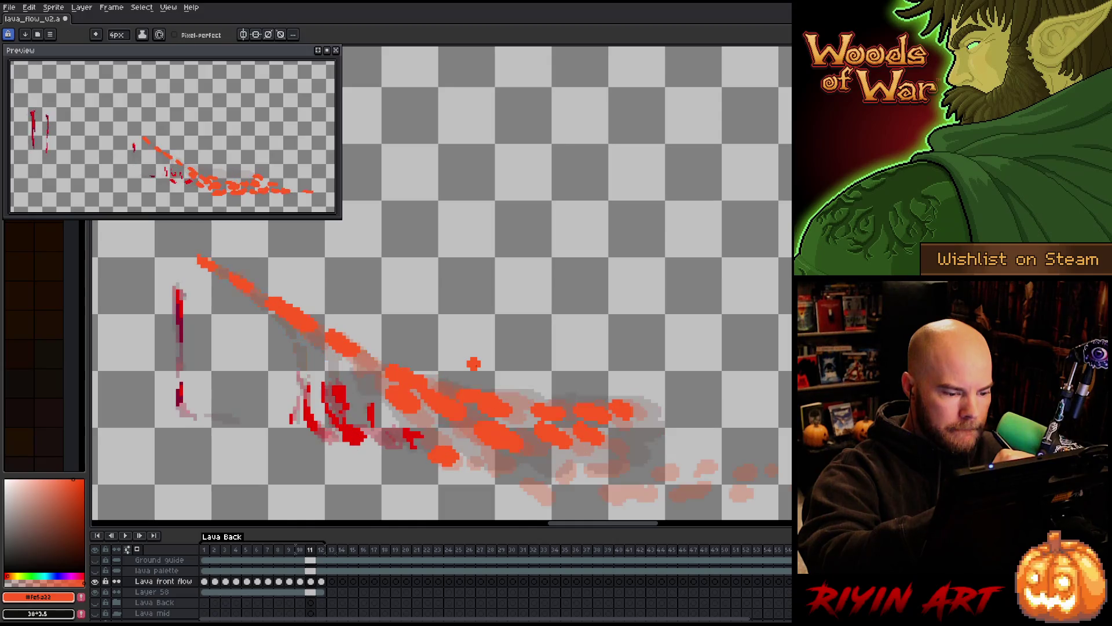
key(Left)
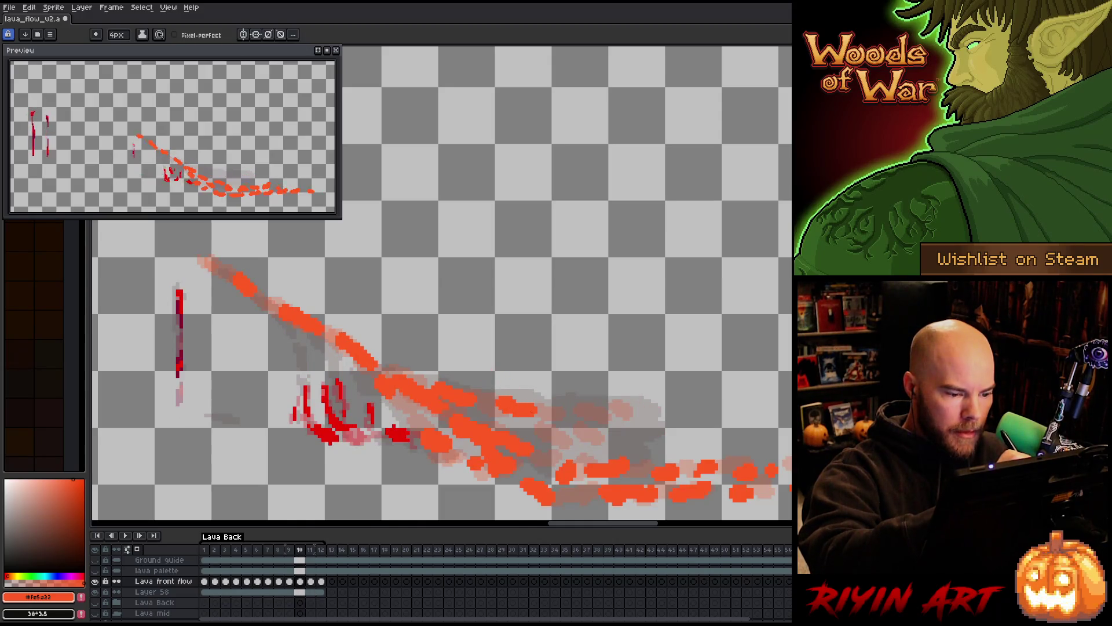
key(Right)
key(Left)
key(Right)
key(Left)
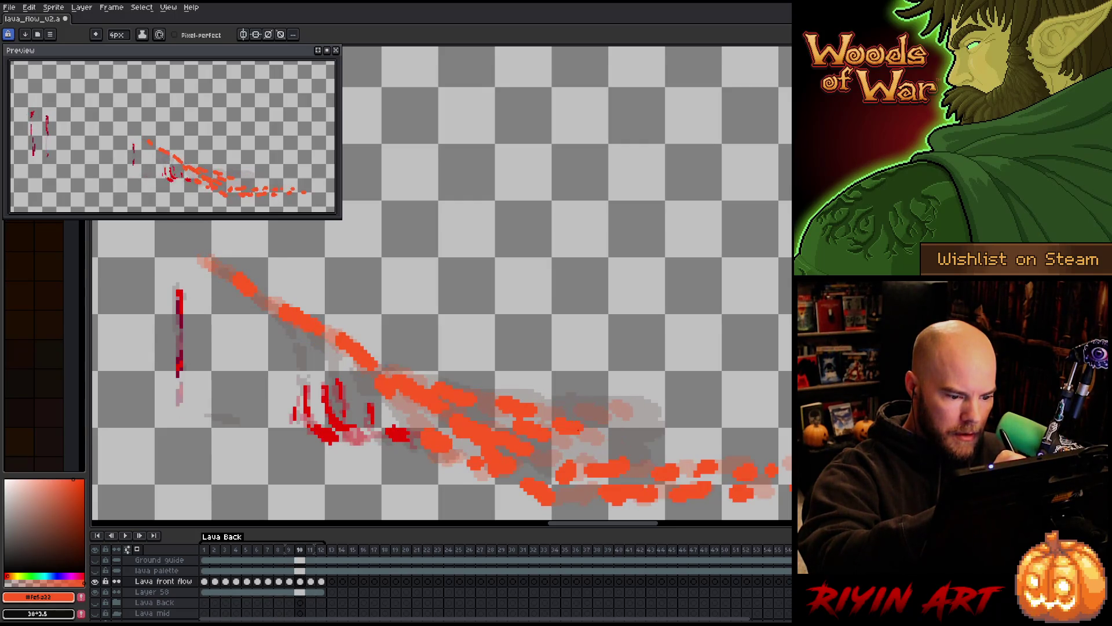
key(Right)
key(Left)
key(Left)
key(Right)
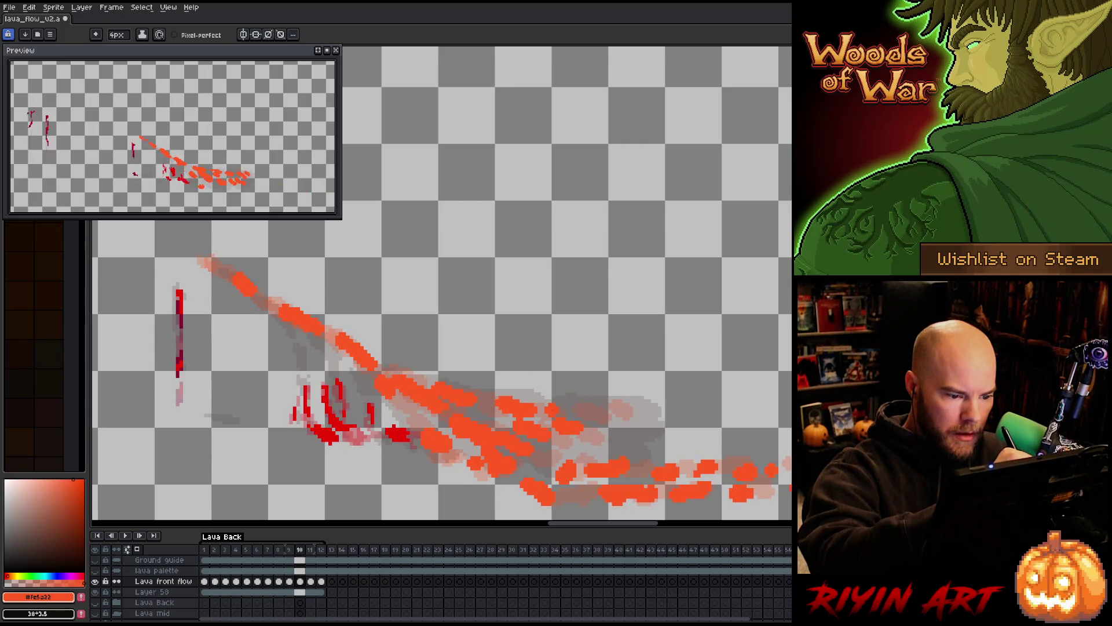
key(Right)
key(Left)
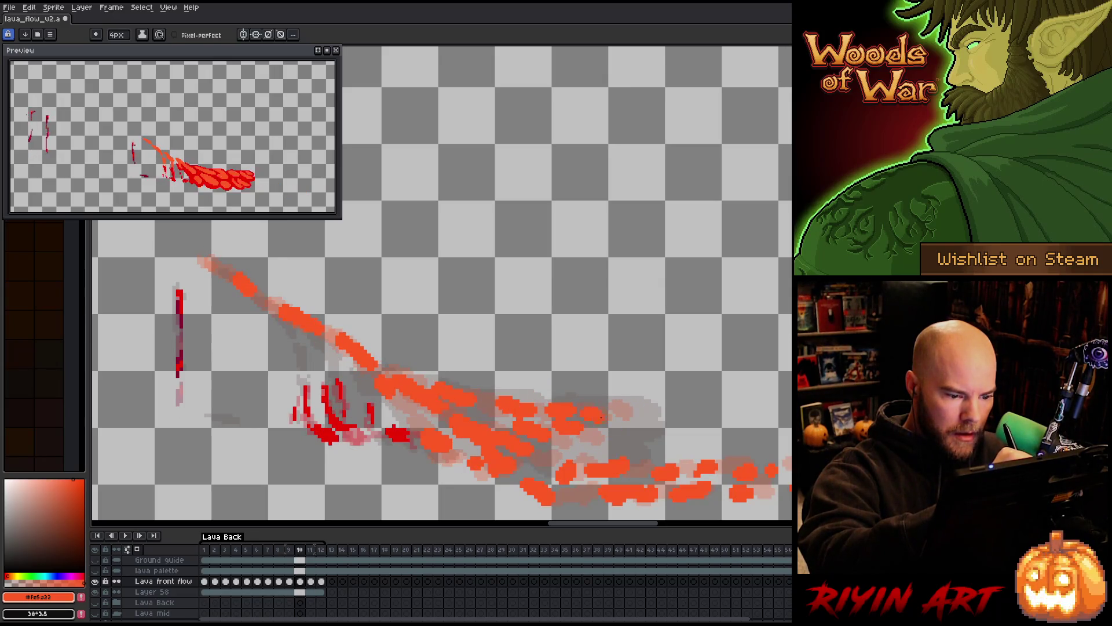
key(Right)
key(Left)
key(Right)
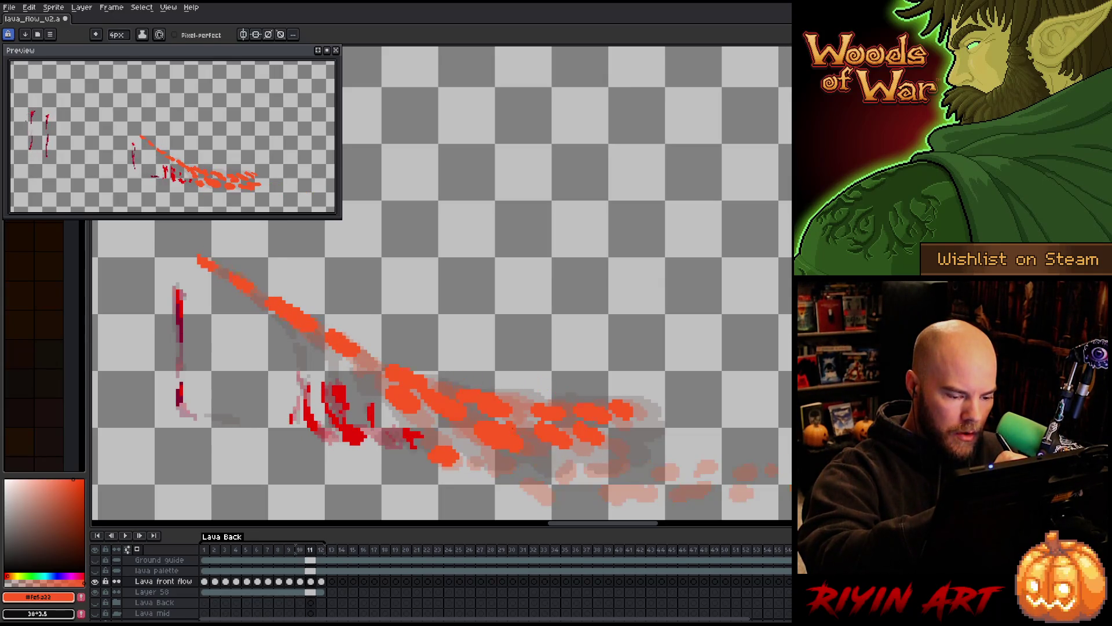
key(Left)
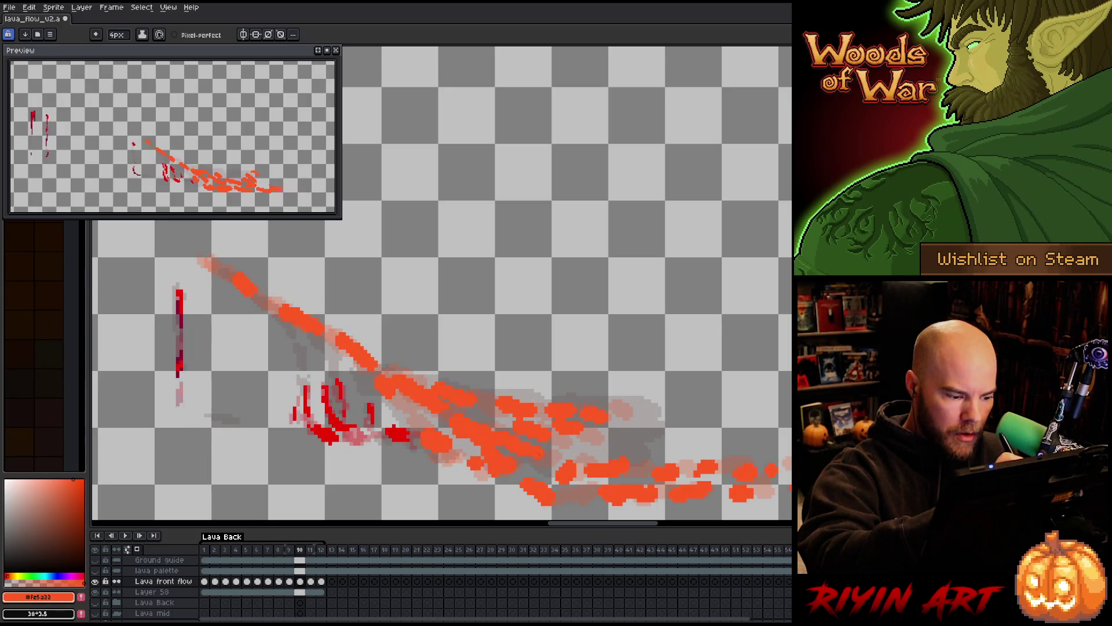
key(Right)
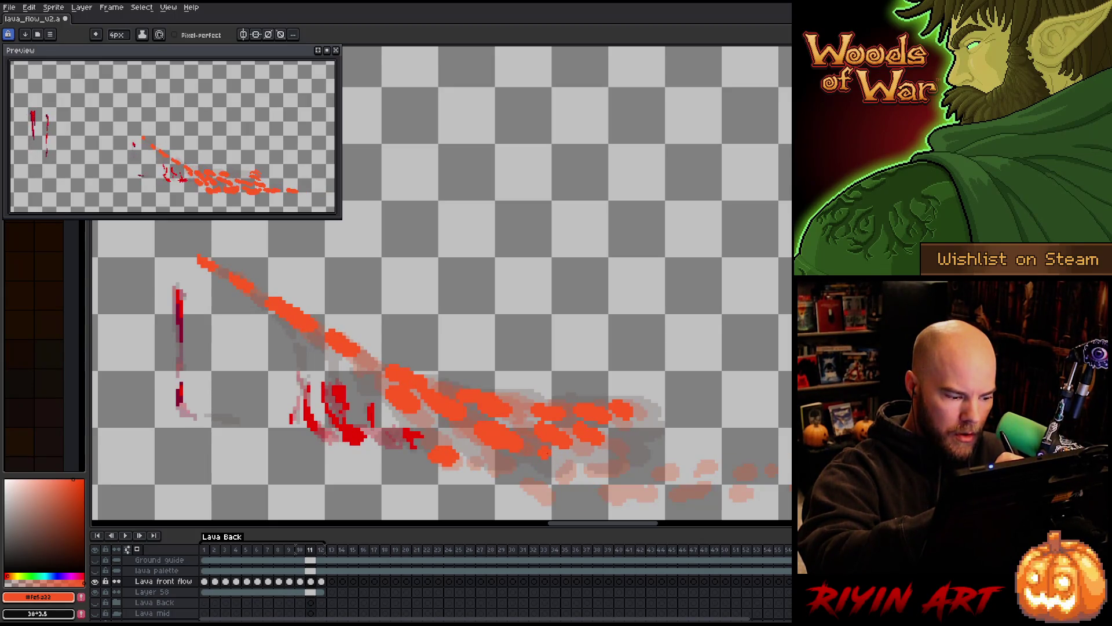
key(Right)
key(Left)
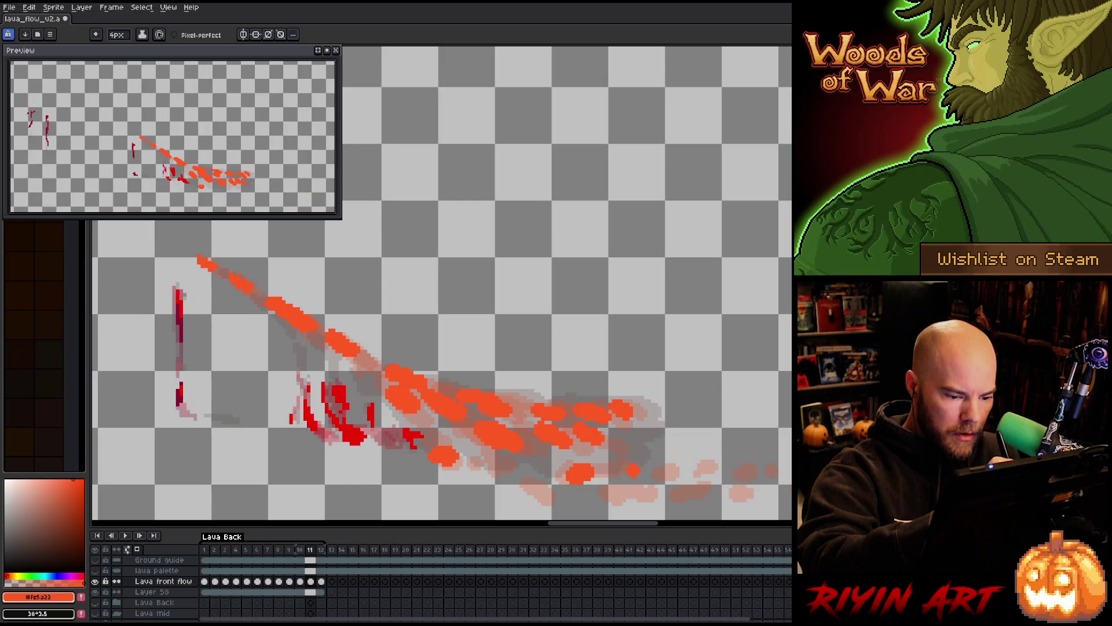
Paint an orange lava droplet beyond the flow's right end on frame 11, comparing with frame 12.
click(681, 471)
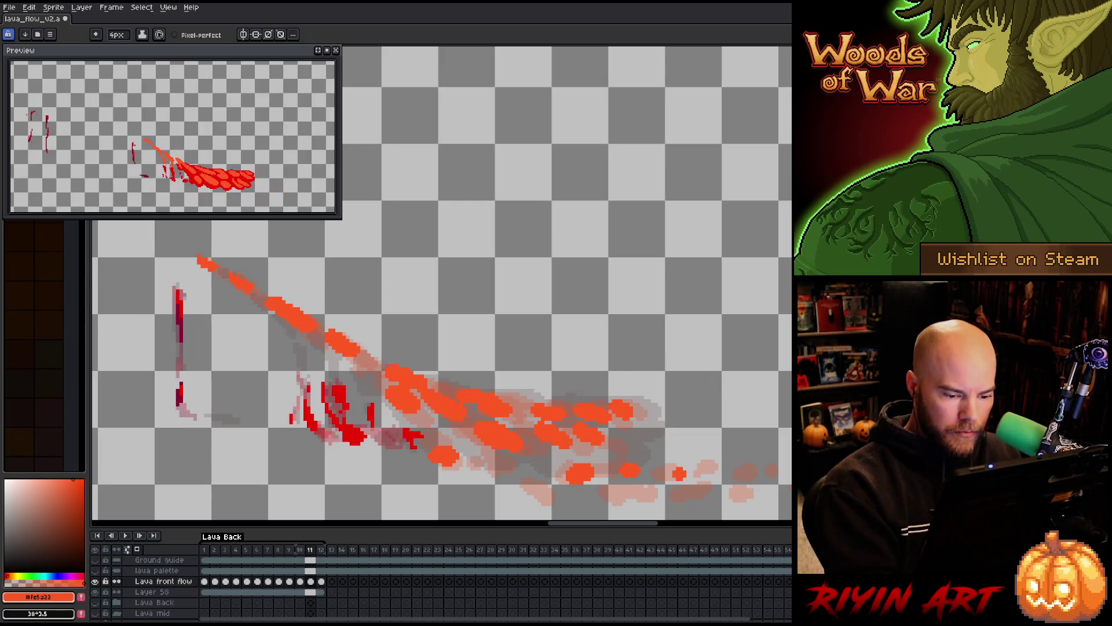
key(Right)
key(Left)
key(Right)
key(Left)
key(Right)
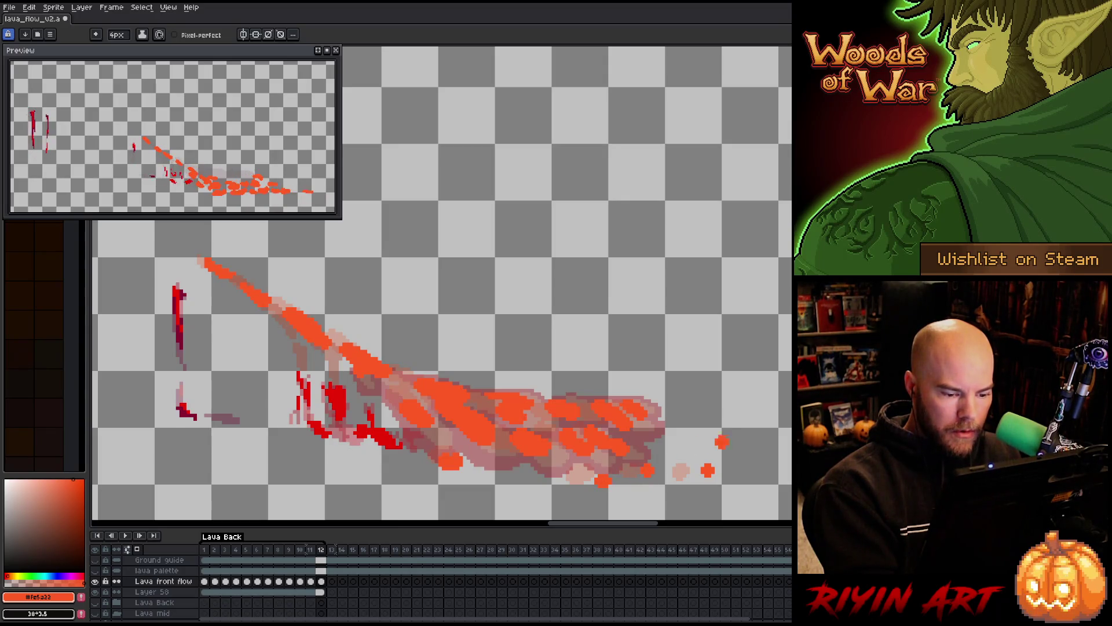
Go to frame 9, compare it with frame 10, and switch to the 4px brush.
key(period)
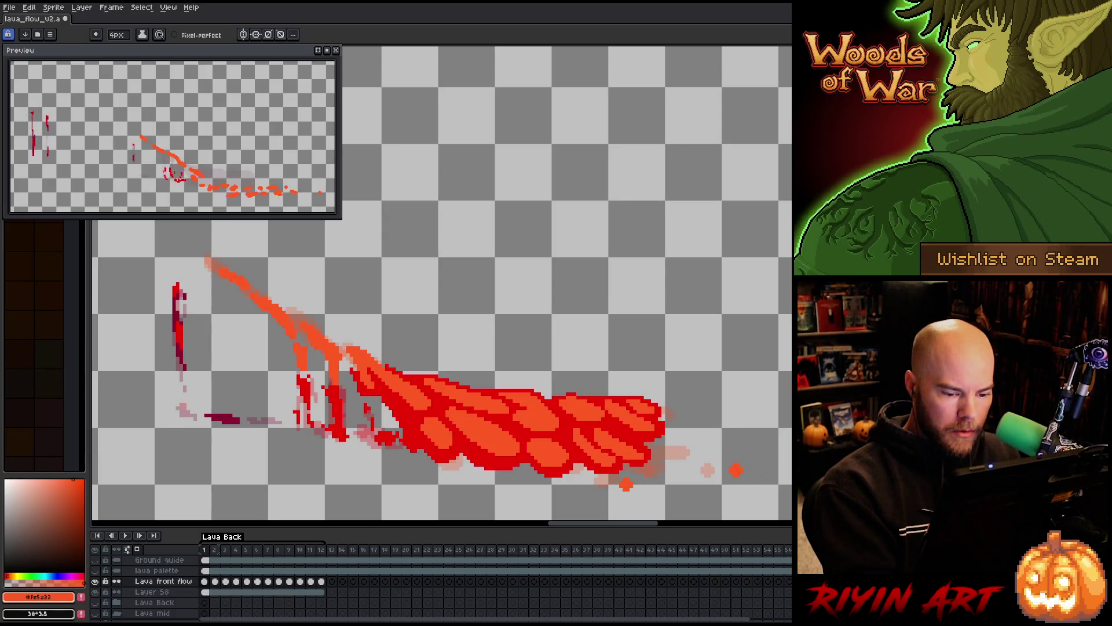
key(Return)
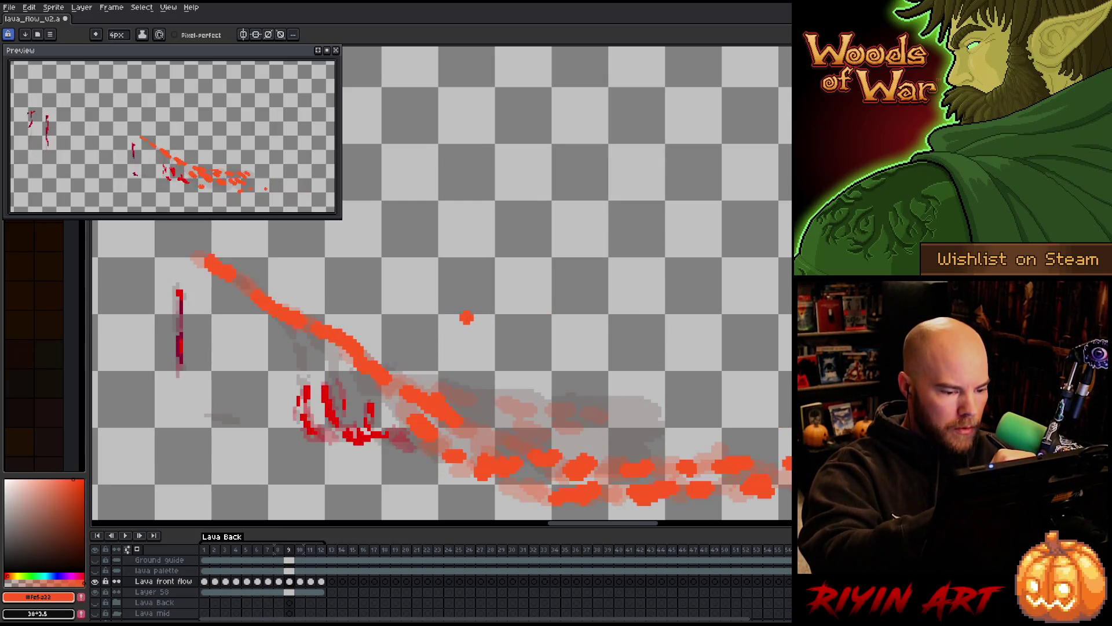
key(Left)
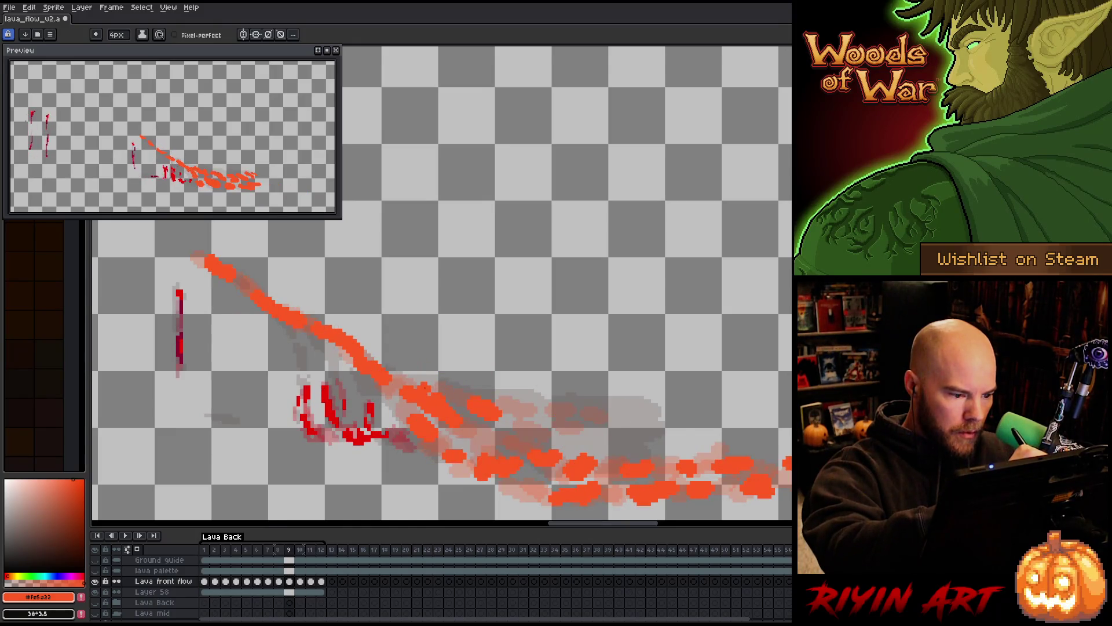
key(Right)
key(Left)
key(Right)
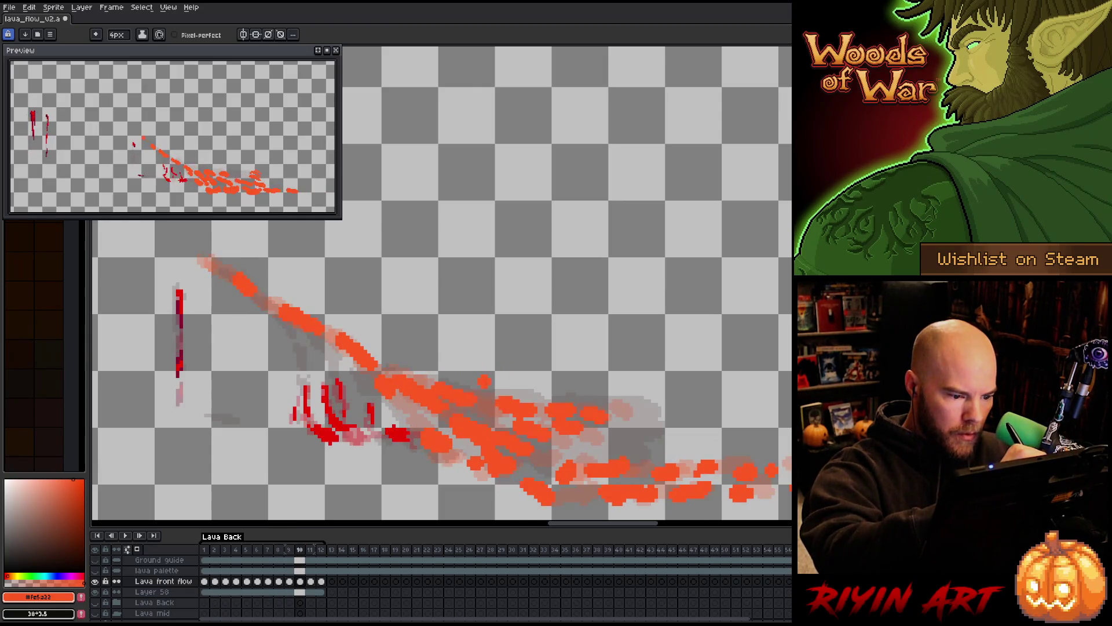
key(Left)
key(b)
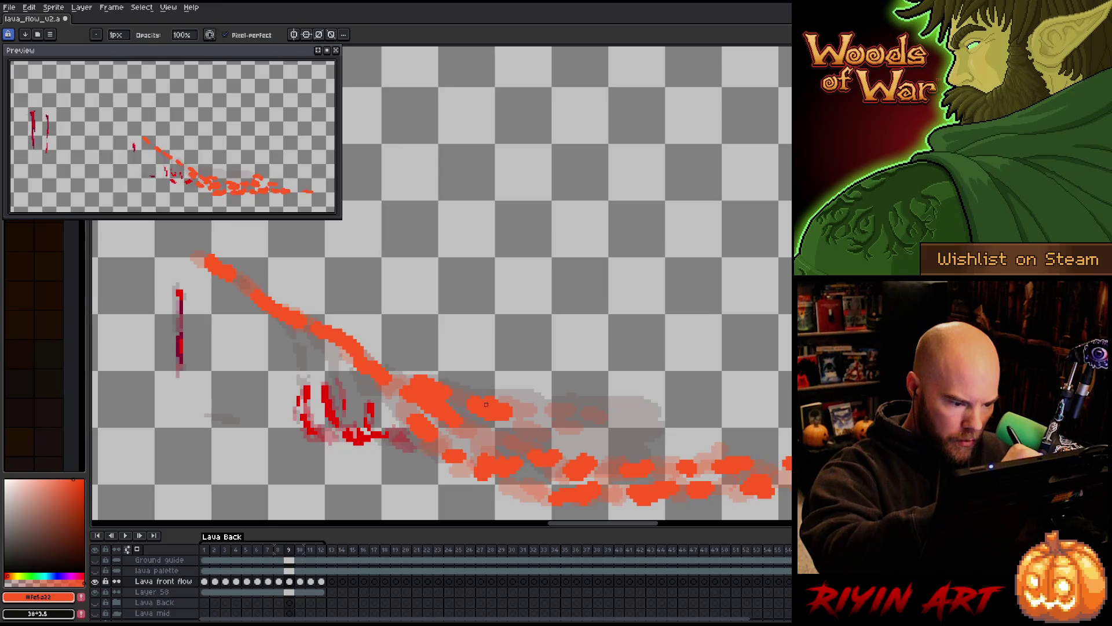
key(e)
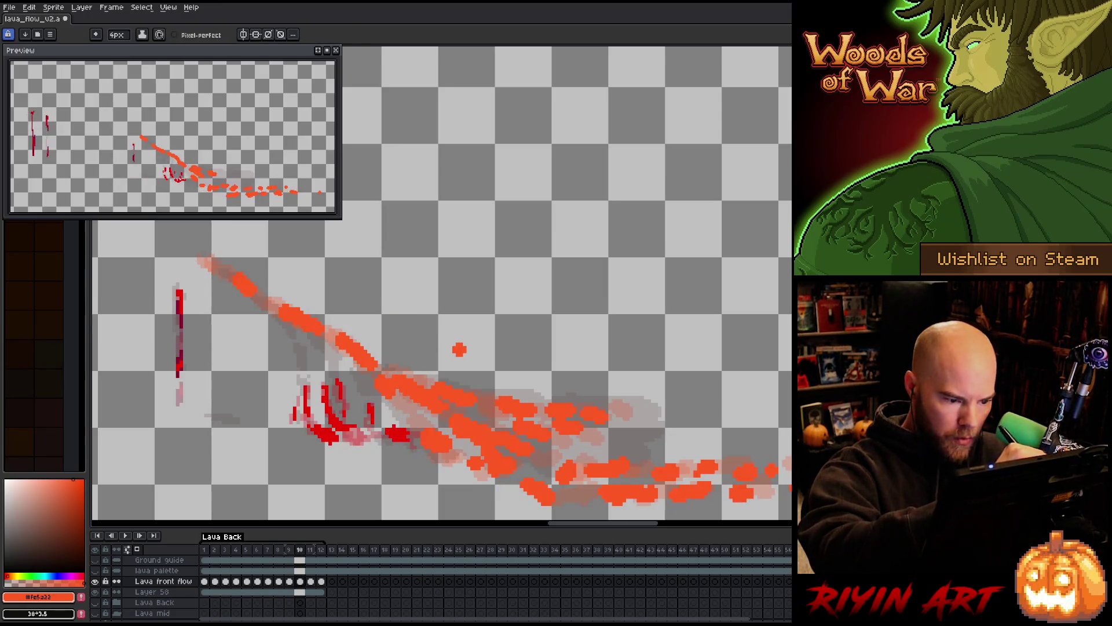
Paint orange droplets above the lava flow on frame 9.
drag(553, 430, 569, 406)
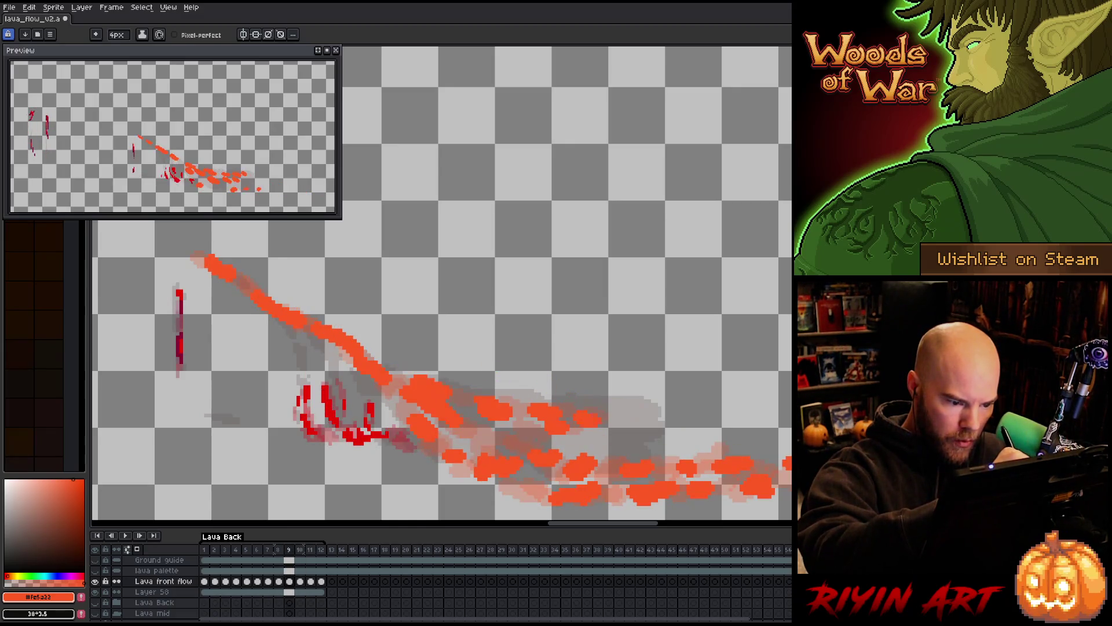
key(Right)
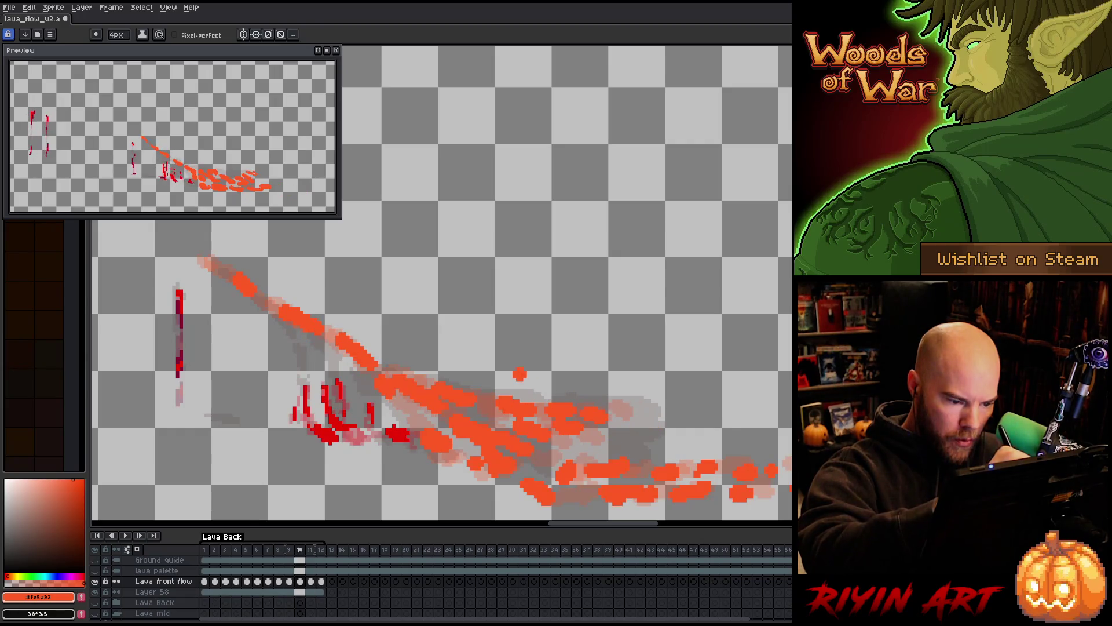
key(Left)
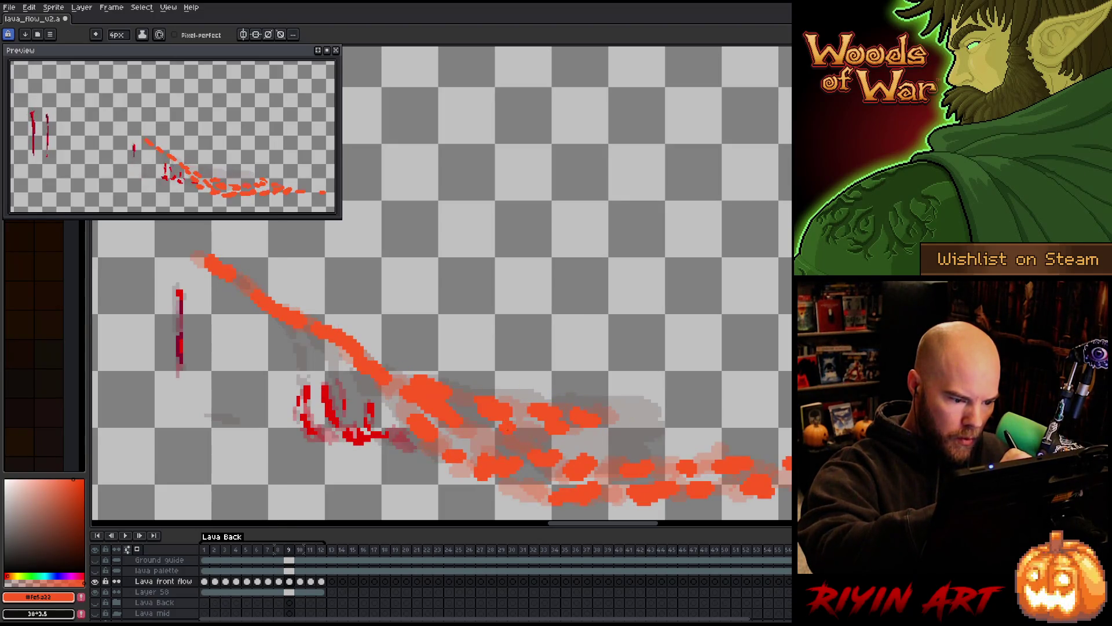
click(477, 432)
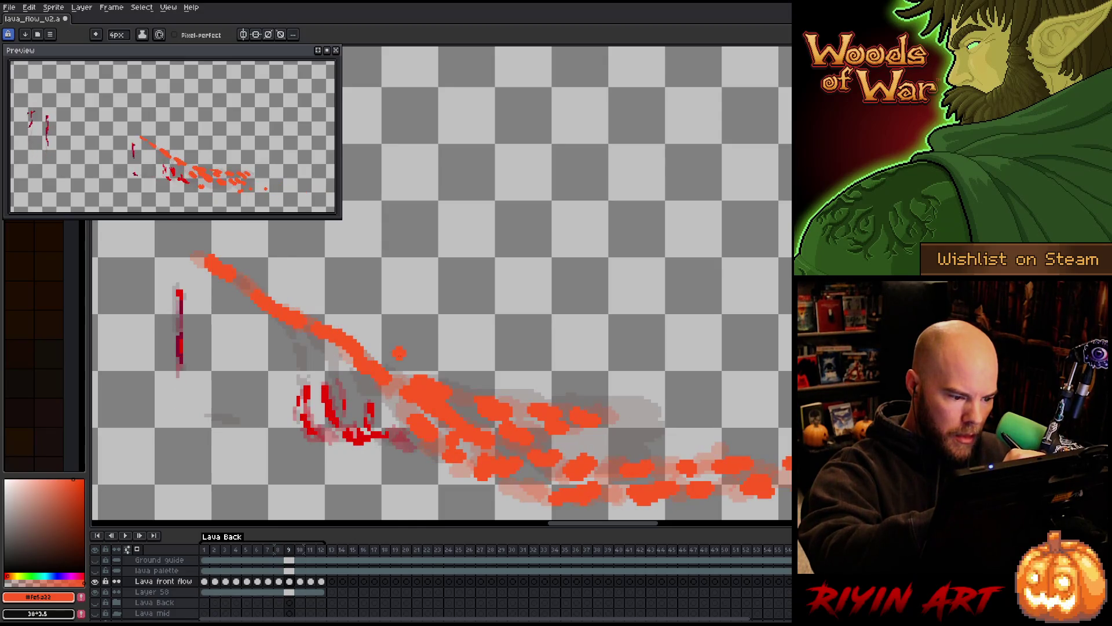
On frame 8, dab a row of orange droplets above the flow.
key(Left)
click(466, 409)
click(487, 409)
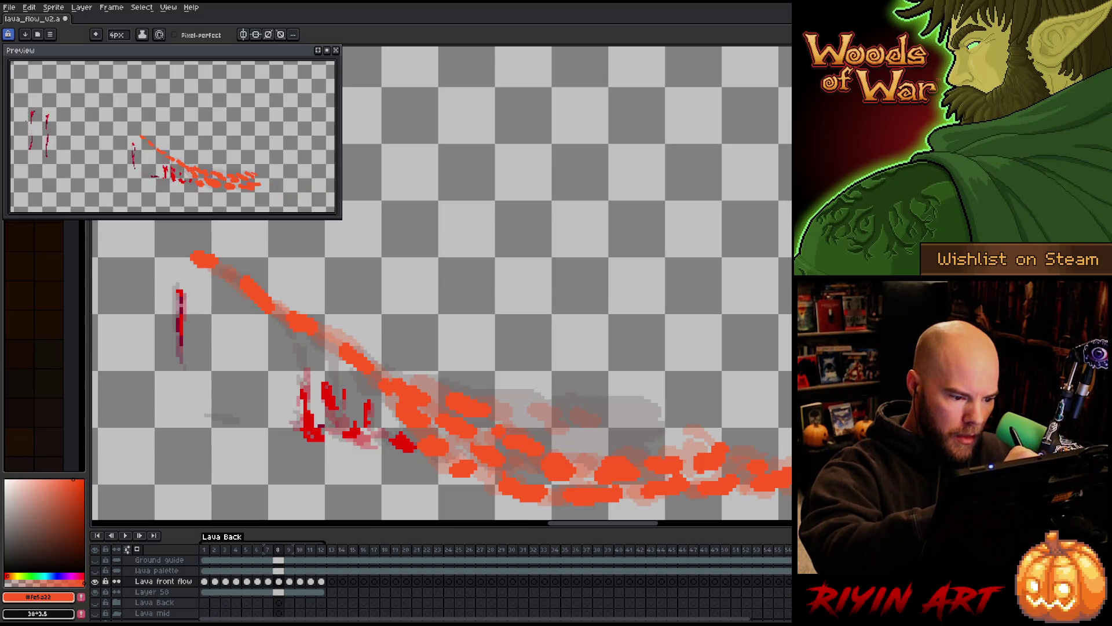
drag(504, 408, 528, 410)
Flip between neighbouring frames to check the droplets, ending on frame 7.
key(Right)
key(Left)
key(Left)
key(Right)
key(Right)
key(Left)
key(Left)
key(Right)
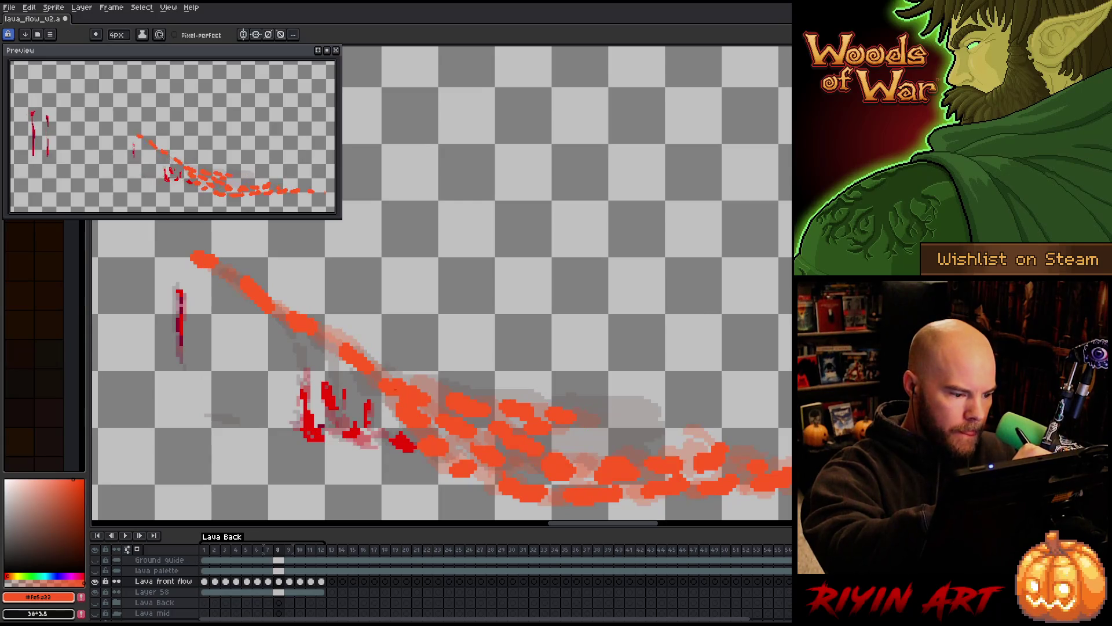
key(Right)
key(Left)
key(Left)
key(Right)
key(Left)
key(Right)
key(Left)
key(Right)
key(Left)
Paint an orange droplet on frame 7 and compare it against frame 8.
drag(511, 421, 541, 408)
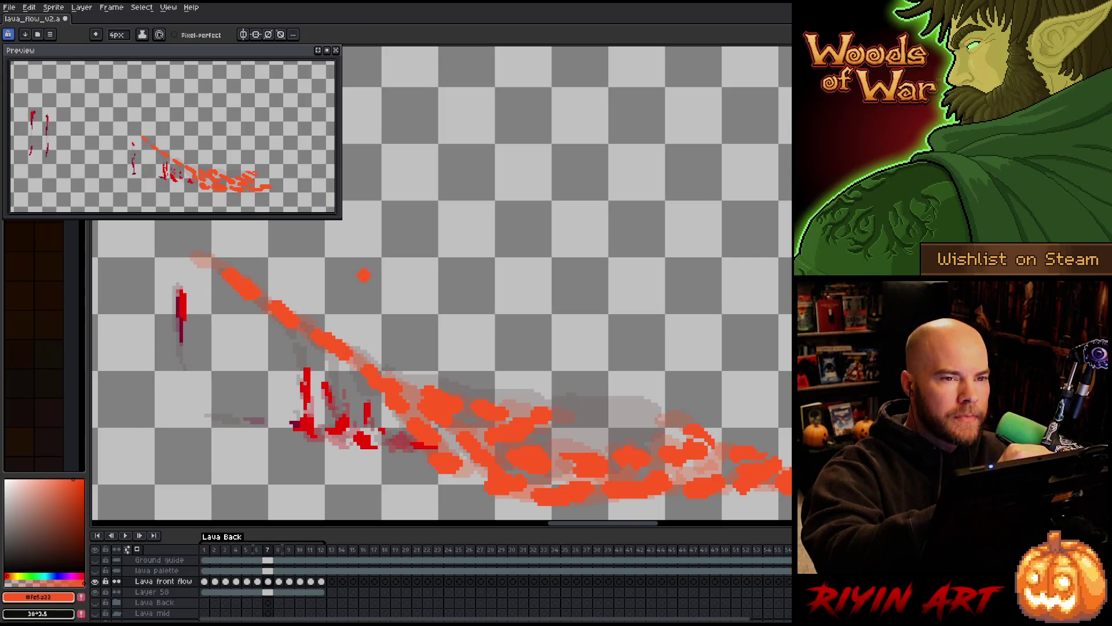
key(Right)
key(Left)
key(Right)
key(Left)
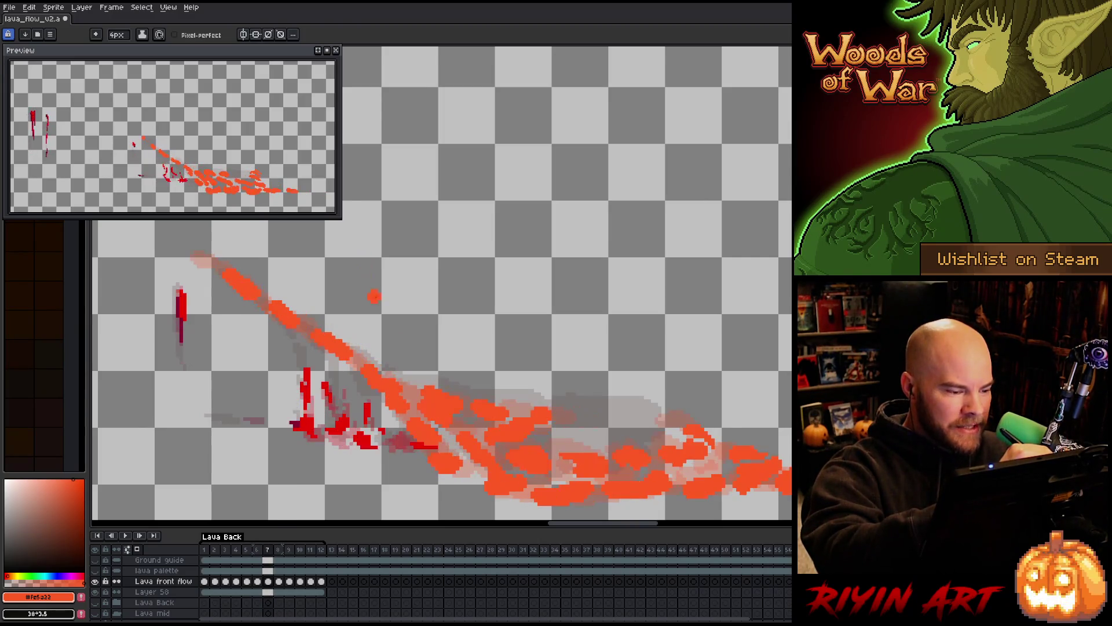
key(Right)
key(Left)
key(Right)
key(Left)
key(Right)
key(Left)
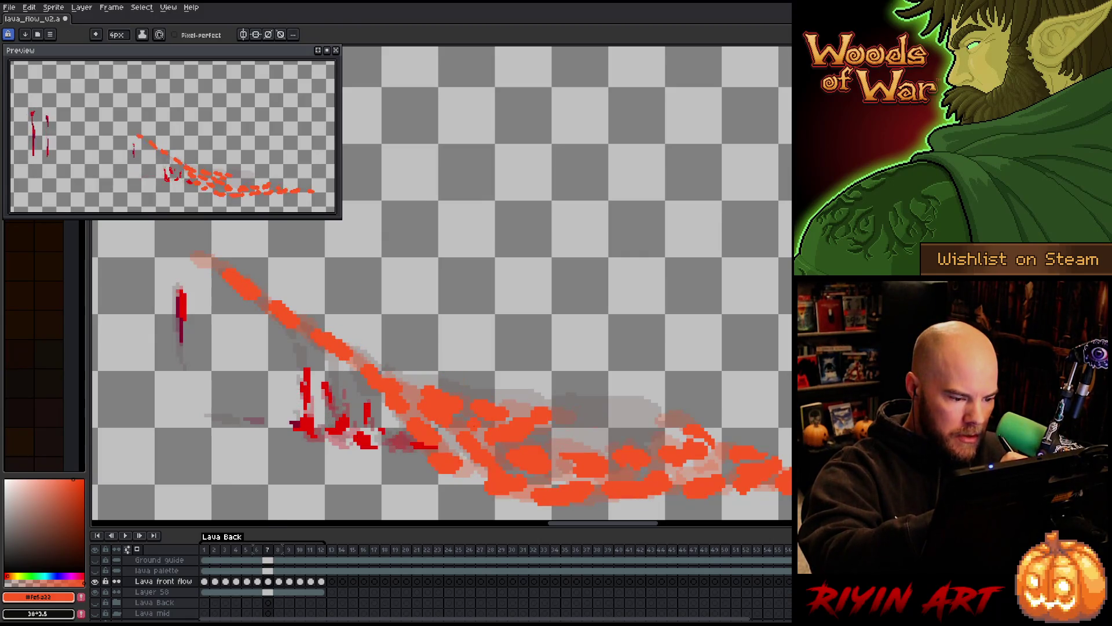
key(Right)
key(Left)
key(Right)
key(Left)
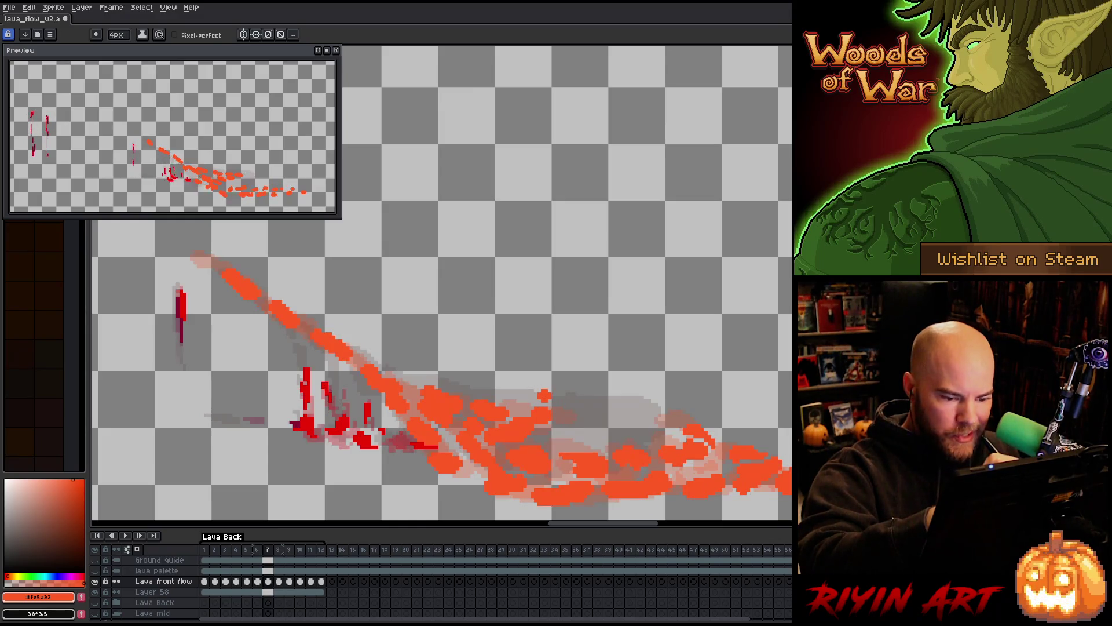
Keep toggling between frames 7 and 8, then play the lava animation.
key(Right)
key(Left)
key(Right)
key(Left)
key(Right)
key(Left)
key(Right)
key(Left)
key(Right)
key(Left)
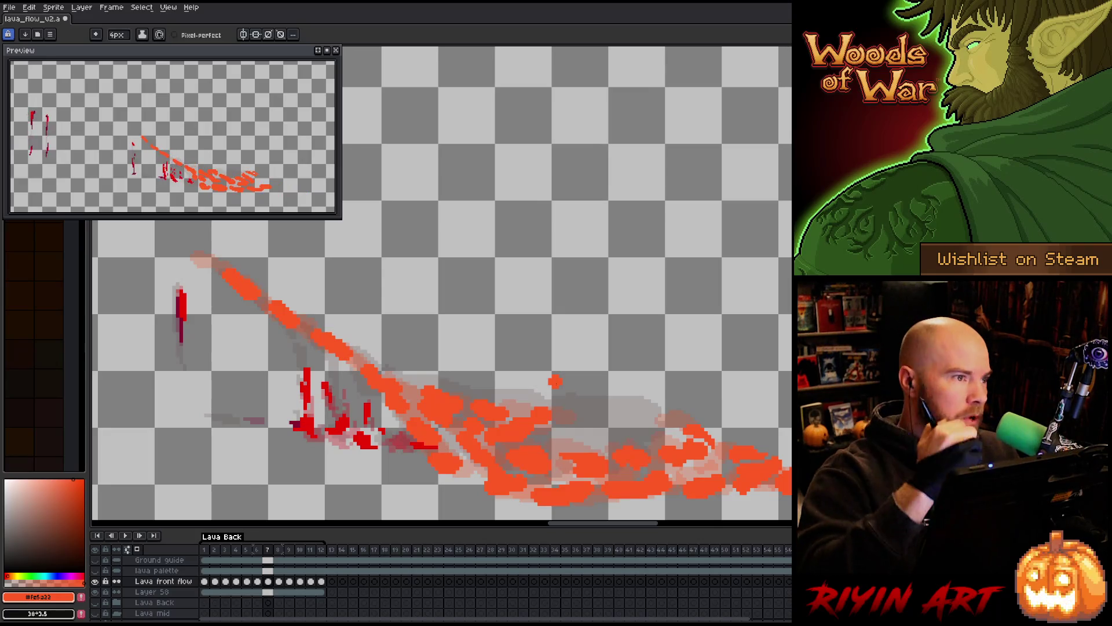
key(Right)
key(Left)
key(Right)
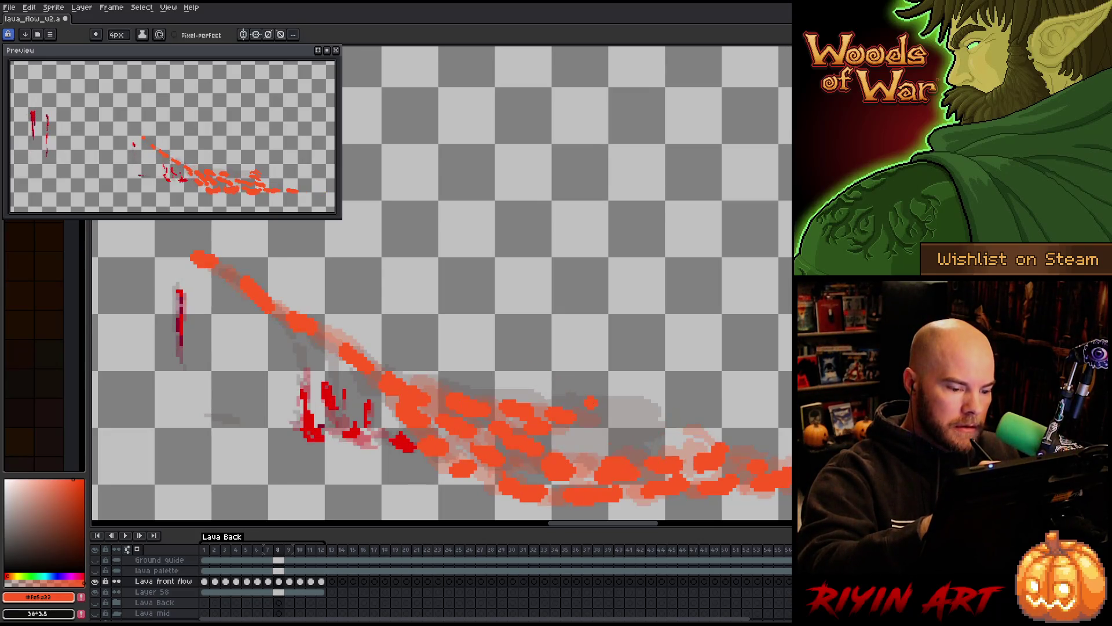
key(Left)
key(Right)
key(Left)
key(Right)
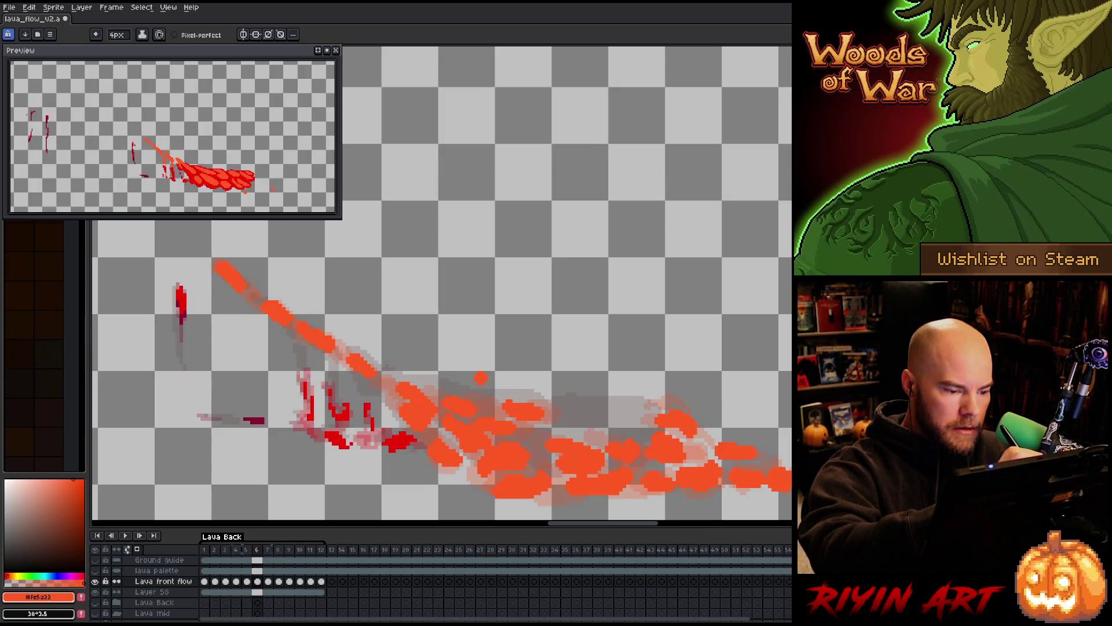
key(Return)
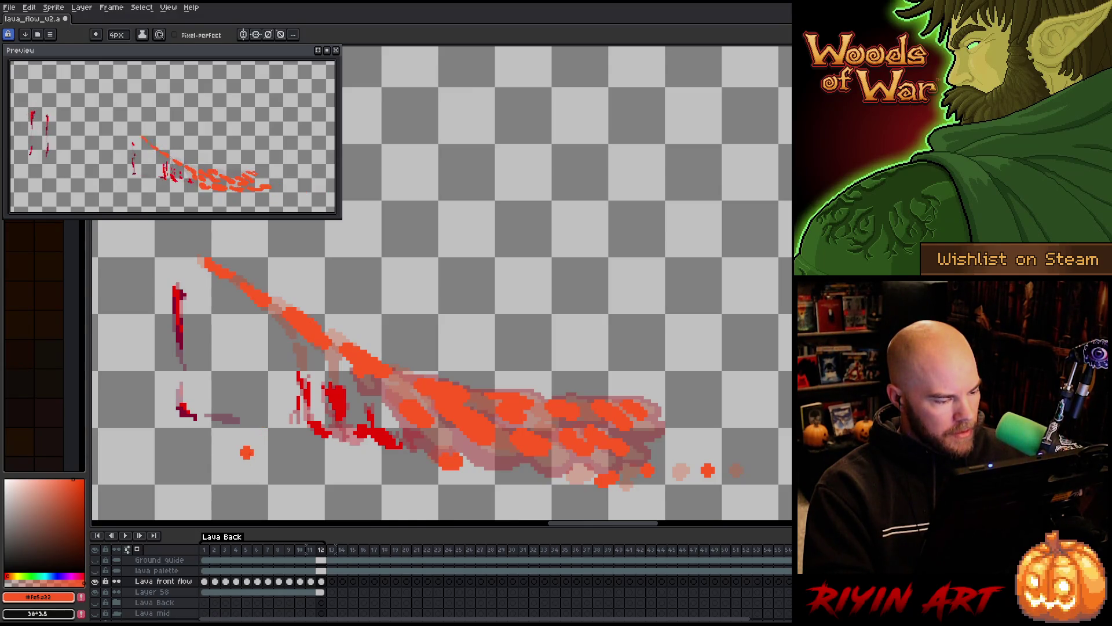
Replay and stop the animation, then select the Lava front flow cels for frames 1–12.
key(Return)
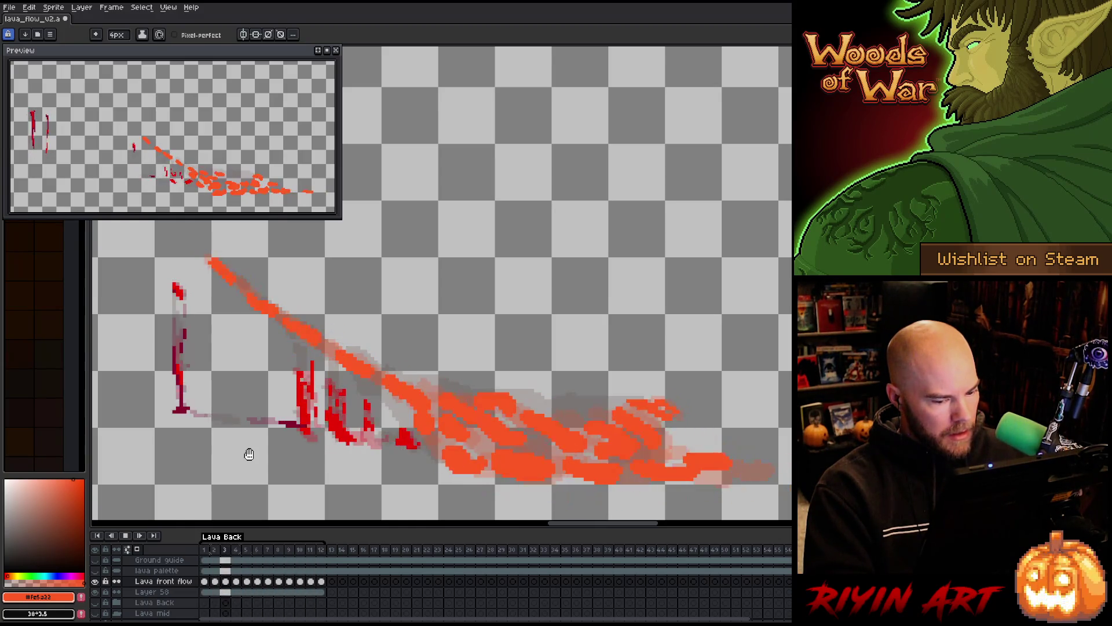
key(Return)
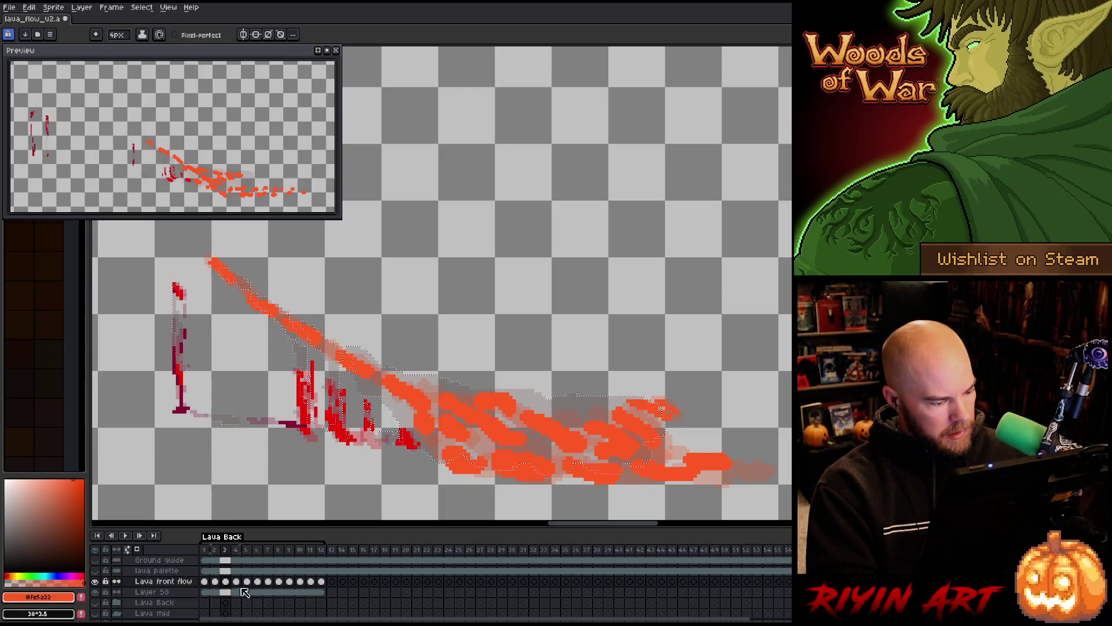
drag(321, 581, 311, 581)
click(179, 581)
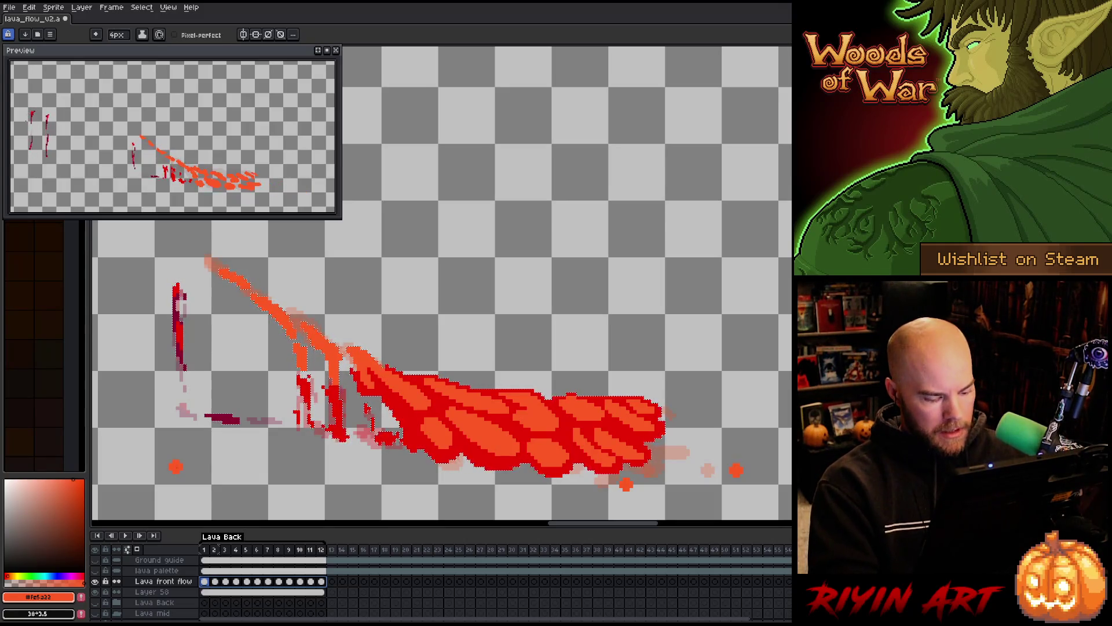
Rectangle-select the lava drawing region, then select frames 1–12 across all layers.
key(m)
scroll(118, 328, down, 5)
mouse_move(169, 333)
mouse_down()
mouse_move(467, 388)
mouse_move(654, 373)
mouse_up()
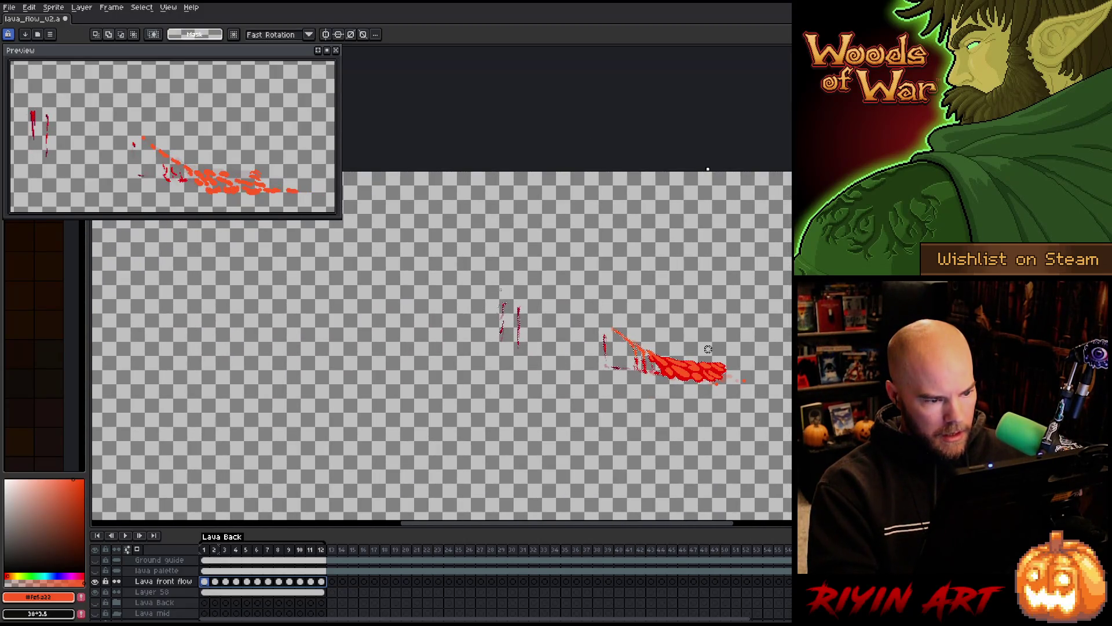
mouse_move(470, 272)
mouse_down()
mouse_move(681, 455)
mouse_move(663, 445)
mouse_up()
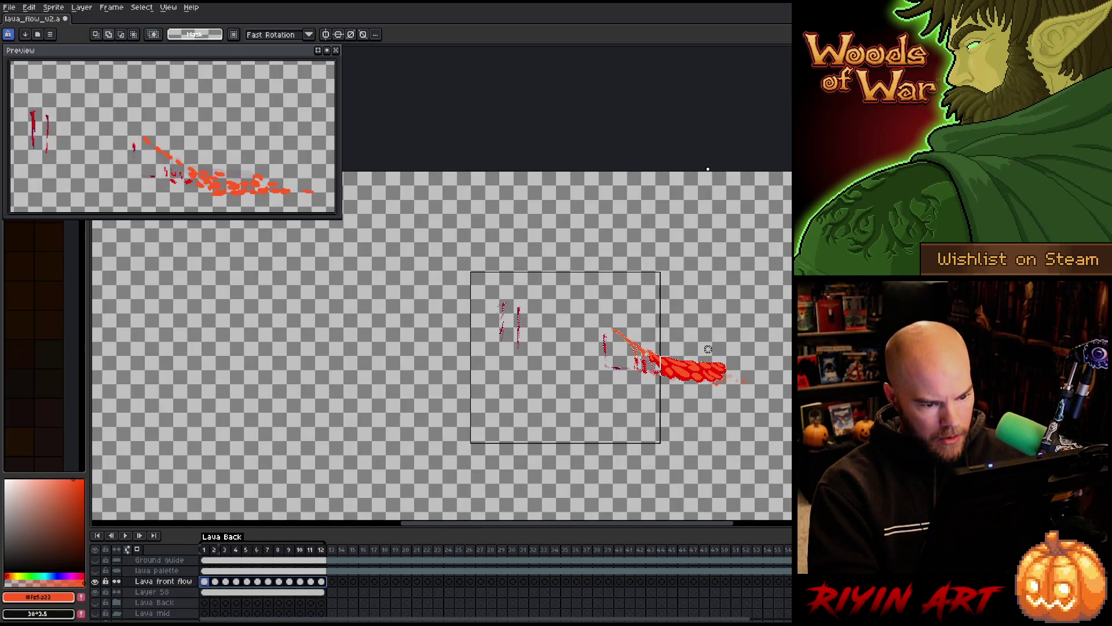
scroll(750, 382, up, 3)
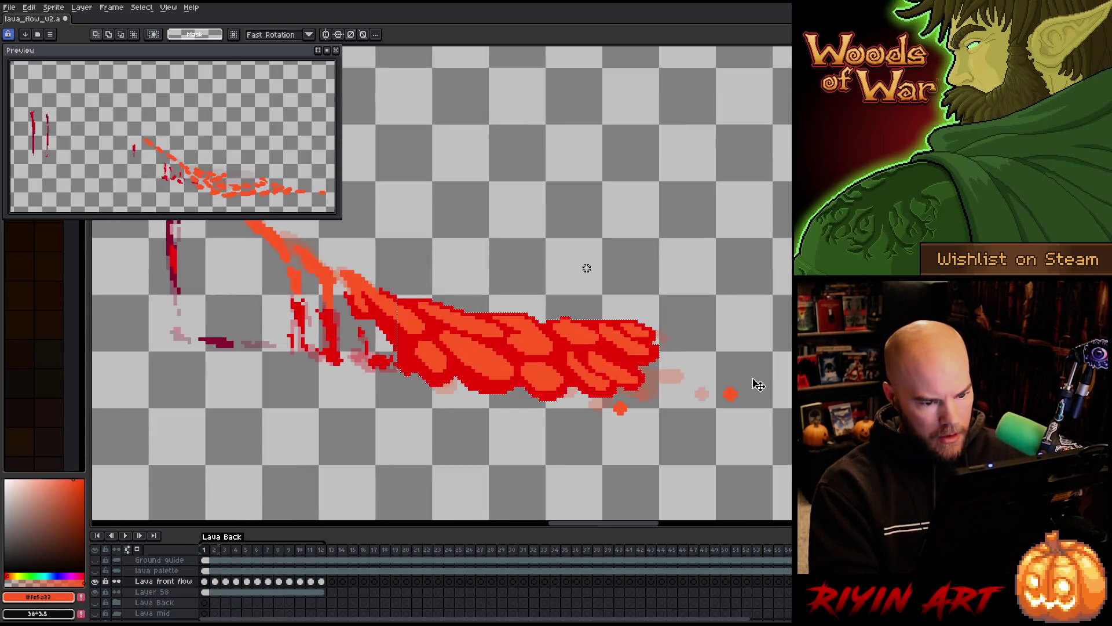
drag(320, 549, 204, 549)
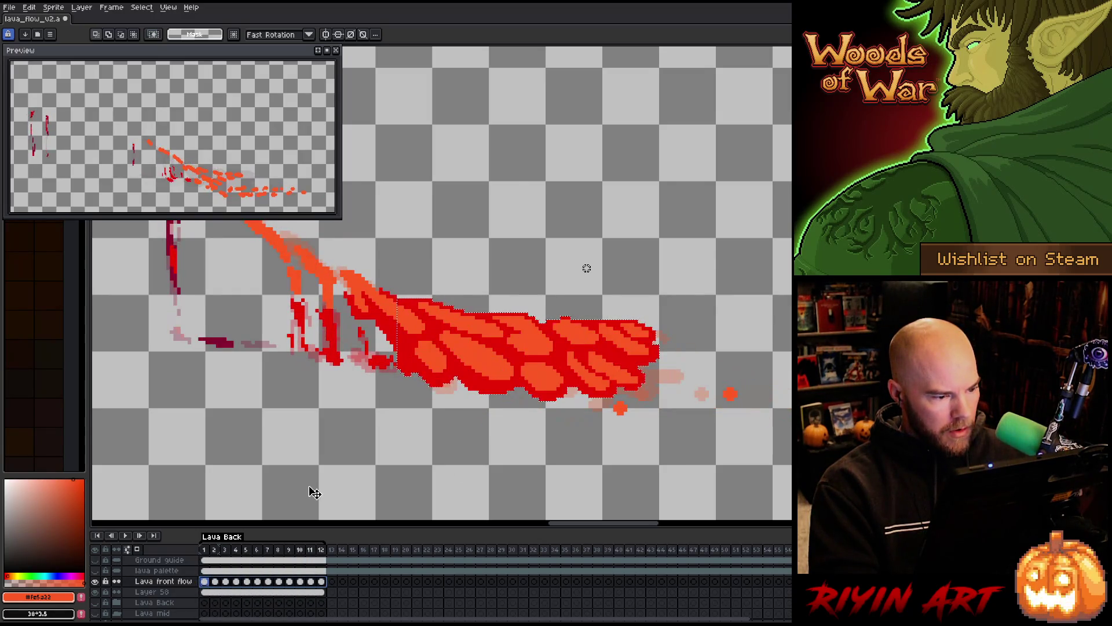
Switch to the pencil at 34px and try an erase stroke on frame 3, then undo it.
key(b)
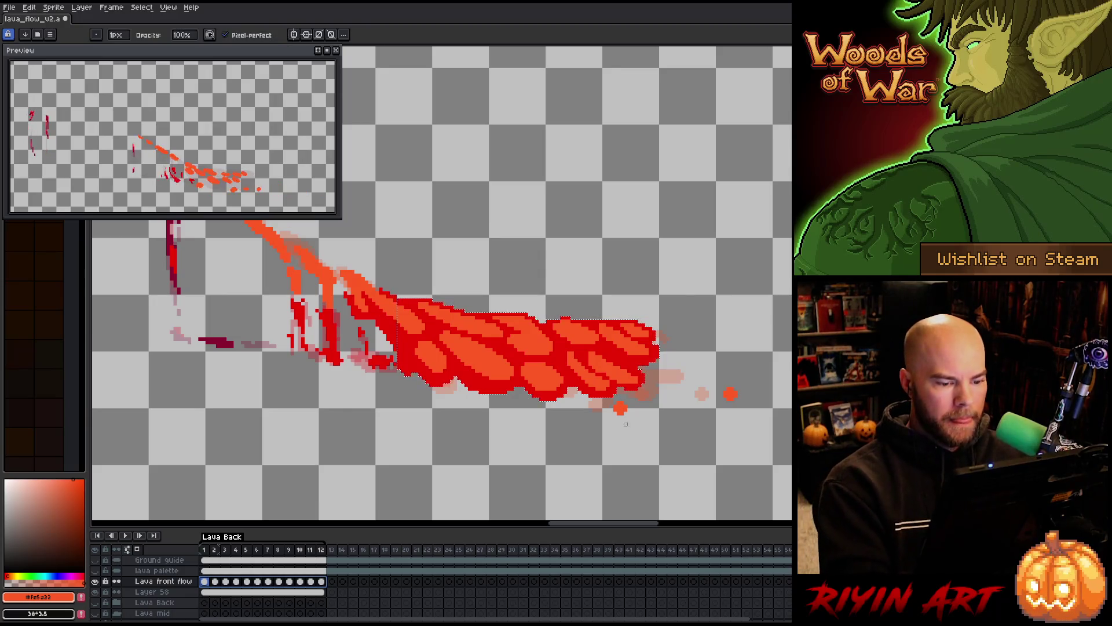
drag(116, 35, 165, 48)
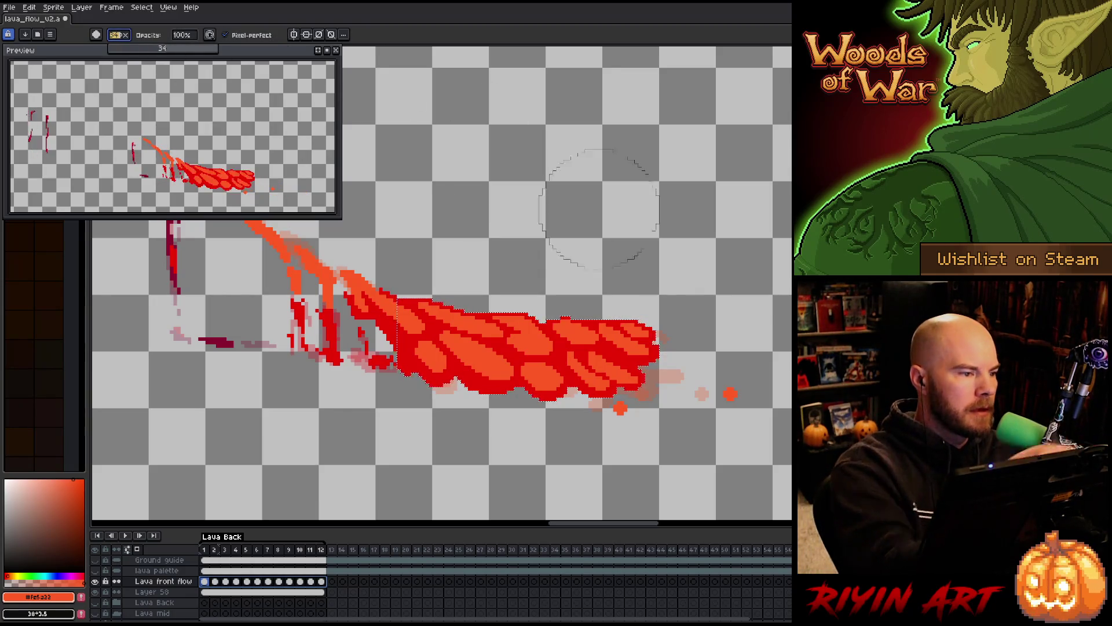
key(Right)
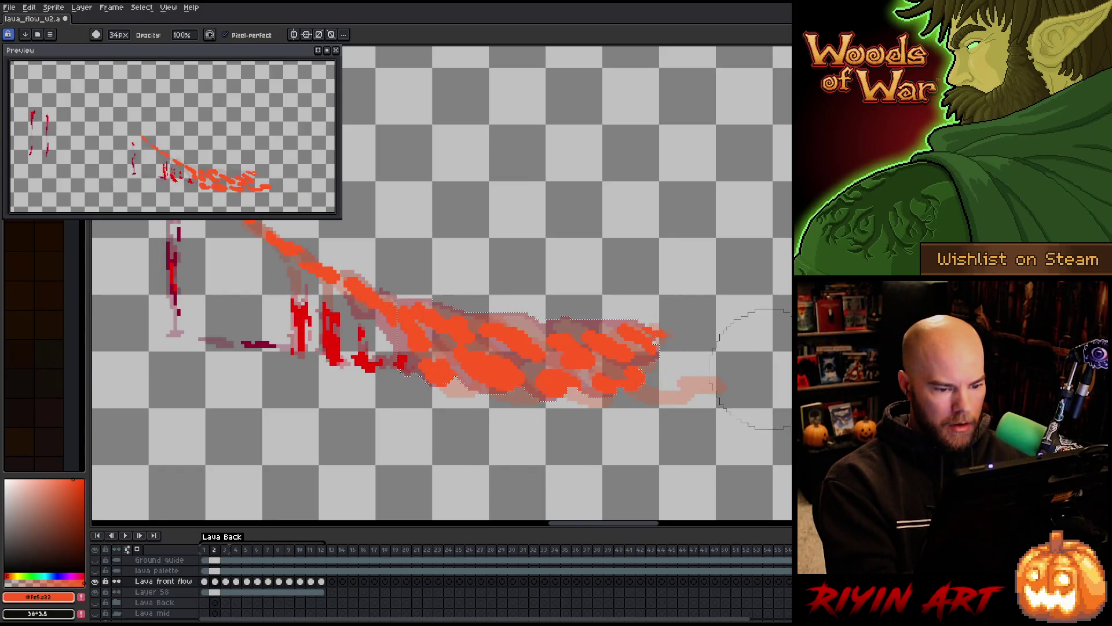
key(Right)
key(Right)
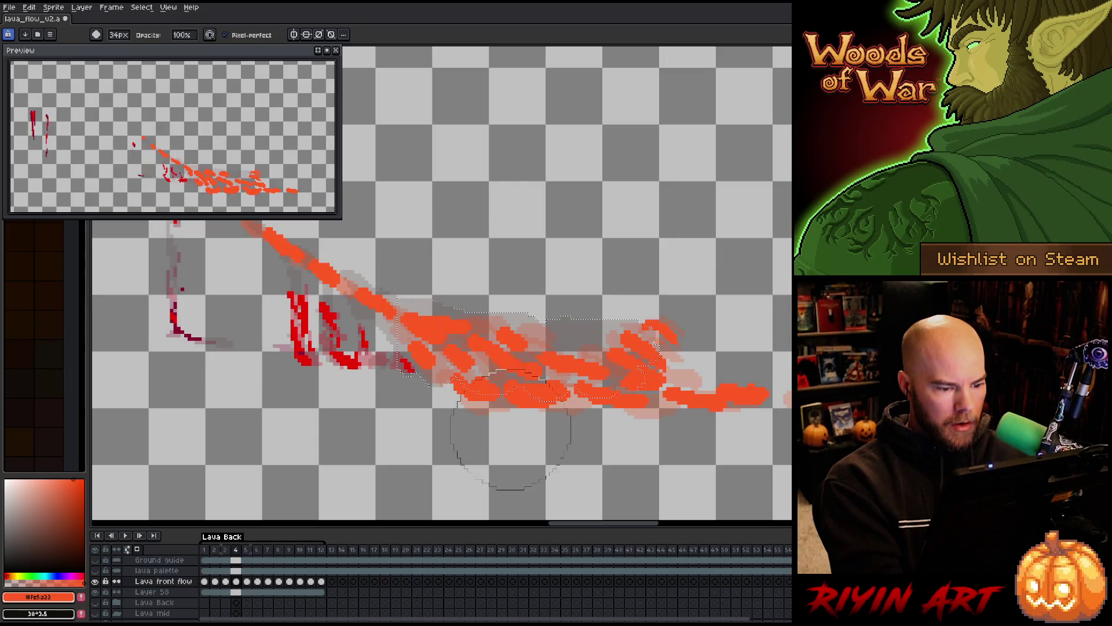
mouse_move(646, 405)
mouse_down()
mouse_move(776, 360)
mouse_move(828, 377)
mouse_up()
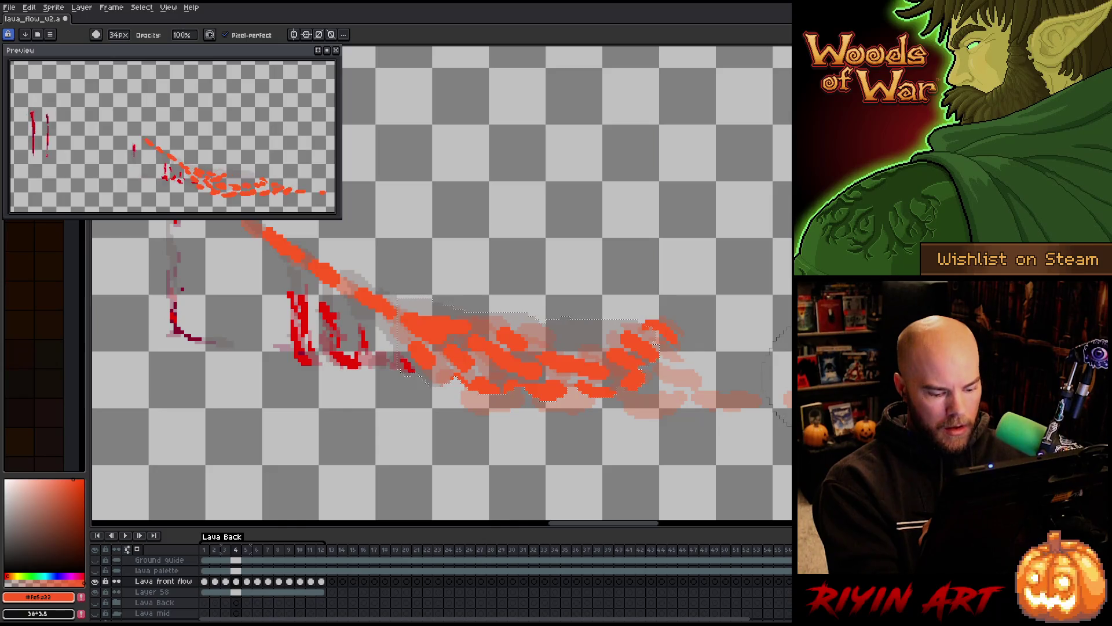
key(ctrl+z)
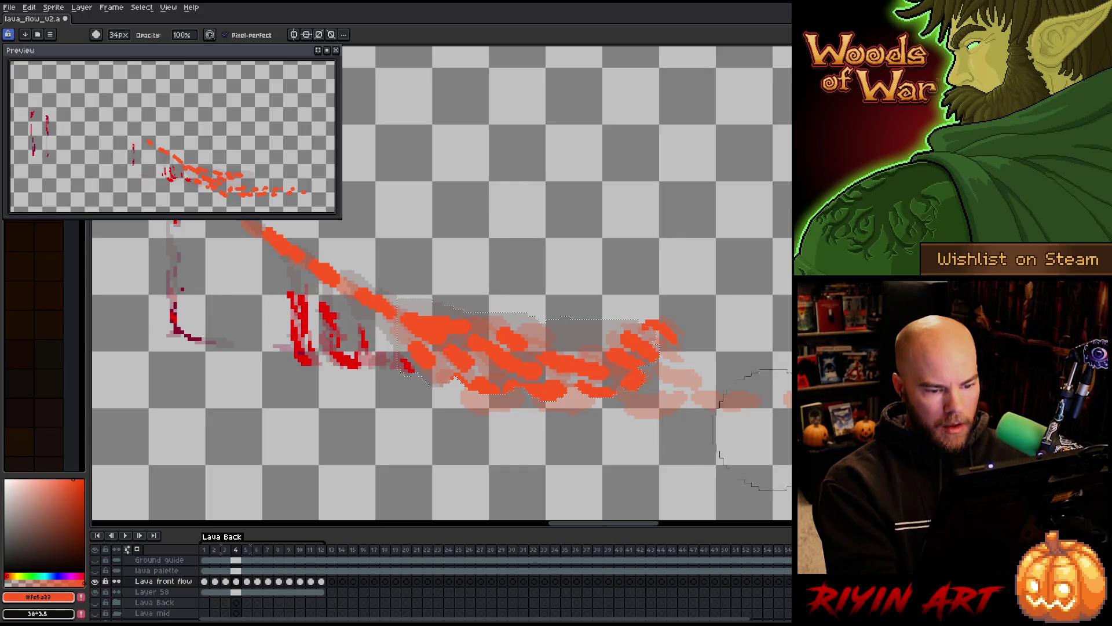
Erase the lower and right-side orange blobs on frames 6 and 7.
key(period)
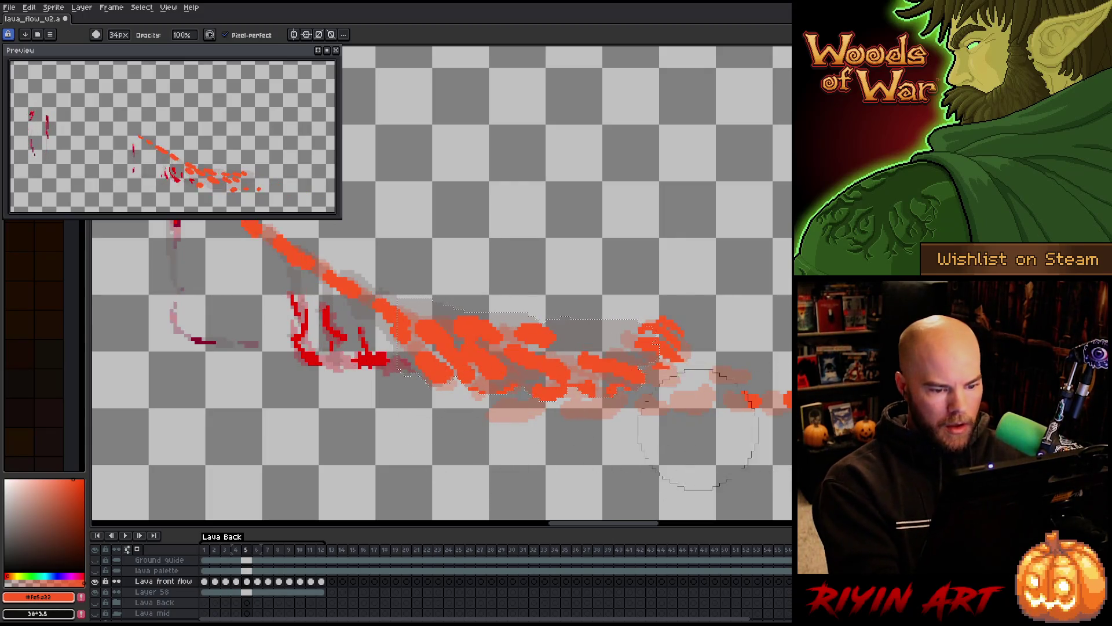
key(period)
mouse_move(515, 458)
mouse_down()
mouse_move(770, 446)
mouse_move(606, 446)
mouse_move(724, 399)
mouse_move(753, 353)
mouse_move(731, 373)
mouse_up()
key(period)
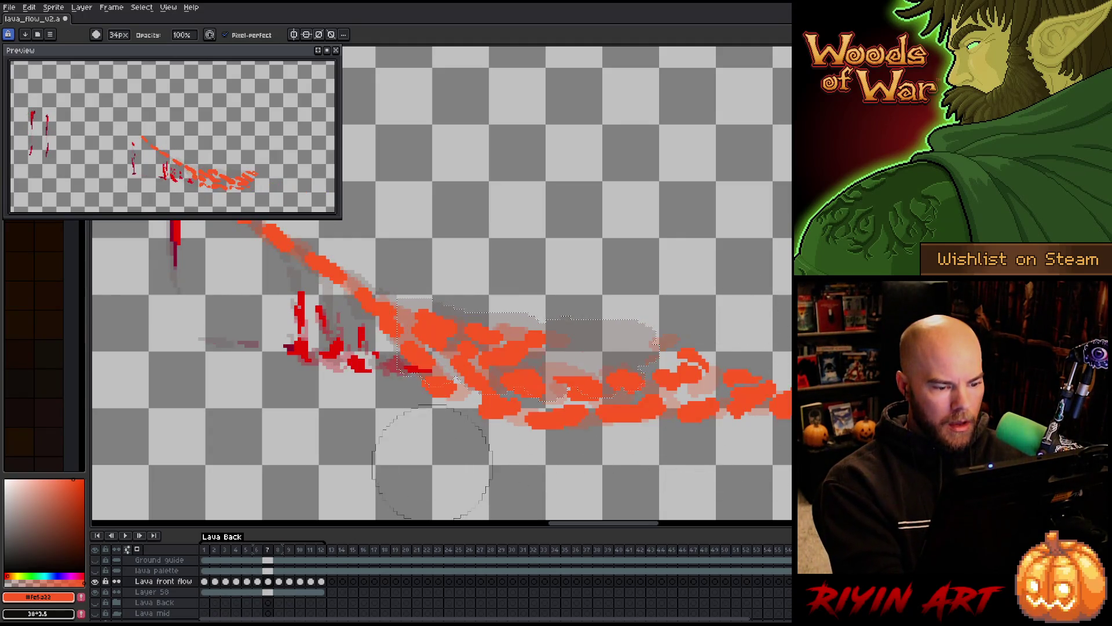
drag(498, 428, 776, 400)
mouse_move(709, 370)
mouse_down()
mouse_move(689, 426)
mouse_move(747, 376)
mouse_move(758, 346)
mouse_up()
Erase the right-side orange blobs and leftover dot on frames 8–11, then play the loop.
key(period)
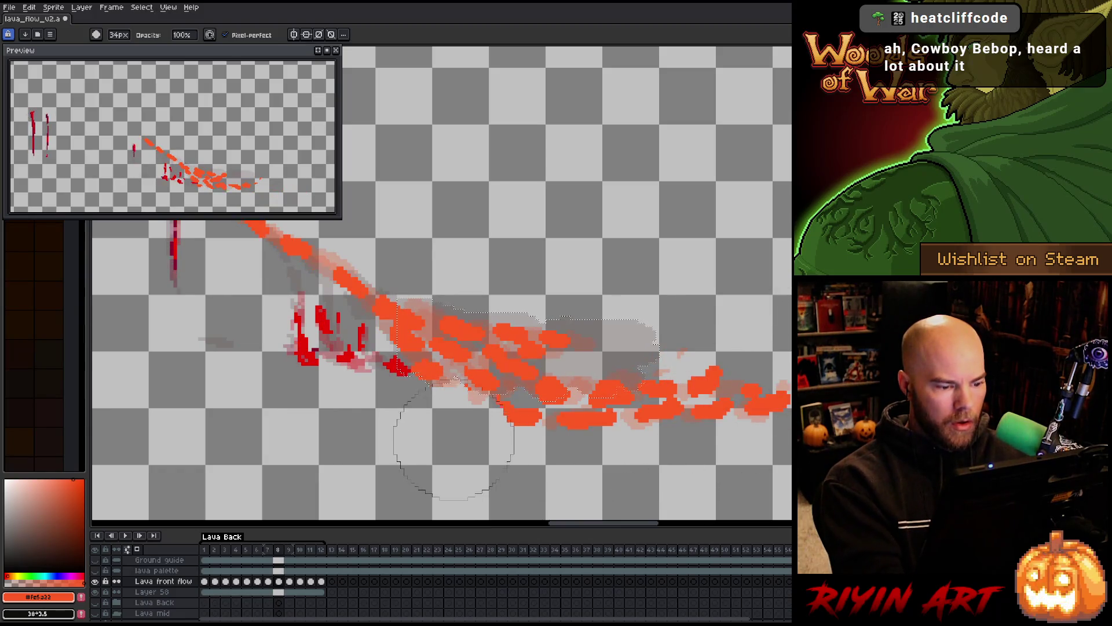
drag(701, 409, 770, 403)
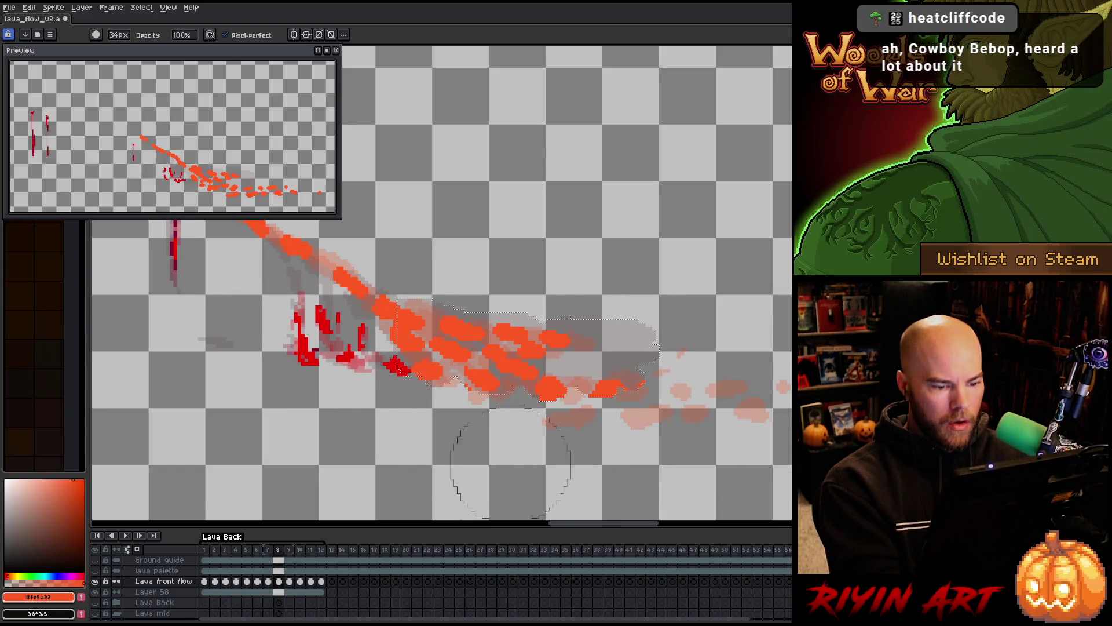
key(period)
drag(666, 449, 753, 400)
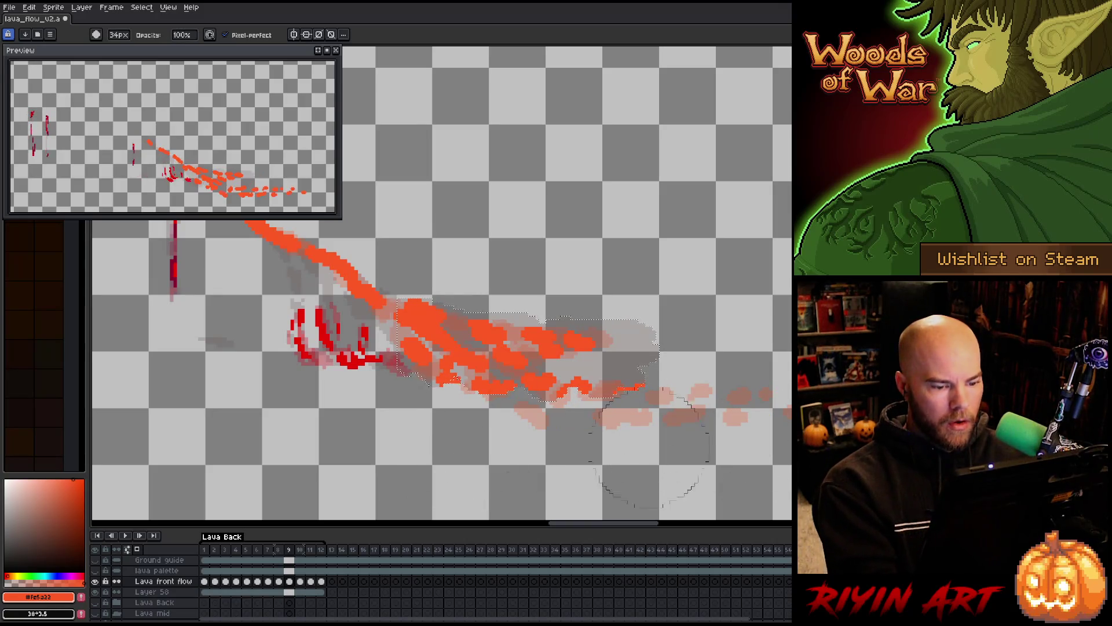
key(period)
drag(666, 446, 713, 428)
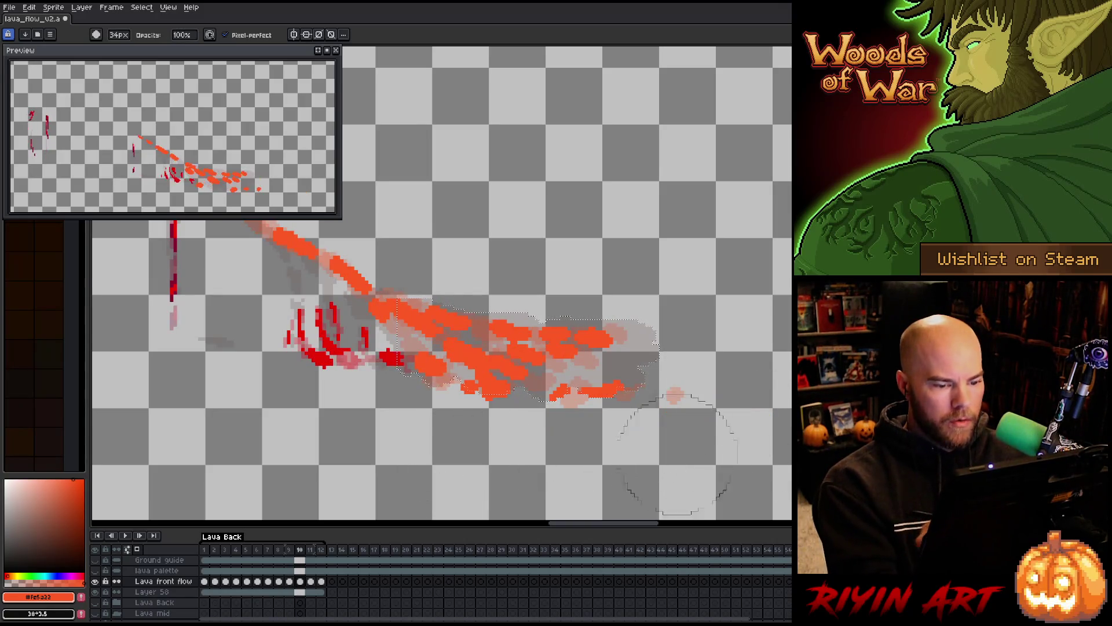
key(period)
key(period)
click(727, 432)
key(period)
key(period)
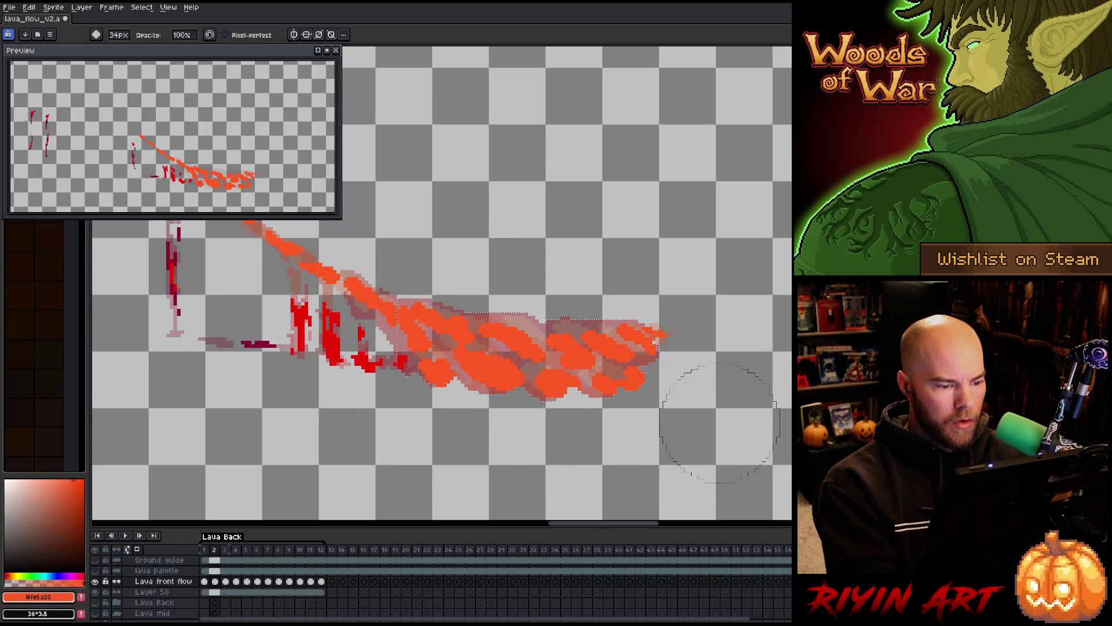
key(Return)
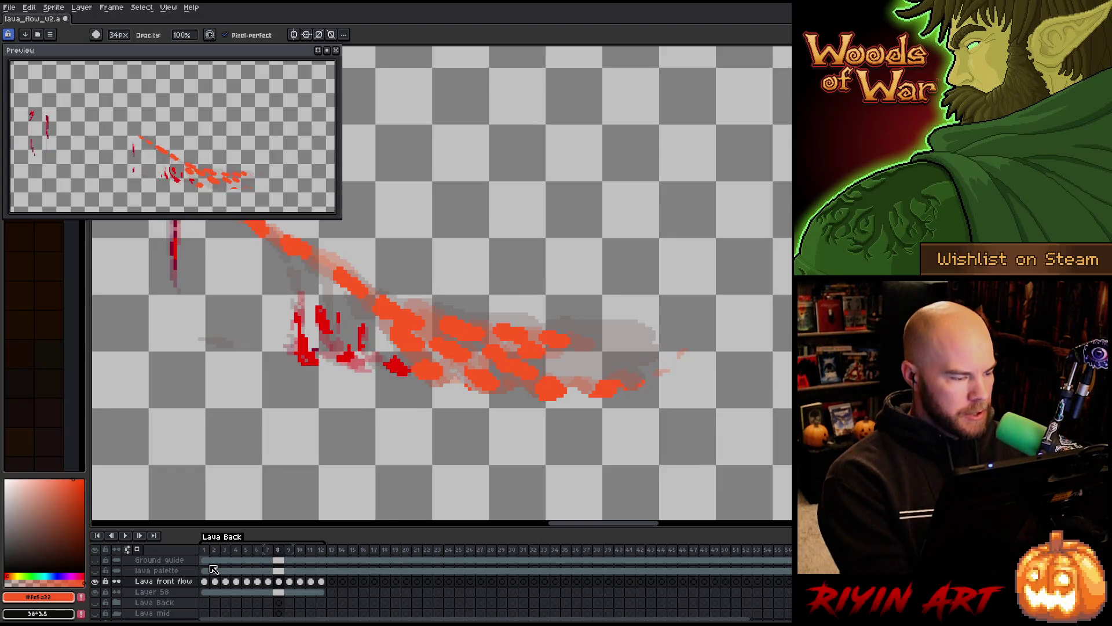
click(119, 35)
drag(131, 51, 109, 50)
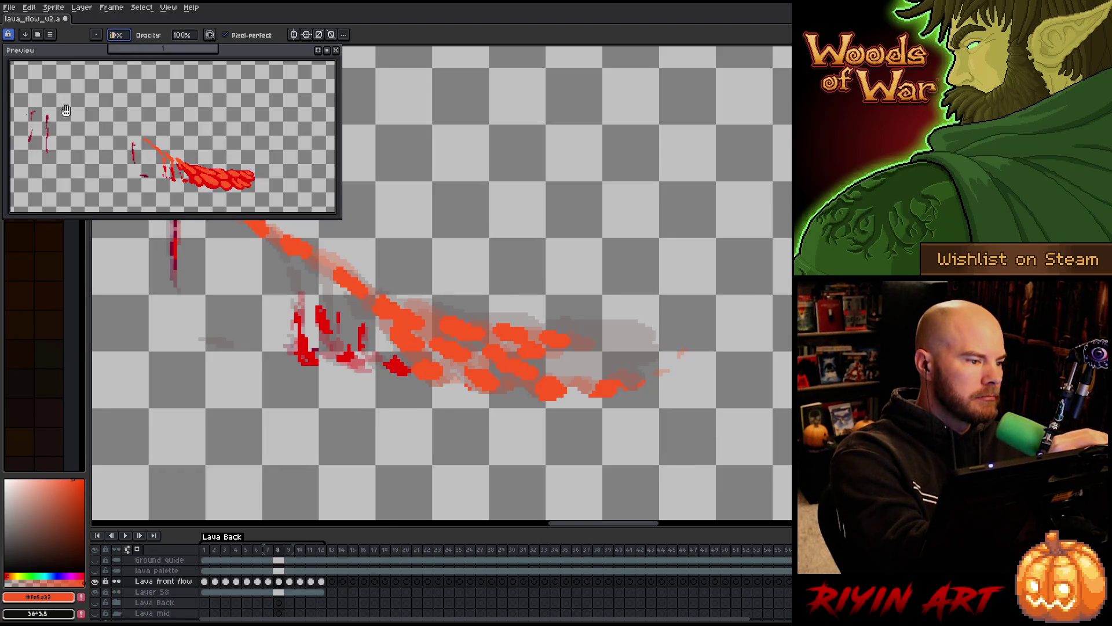
click(205, 581)
key(e)
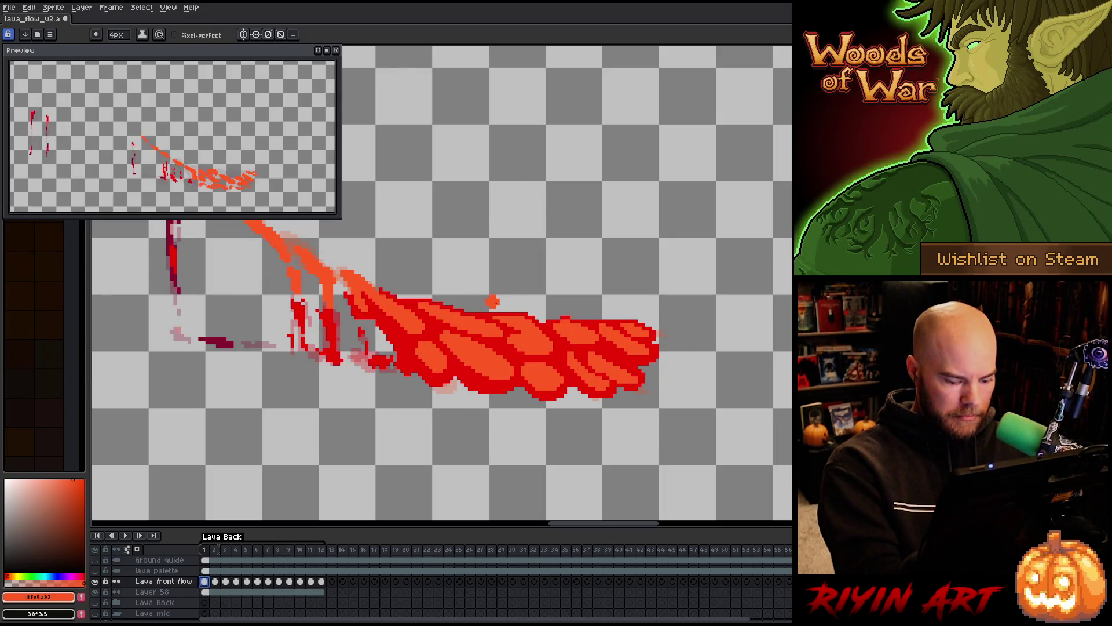
key(period)
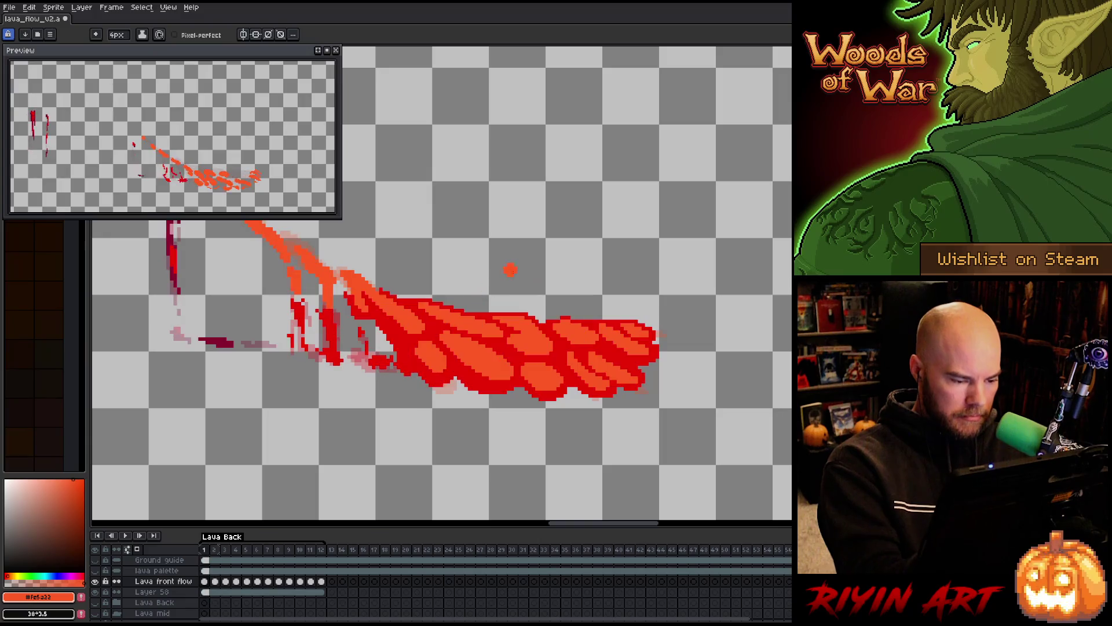
key(period)
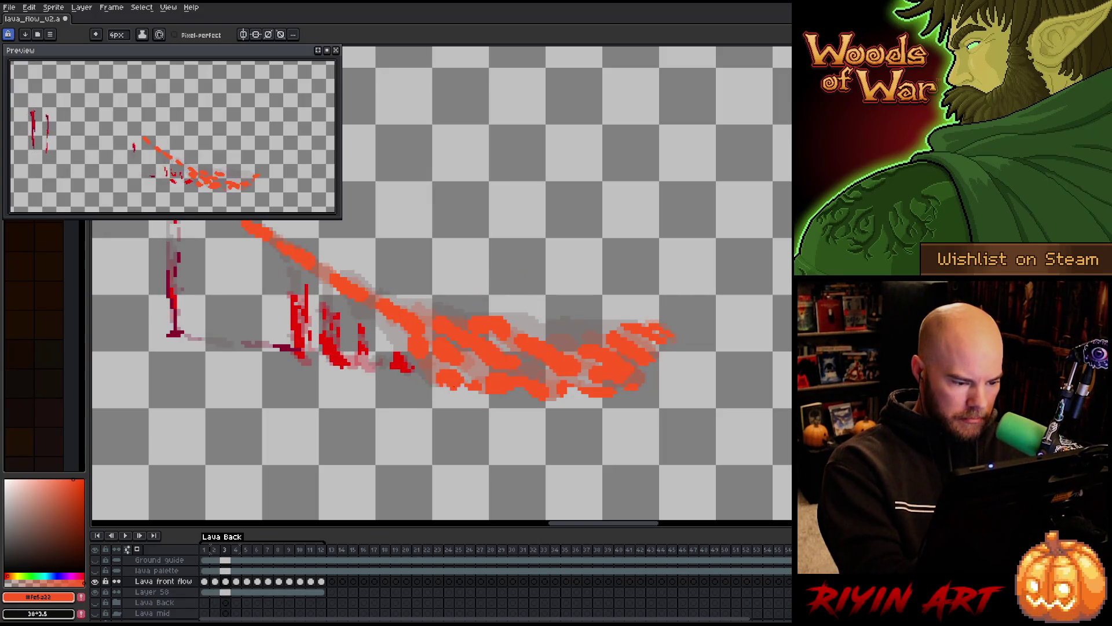
drag(463, 384, 443, 392)
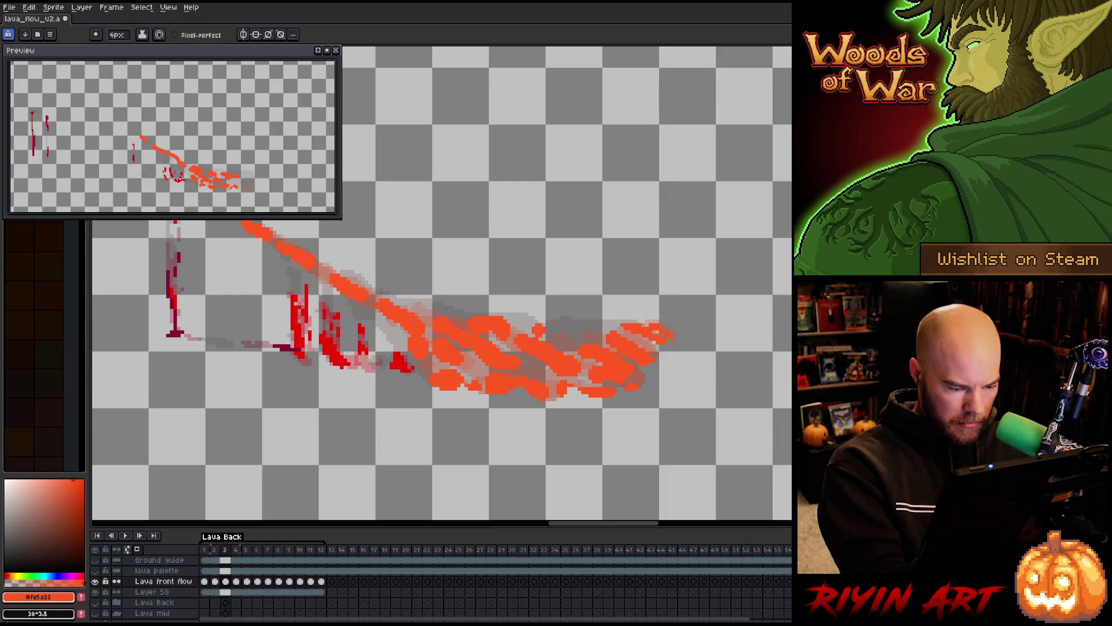
key(period)
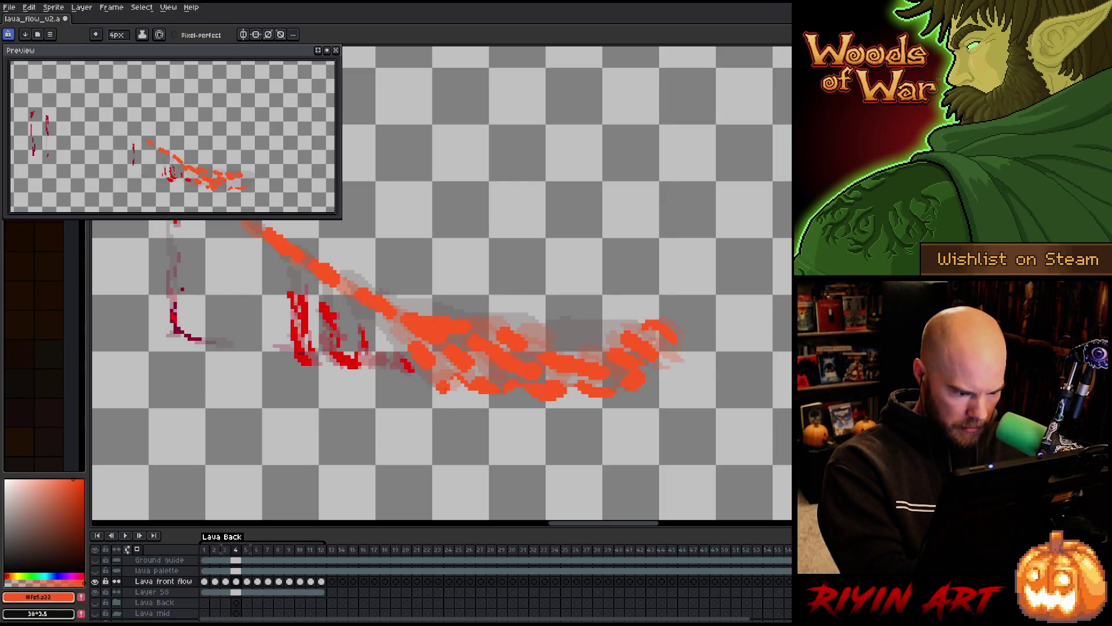
key(period)
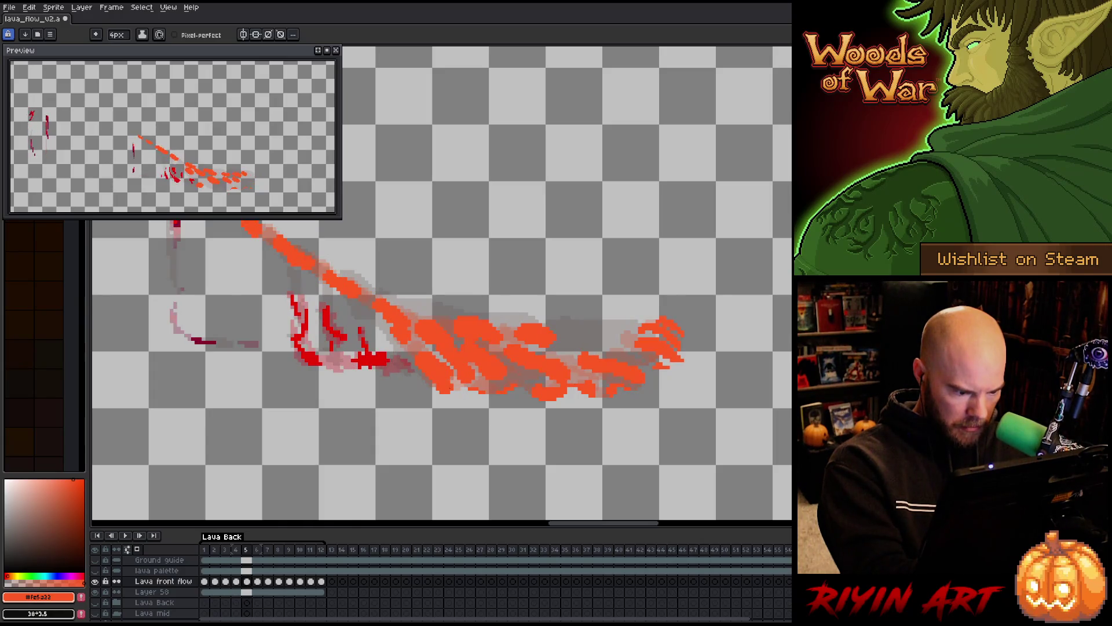
key(period)
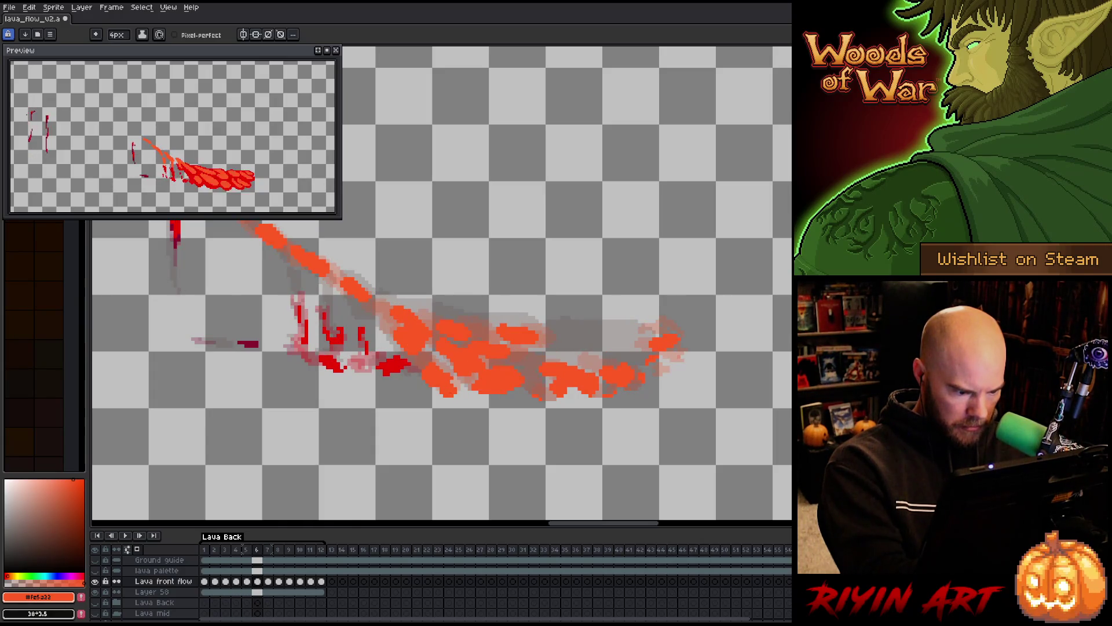
key(period)
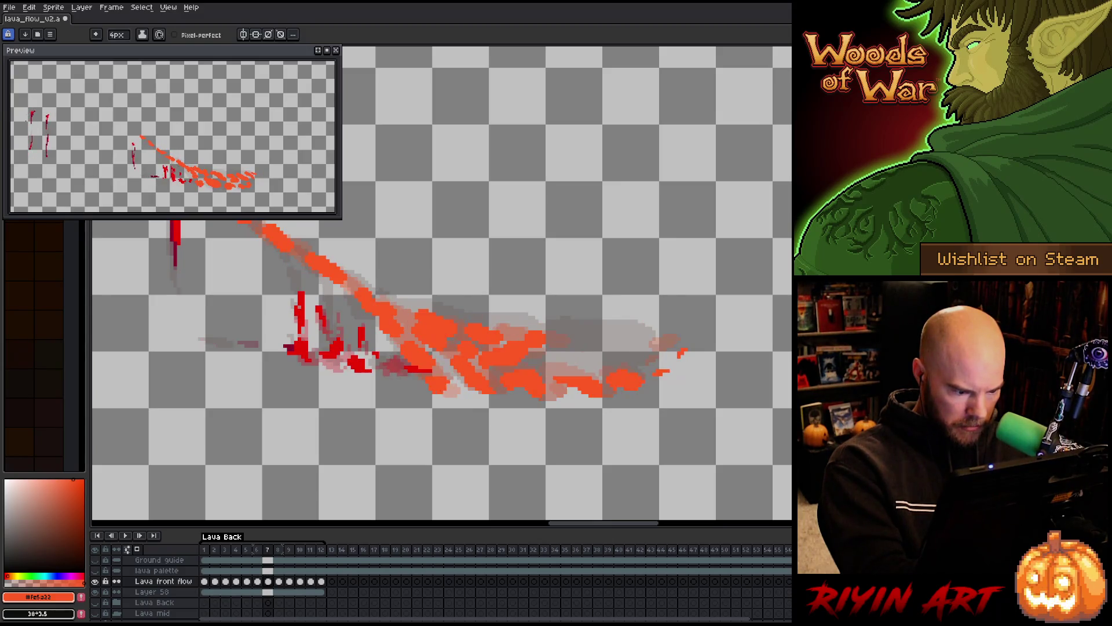
key(period)
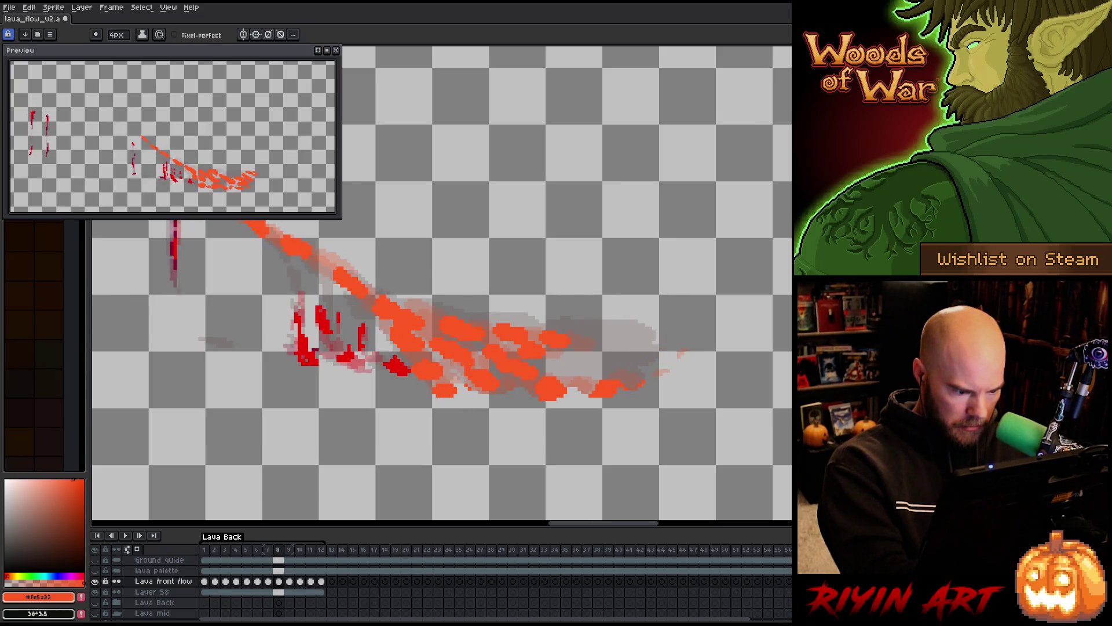
key(period)
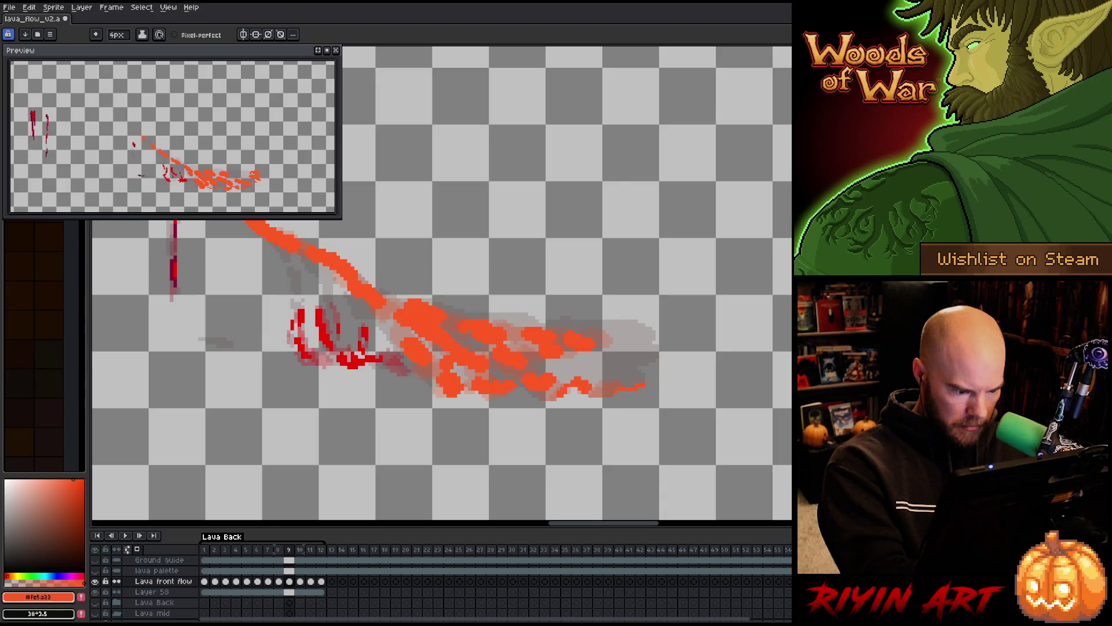
key(period)
key(period)
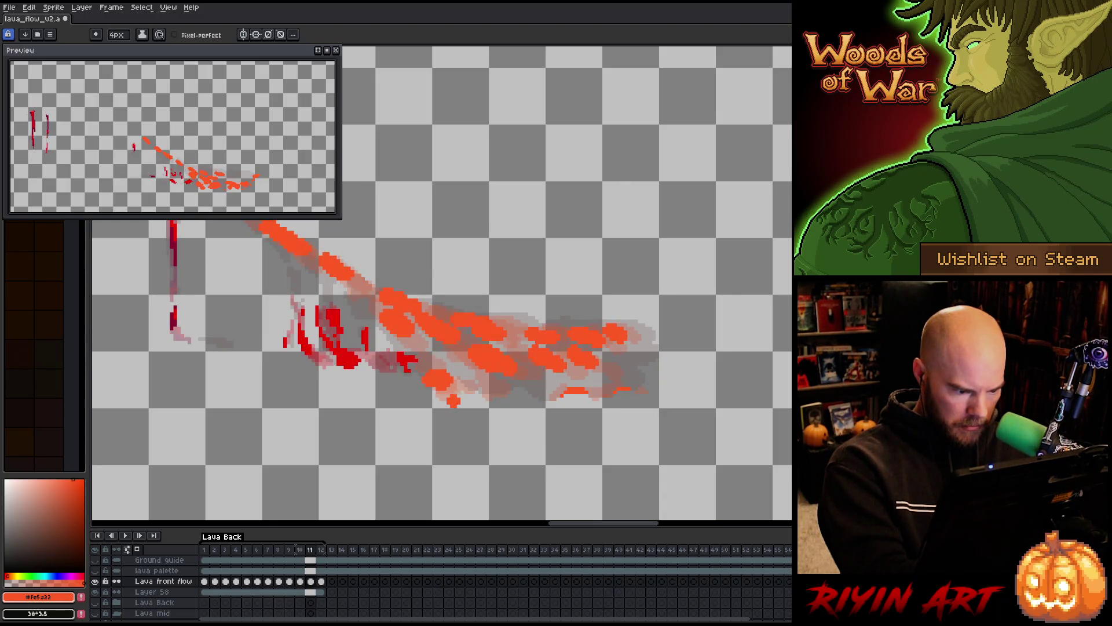
key(period)
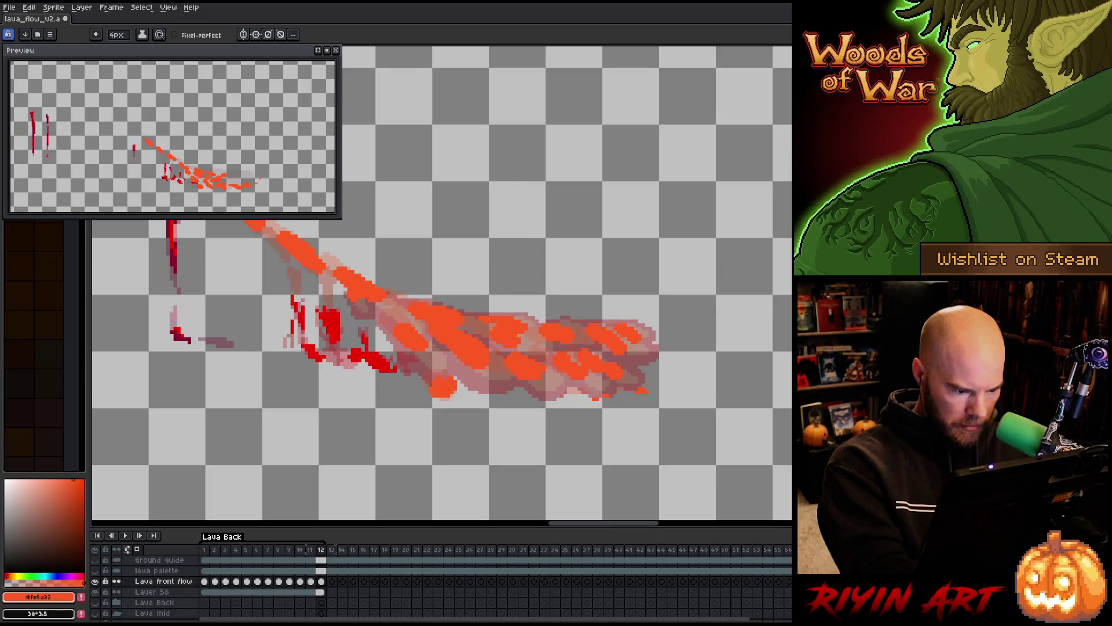
key(period)
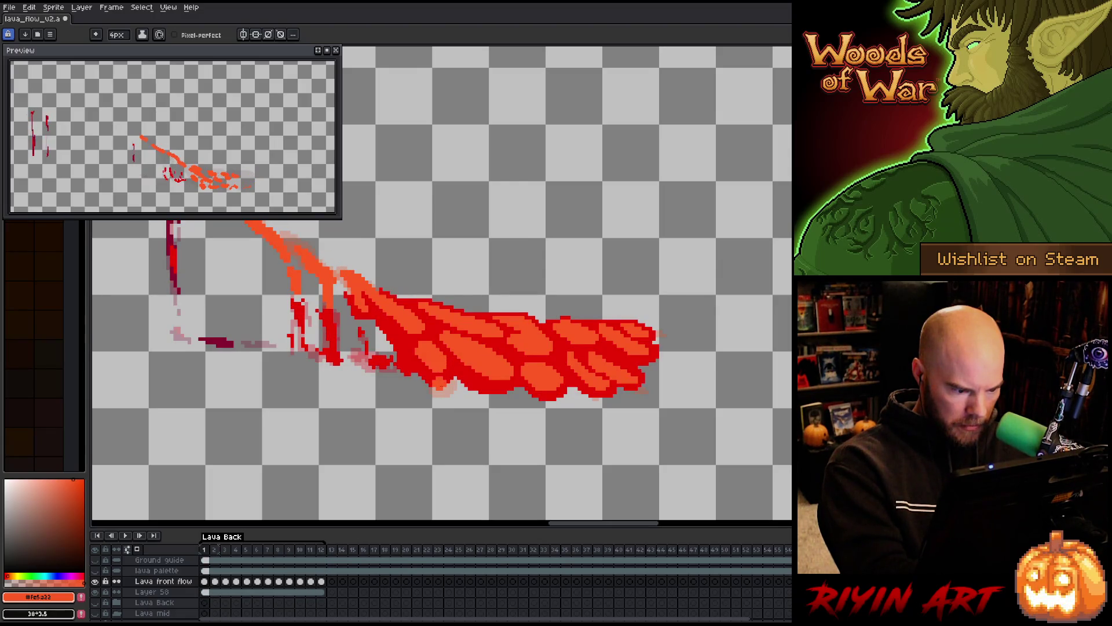
key(period)
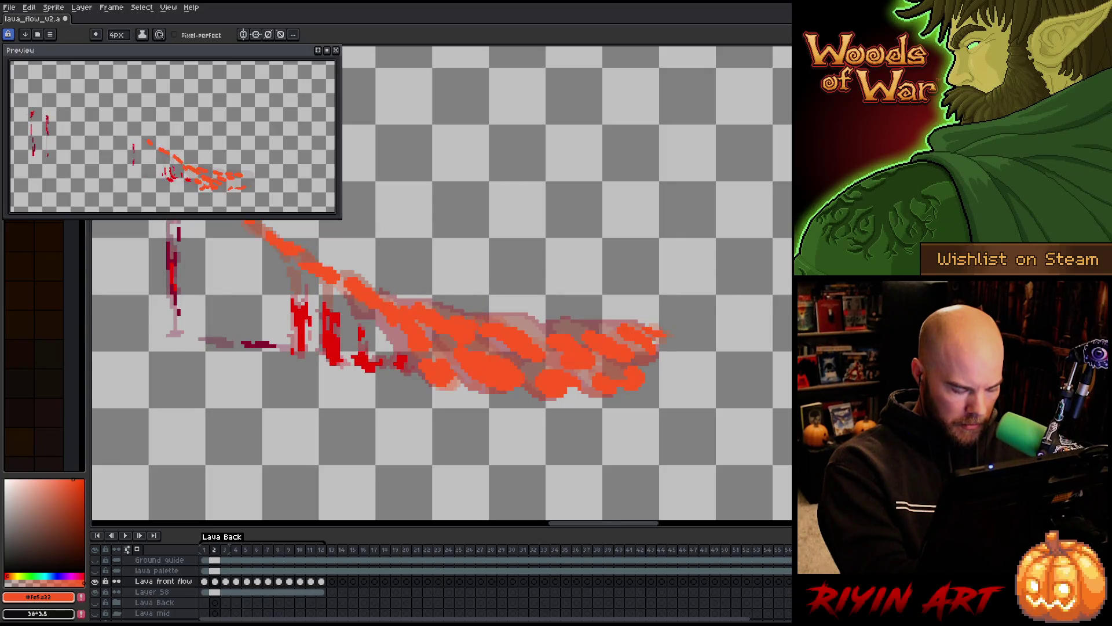
key(Return)
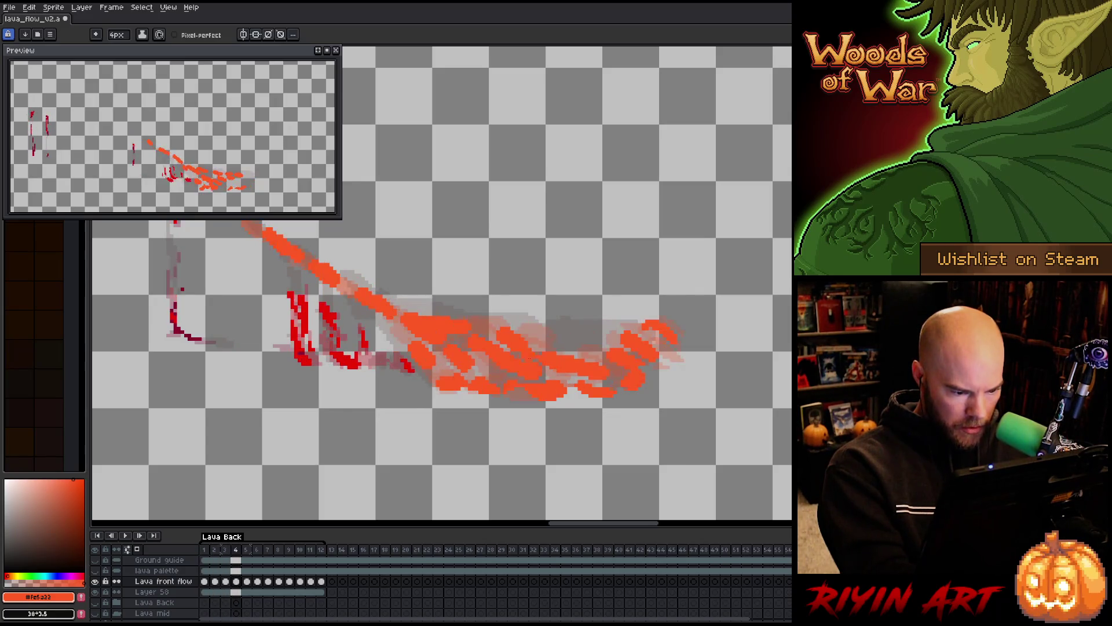
Advance from frame 4 to frame 11 and paint orange droplets at the flow's lower tail on frames 11 and 12.
drag(212, 551, 250, 553)
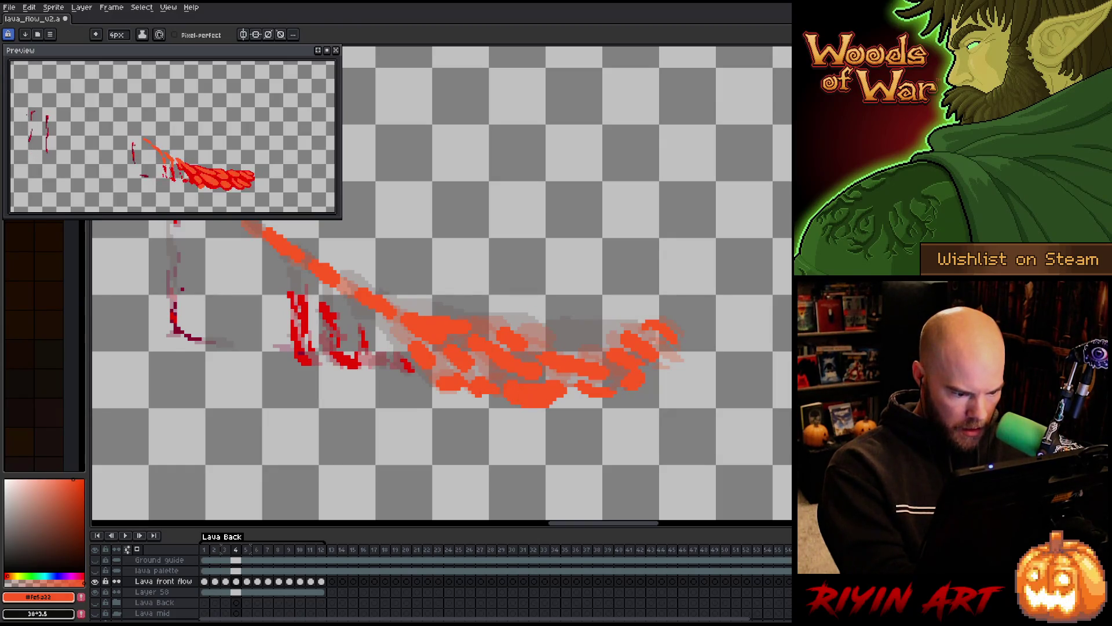
key(Right)
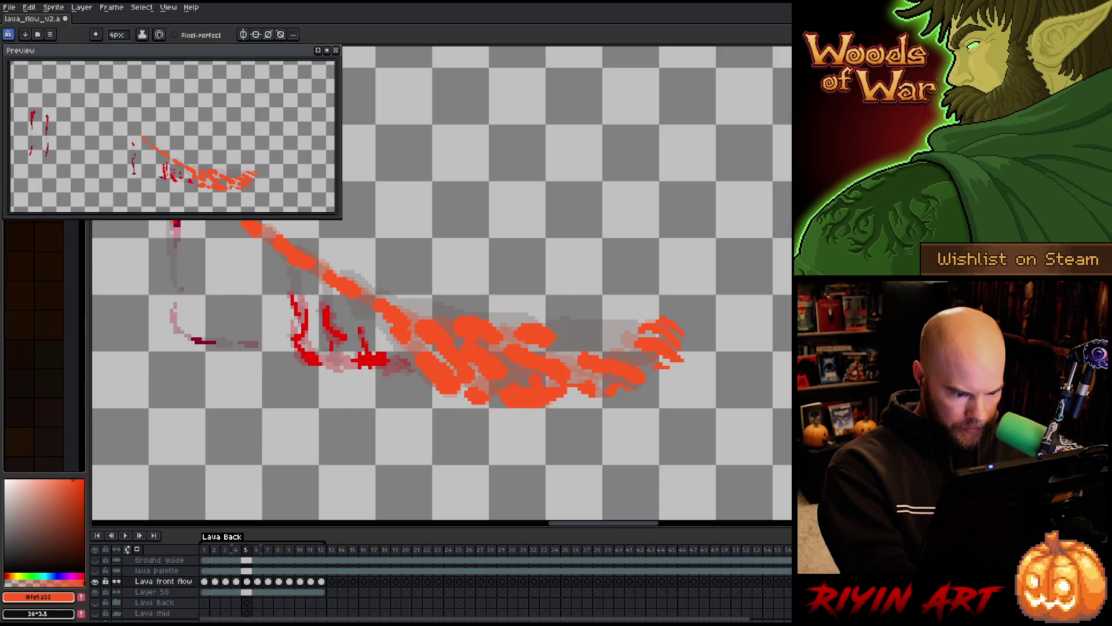
key(Right)
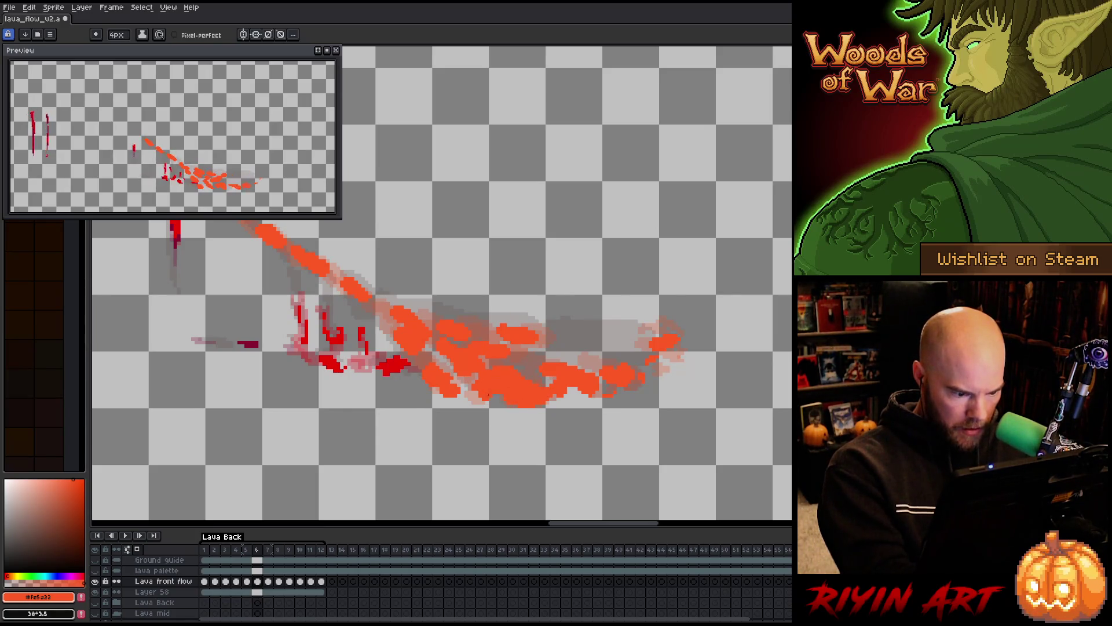
key(Right)
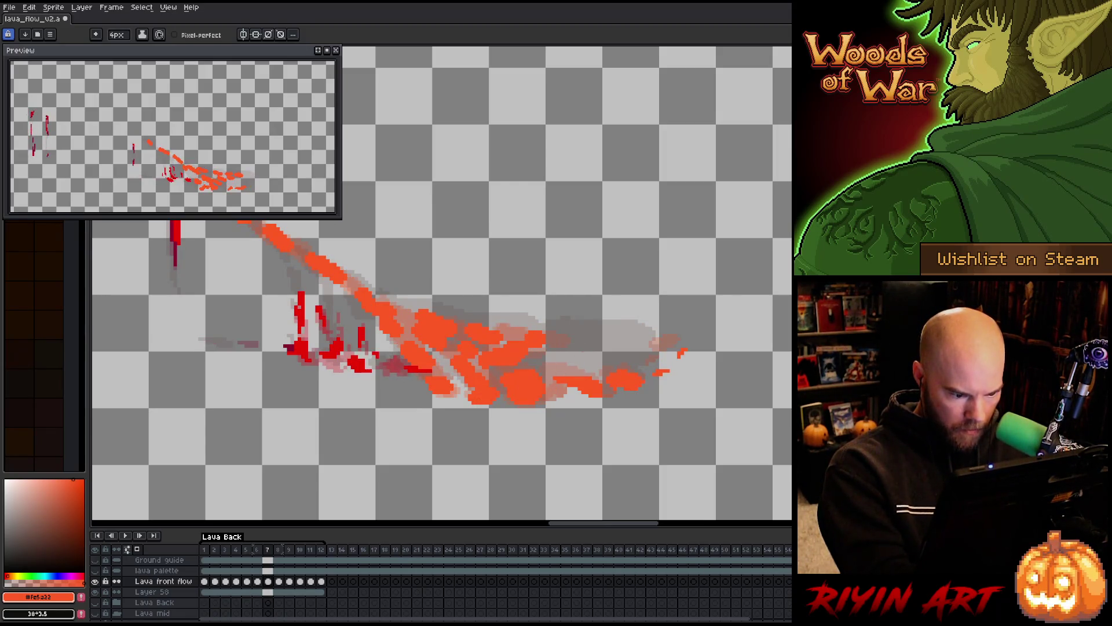
key(Right)
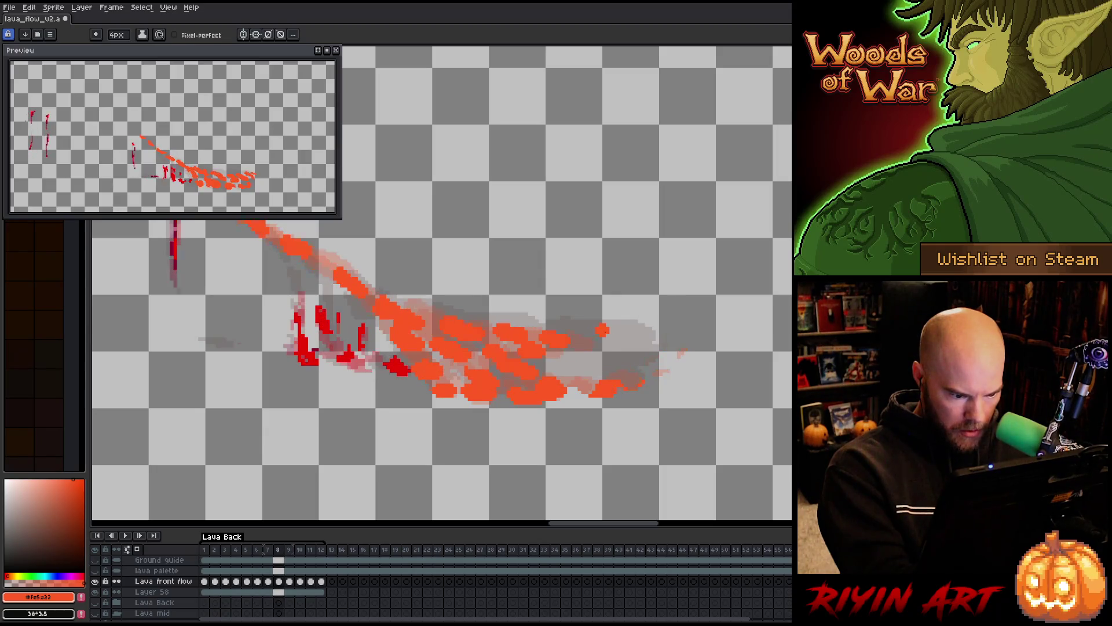
key(Right)
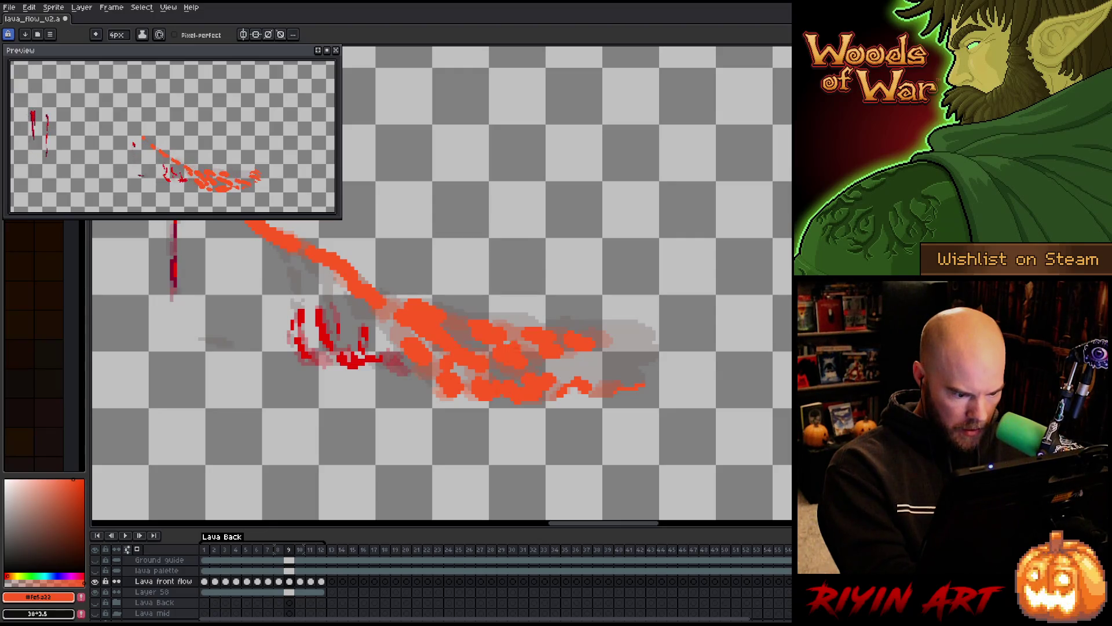
key(Right)
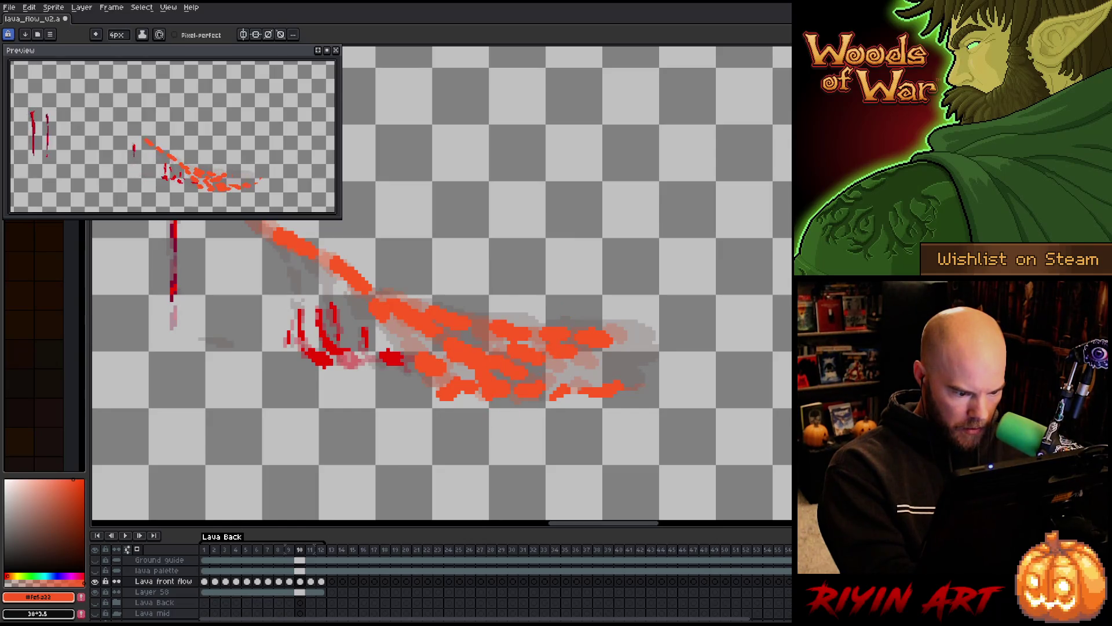
key(Right)
drag(488, 395, 481, 391)
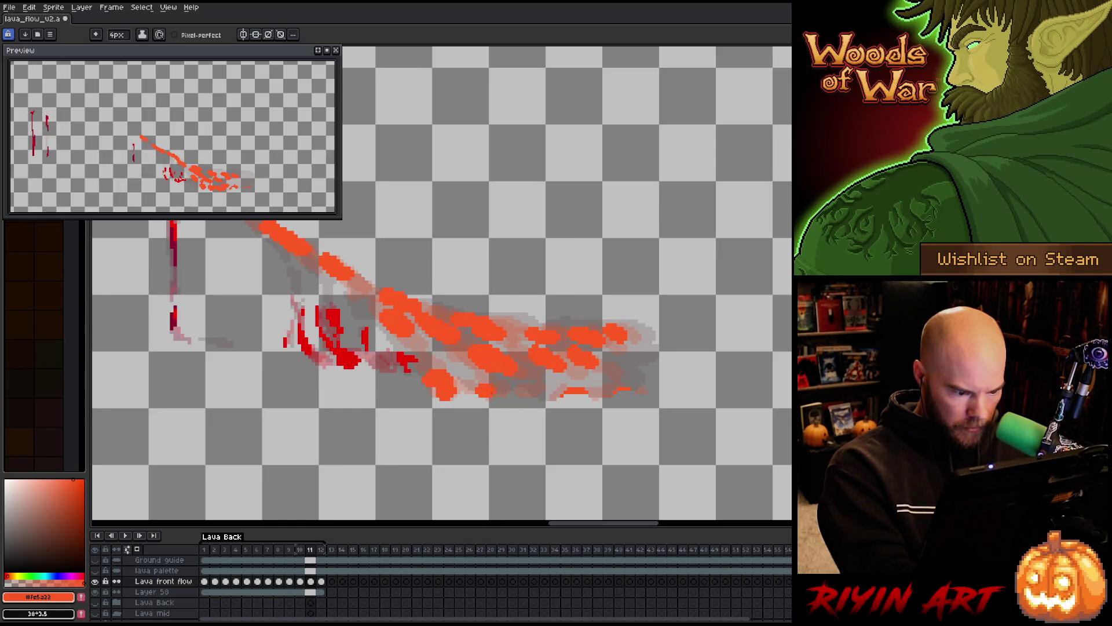
key(Right)
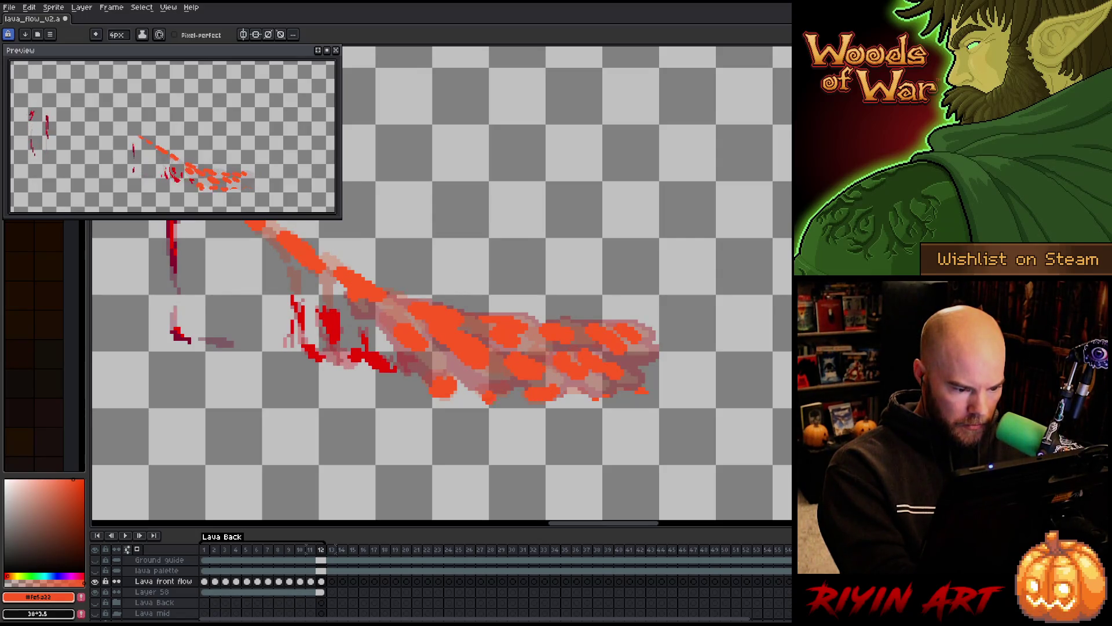
drag(486, 395, 496, 393)
Swap brushes, play the animation to review it, and return to frame 1.
key(b)
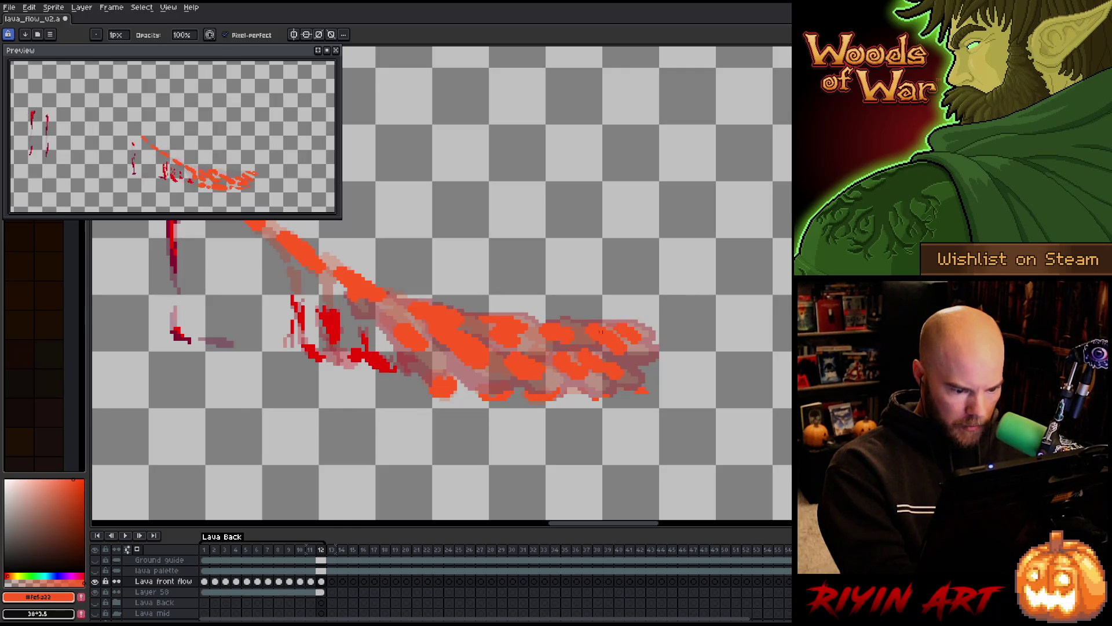
key(Right)
key(e)
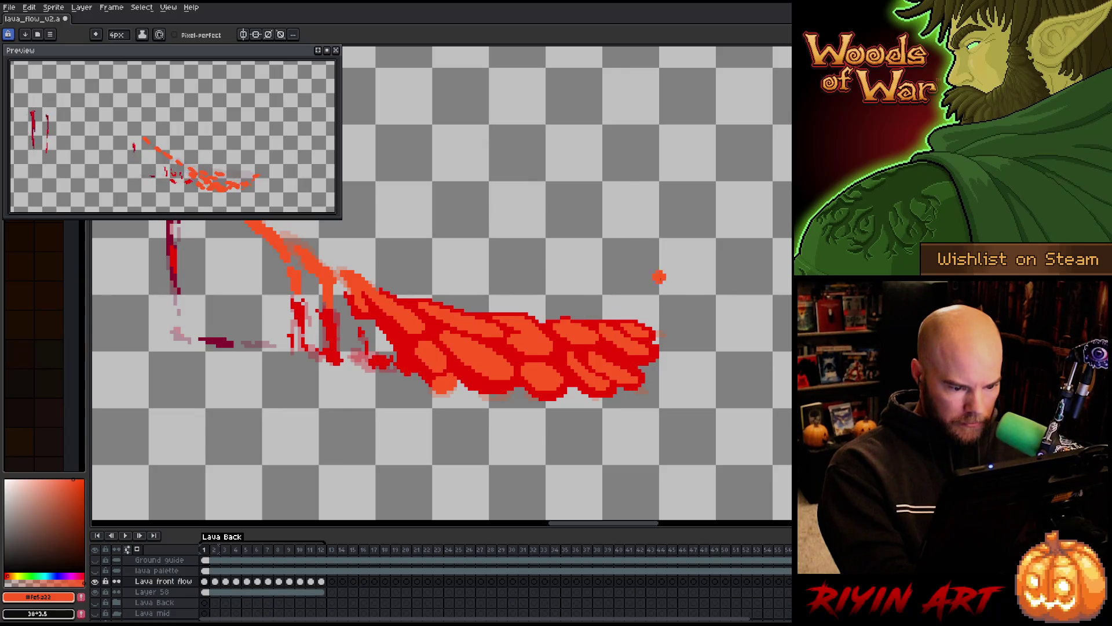
key(Return)
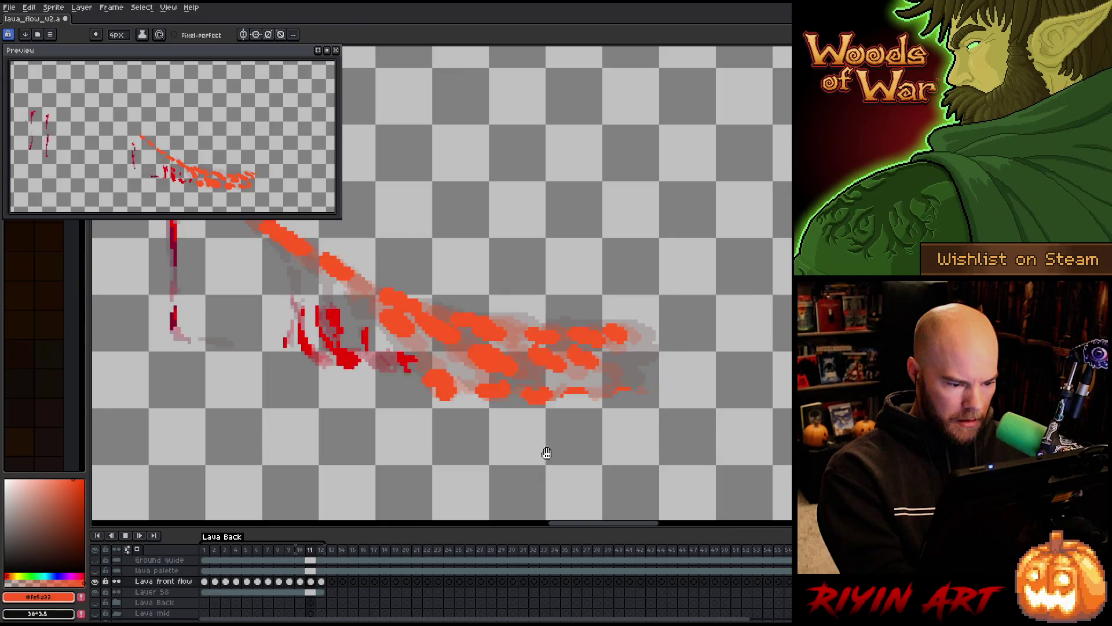
key(Return)
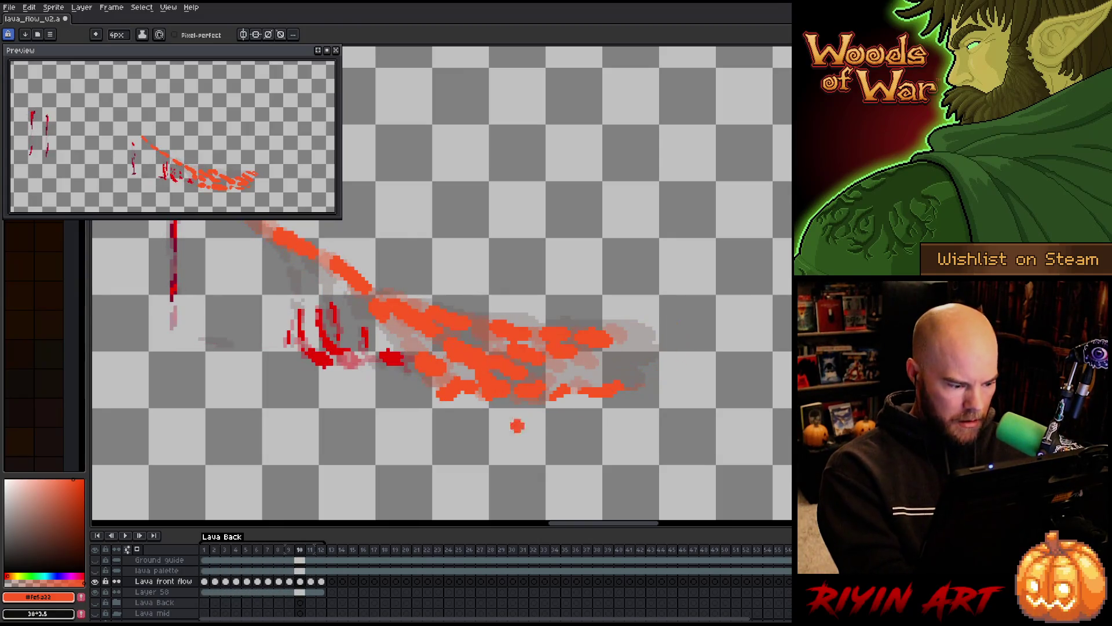
click(205, 581)
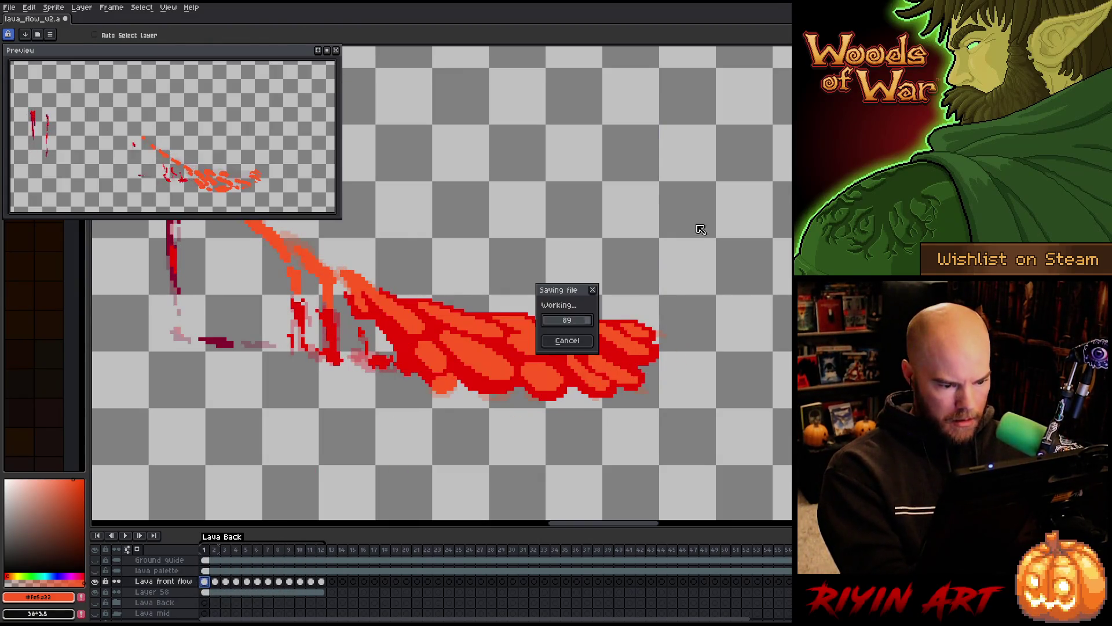
Advance to frame 10 and shift the lower-tail orange droplet slightly left.
key(Right)
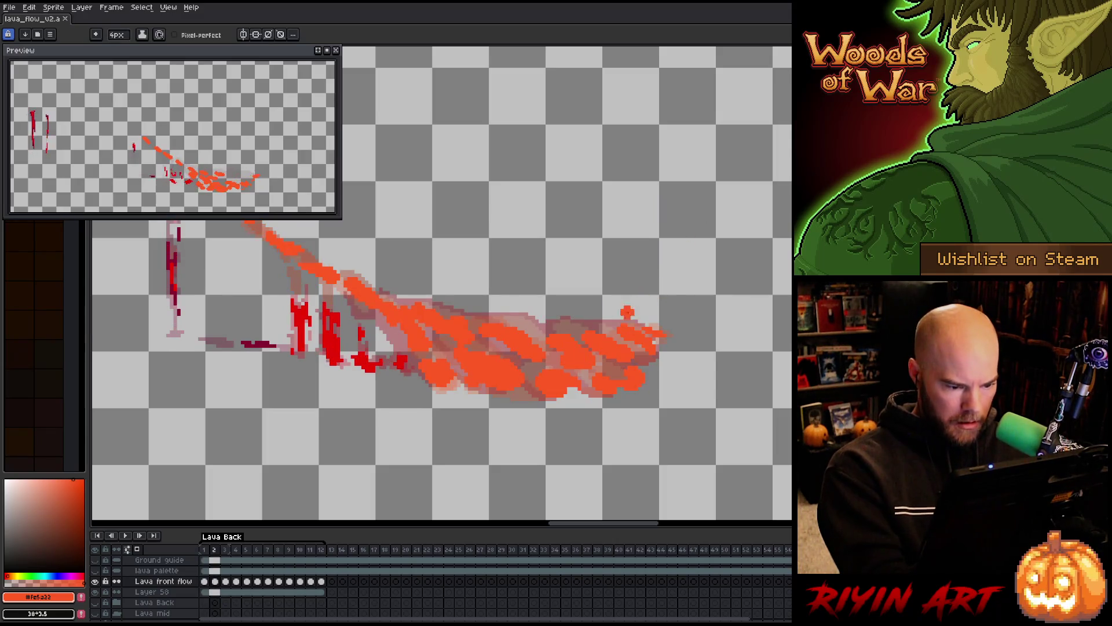
key(Right)
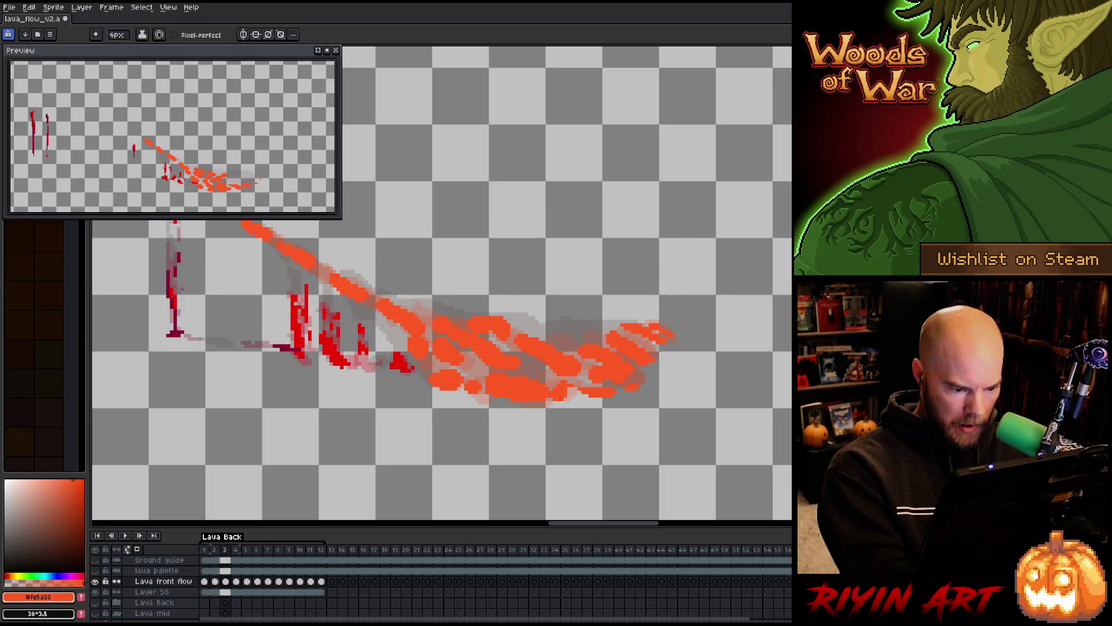
key(Right)
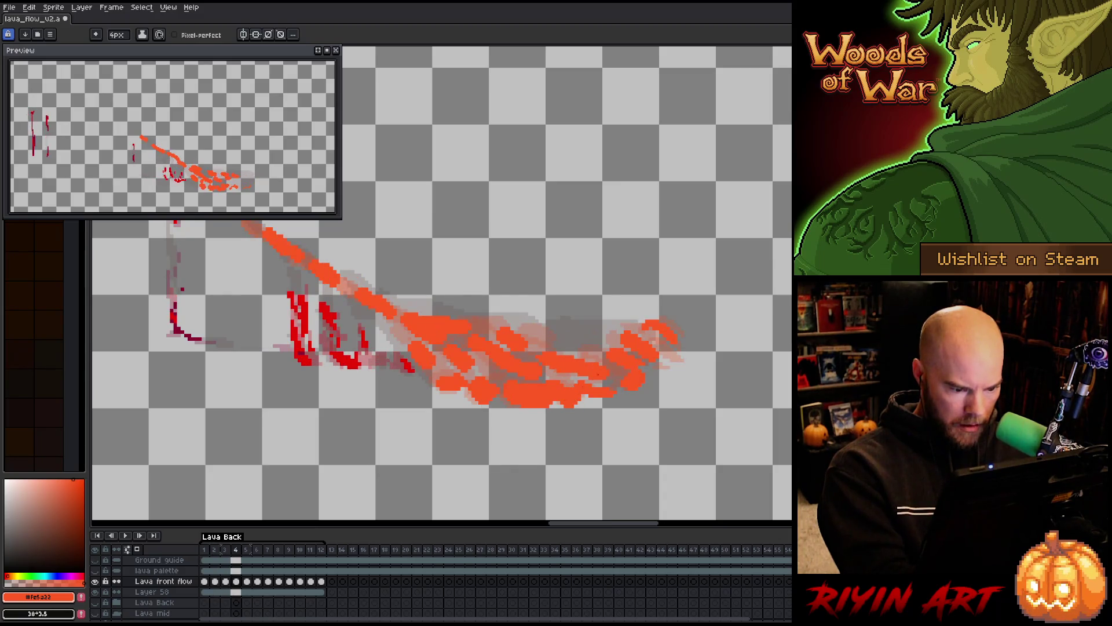
key(Right)
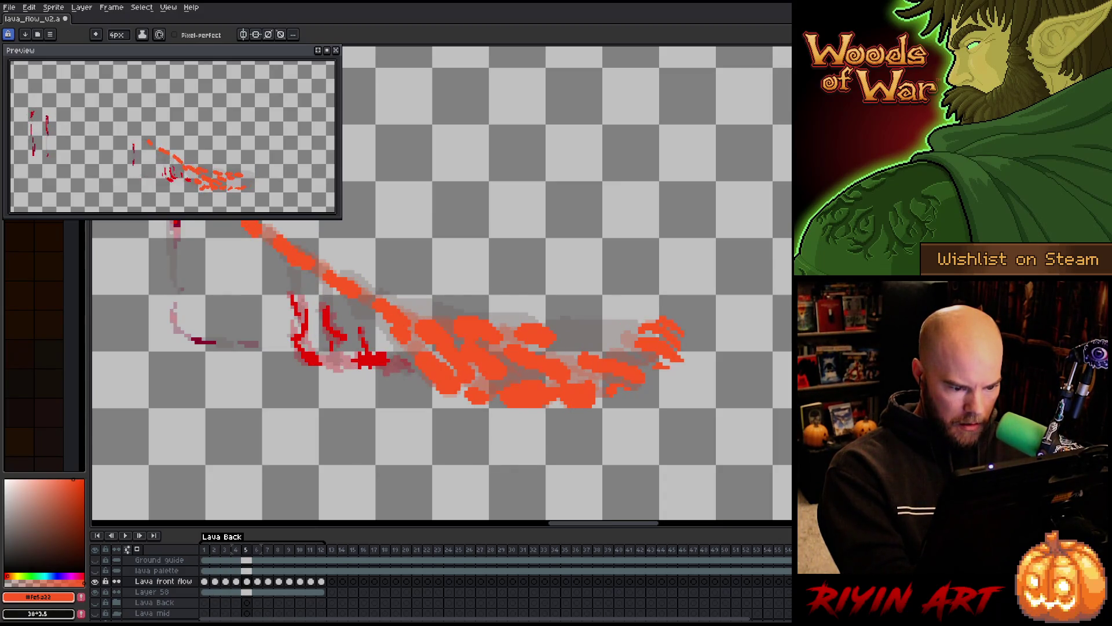
key(Right)
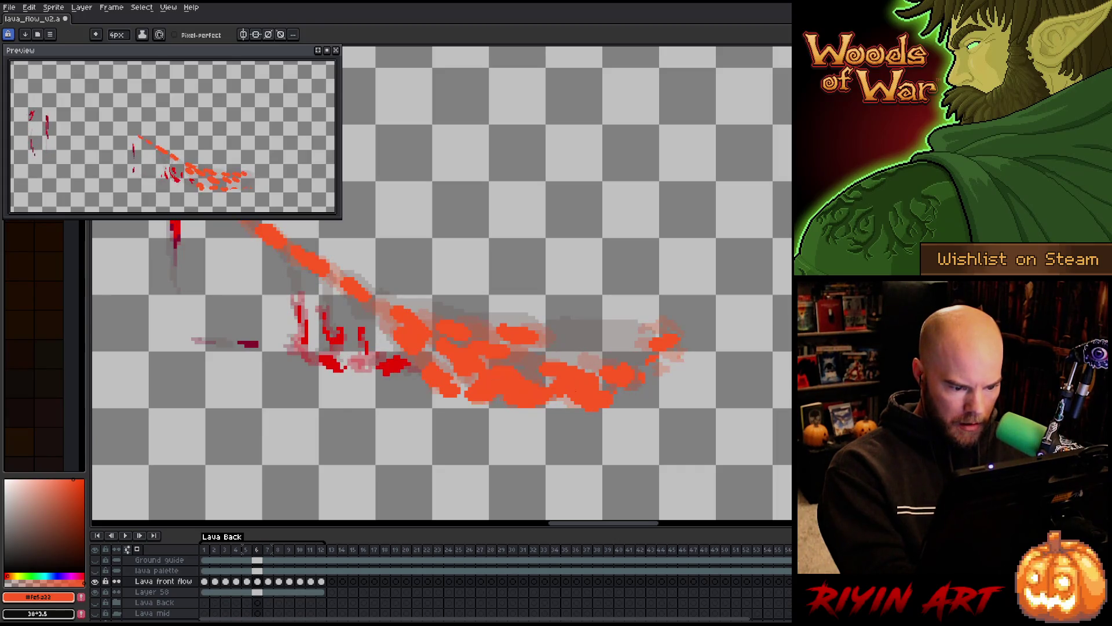
key(Right)
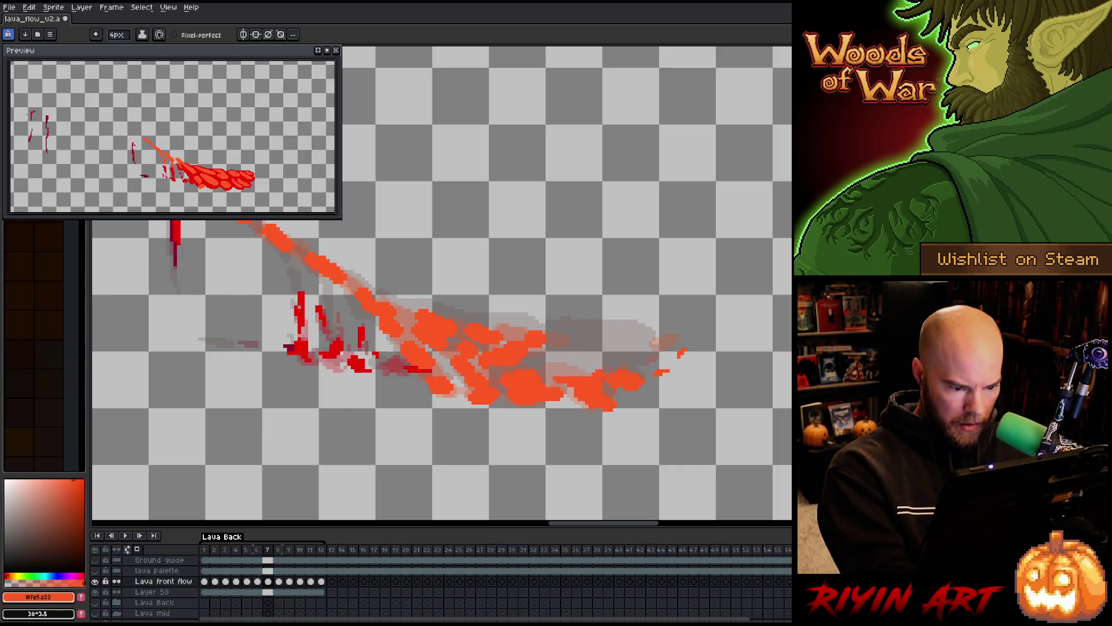
key(Right)
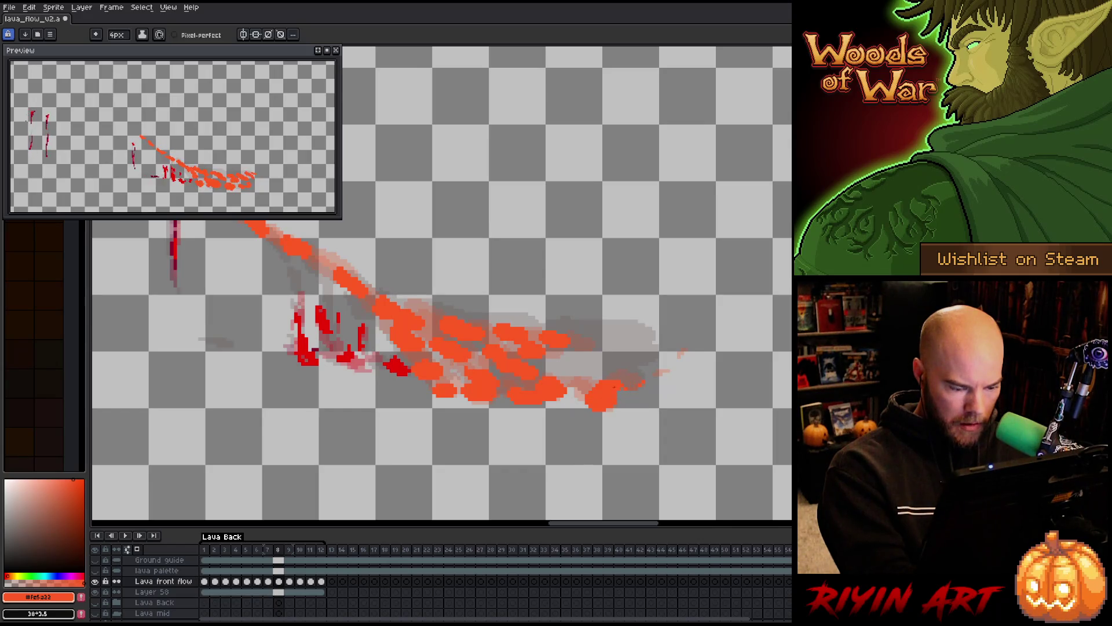
key(Right)
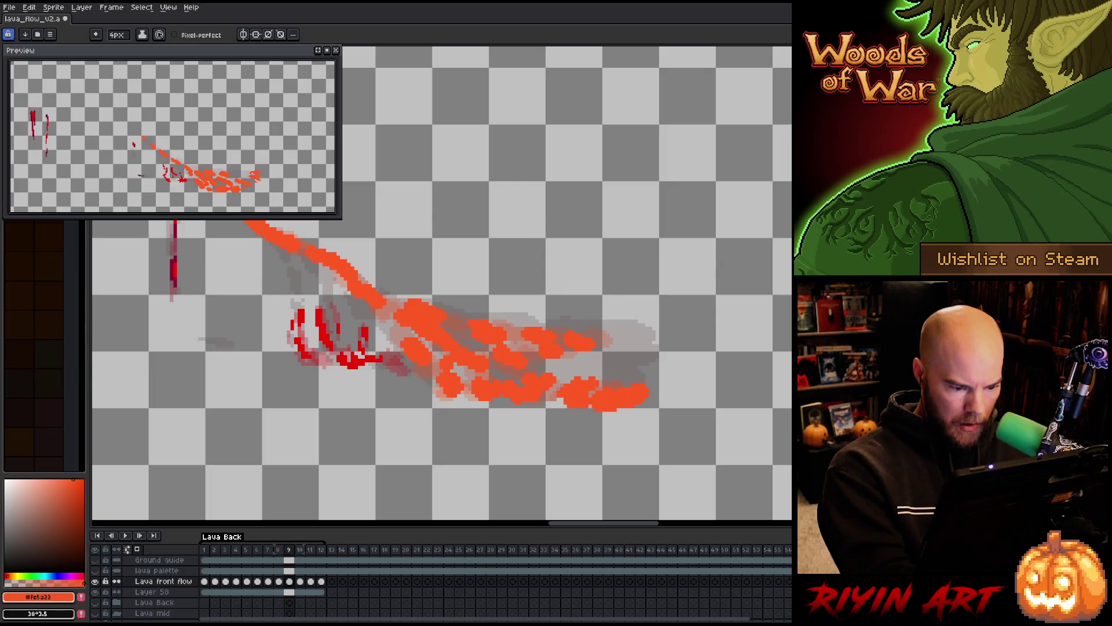
key(Right)
drag(591, 405, 560, 399)
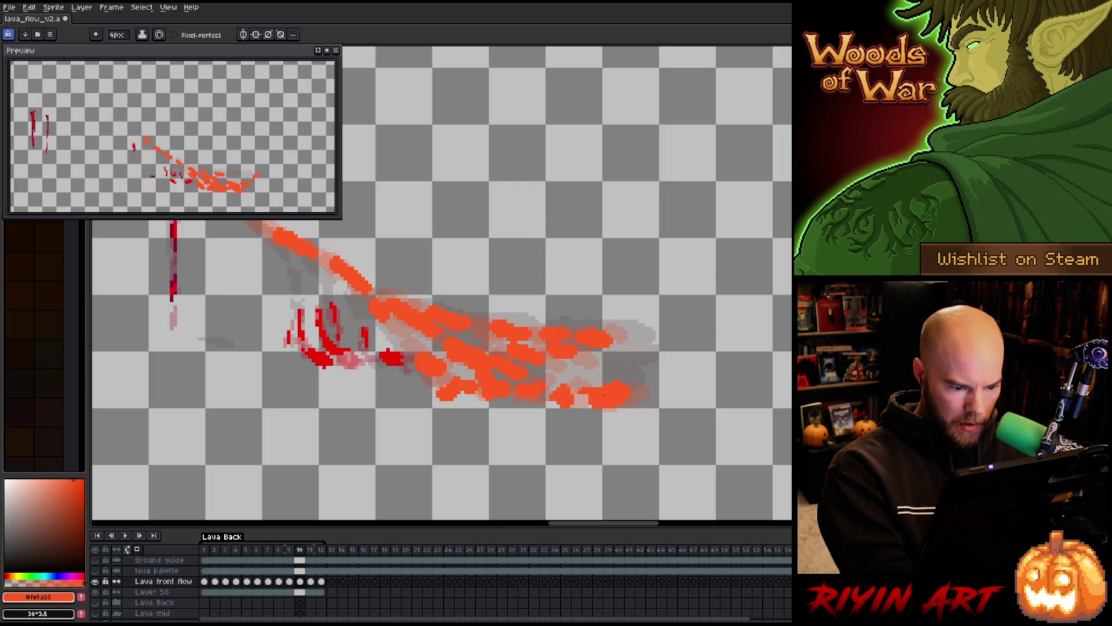
key(Right)
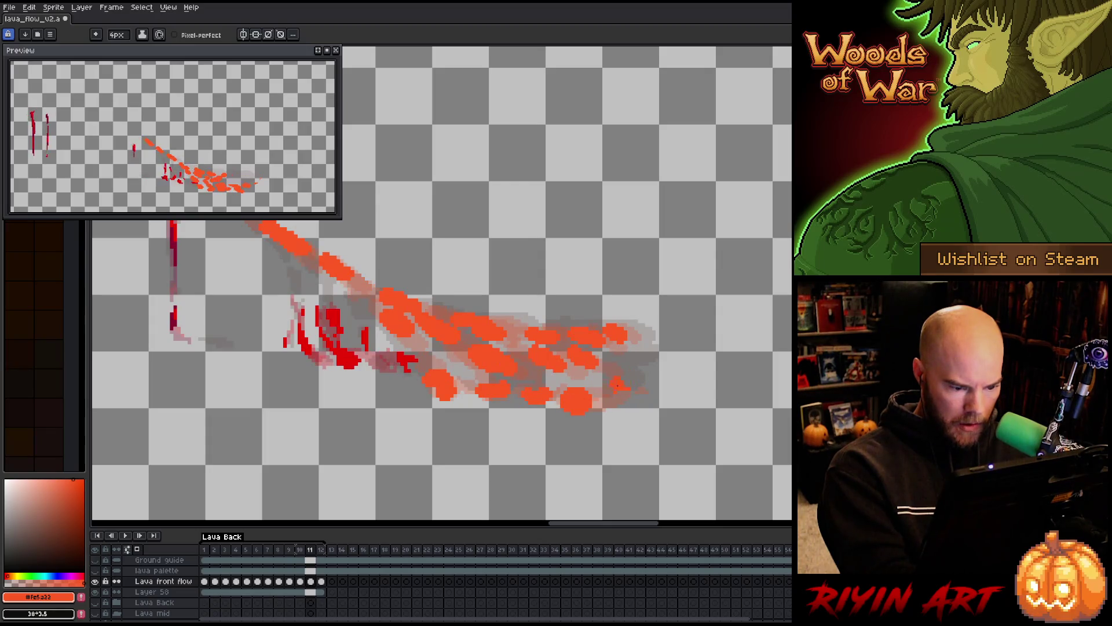
key(b)
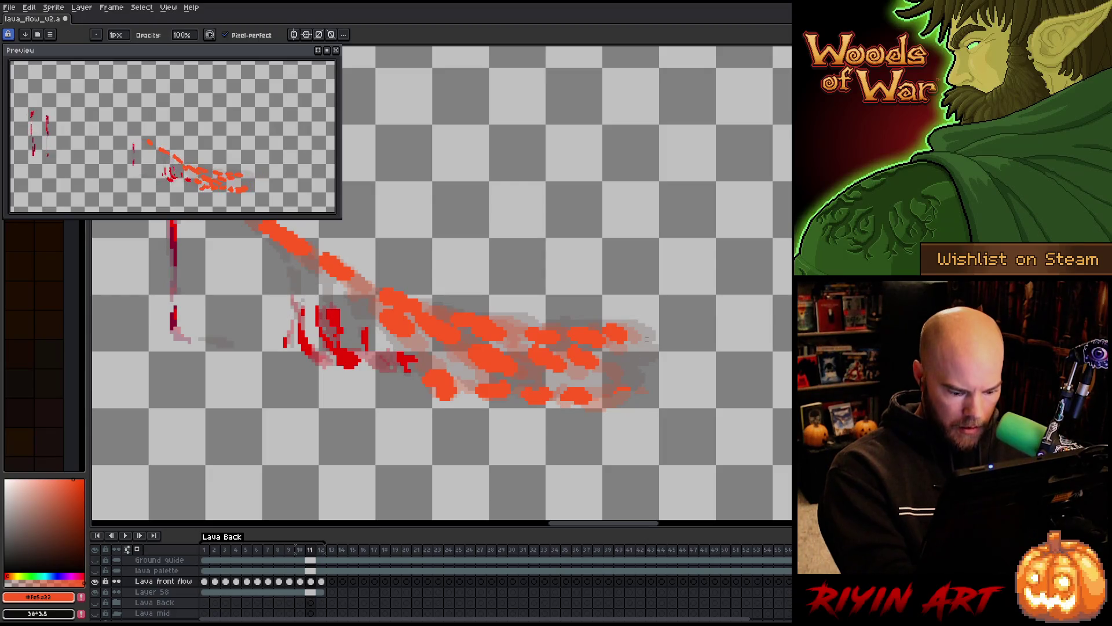
key(Left)
key(Right)
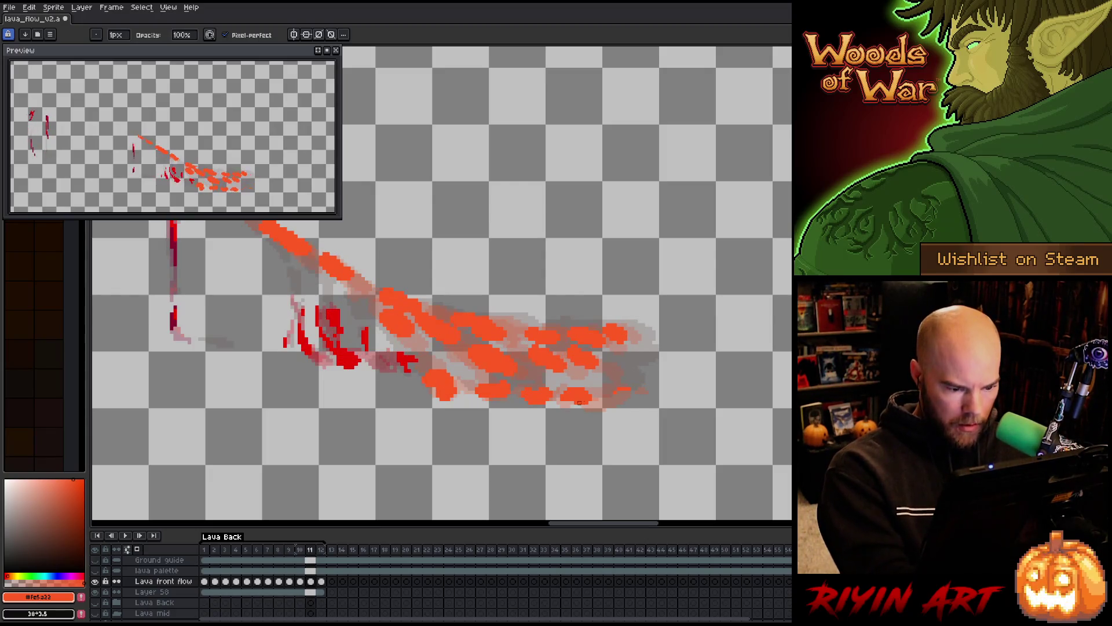
key(e)
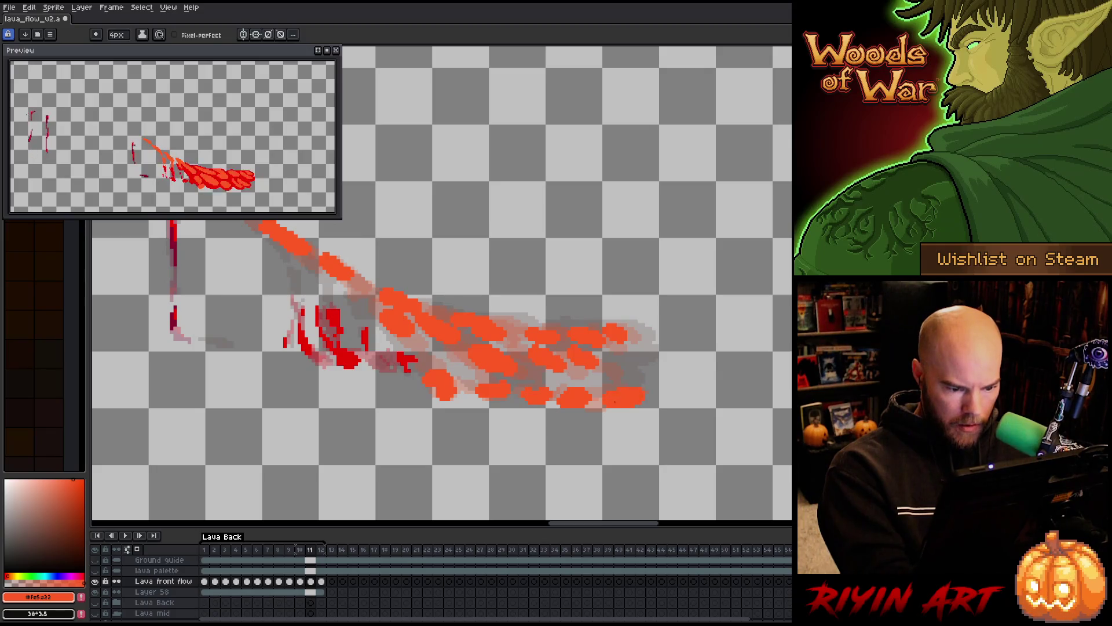
key(Right)
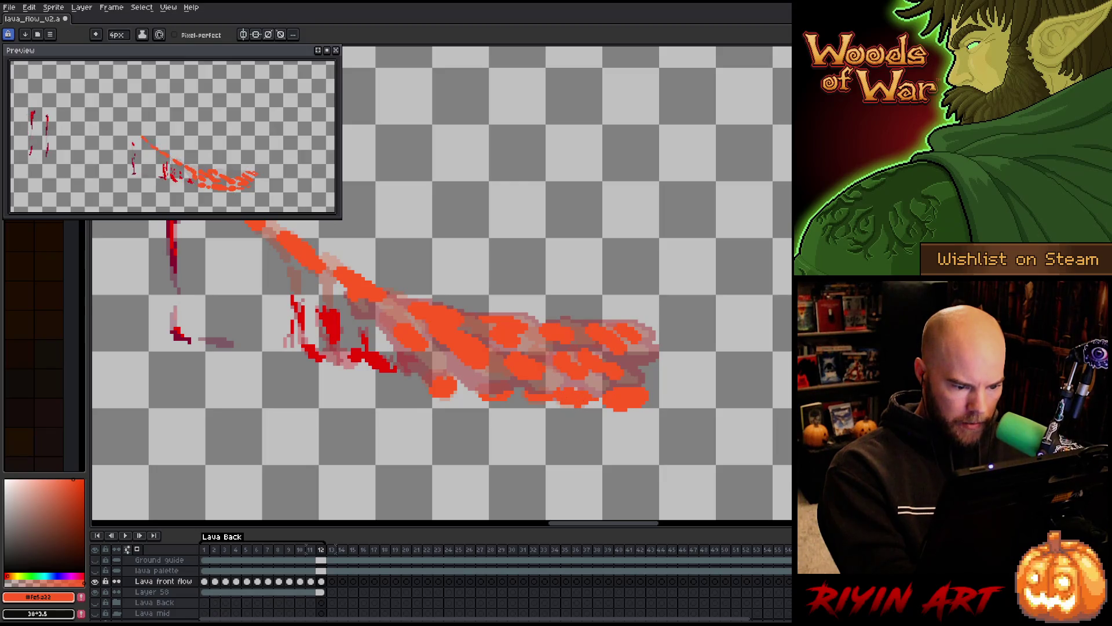
key(Right)
key(Left)
key(b)
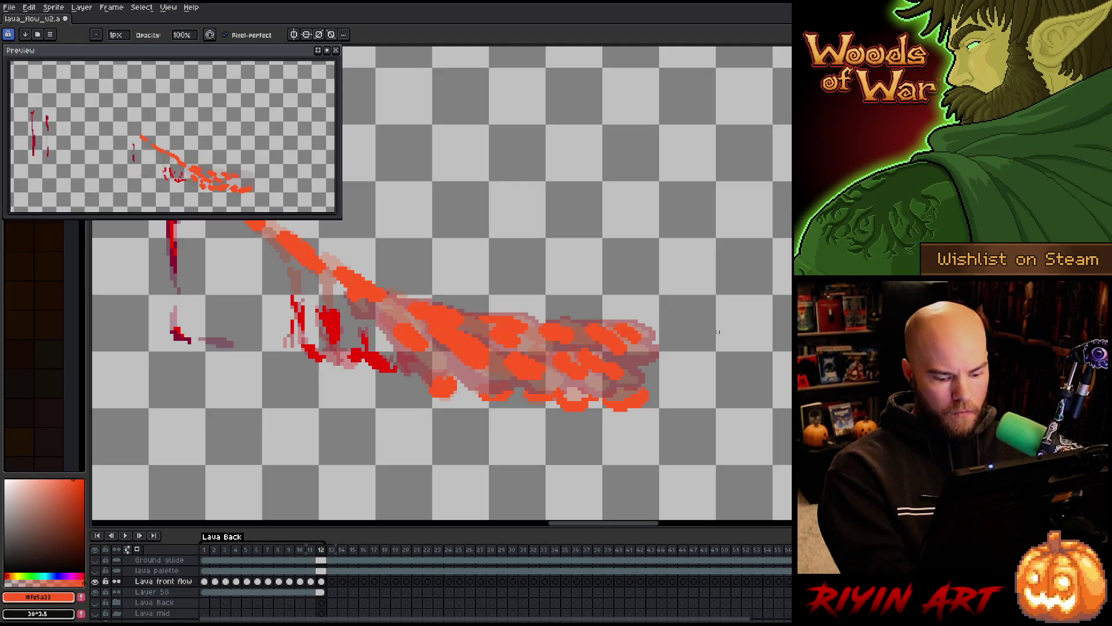
key(Right)
key(Right)
key(Right)
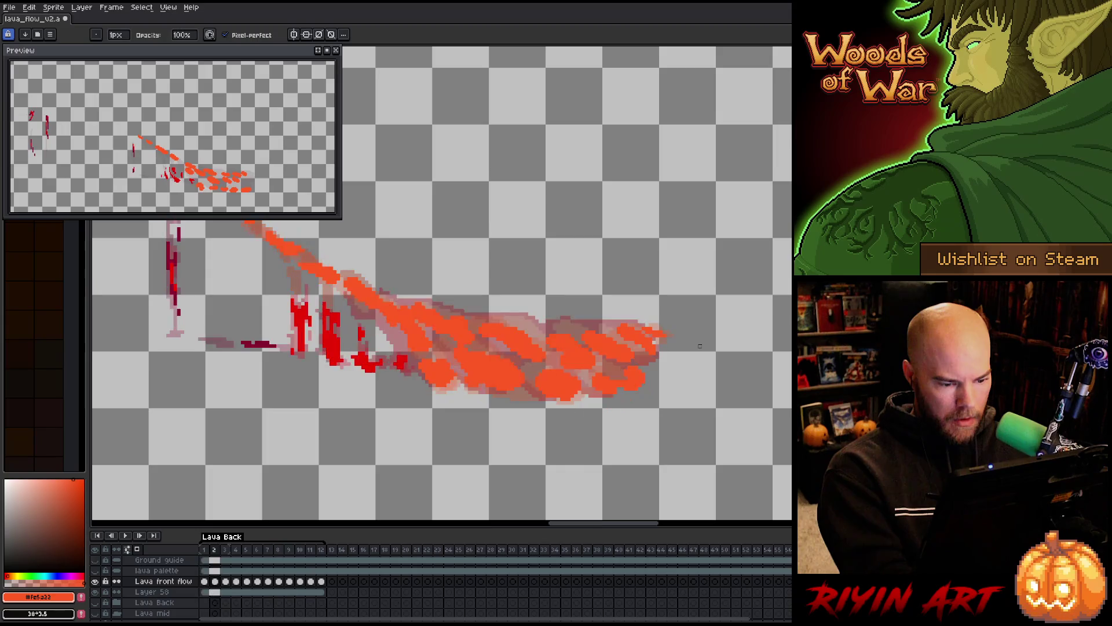
key(Return)
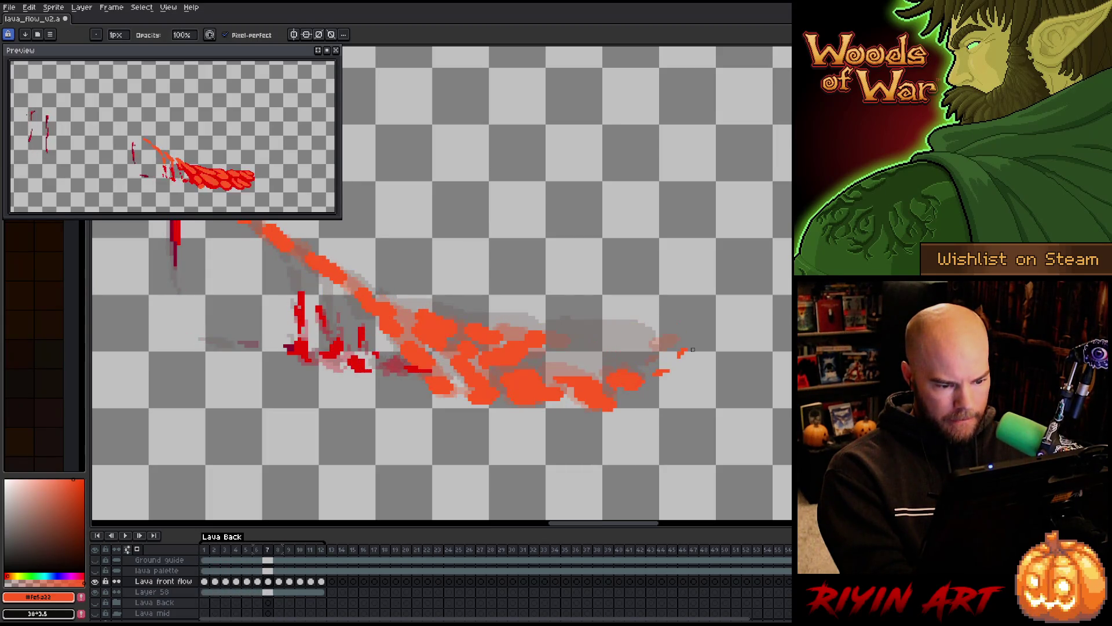
key(e)
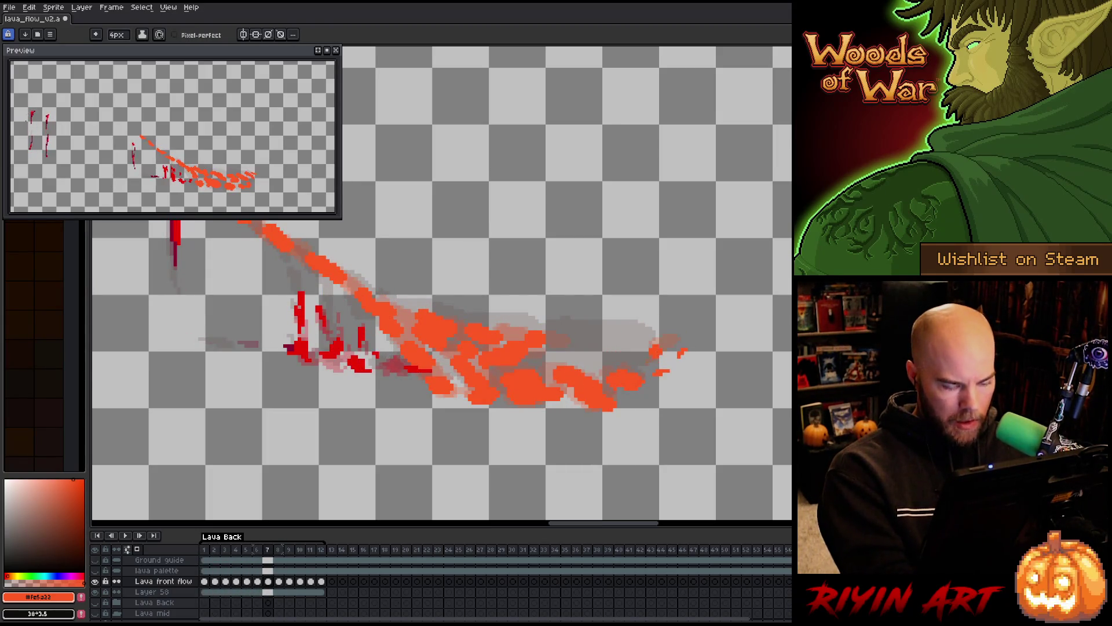
key(Right)
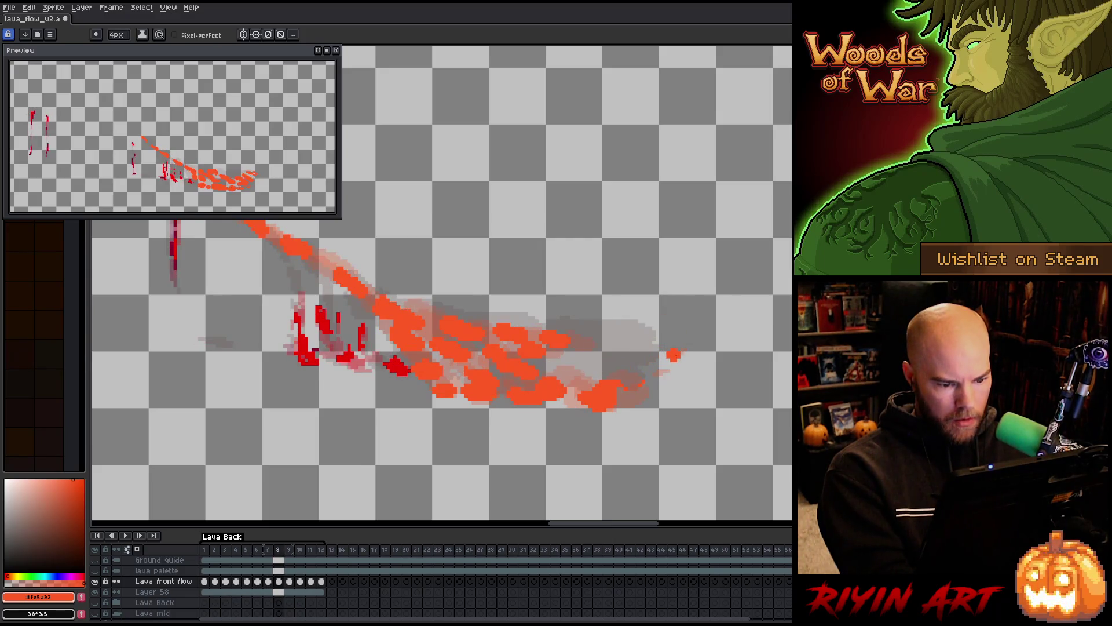
key(Left)
key(Right)
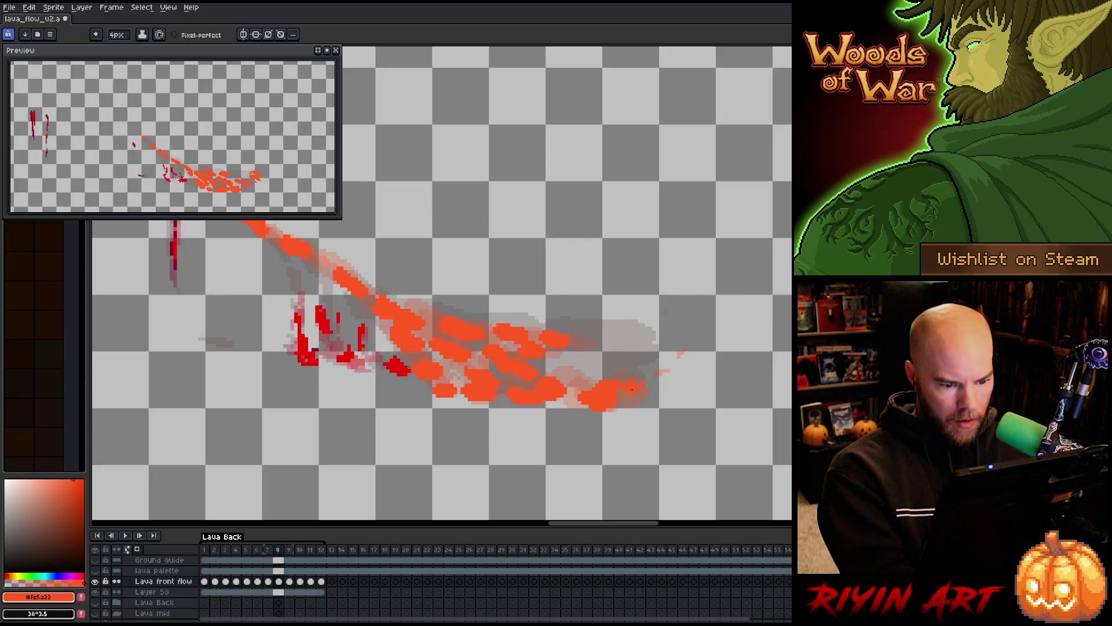
key(Right)
key(Right)
key(Left)
key(Right)
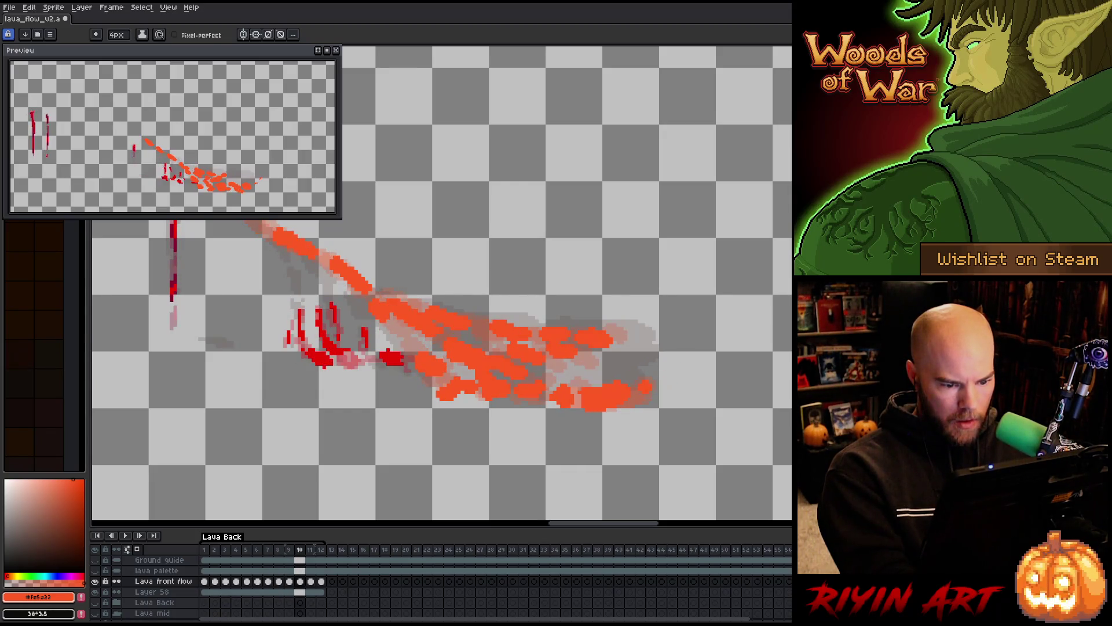
key(Right)
key(Right)
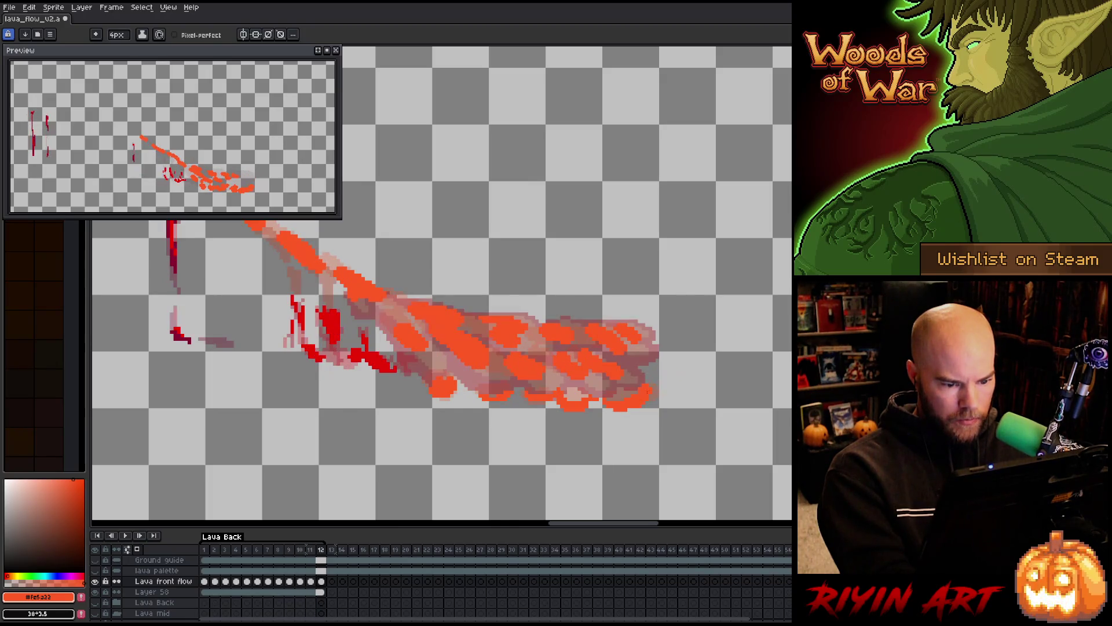
key(b)
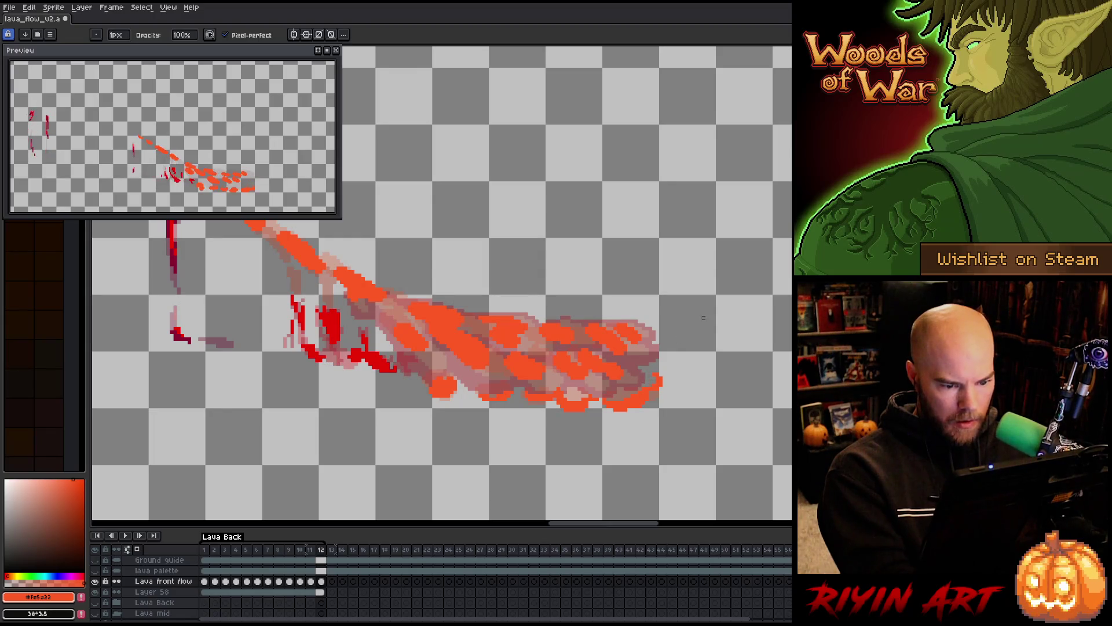
key(Right)
Draw small orange droplet trails past the lava's right tip on frames 1 and 2.
drag(661, 395, 624, 413)
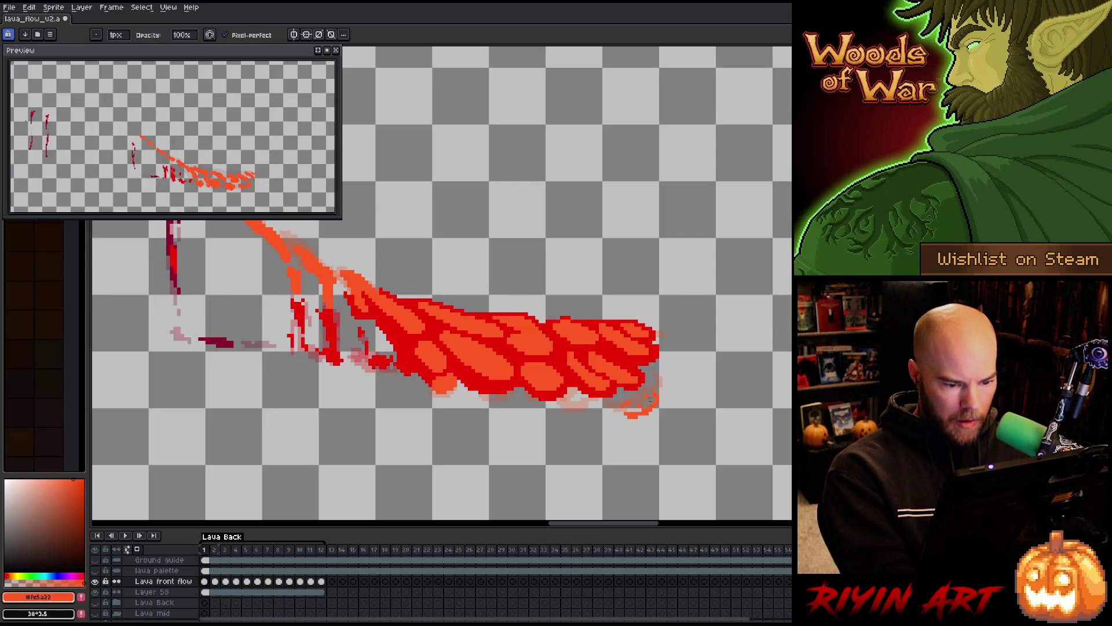
drag(674, 372, 678, 391)
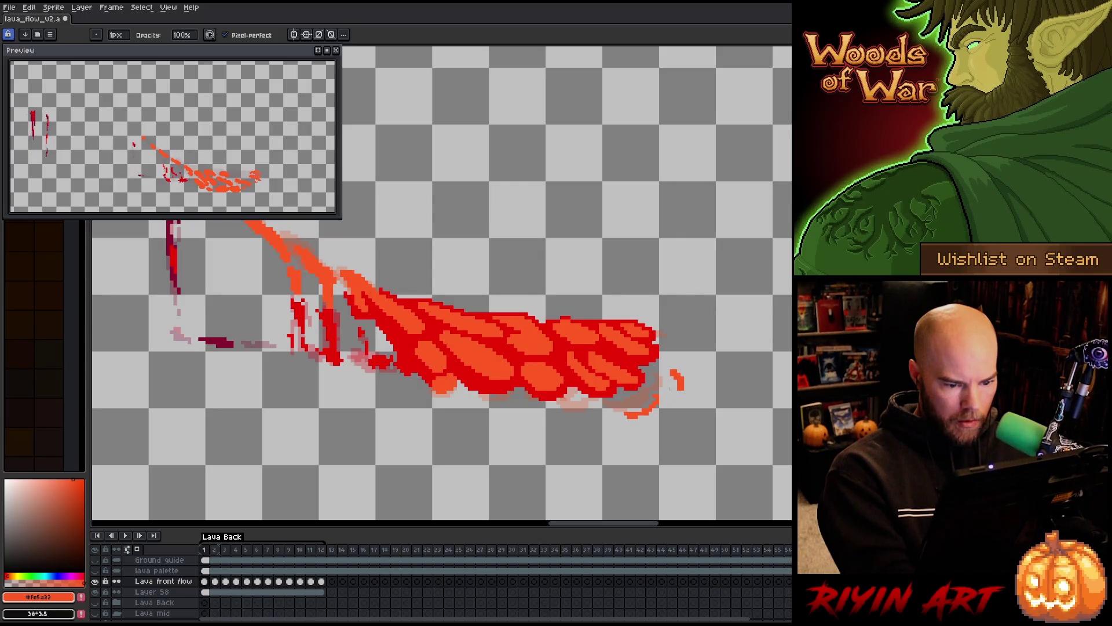
drag(596, 403, 580, 414)
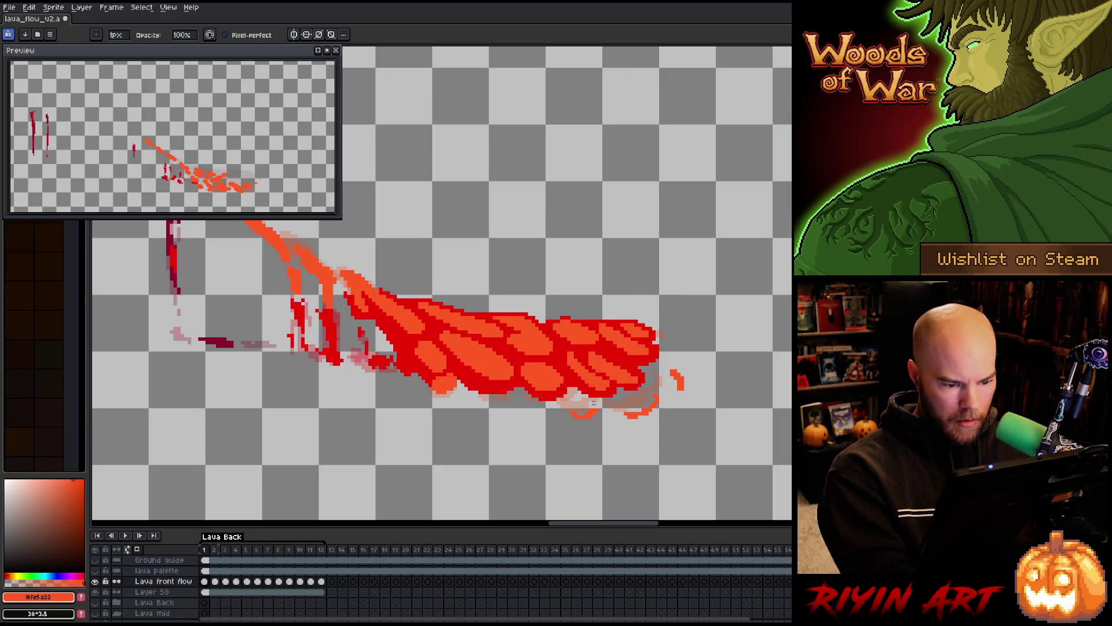
key(period)
key(e)
key(b)
drag(665, 403, 650, 421)
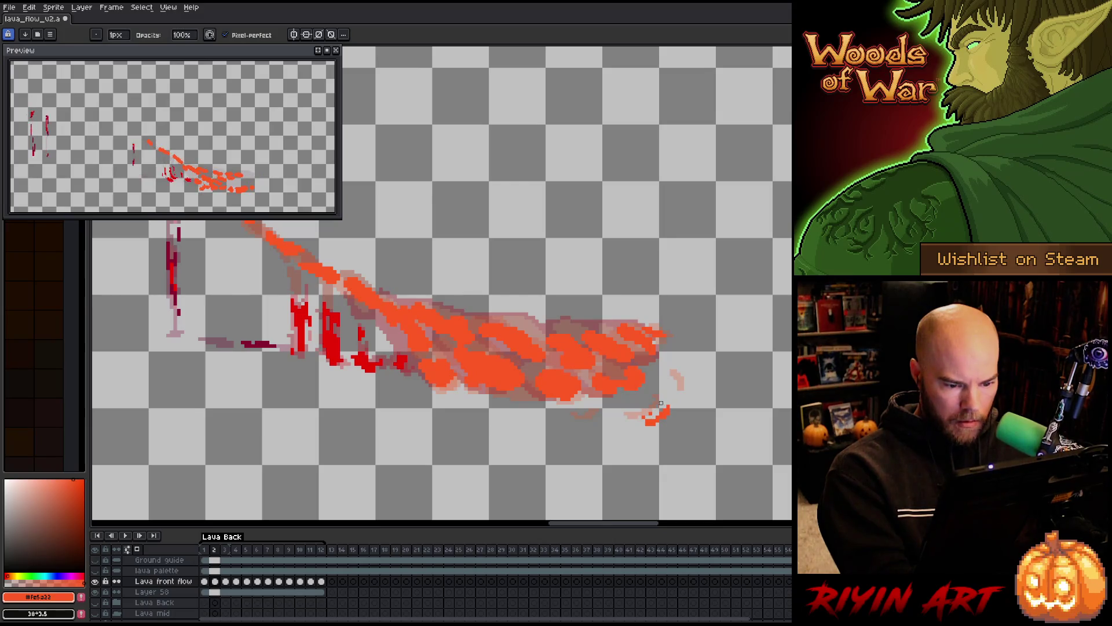
drag(676, 375, 682, 382)
key(ctrl+z)
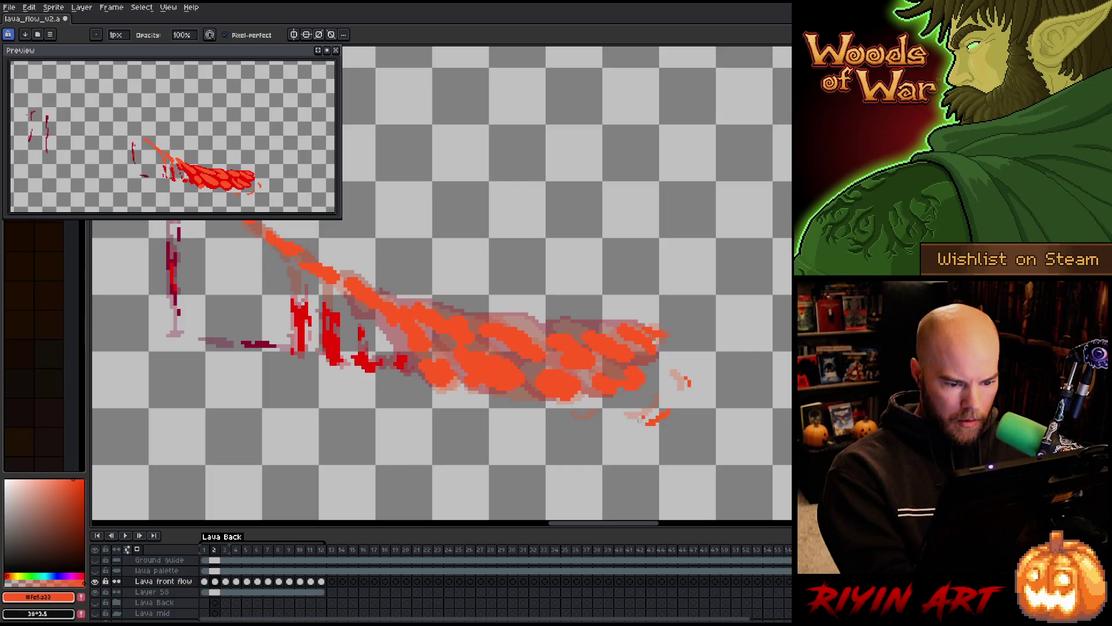
Paint orange droplet pixels past the lava tip on frames 8 and 9 with the 1px pencil.
key(period)
key(period)
key(period)
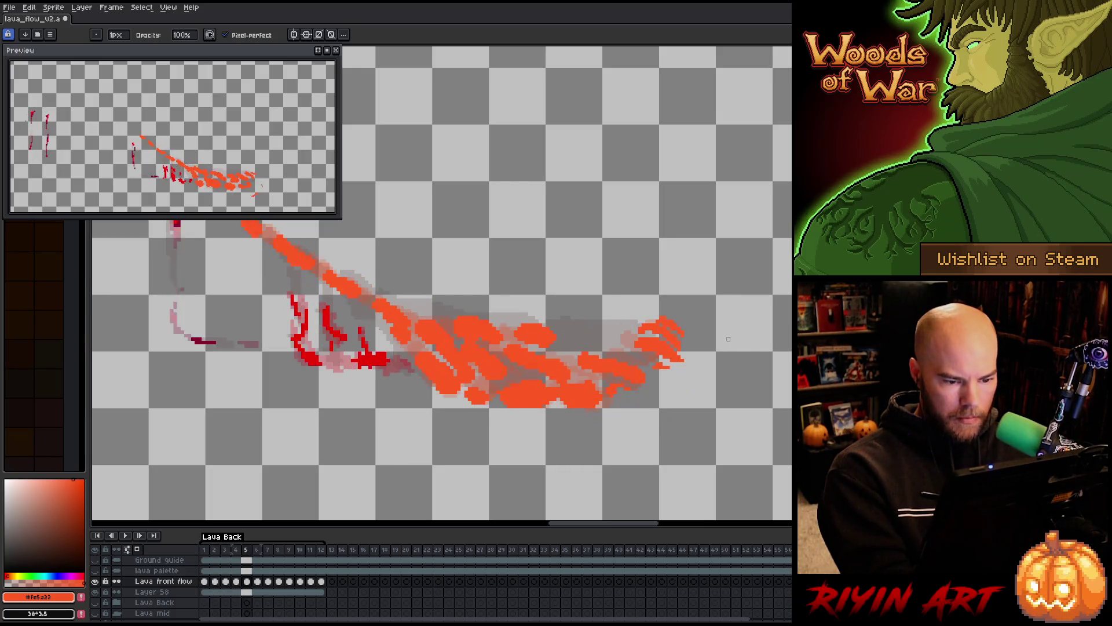
key(comma)
key(comma)
key(period)
key(e)
key(comma)
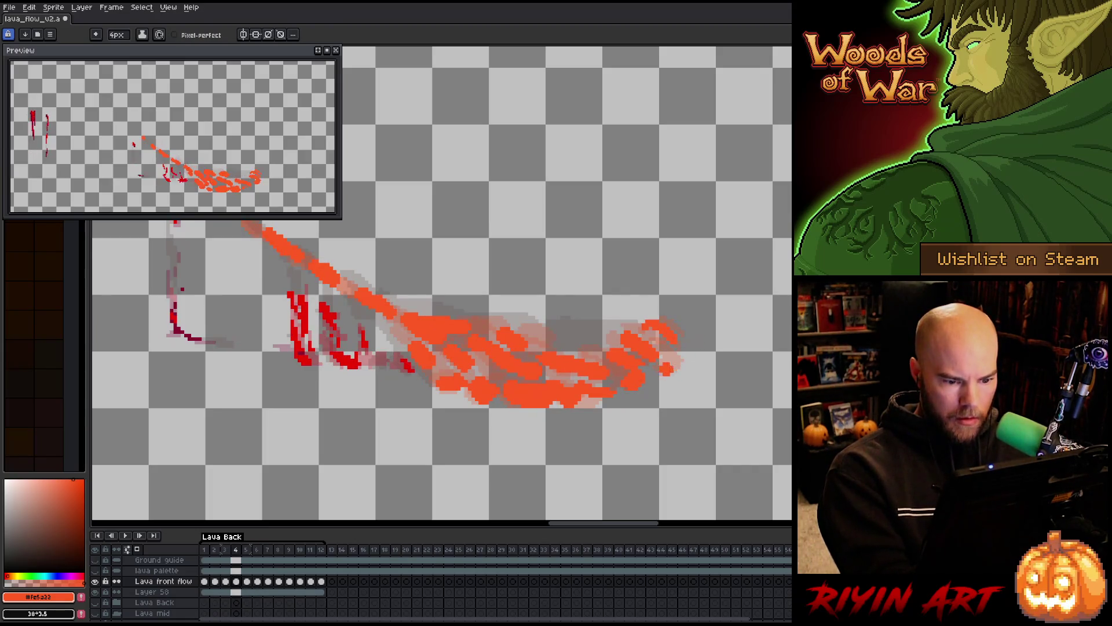
key(period)
key(period)
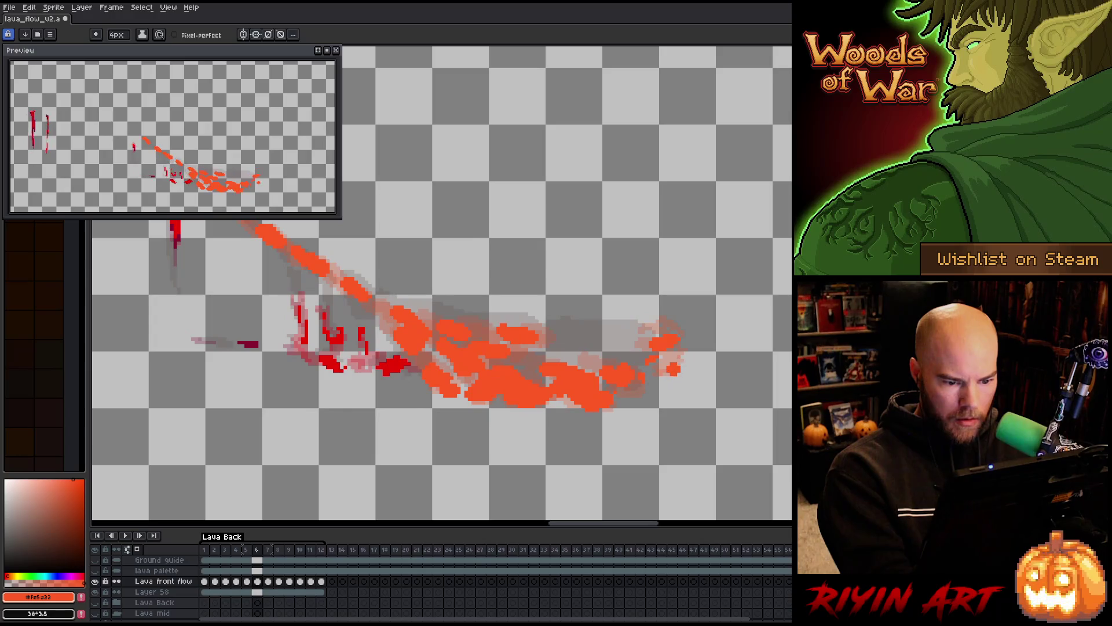
key(period)
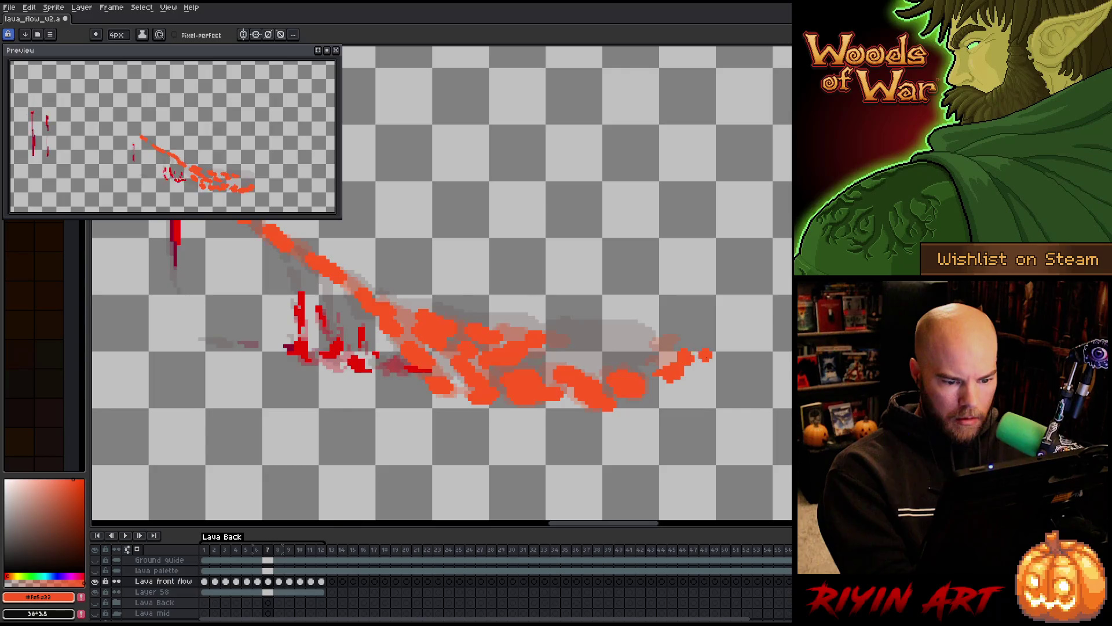
key(period)
key(b)
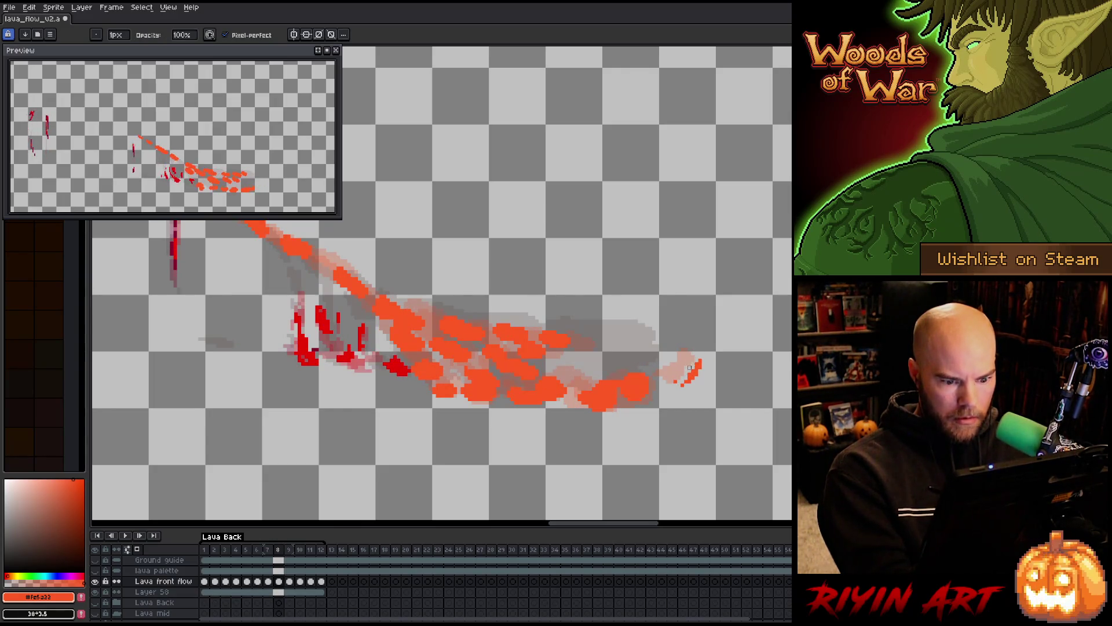
drag(670, 374, 681, 380)
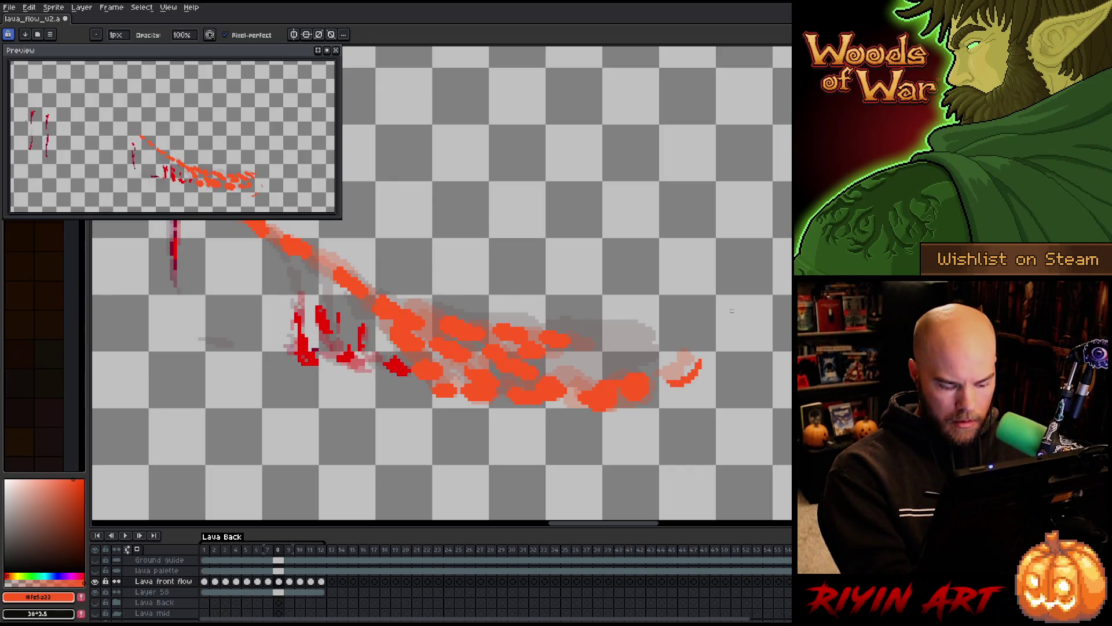
key(period)
drag(702, 382, 706, 364)
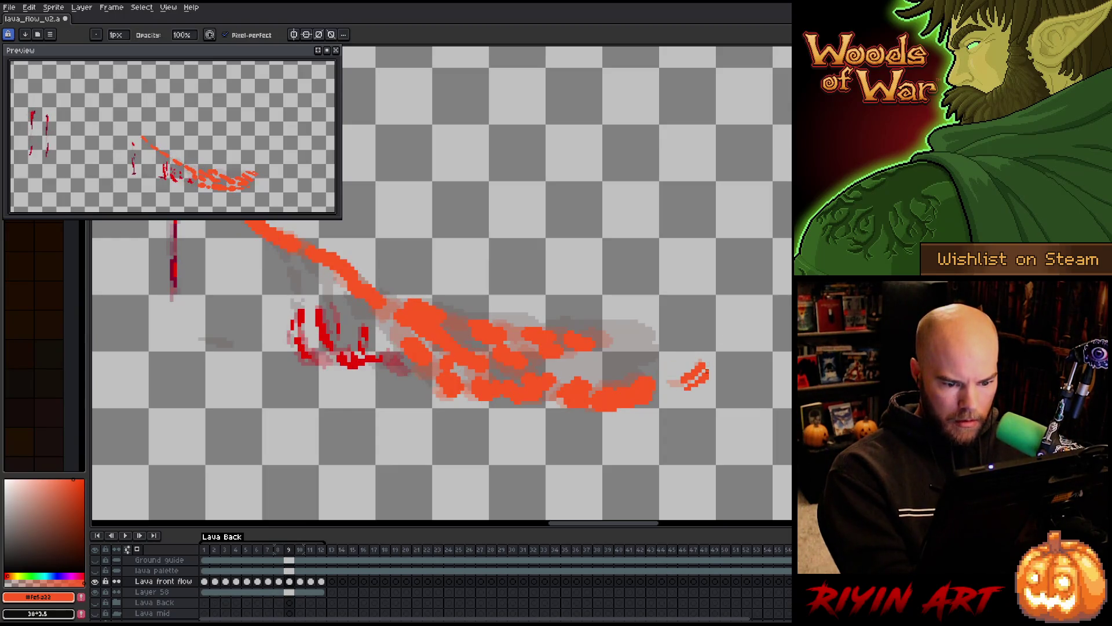
Play the animation to check the droplets, then review frames 5 through 9.
key(period)
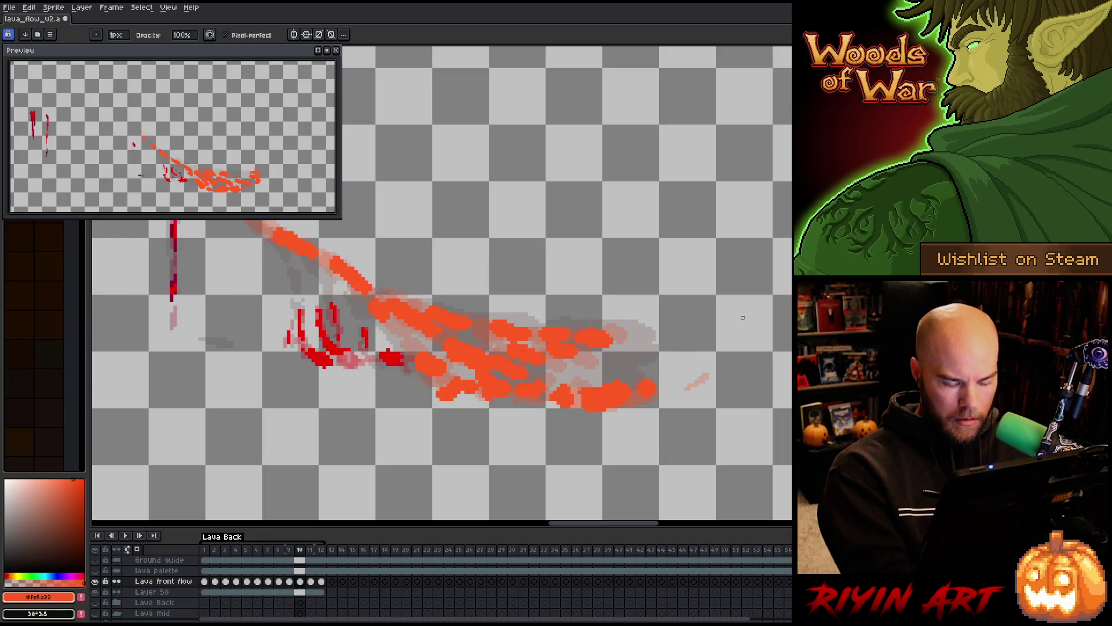
key(Return)
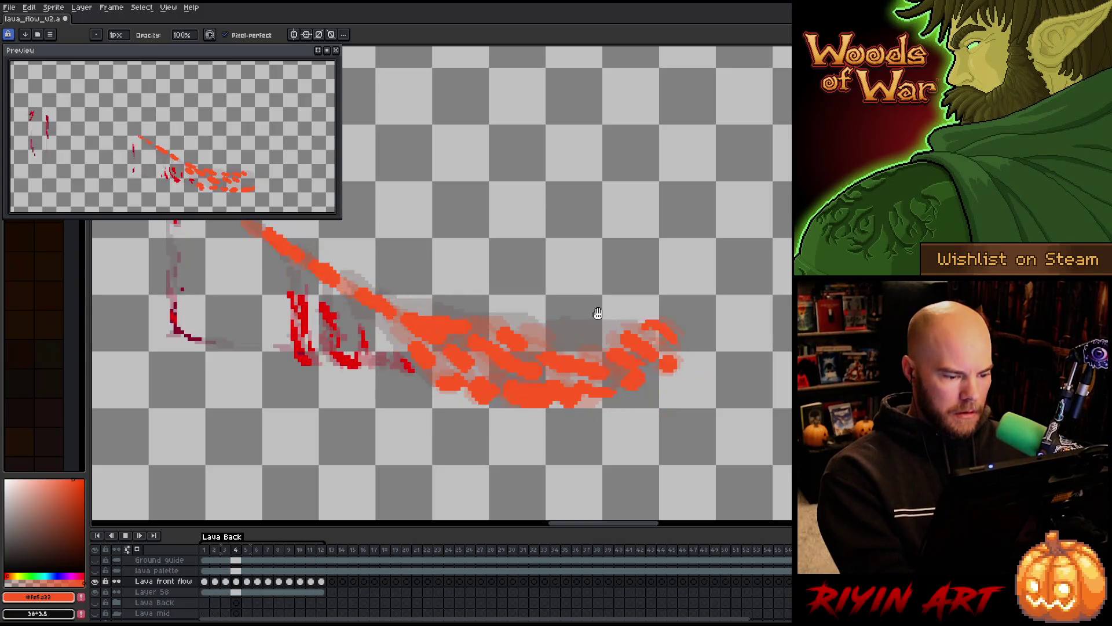
key(Return)
key(b)
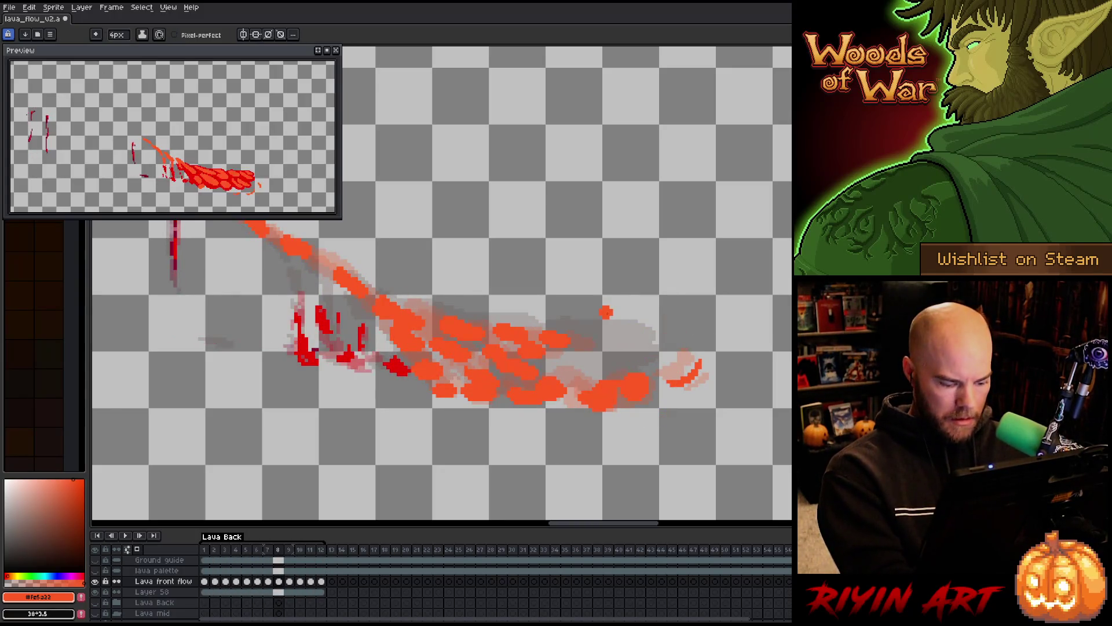
key(Left)
key(Left)
key(Left)
key(Right)
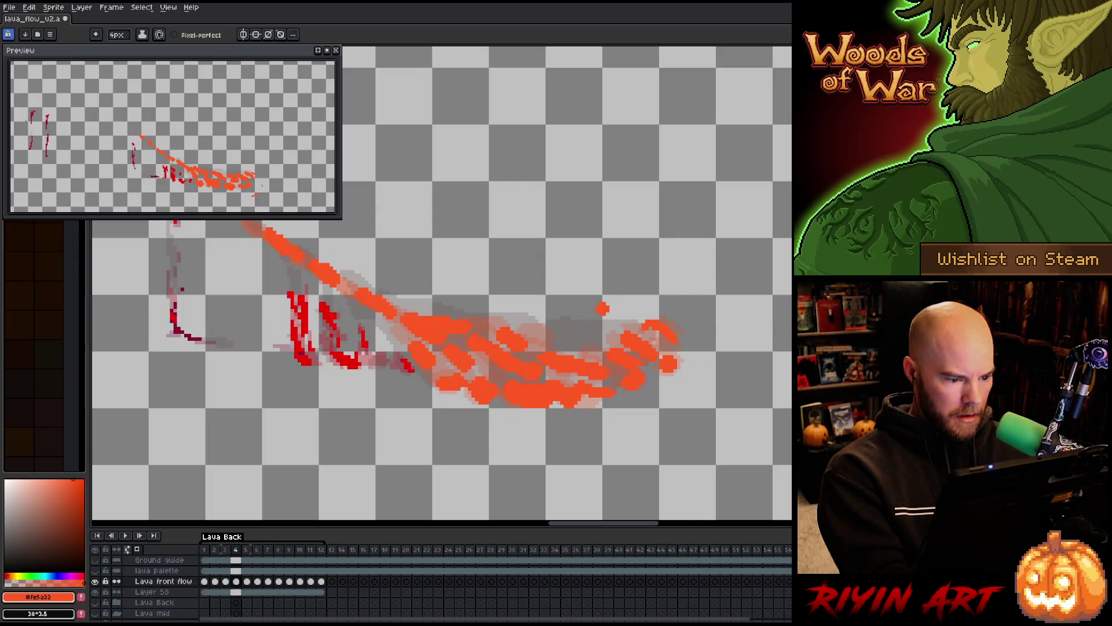
key(Left)
key(Left)
key(Right)
key(Right)
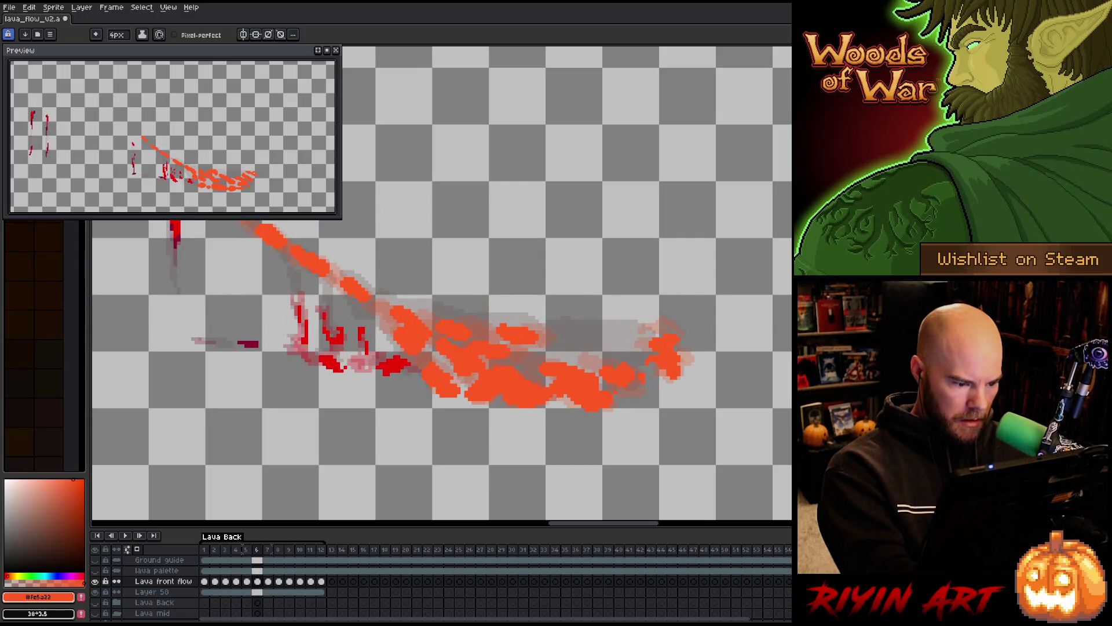
key(Right)
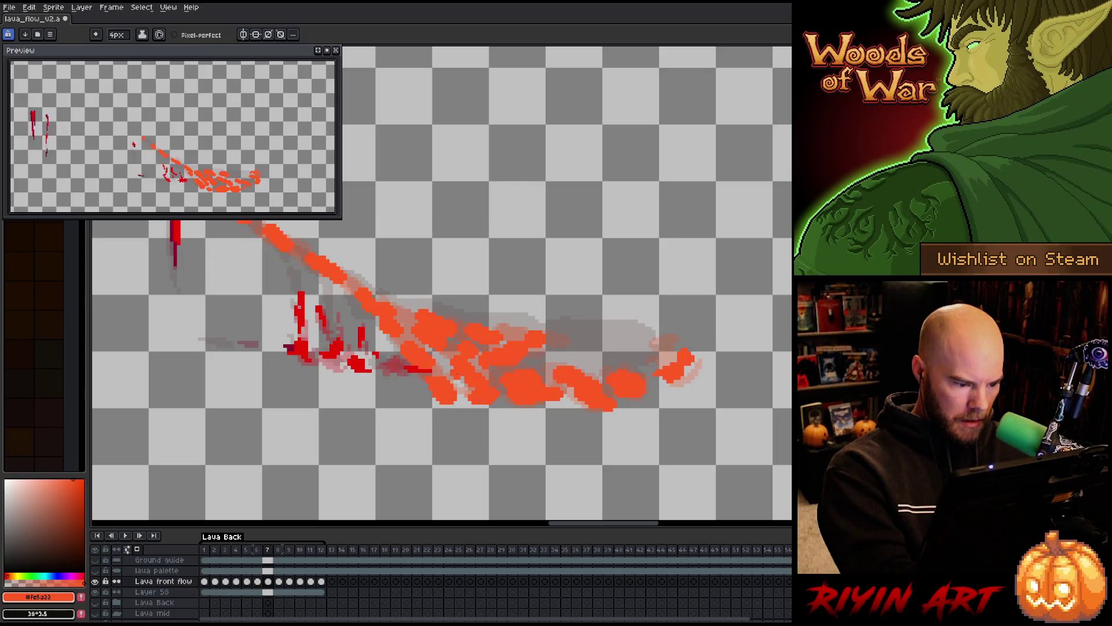
key(Right)
key(b)
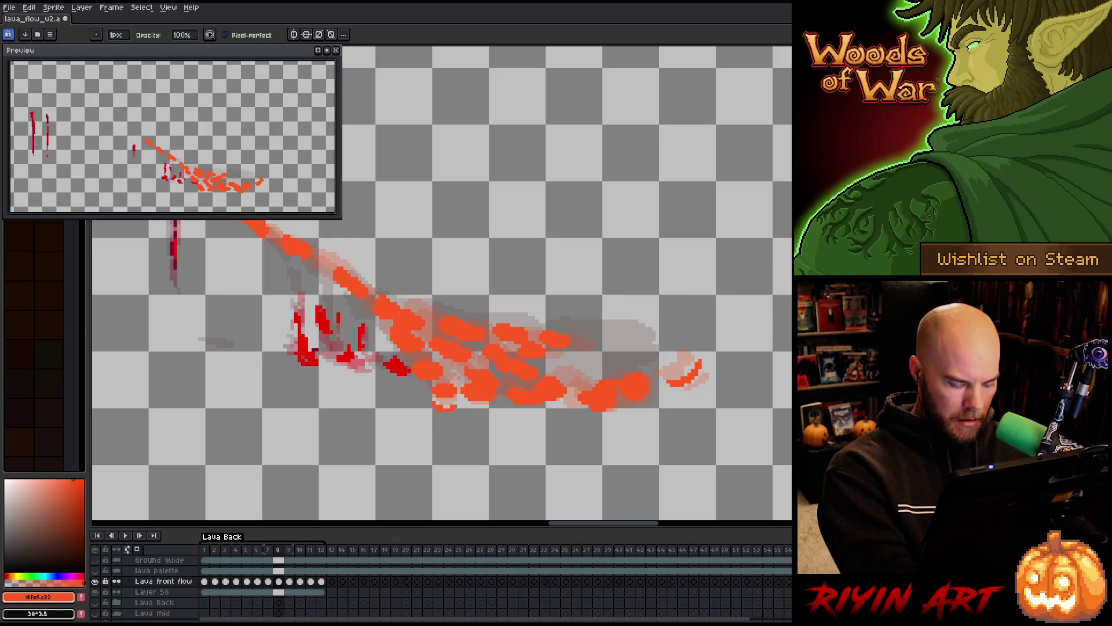
key(Right)
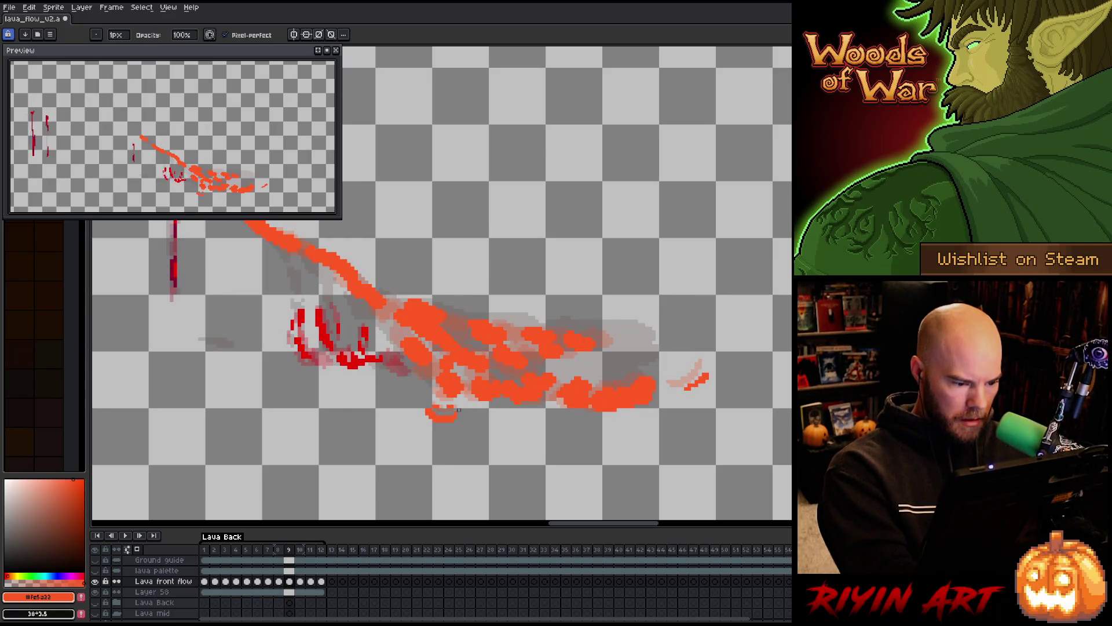
Nudge the small orange stroke below the lava, then paint a droplet under the flow on frame 11.
key(q)
mouse_move(429, 403)
mouse_down()
mouse_move(417, 435)
mouse_move(456, 423)
mouse_up()
click(494, 368)
key(Right)
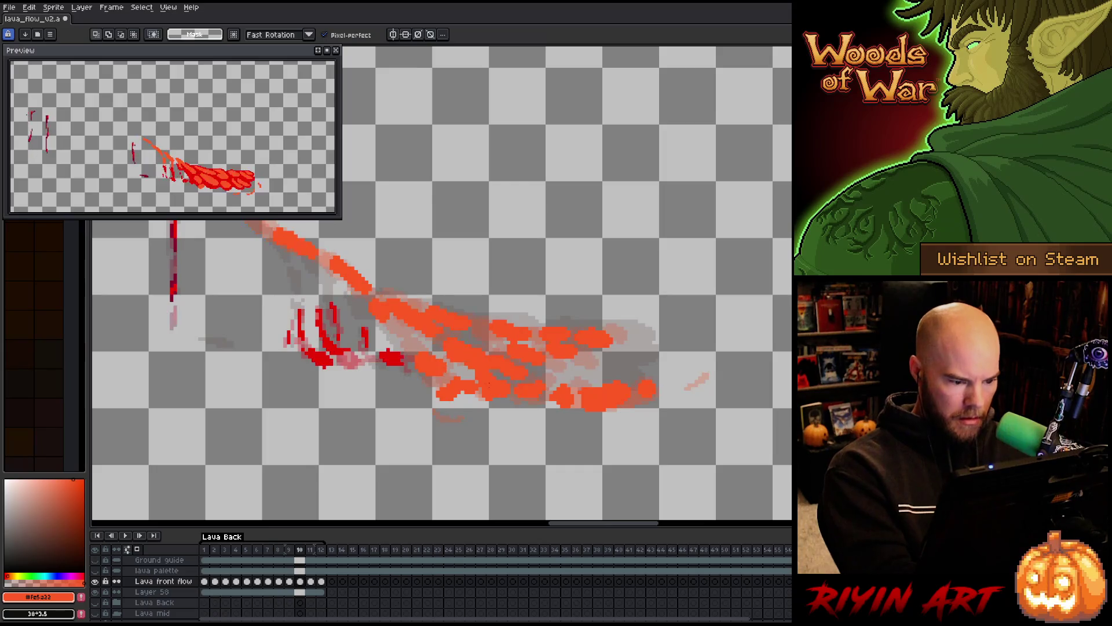
key(b)
key(e)
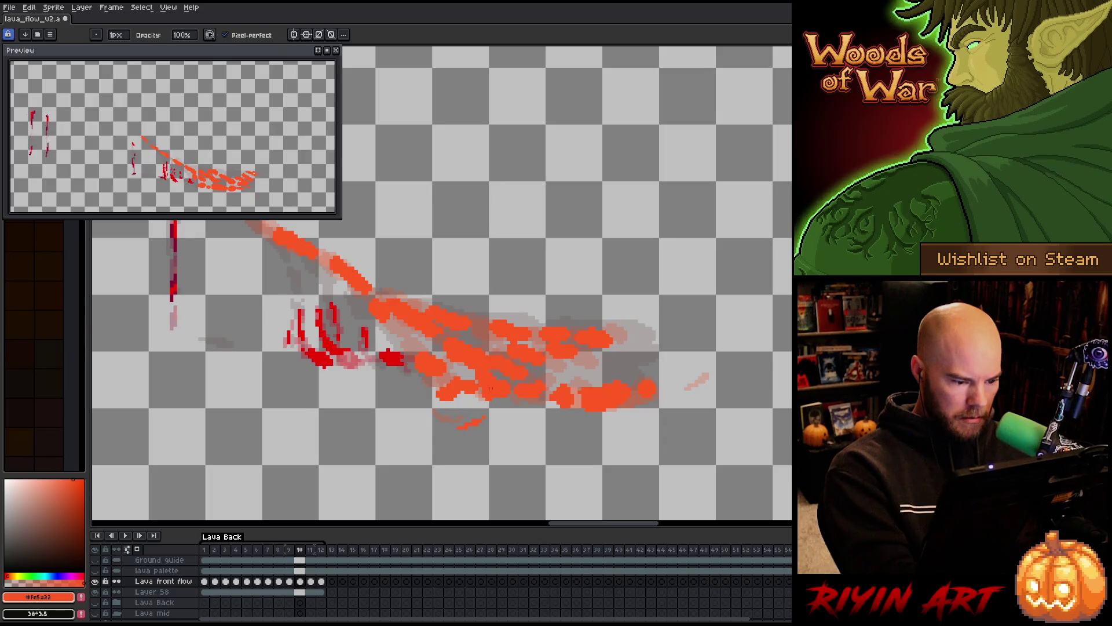
key(Right)
key(b)
mouse_move(491, 429)
mouse_down()
mouse_move(506, 412)
mouse_move(480, 427)
mouse_up()
key(e)
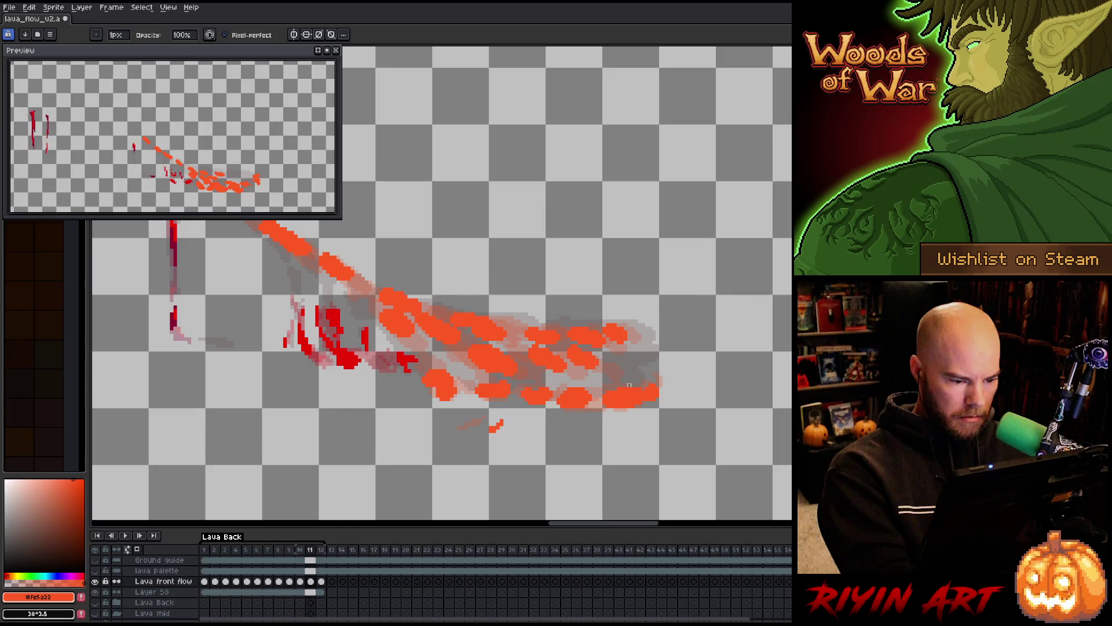
Draw a small curved droplet below the lava flow on the next frame.
key(Right)
key(Right)
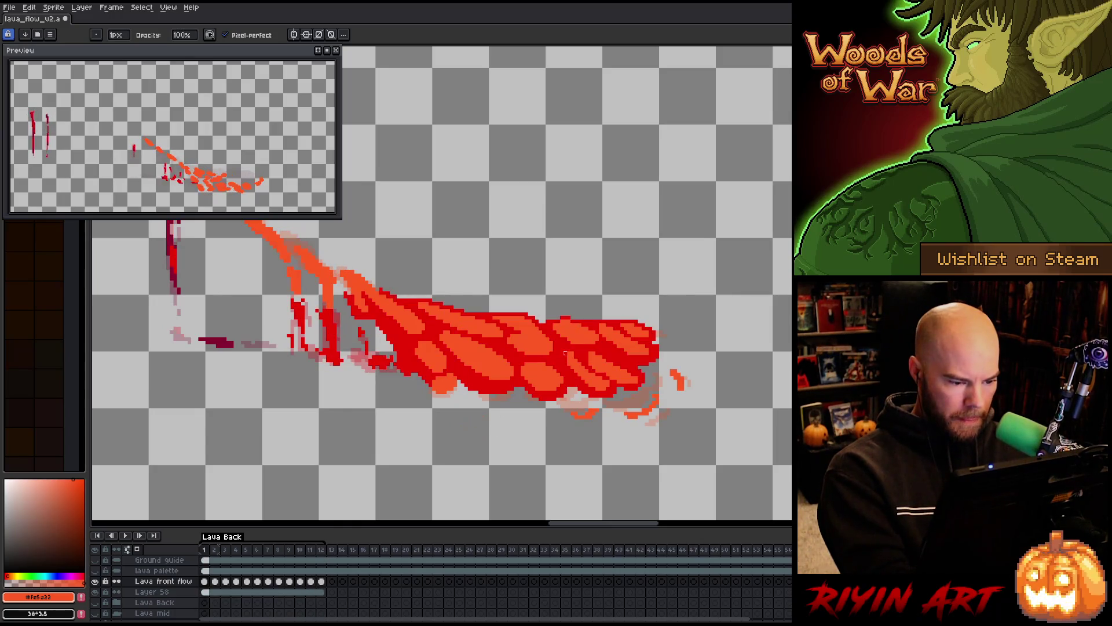
drag(497, 409, 524, 396)
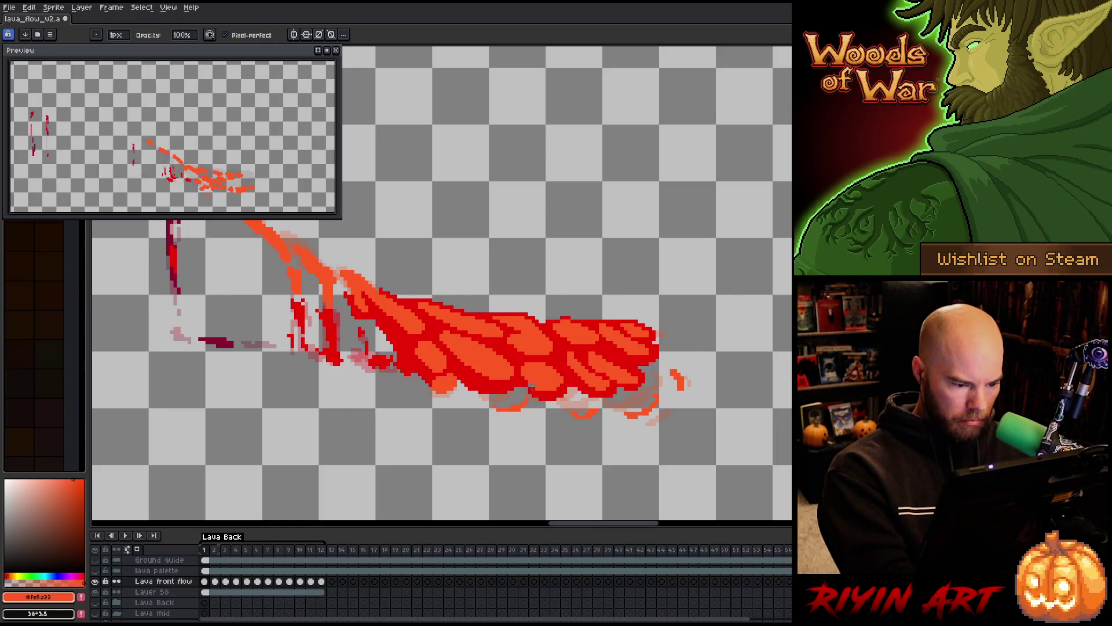
key(e)
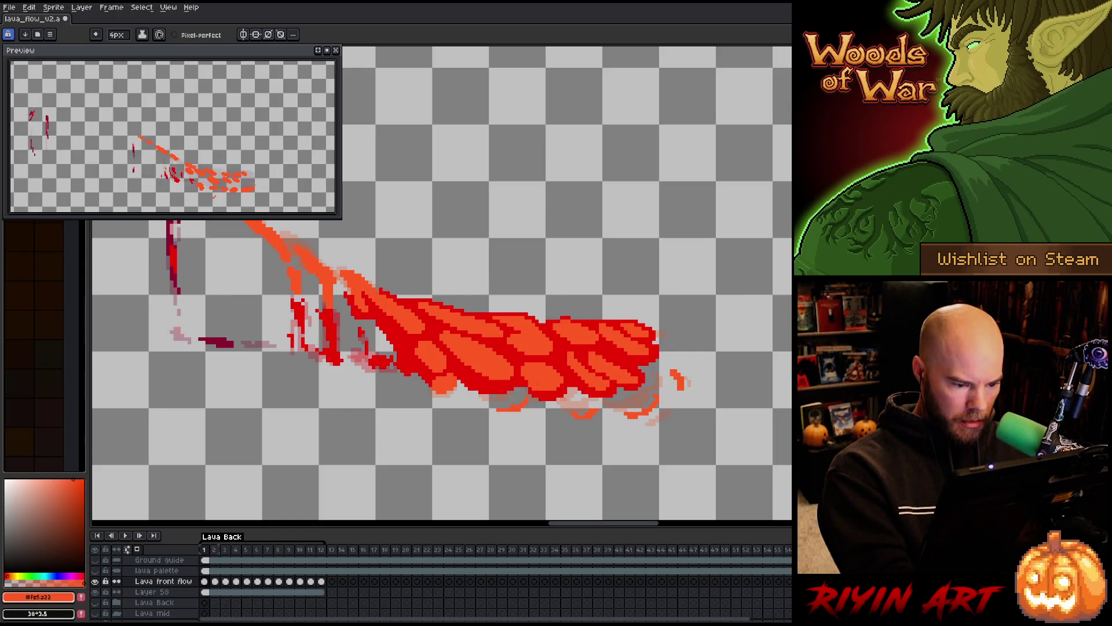
key(Right)
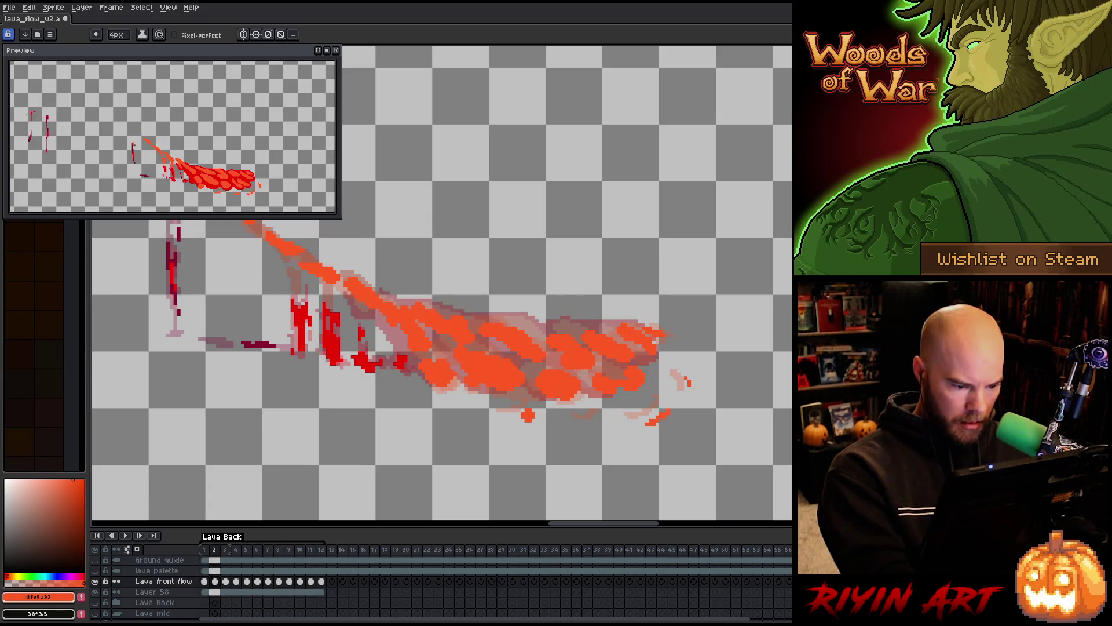
key(b)
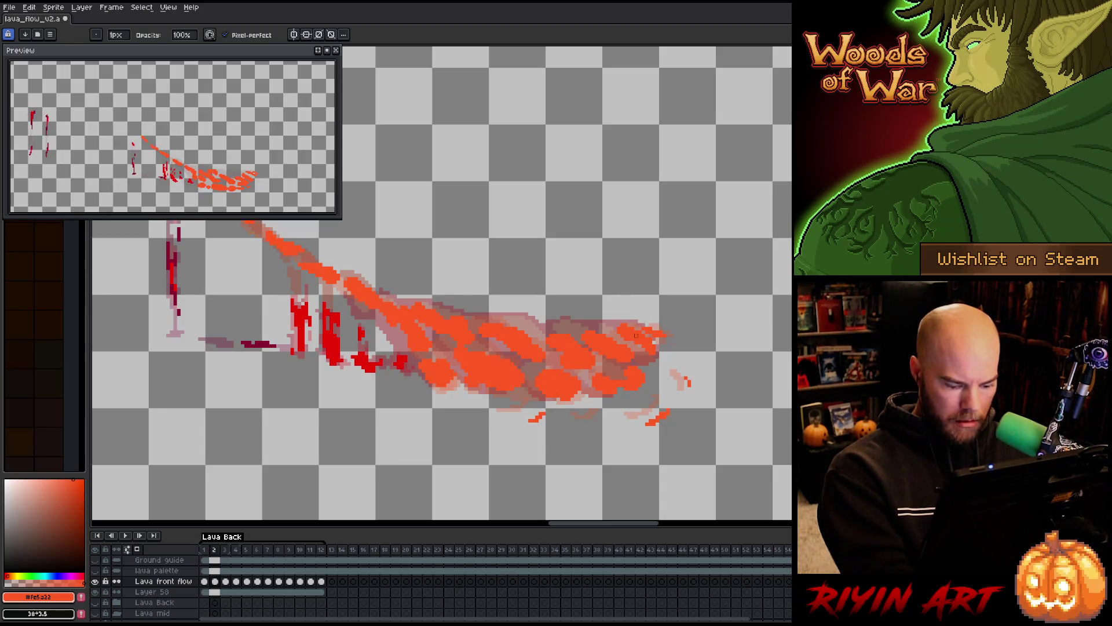
key(Right)
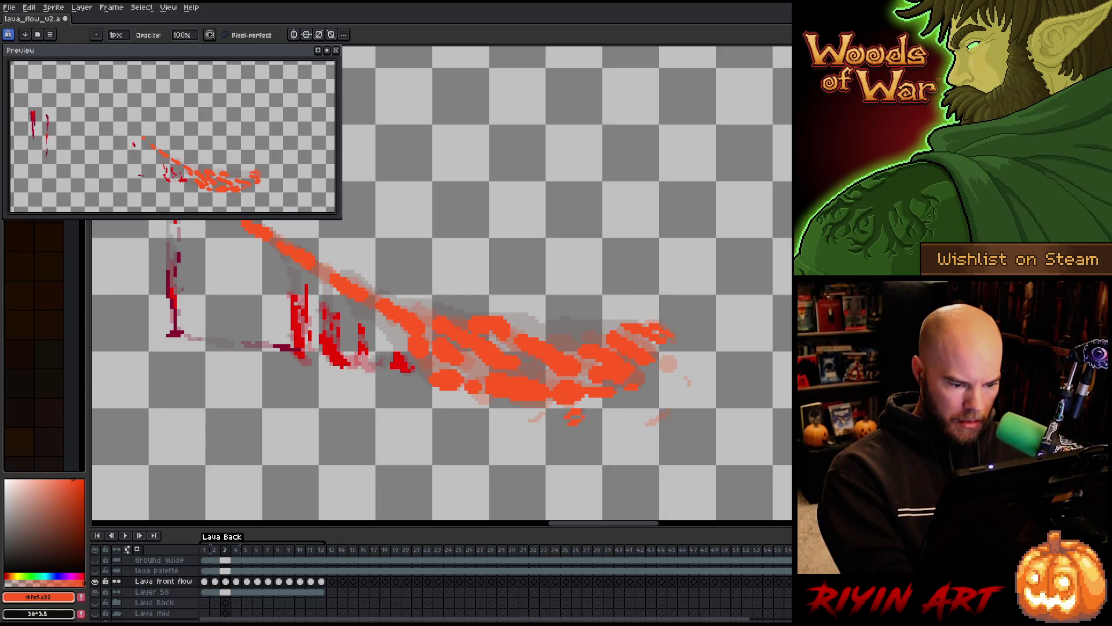
Step through frames 5 to 9 and remove most of the droplet beneath the flow on frame 9.
key(Right)
key(Right)
key(Right)
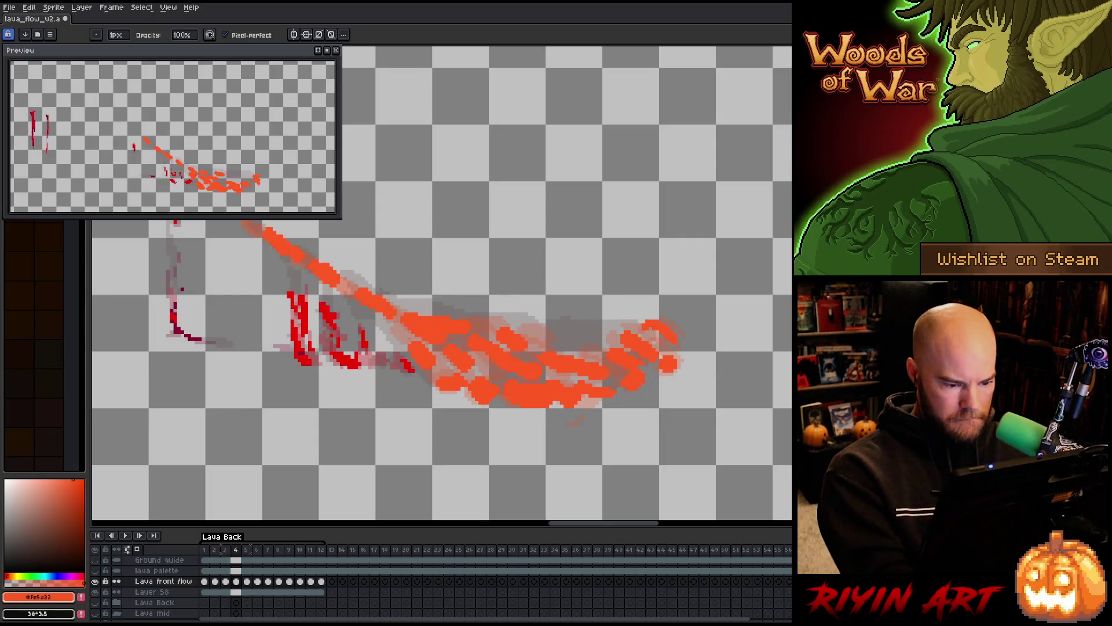
key(Left)
key(Left)
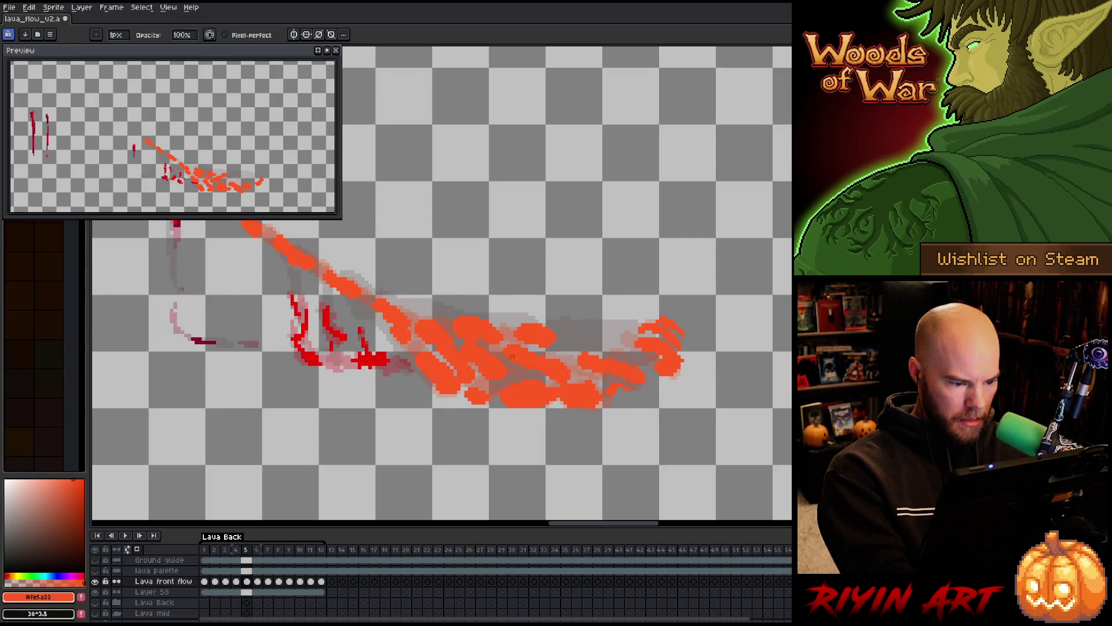
key(Right)
key(e)
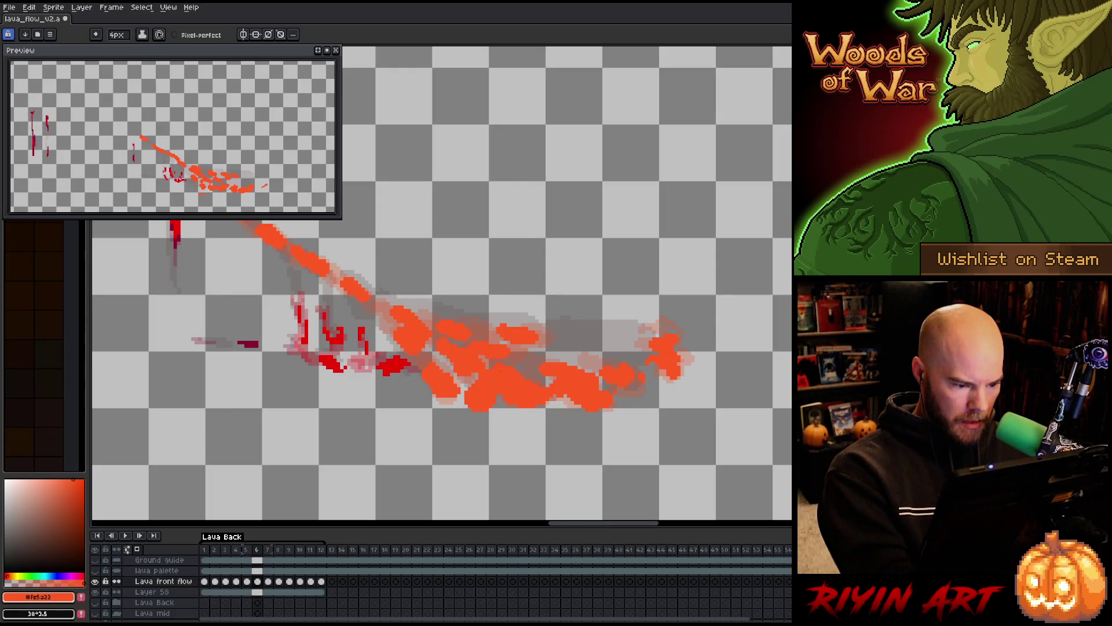
key(Right)
key(b)
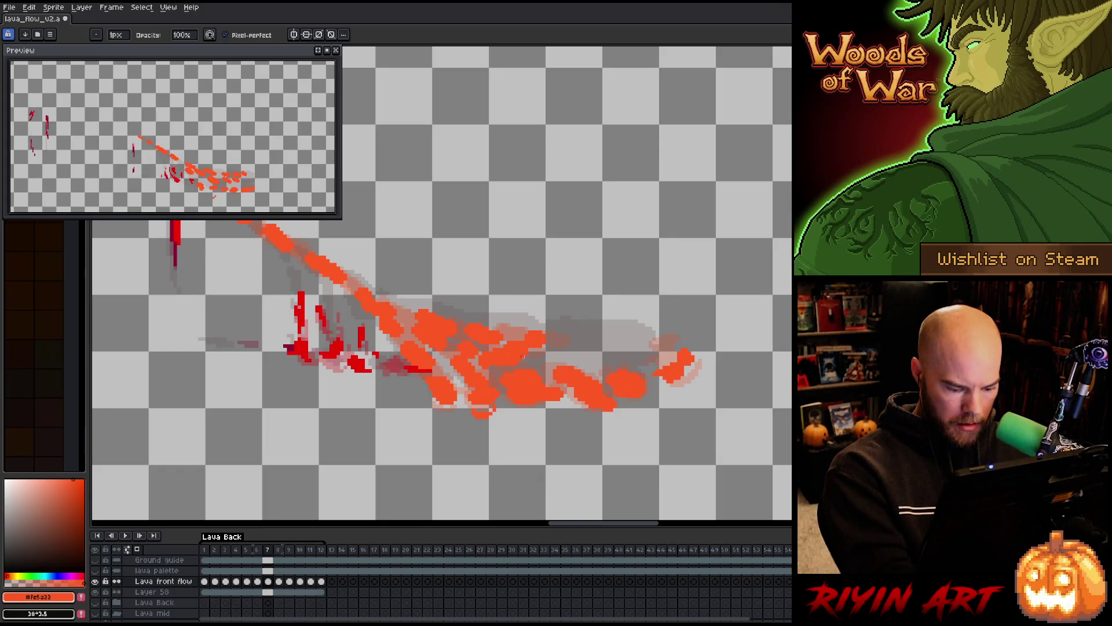
key(period)
key(e)
key(b)
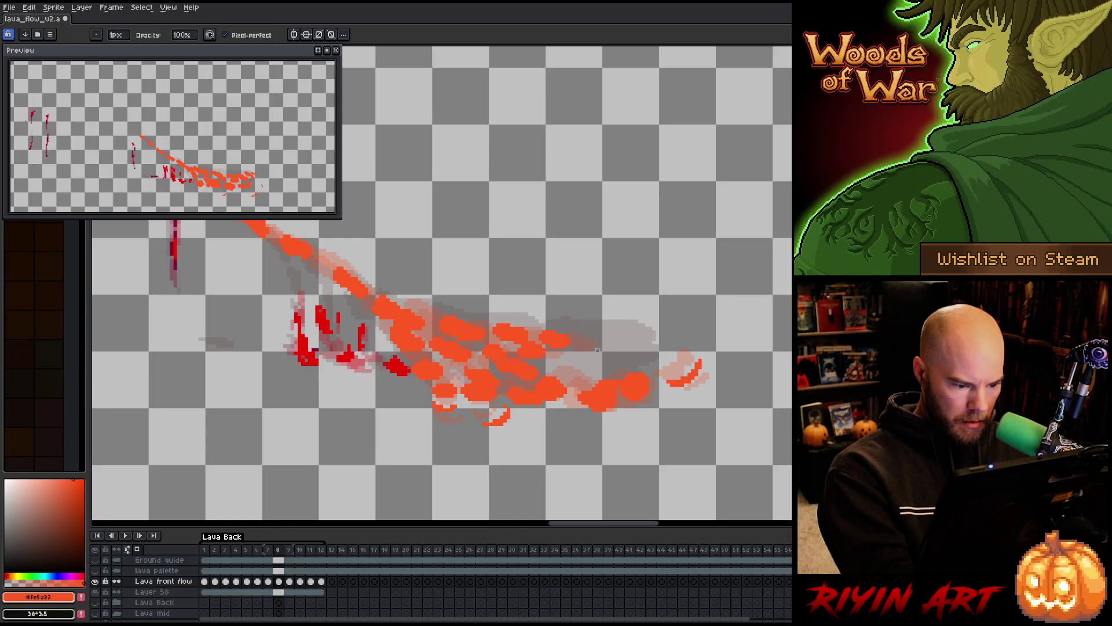
key(period)
key(e)
key(b)
drag(551, 416, 529, 426)
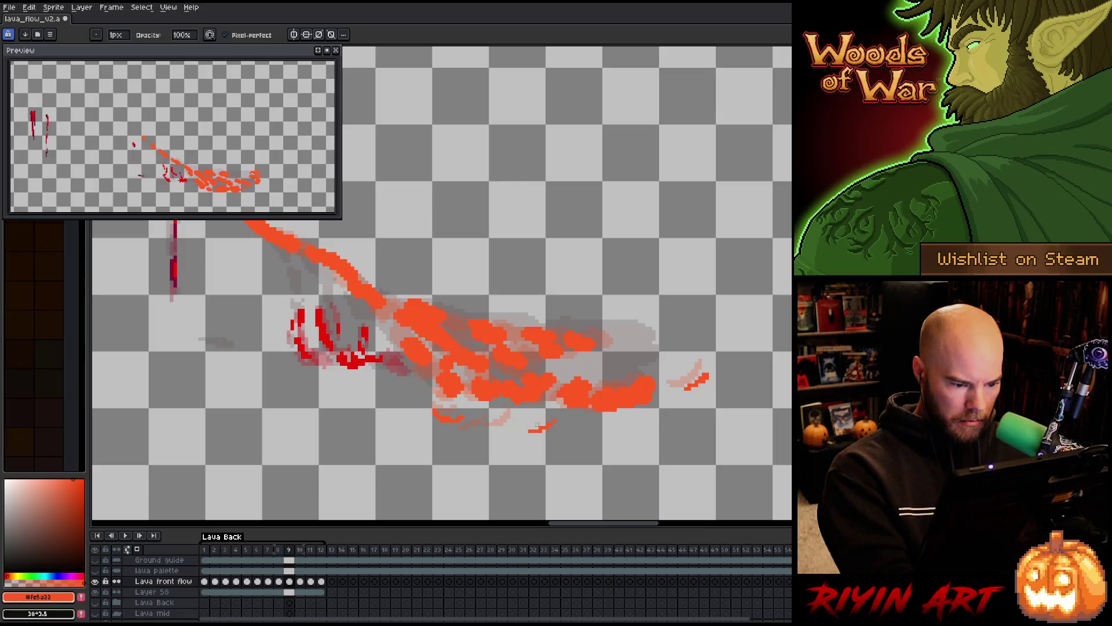
key(m)
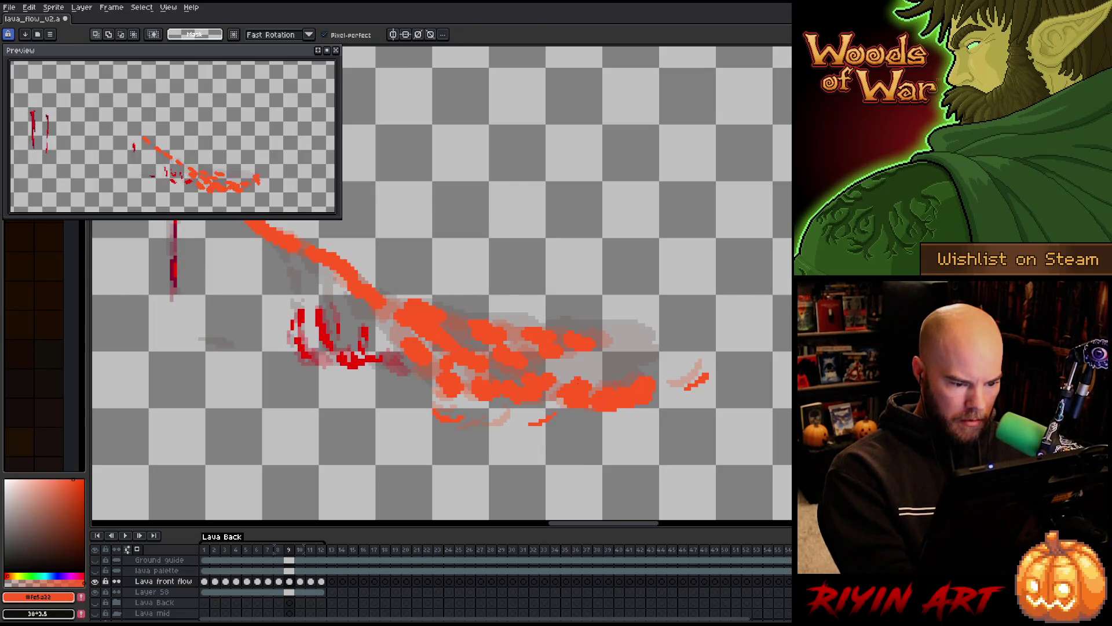
Enlarge the droplet under the flow's right end on frame 10 and add one on frame 11.
key(period)
key(e)
key(b)
drag(608, 422, 604, 419)
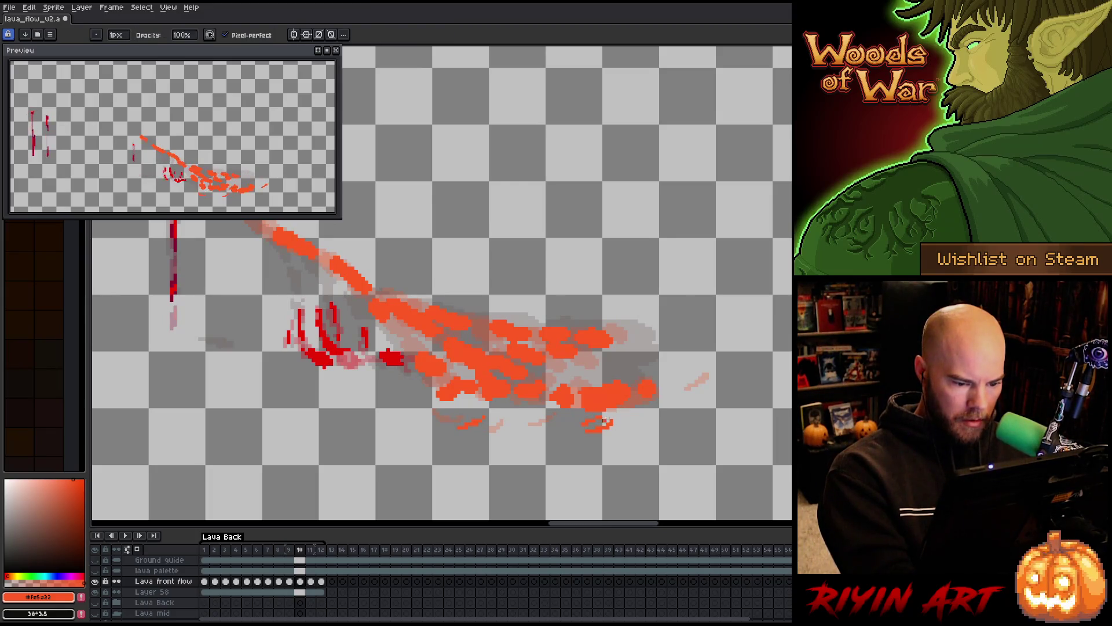
key(period)
drag(643, 426, 661, 413)
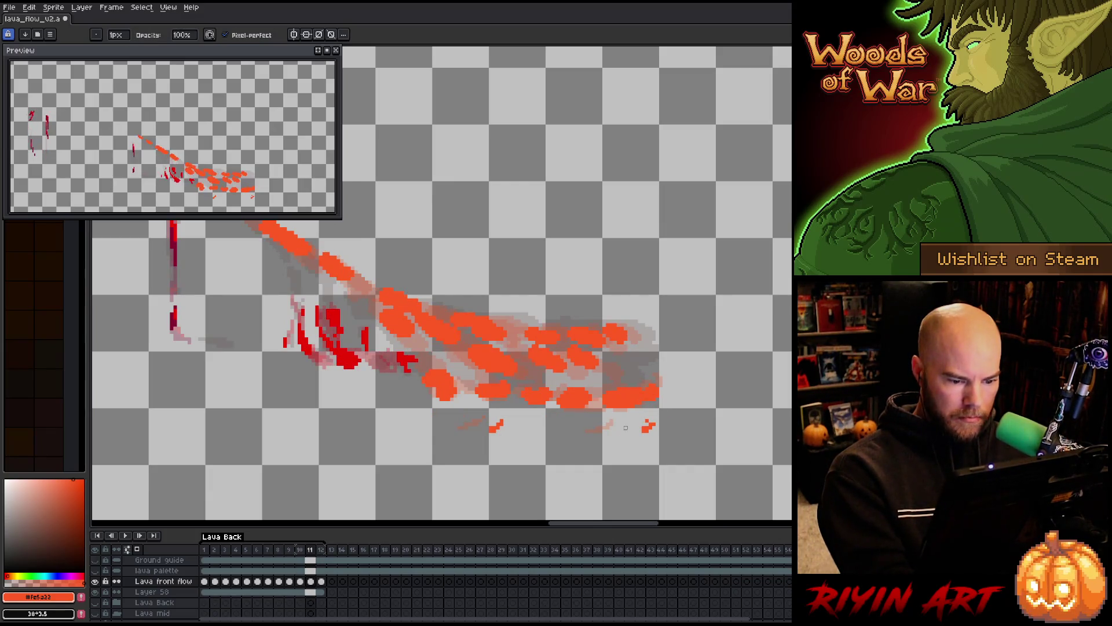
Review back to frame 4, then adjust the small droplet marks beneath the flow on frame 6.
key(comma)
key(comma)
key(comma)
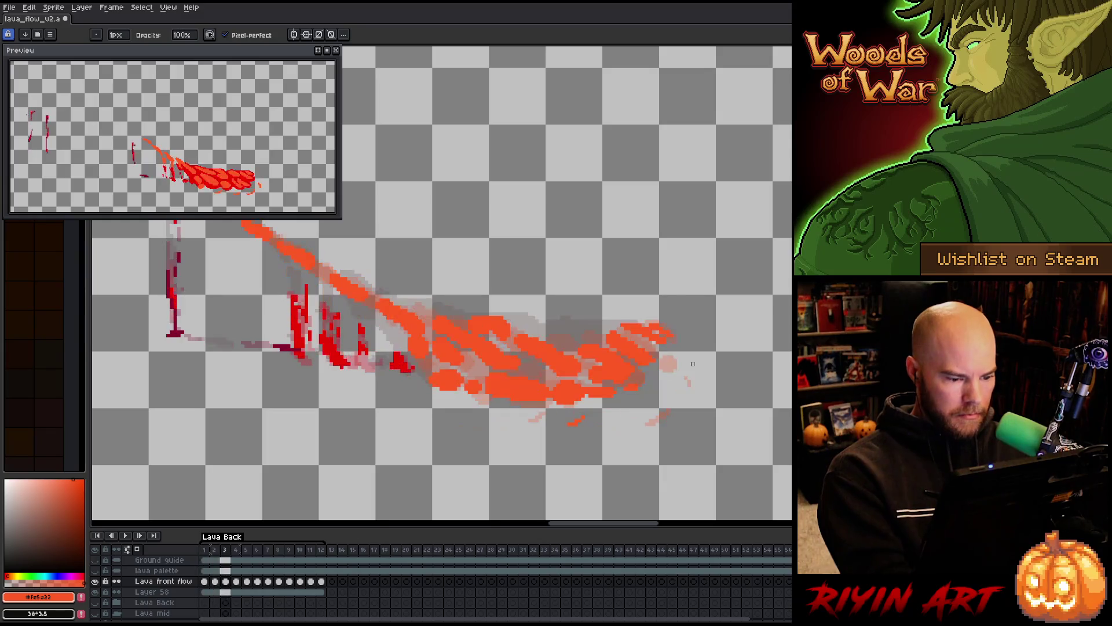
key(comma)
key(comma)
key(comma)
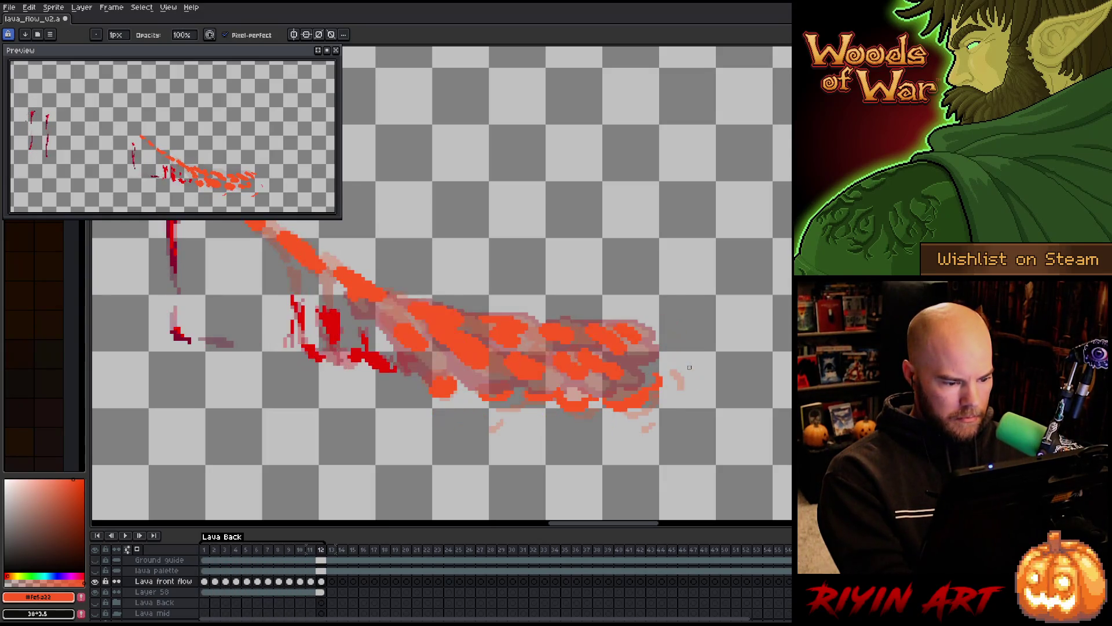
key(comma)
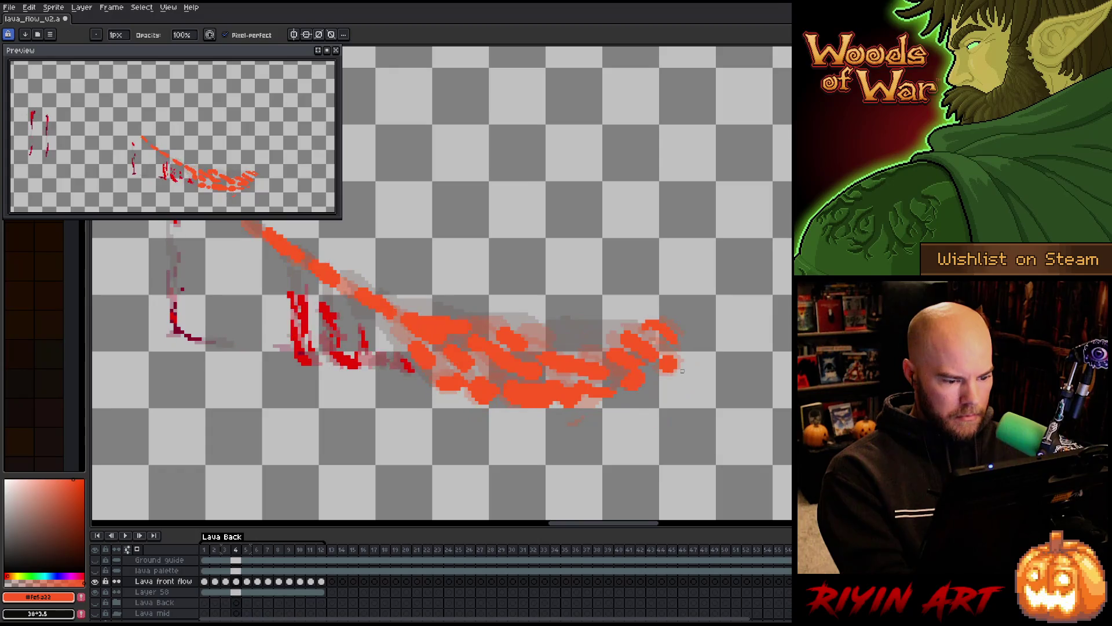
key(e)
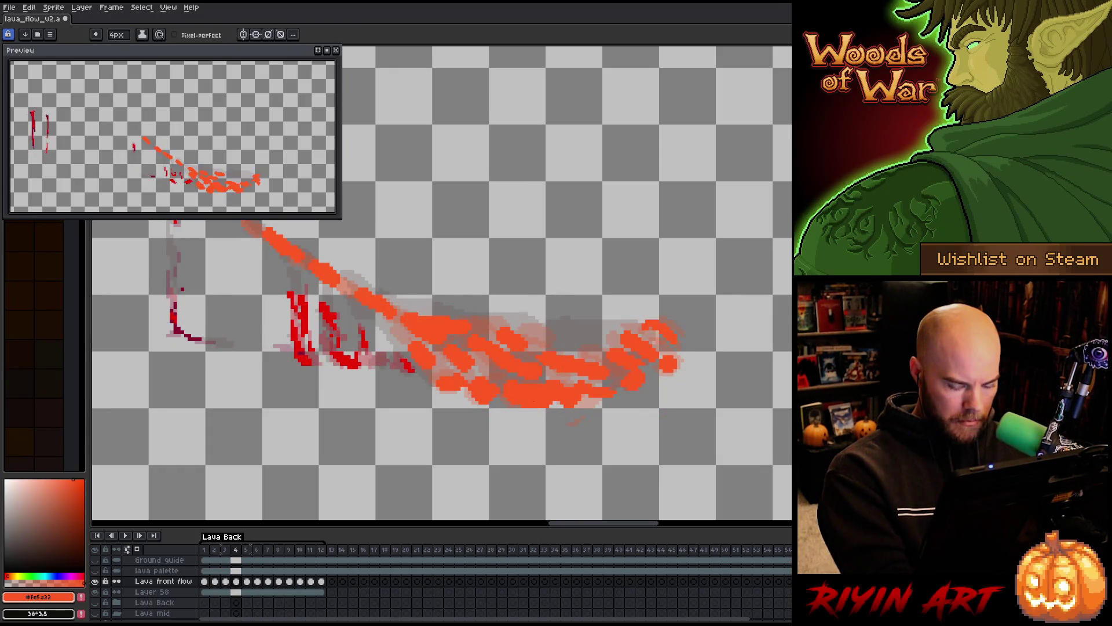
key(period)
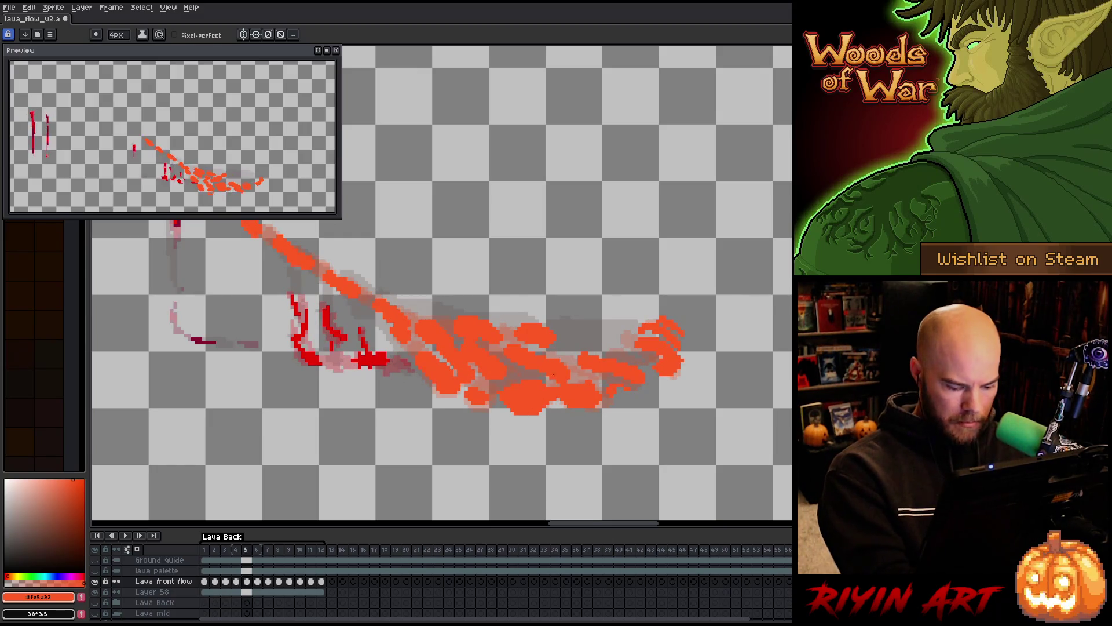
key(period)
key(b)
drag(545, 411, 519, 413)
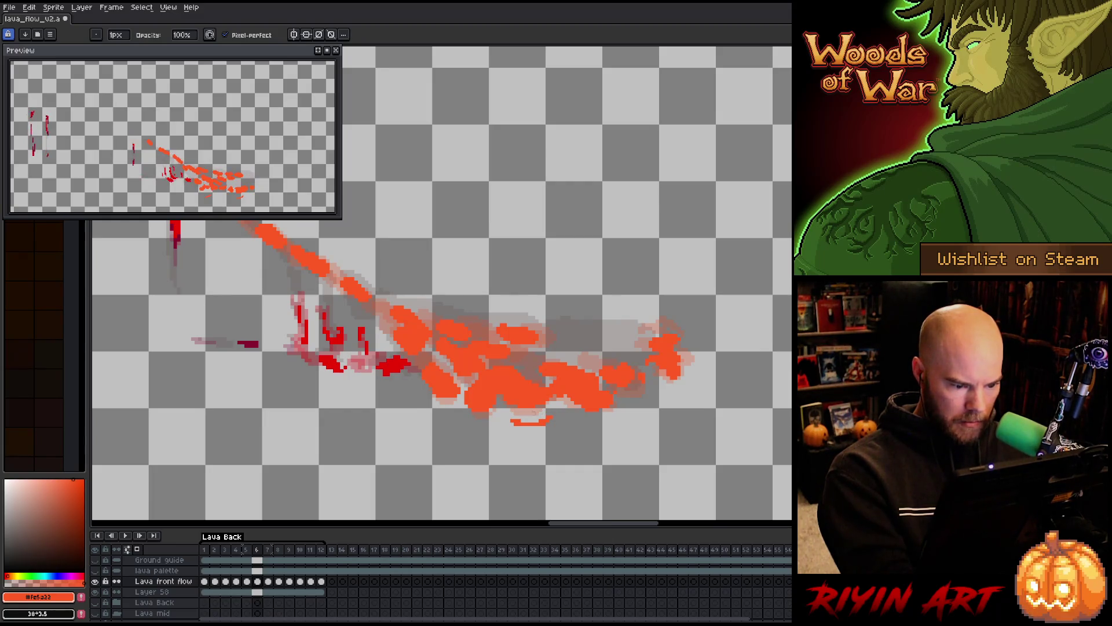
Trim the droplets on frames 8 and 9, then play the lava animation to check the motion.
key(period)
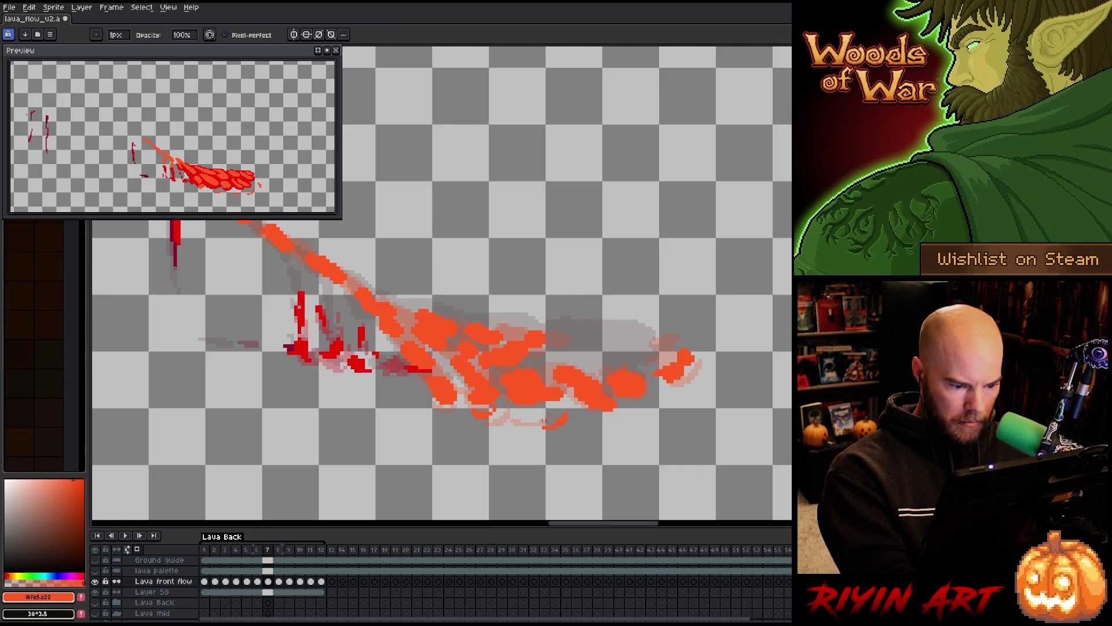
key(period)
key(e)
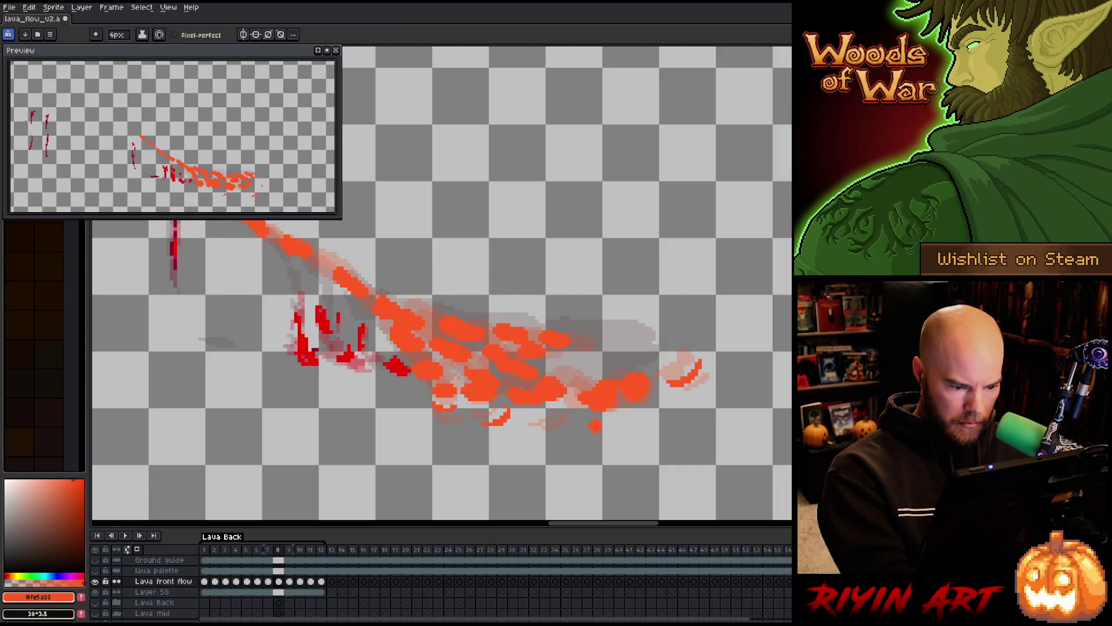
drag(605, 412, 610, 418)
key(b)
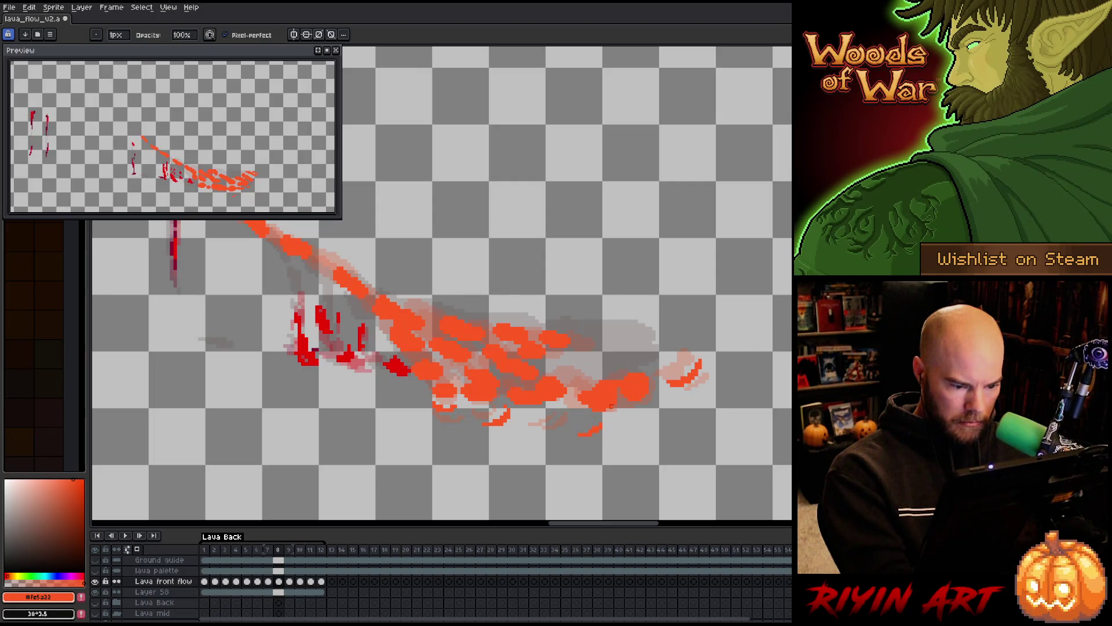
key(period)
key(e)
key(b)
drag(637, 420, 642, 428)
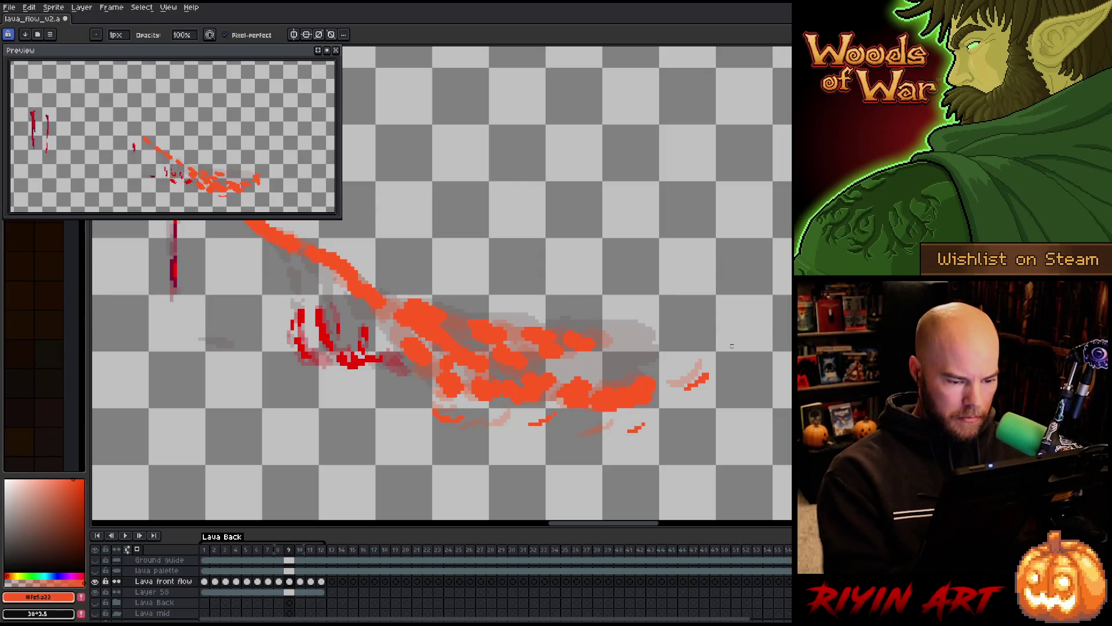
key(Return)
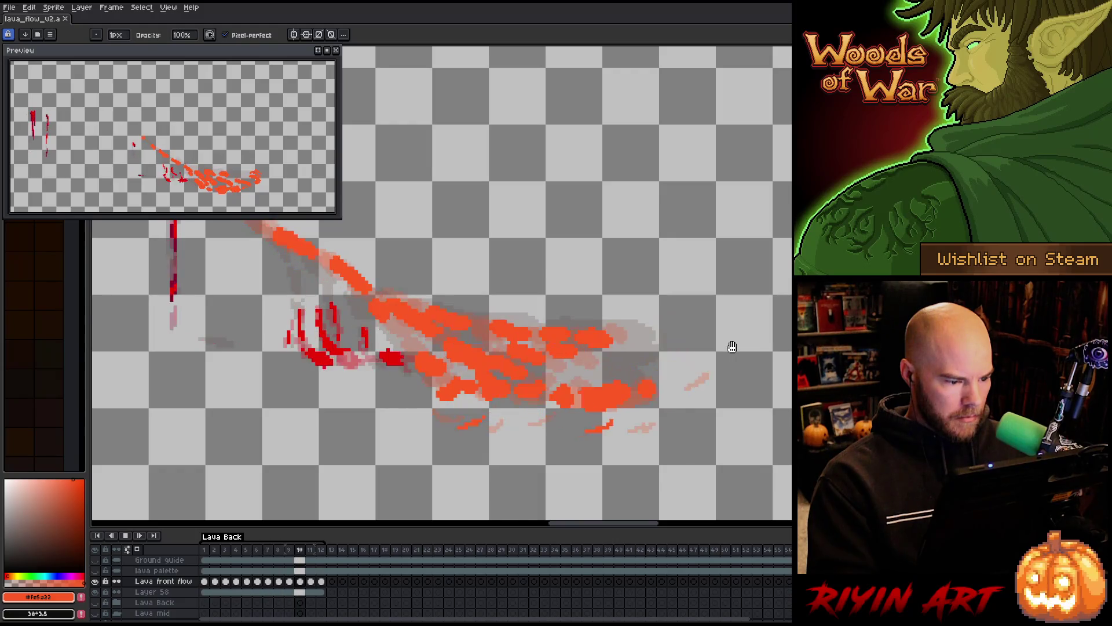
Unhide the background layers and zoom out and pan to center the volcanic scene, back on the pencil.
scroll(498, 292, down, 2)
scroll(437, 267, up, 1)
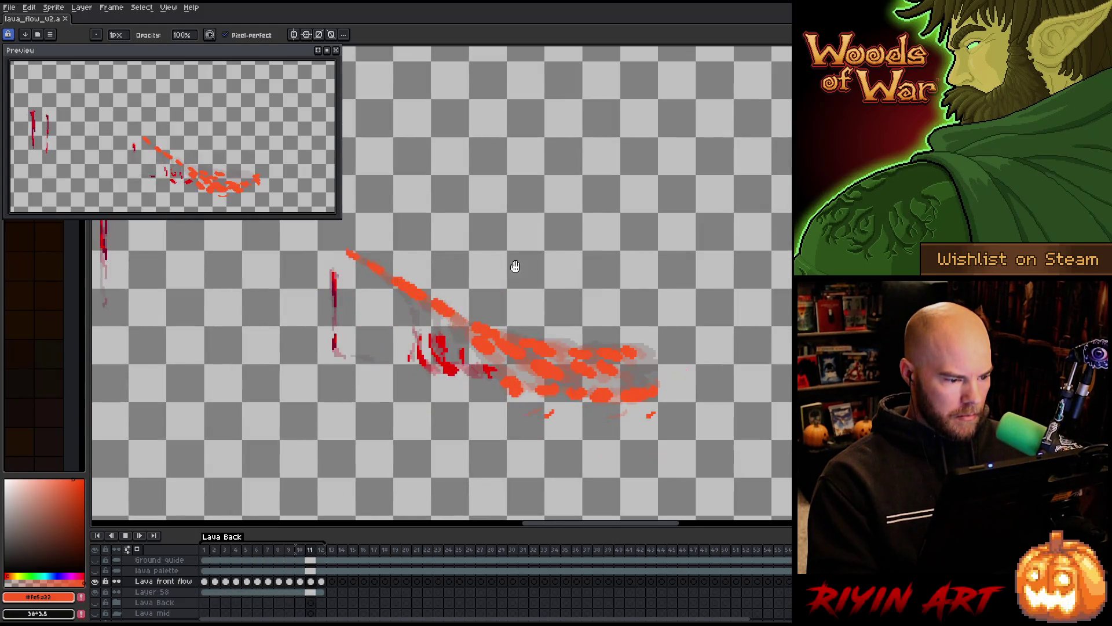
scroll(632, 351, up, 1)
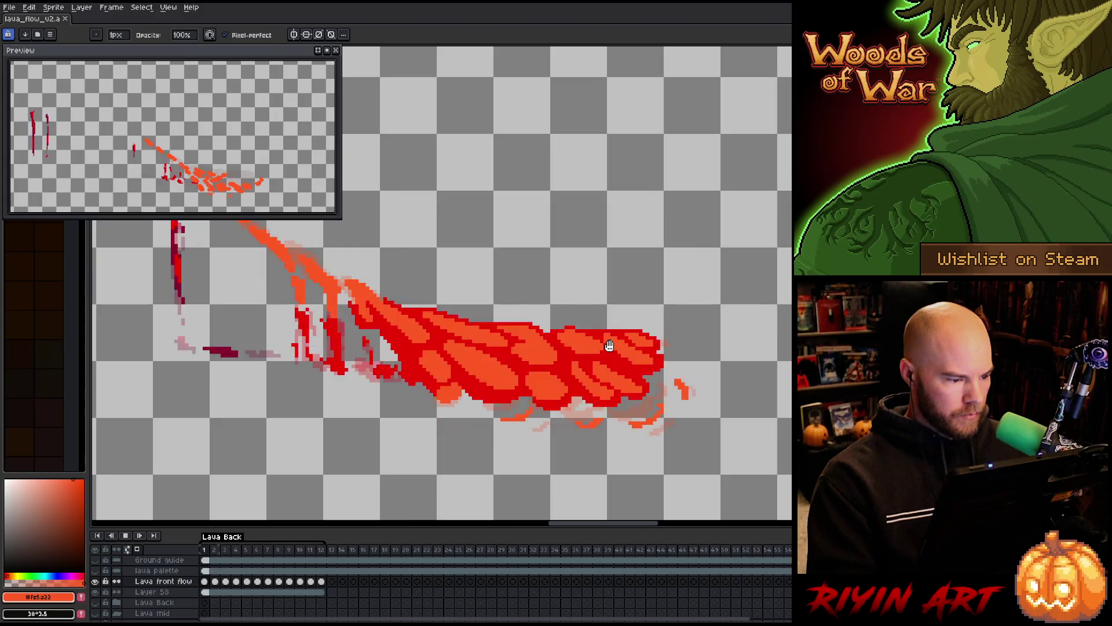
alt+click(95, 581)
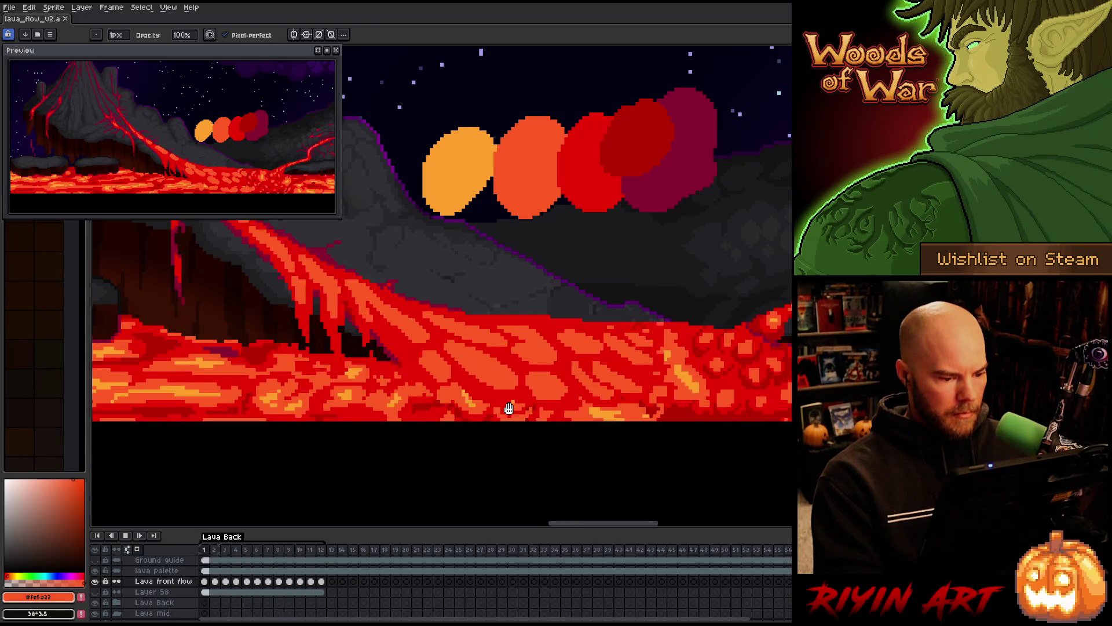
scroll(498, 405, down, 3)
scroll(433, 296, up, 2)
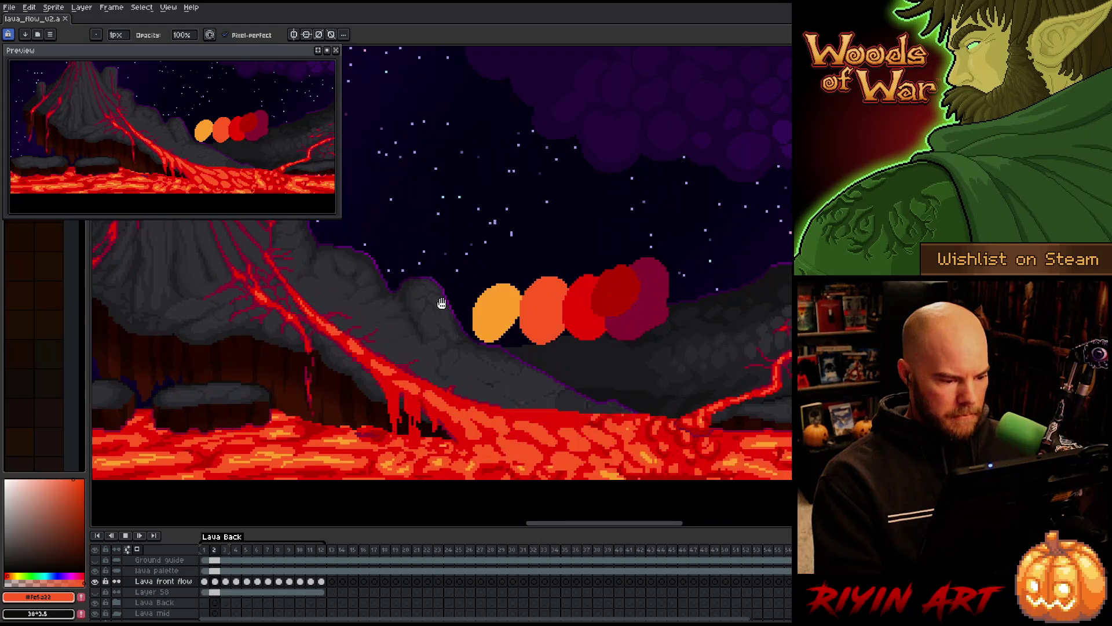
drag(543, 382, 521, 342)
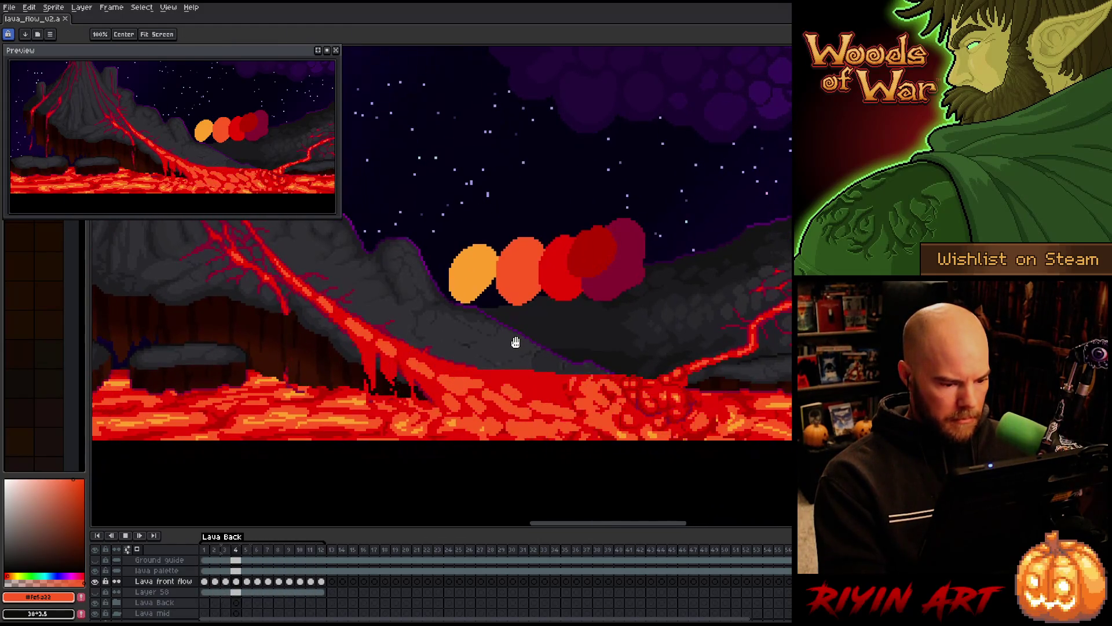
key(b)
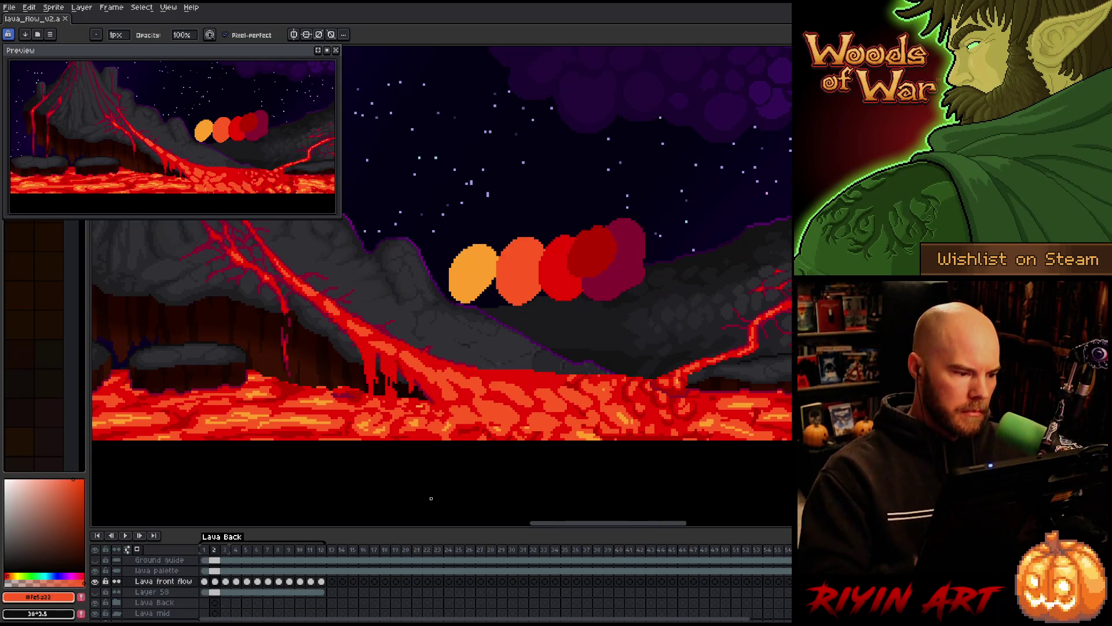
Set the eraser to 1px and compare frames 1 and 2 before moving to frame 3.
key(e)
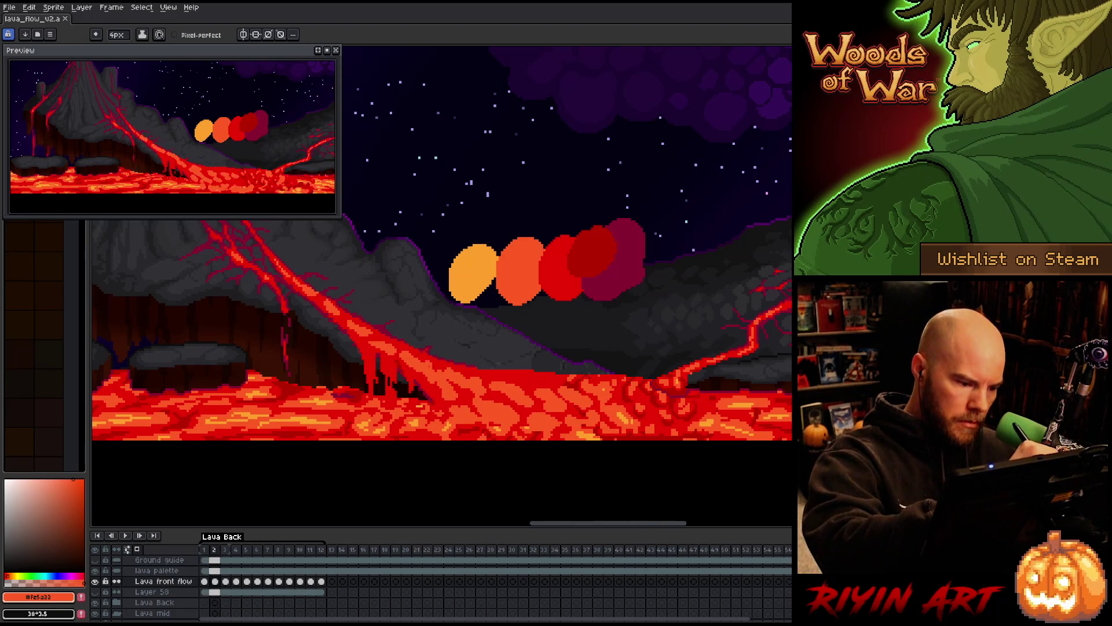
click(121, 37)
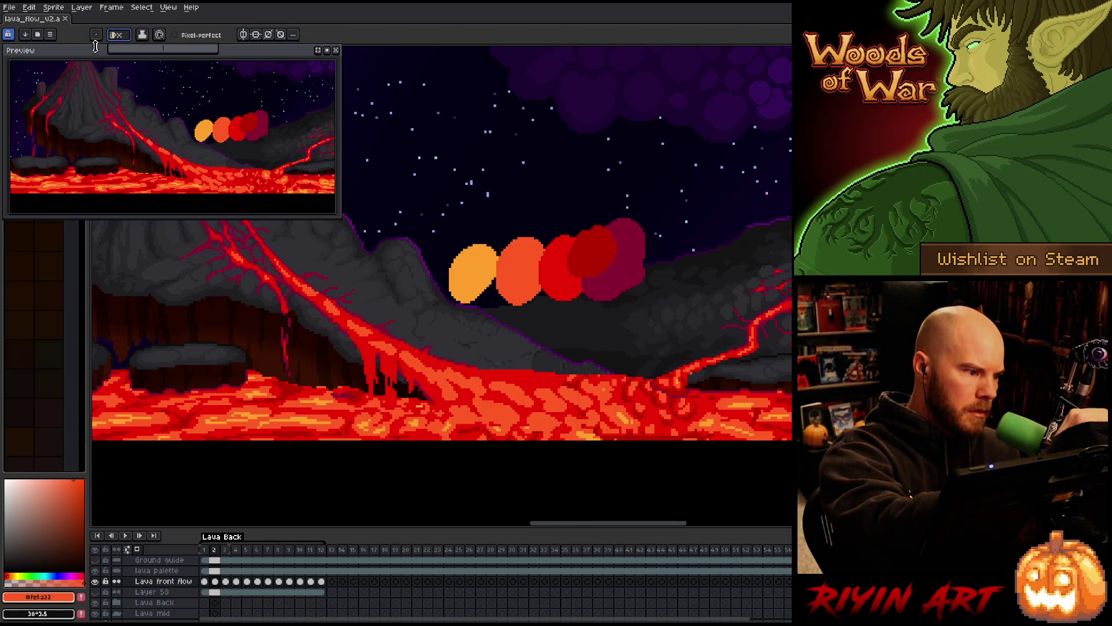
drag(122, 48, 109, 48)
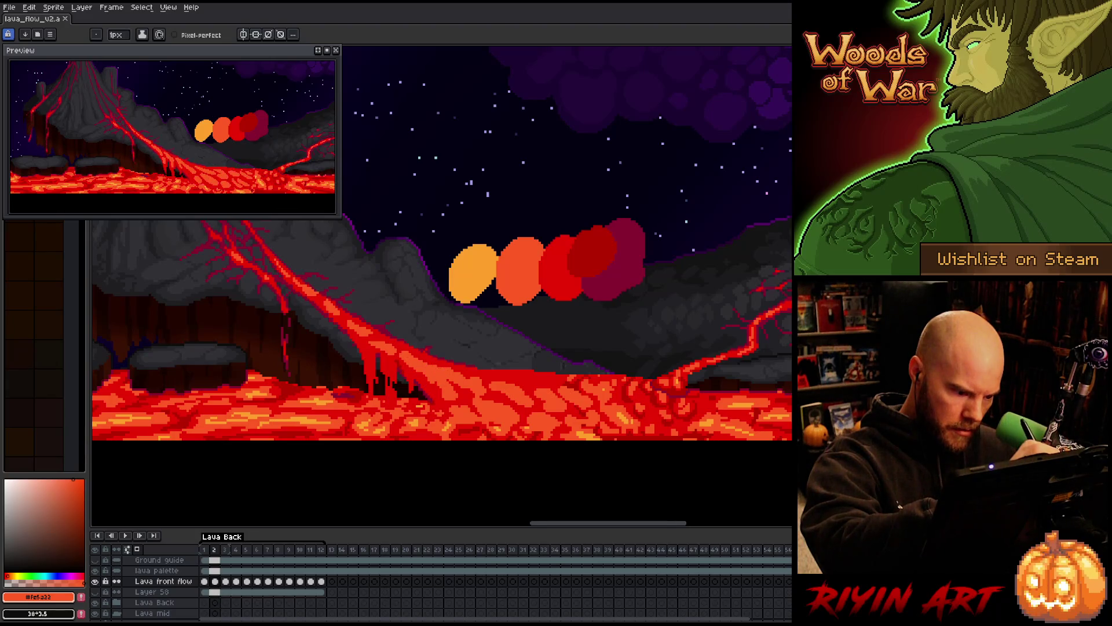
key(Left)
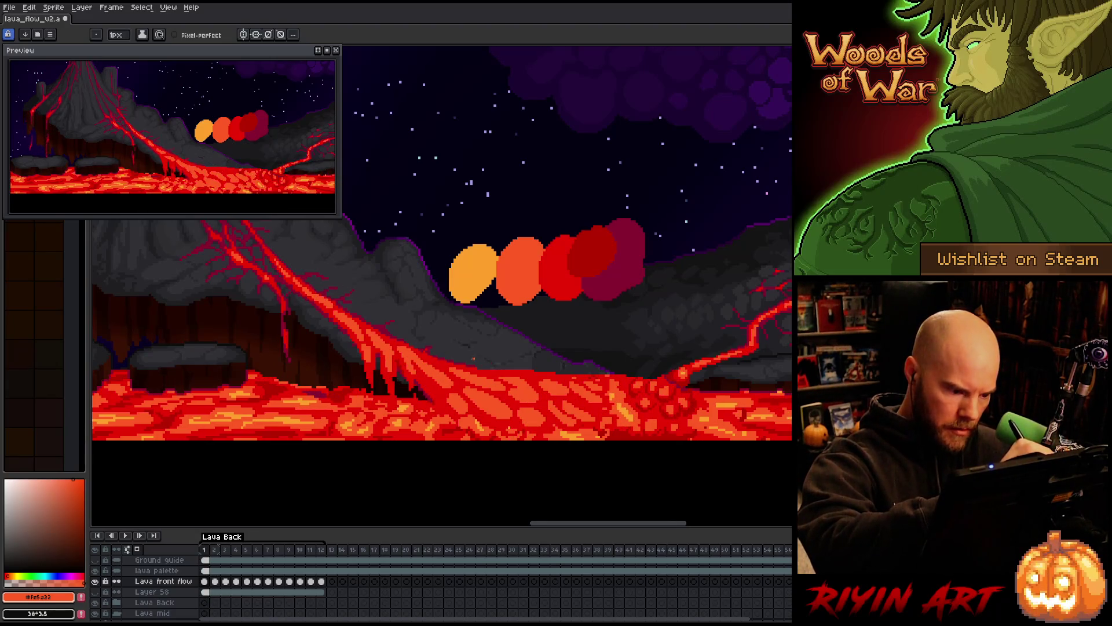
key(Right)
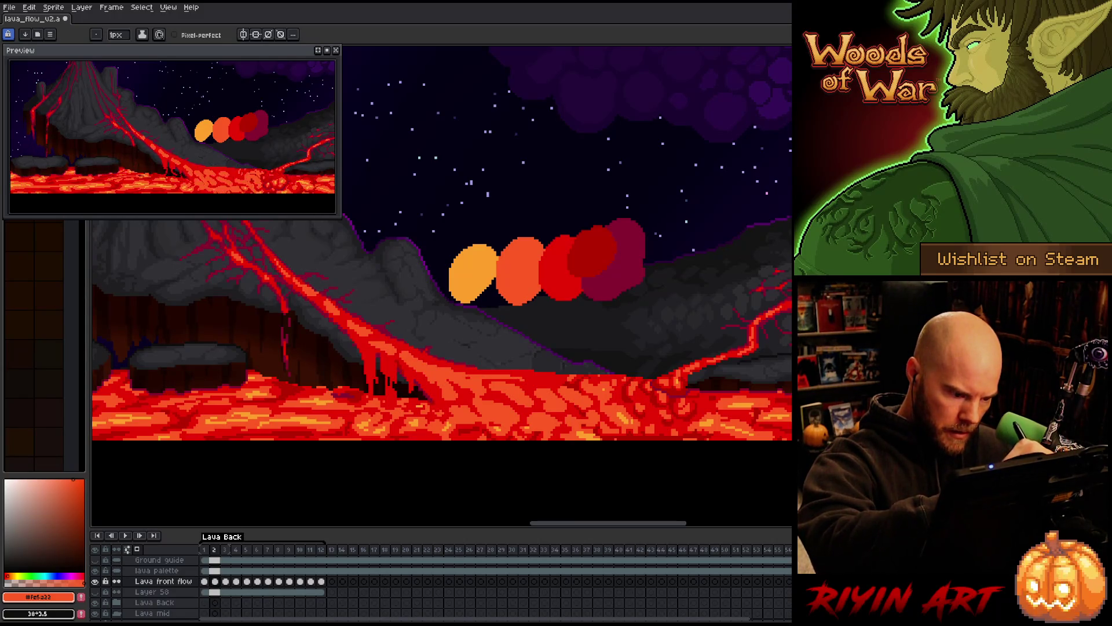
key(Left)
key(Right)
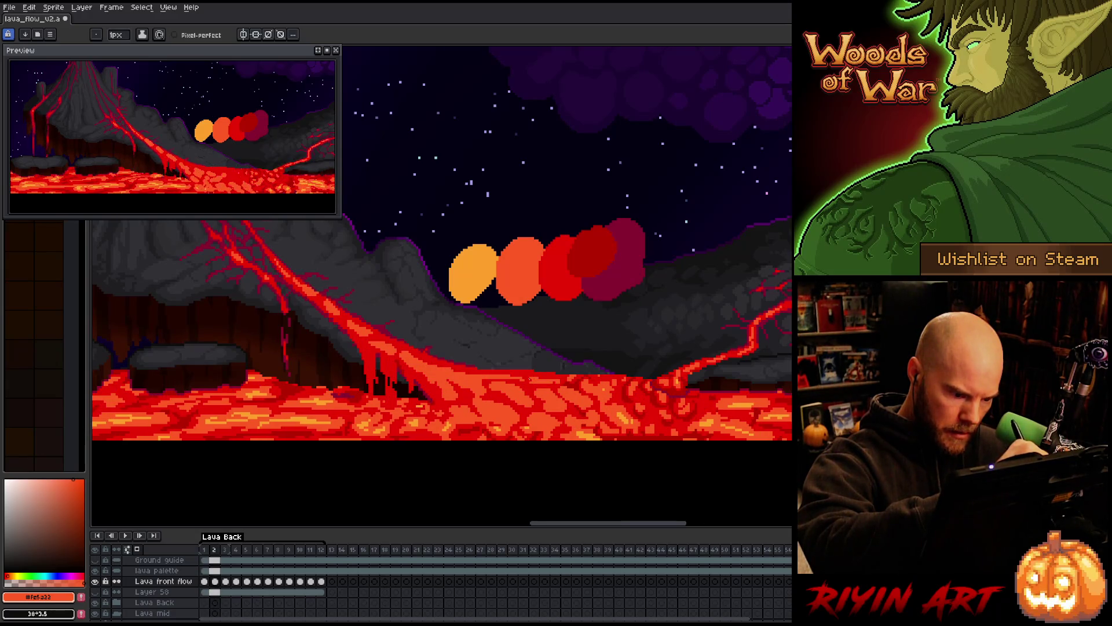
key(Left)
key(Right)
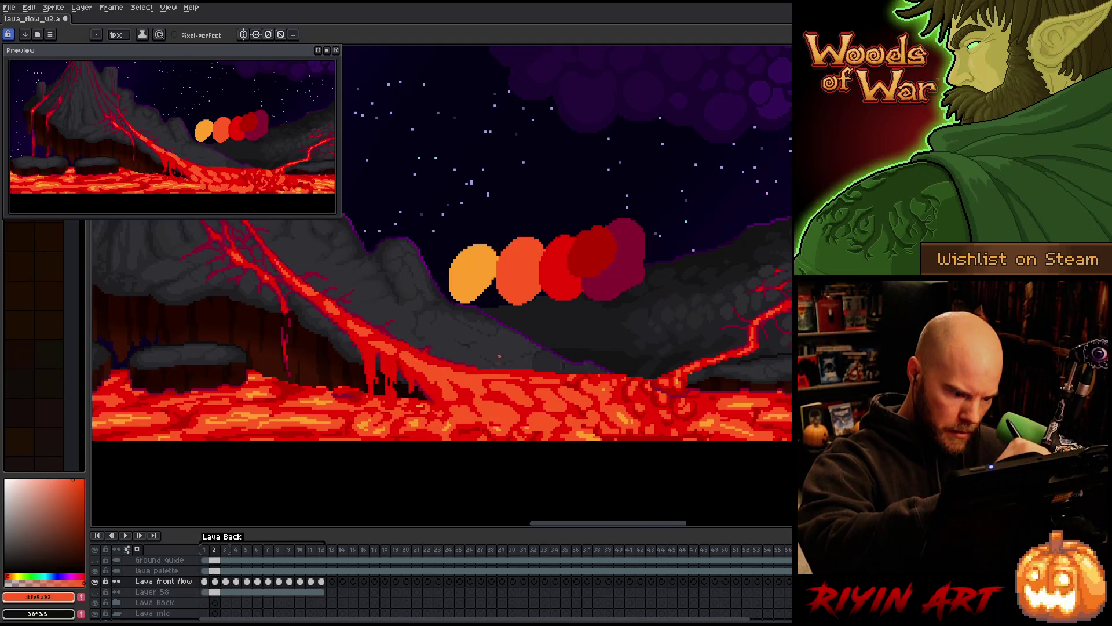
key(Left)
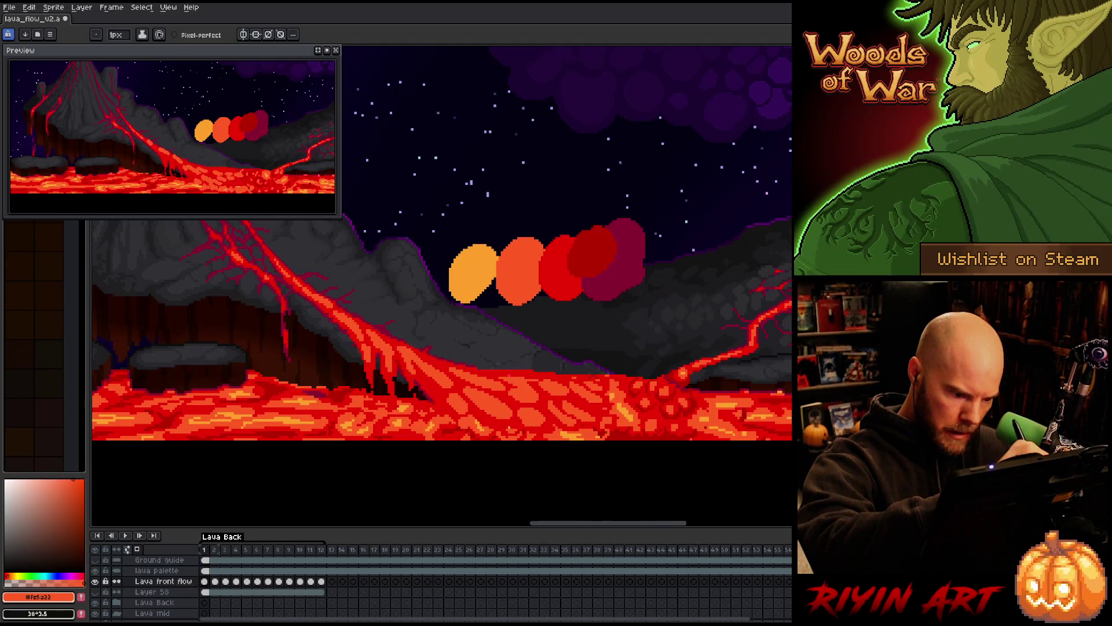
key(Right)
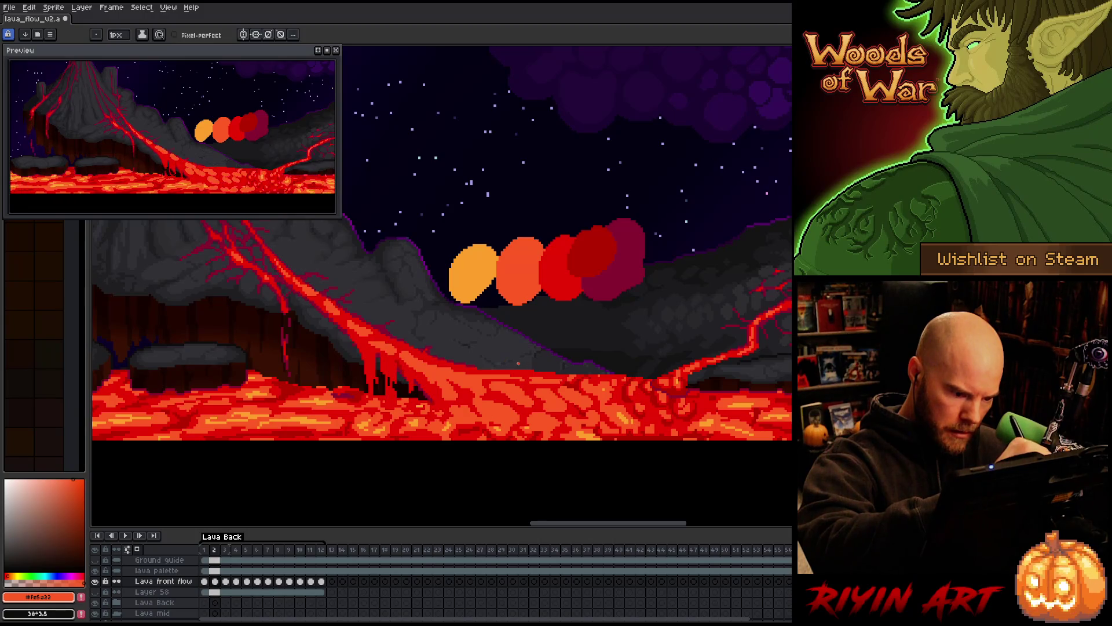
key(Right)
Erase stray pixels across the lava flow on frame 3, comparing against the neighbouring frame.
drag(528, 383, 557, 391)
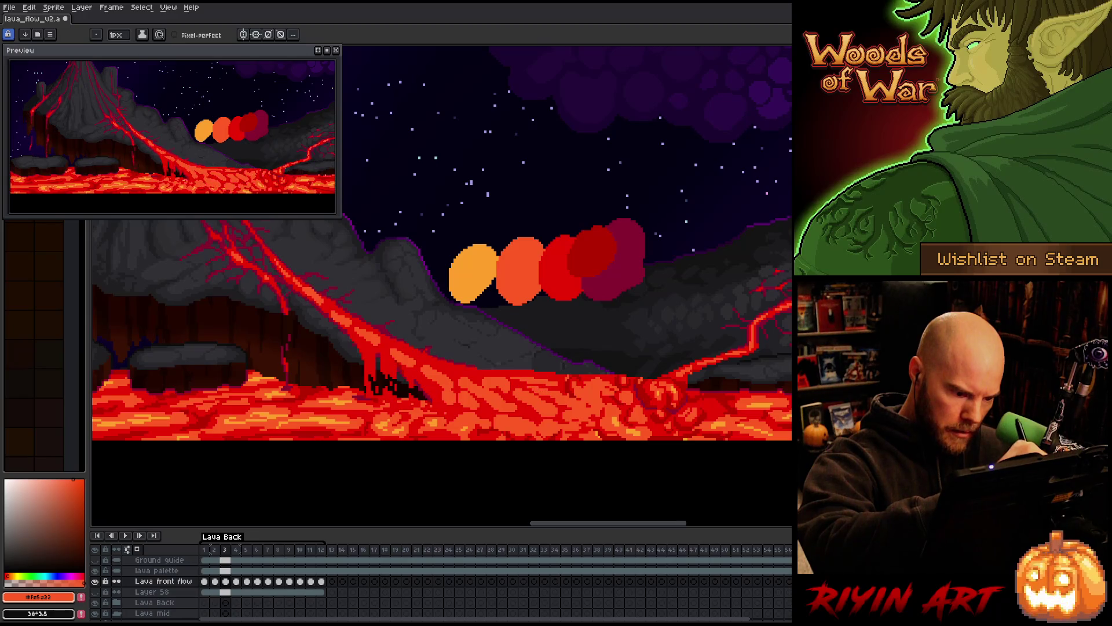
key(Left)
key(Right)
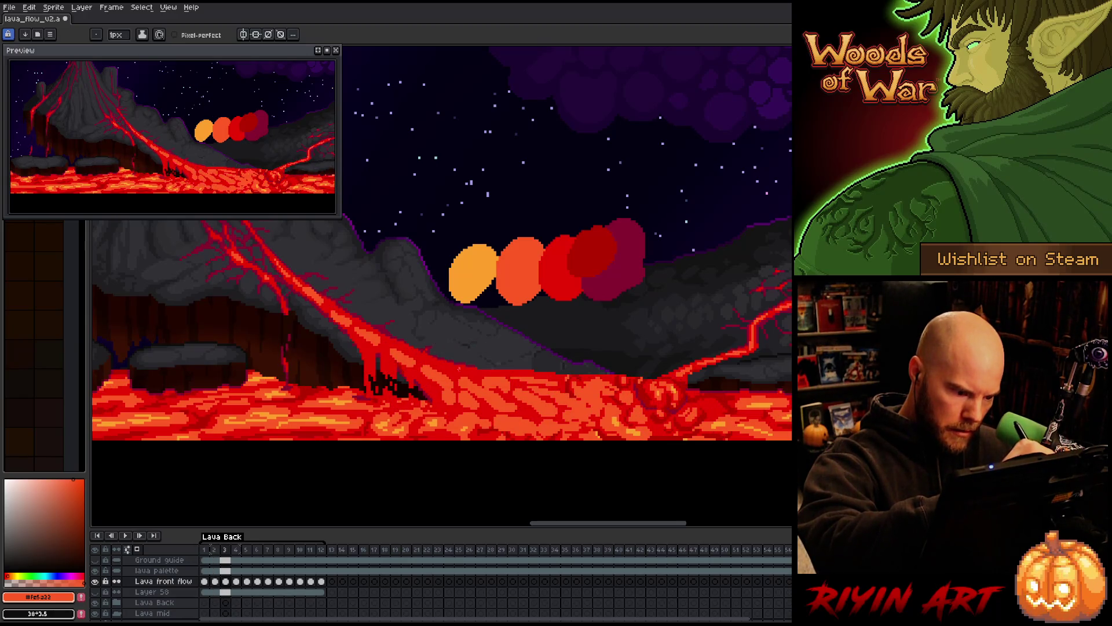
drag(463, 372, 439, 362)
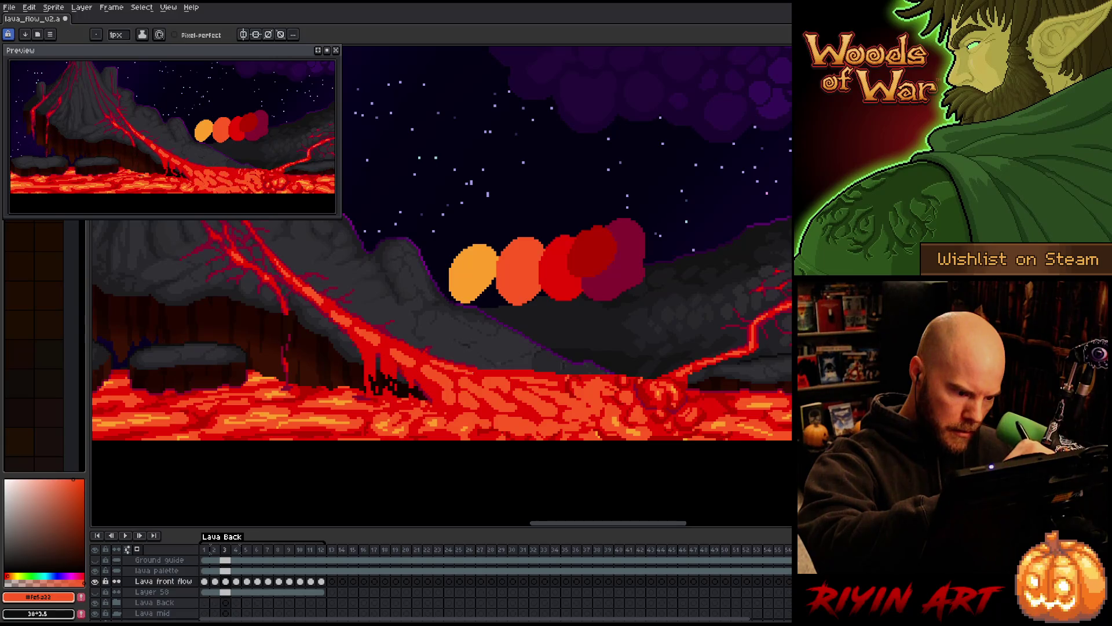
key(Left)
key(Right)
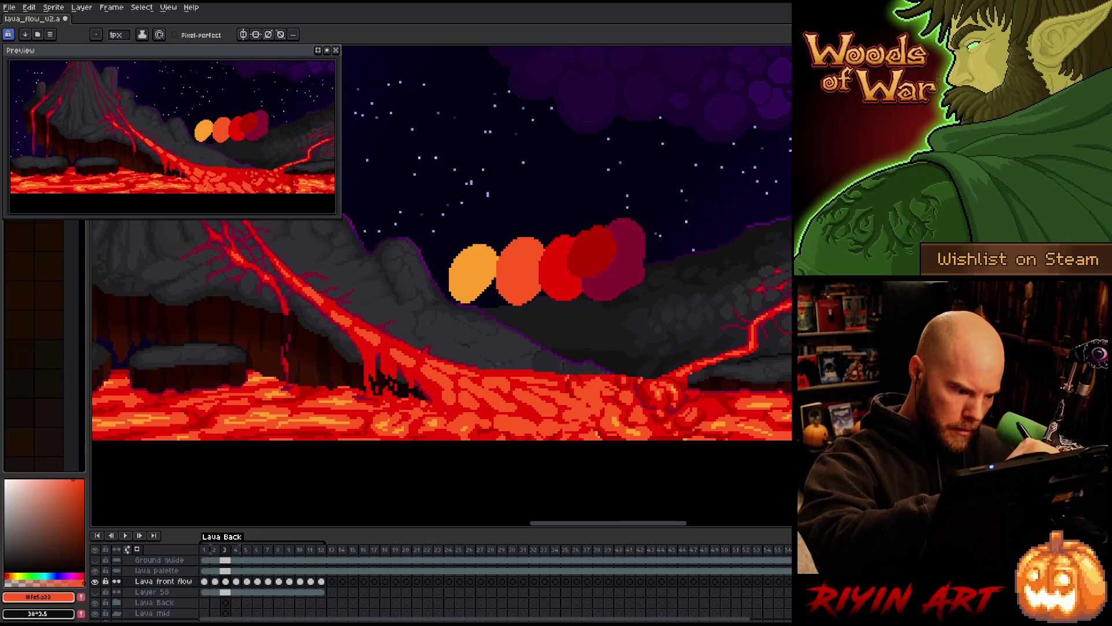
key(Left)
key(Right)
key(Right)
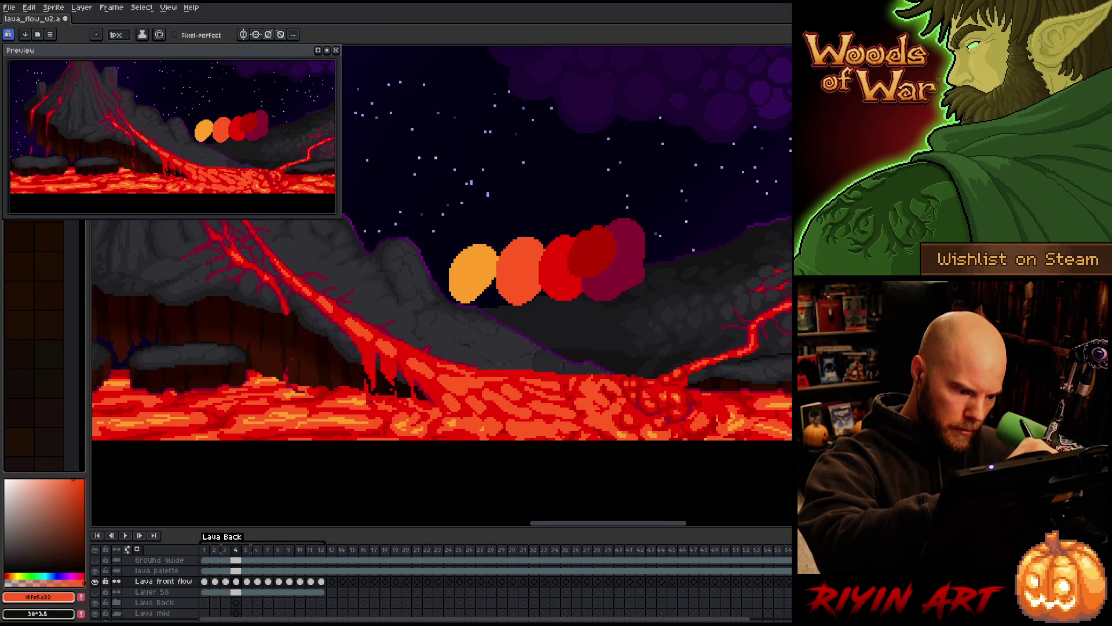
key(Right)
key(Left)
key(Right)
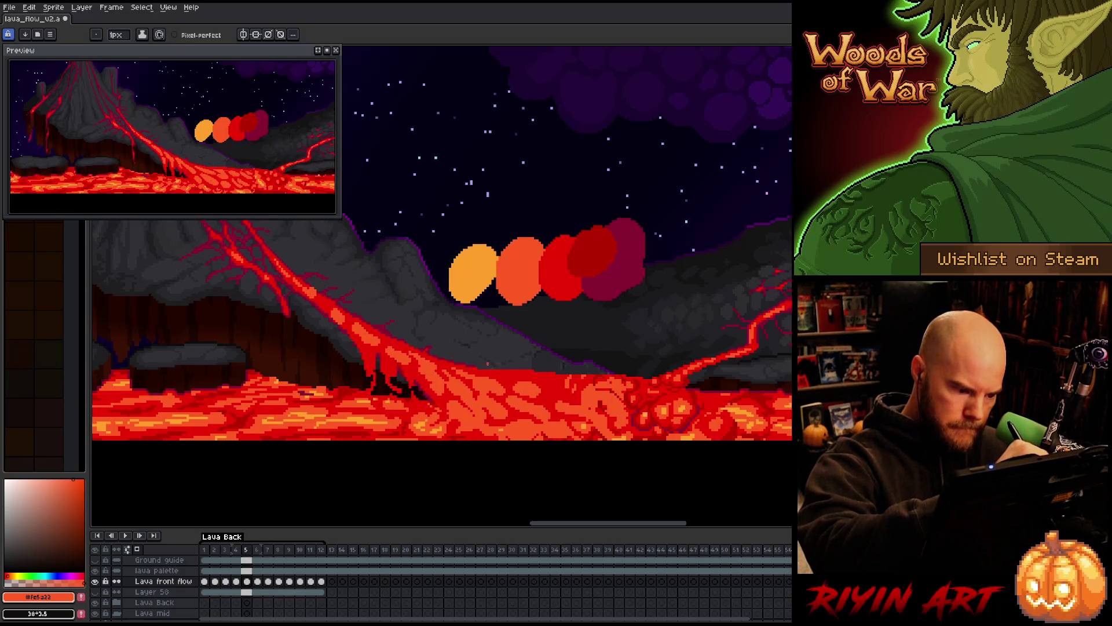
key(b)
key(e)
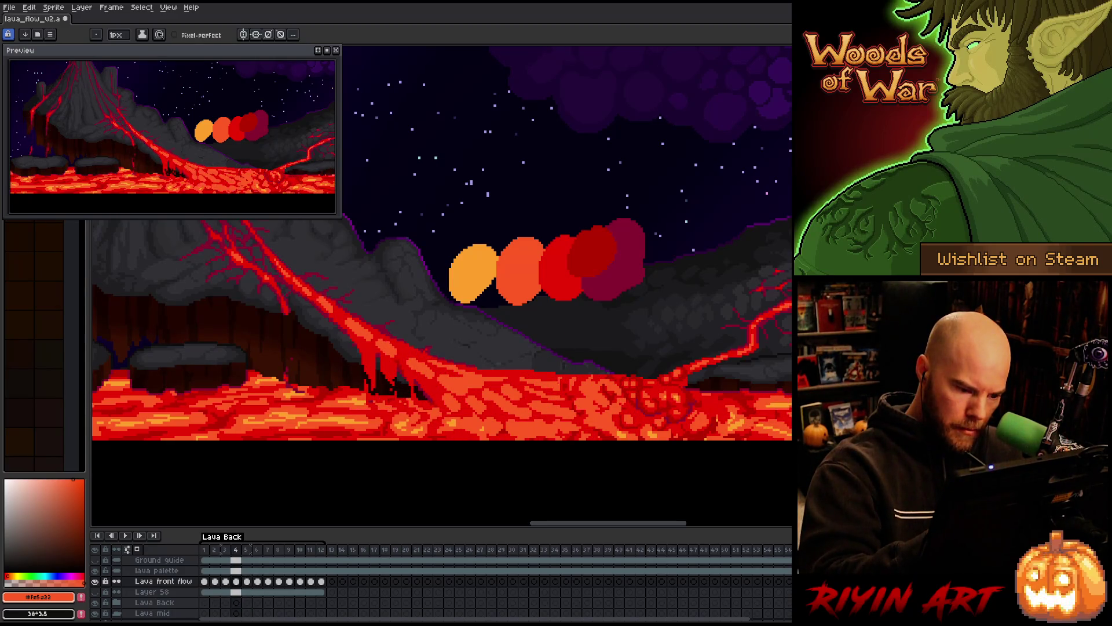
key(Right)
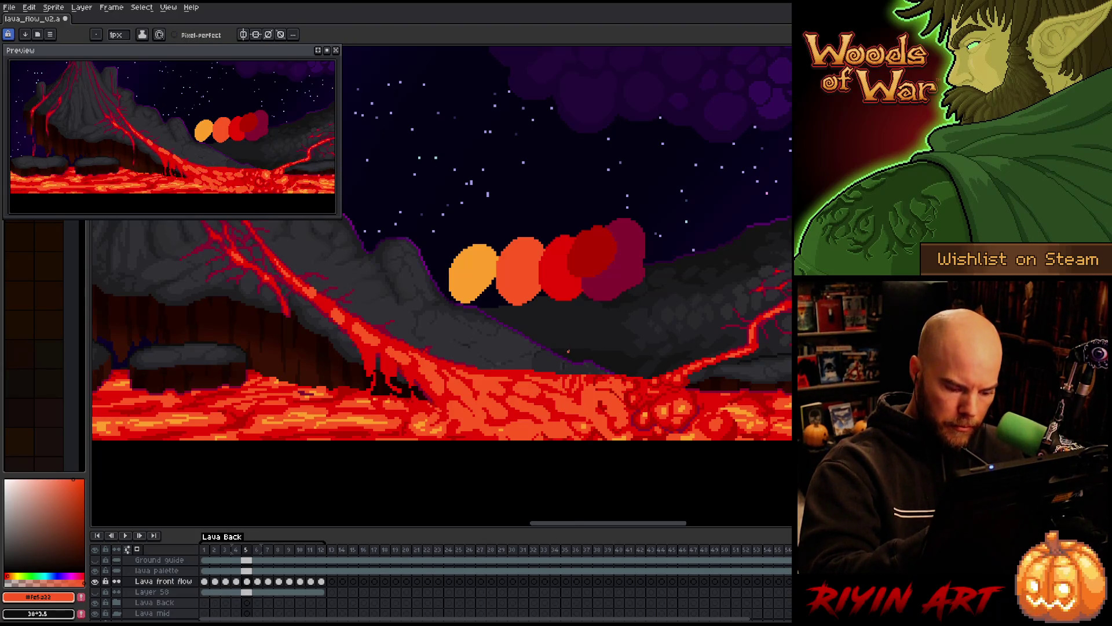
key(Right)
key(Left)
key(Right)
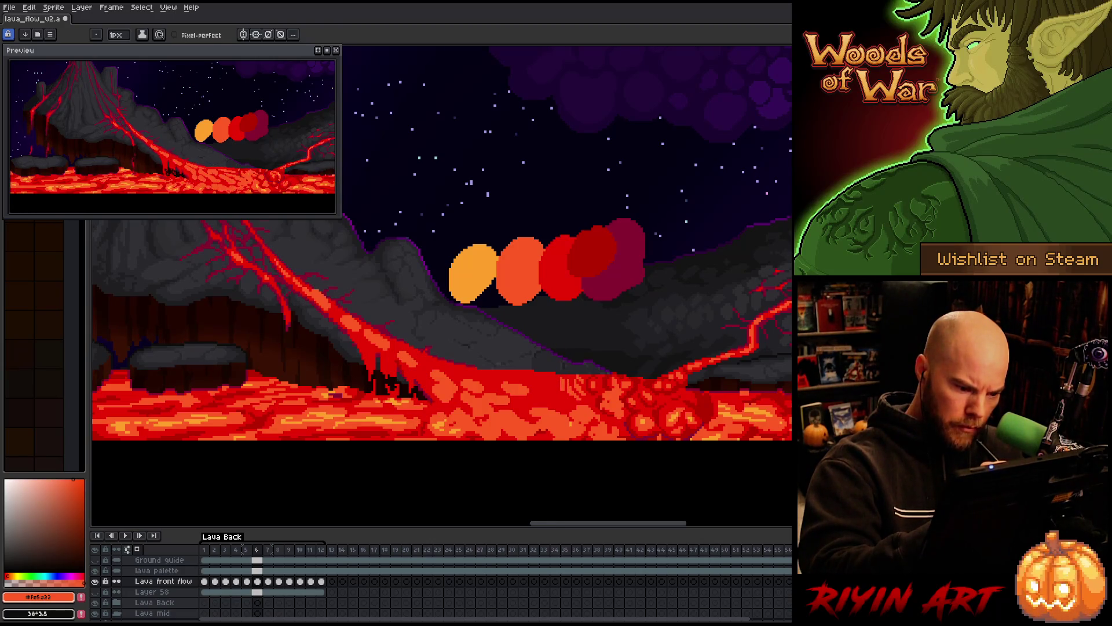
key(Left)
key(Right)
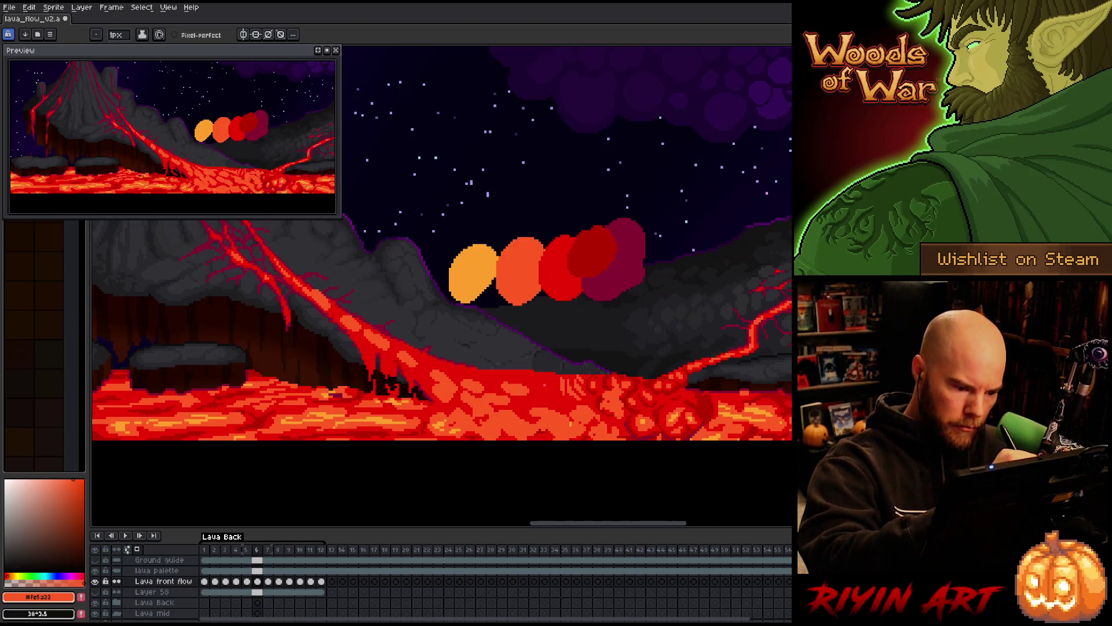
key(Left)
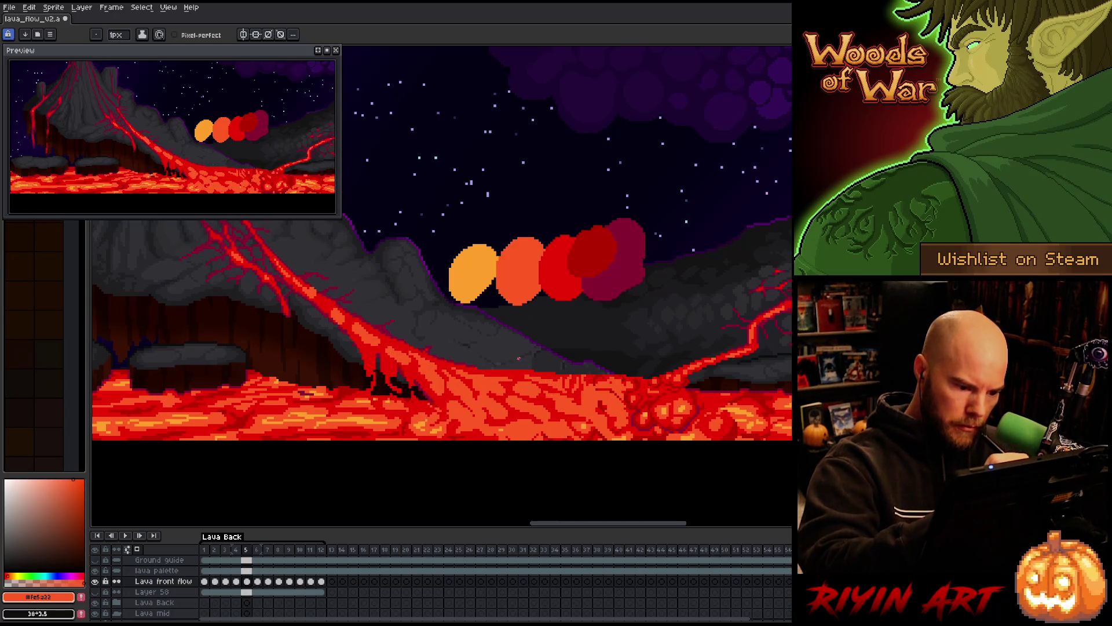